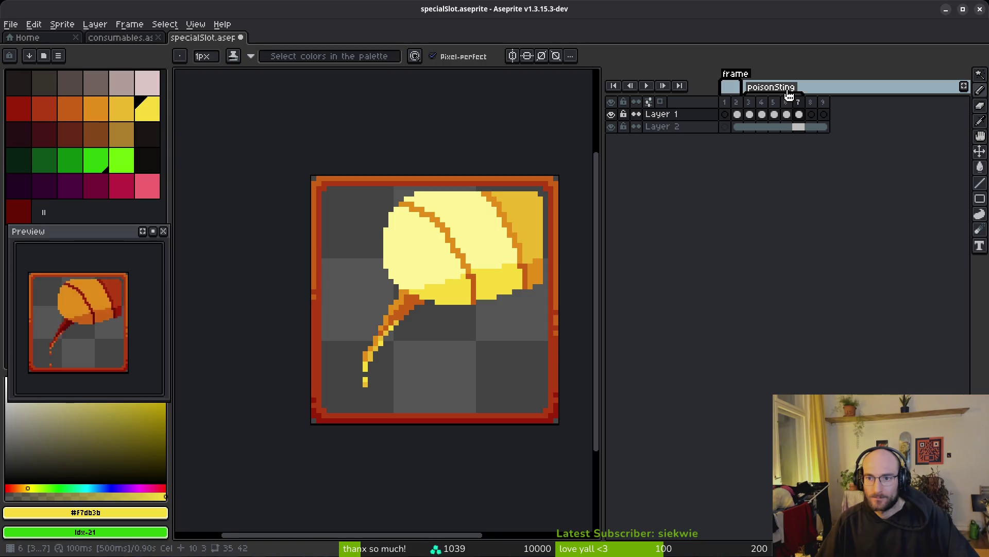
- Stop the Preview playback and show poisonSting frame 3 zoomed in on the canvas
click(774, 114)
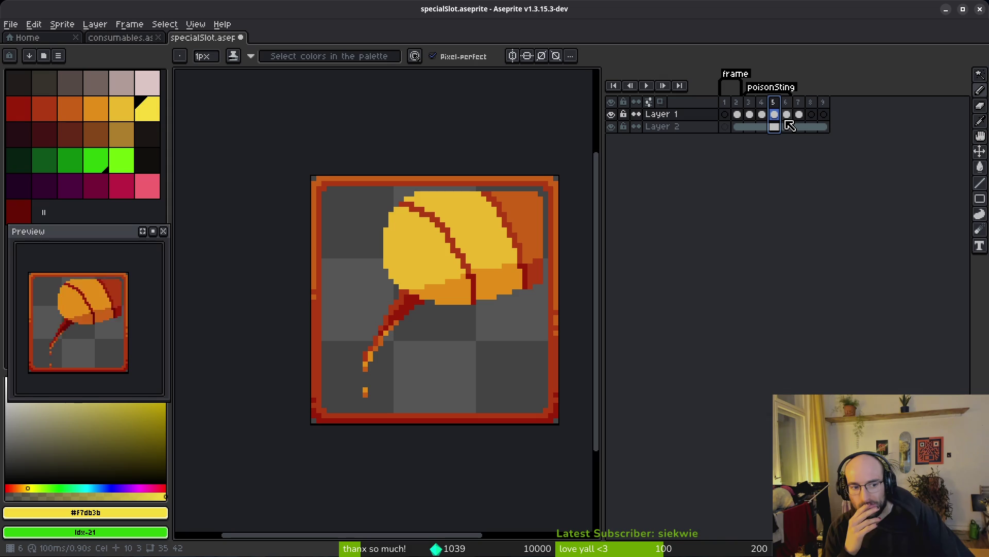
click(153, 231)
click(750, 102)
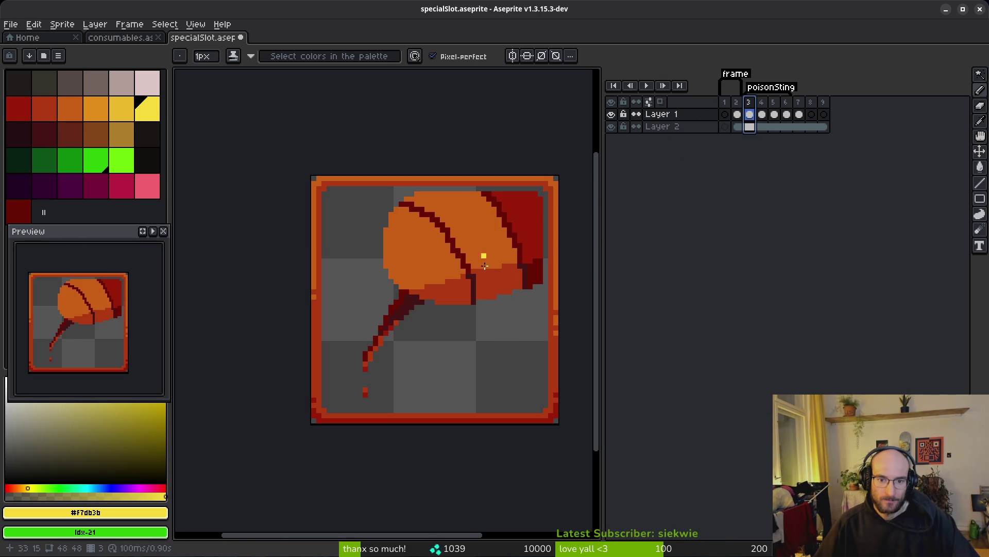
scroll(479, 280, down, 6)
scroll(479, 280, up, 3)
scroll(442, 296, up, 1)
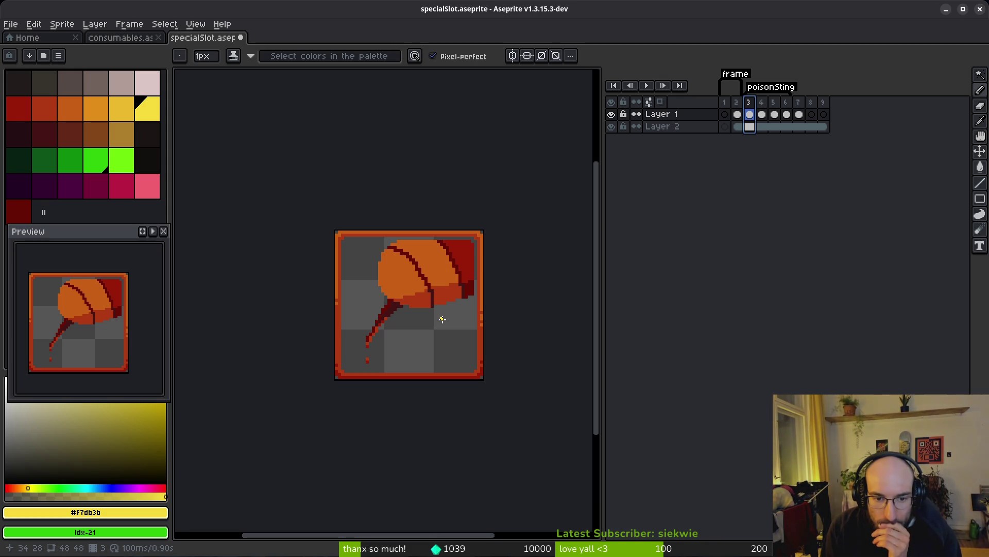
scroll(450, 366, up, 2)
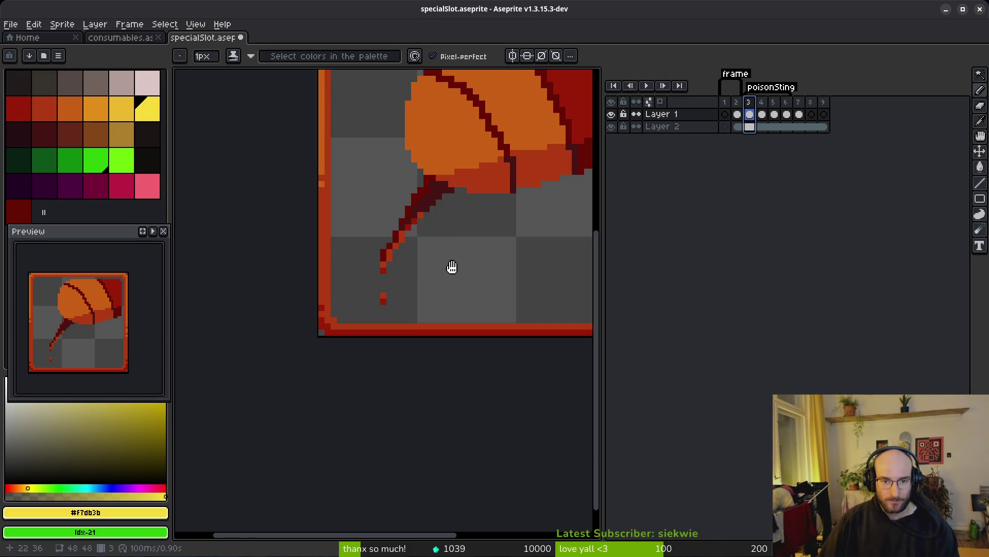
- Replace the wing's darker orange #c96016 with the lighter palette orange idx-9
drag(455, 261, 415, 309)
click(70, 107)
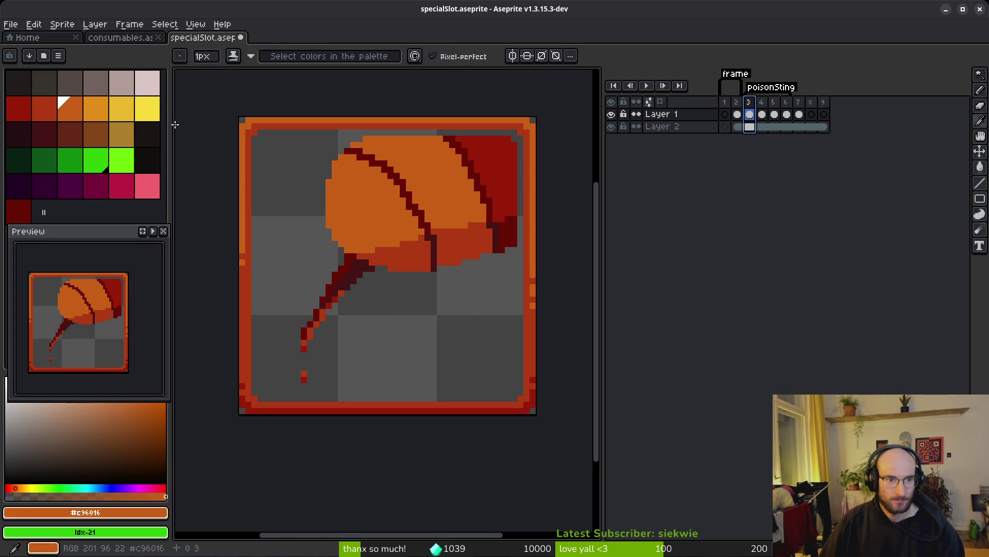
right_click(105, 113)
key(shift+r)
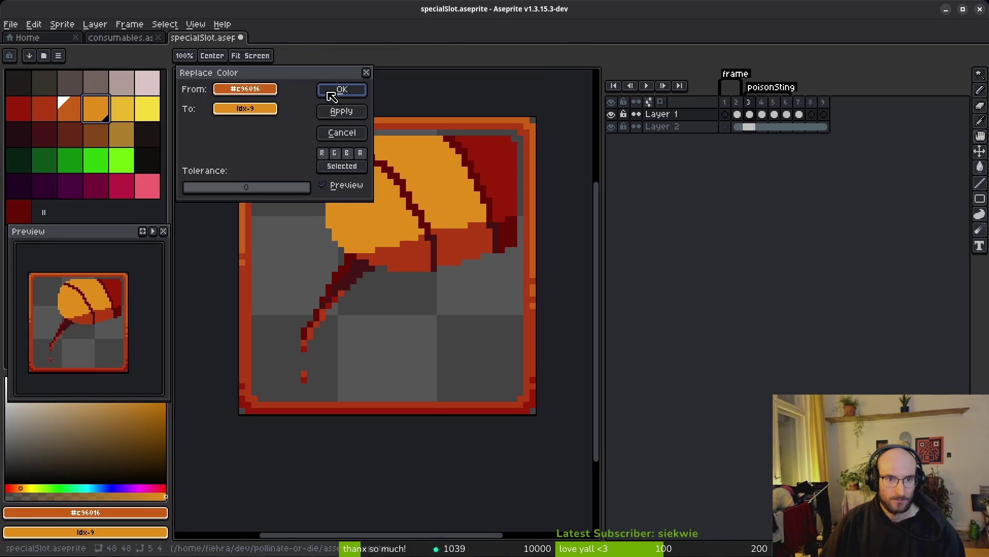
click(330, 96)
- Replace the red-orange #af3a13 with palette orange idx-8
click(44, 107)
right_click(70, 107)
key(shift+r)
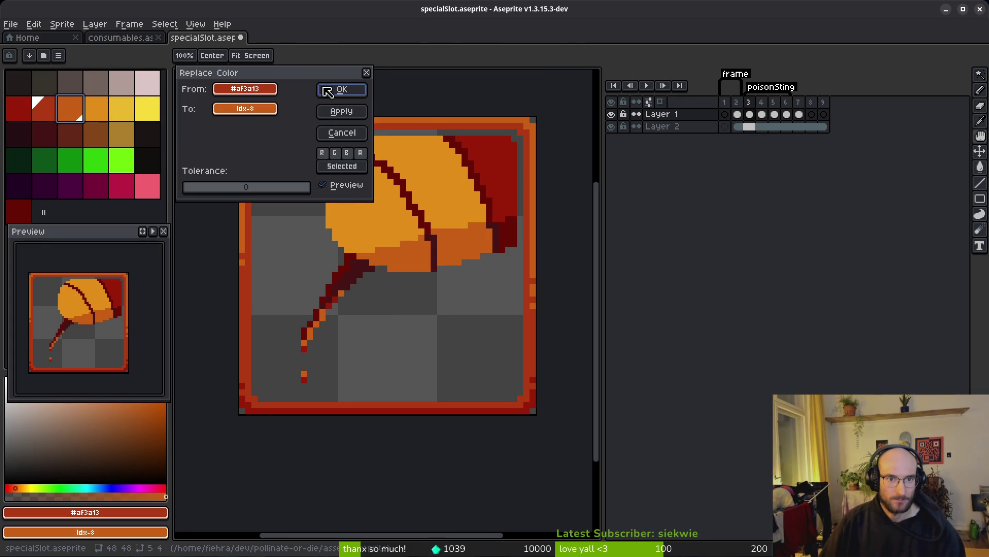
click(323, 89)
- Zoom in on the stinger and set bright green as primary and darker green as secondary colour
scroll(423, 256, up, 6)
drag(423, 256, 480, 212)
click(98, 165)
right_click(77, 160)
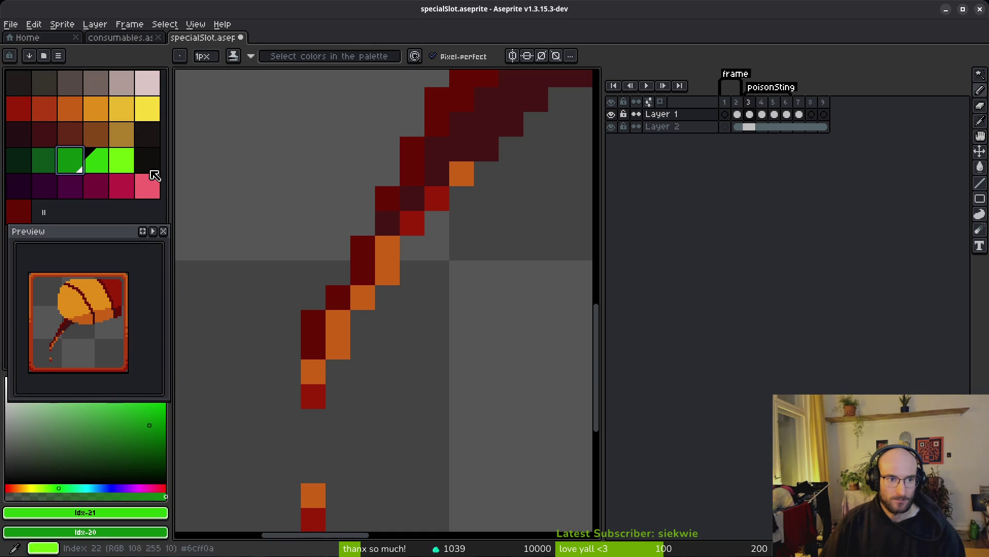
- Bucket-fill the stinger's highlight pixels and drip bright green, and its red pixels dark green
key(g)
click(461, 173)
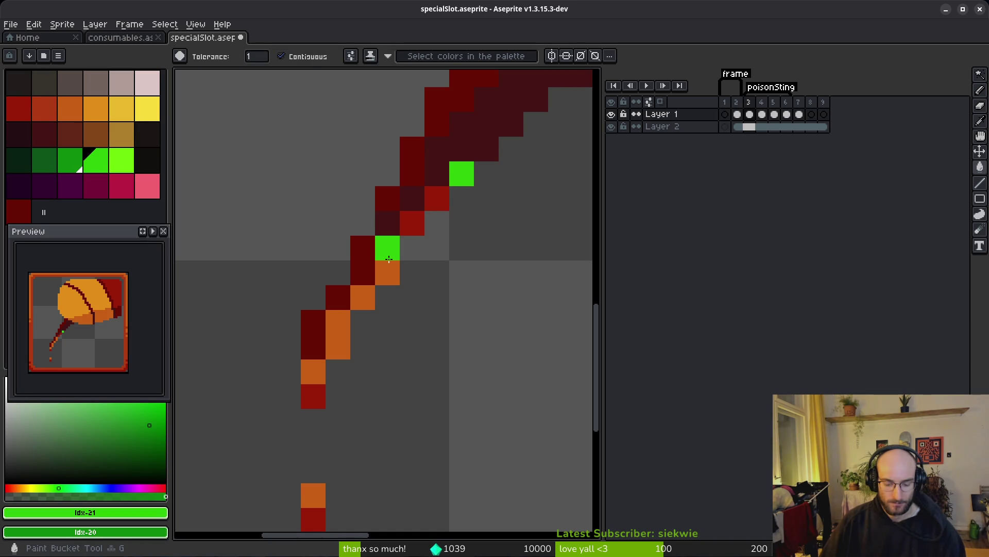
click(387, 272)
click(363, 297)
click(337, 322)
click(338, 346)
click(313, 371)
right_click(310, 385)
click(311, 496)
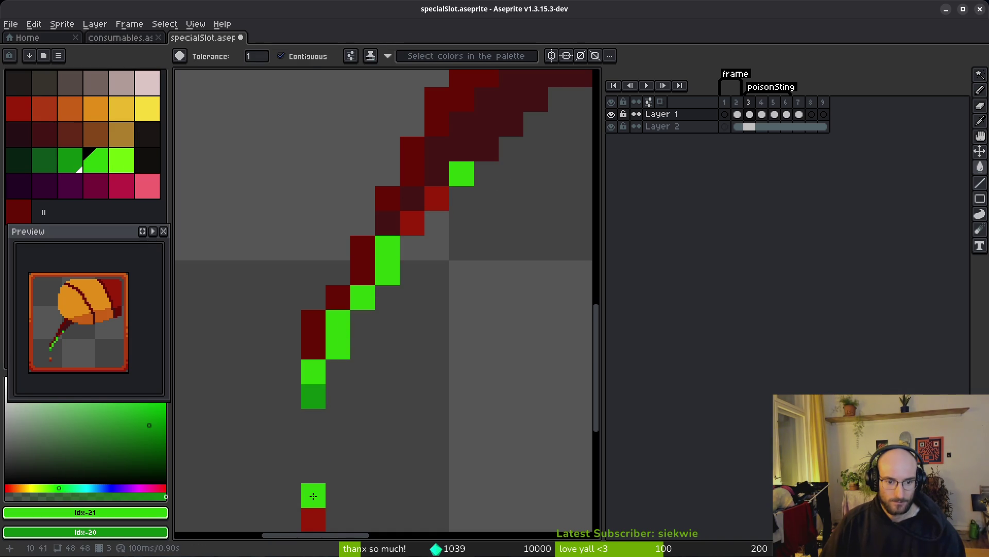
right_click(412, 223)
right_click(437, 198)
- Inspect the green stinger, then revert the green fills so it is red and orange again
scroll(462, 298, down, 4)
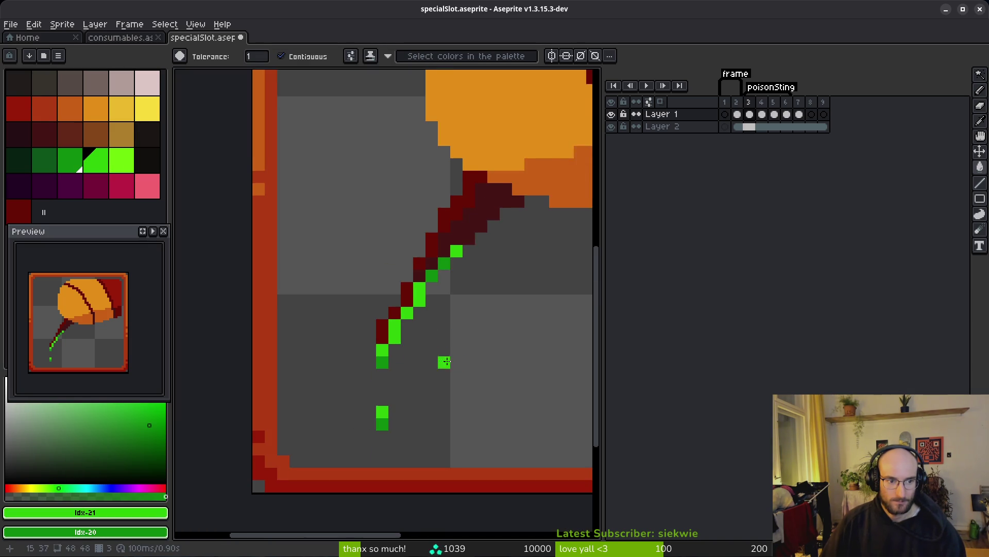
scroll(420, 344, down, 3)
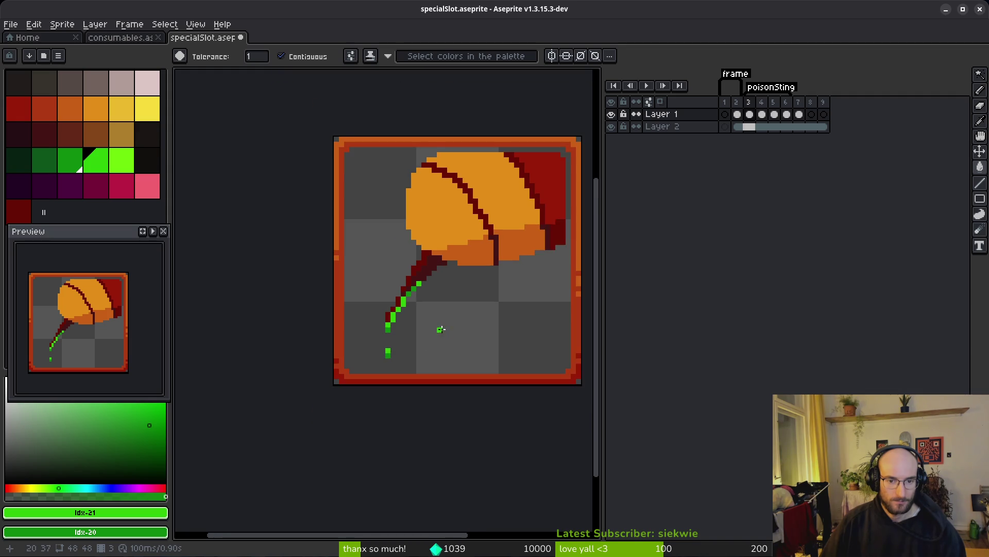
drag(458, 332, 431, 336)
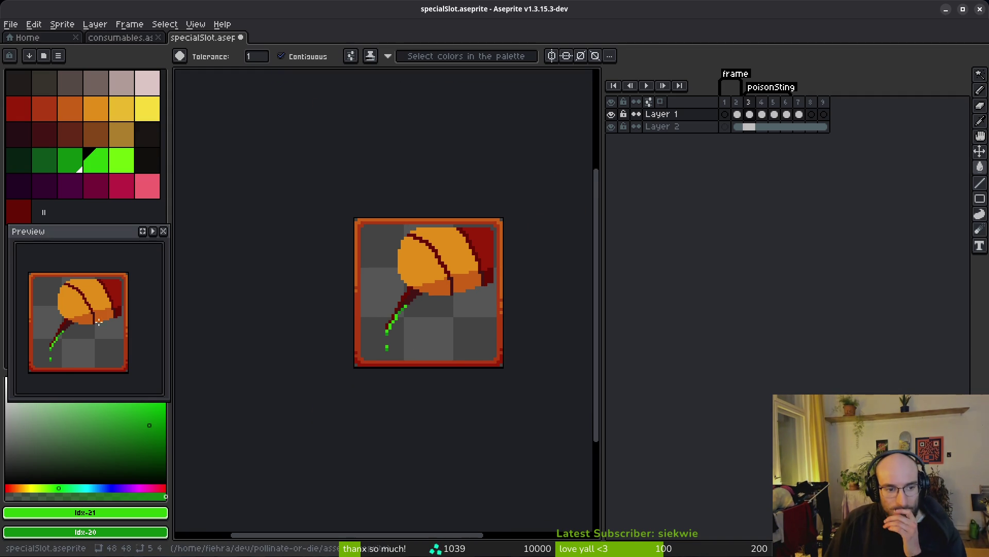
scroll(112, 351, down, 2)
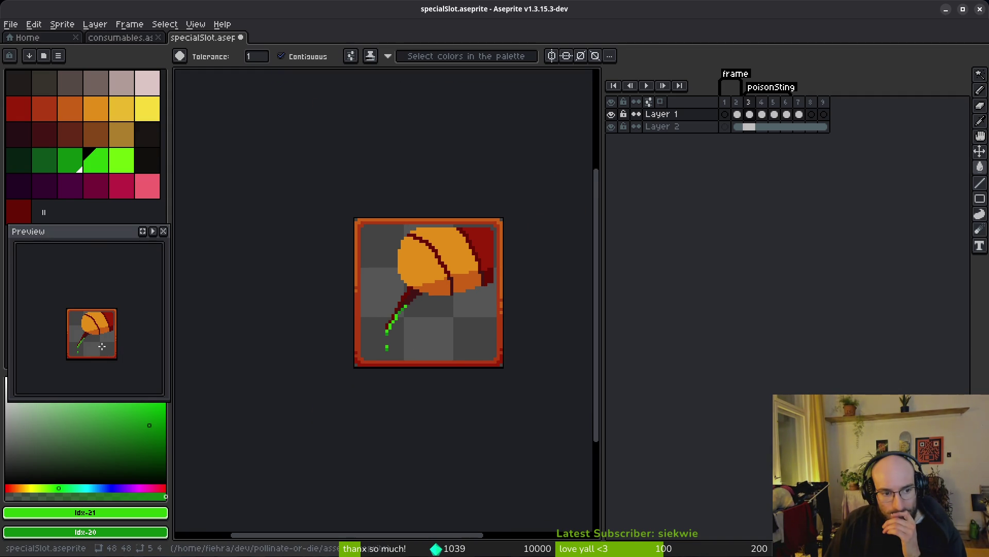
scroll(101, 346, up, 3)
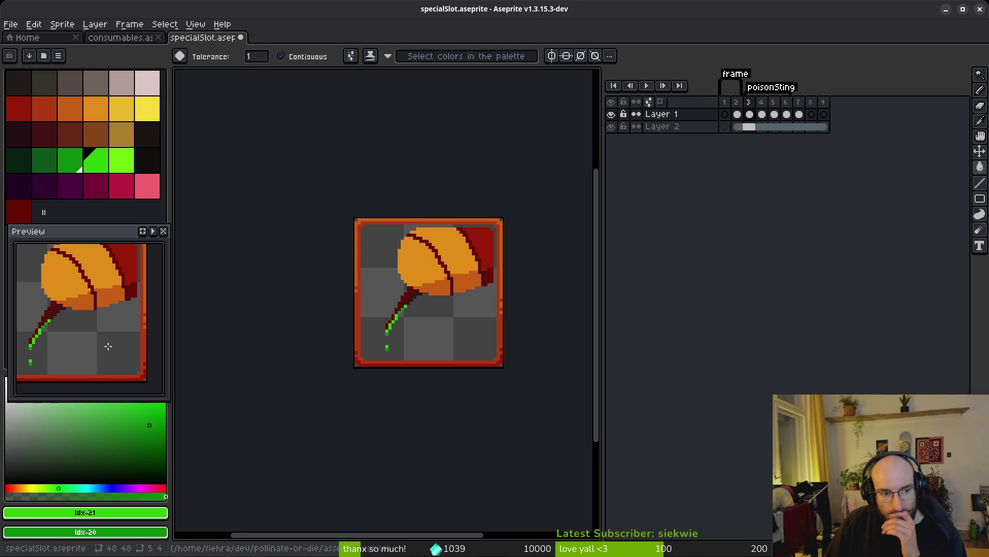
scroll(473, 310, up, 3)
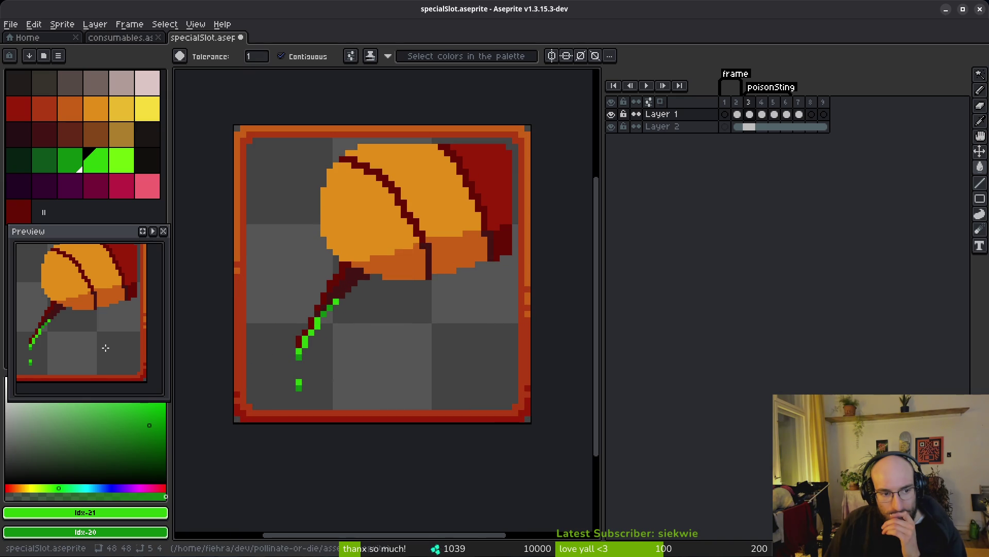
scroll(87, 345, down, 2)
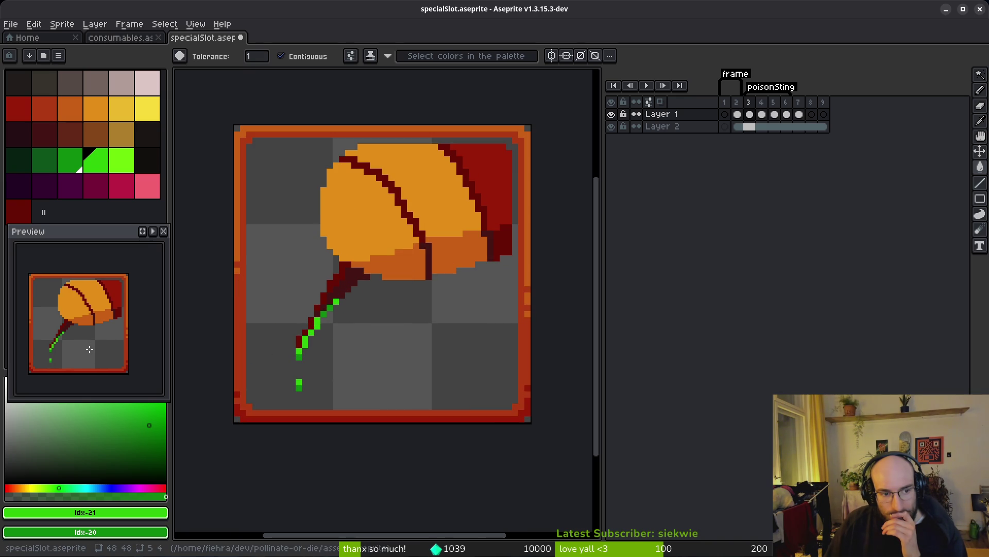
key(ctrl+z)
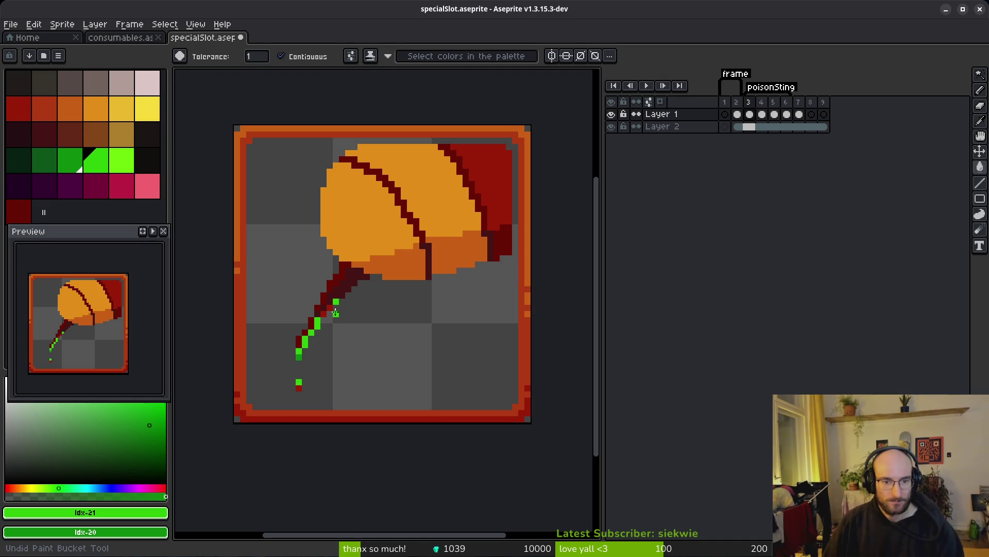
key(ctrl+y)
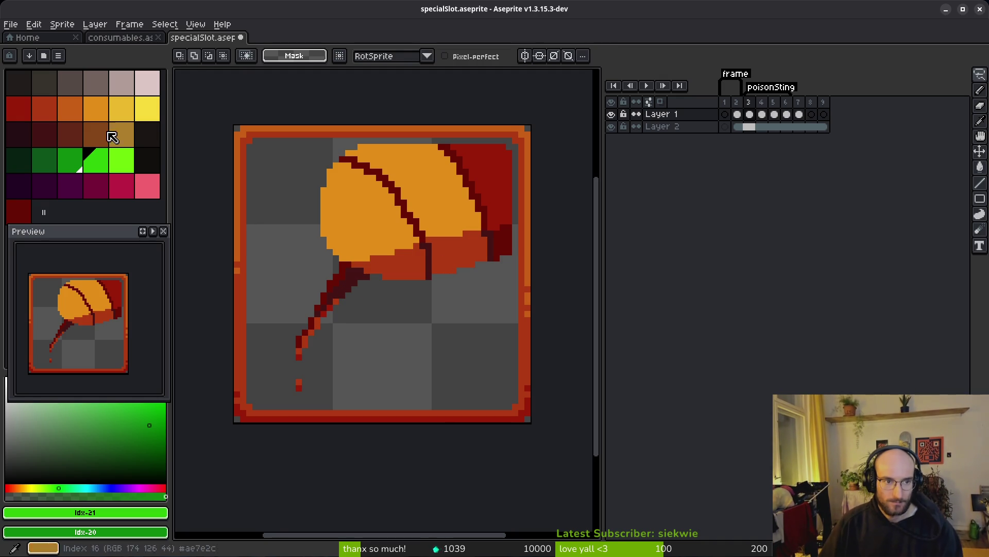
- Fill the wing's two red belly regions with orange idx-8
click(98, 109)
click(459, 254)
click(393, 264)
key(ctrl+z)
key(ctrl+z)
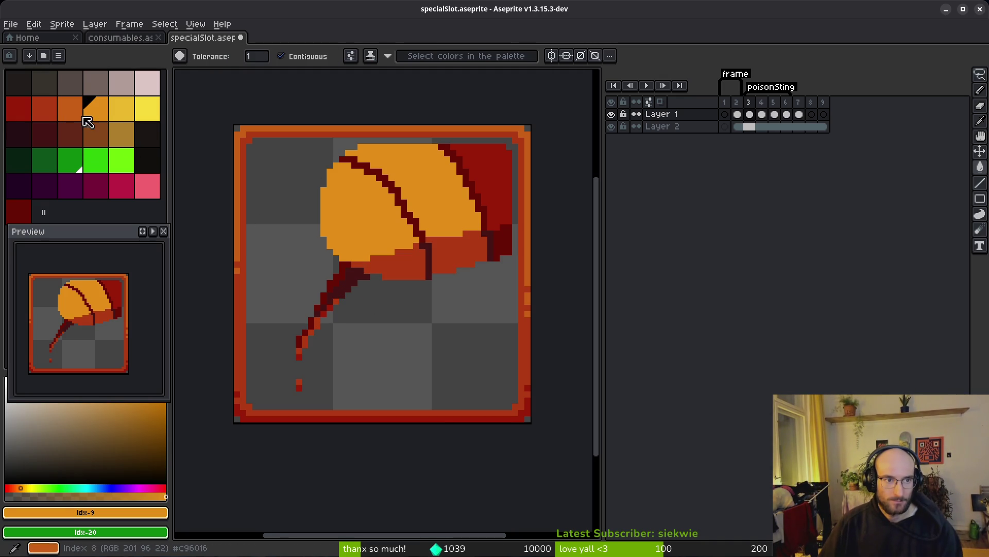
click(69, 108)
click(447, 261)
click(396, 268)
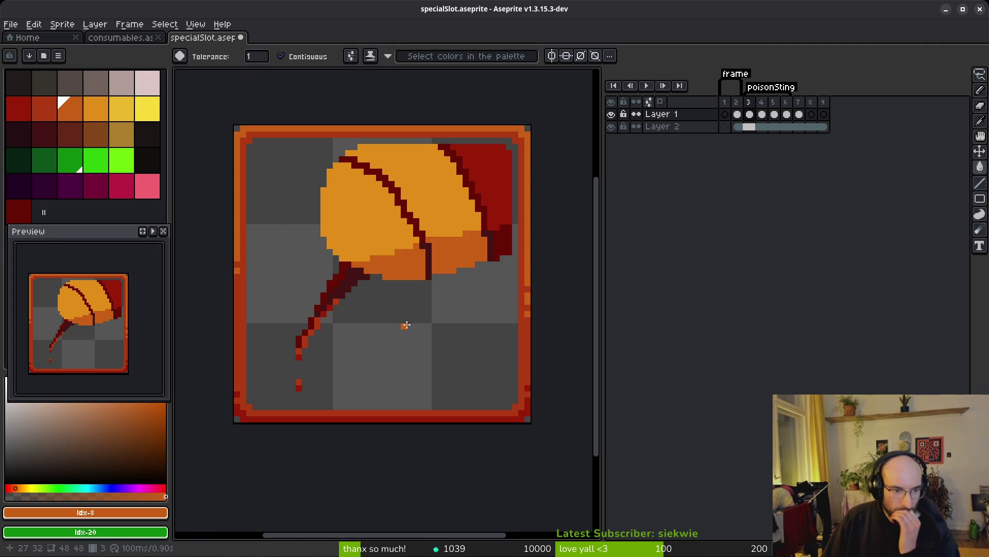
- Fill stinger highlight pixels orange and one stinger pixel red-brown idx-7
scroll(362, 337, up, 4)
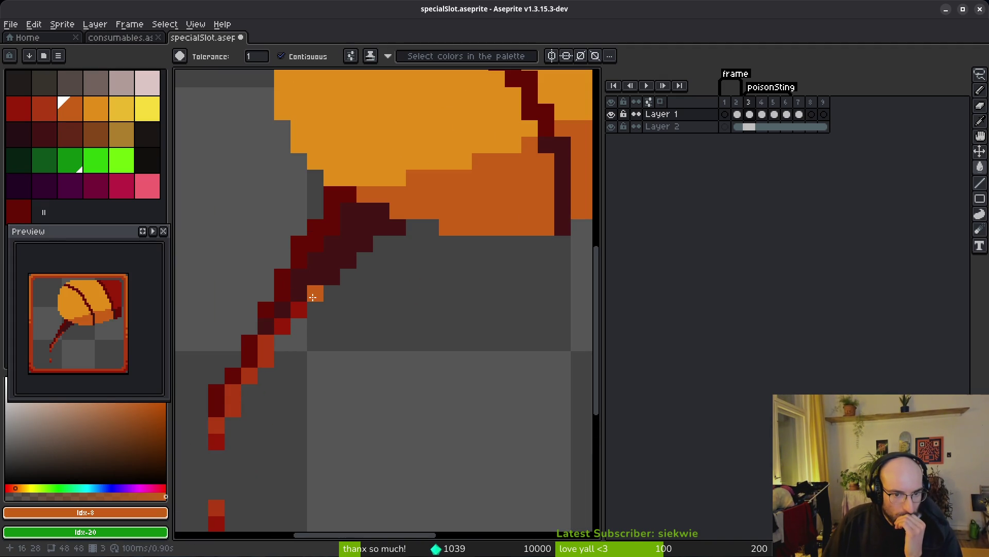
drag(313, 298, 409, 251)
click(328, 361)
click(403, 249)
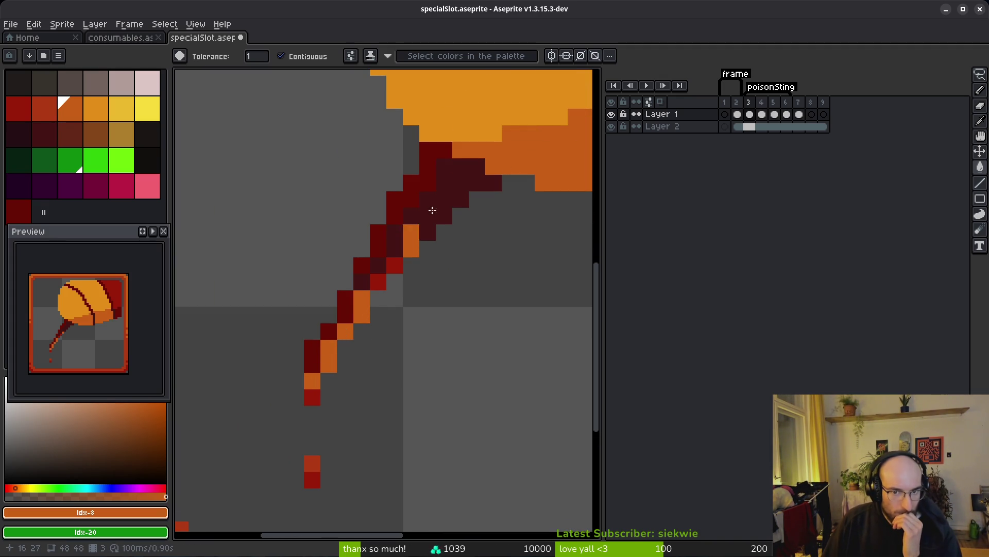
click(45, 105)
click(398, 263)
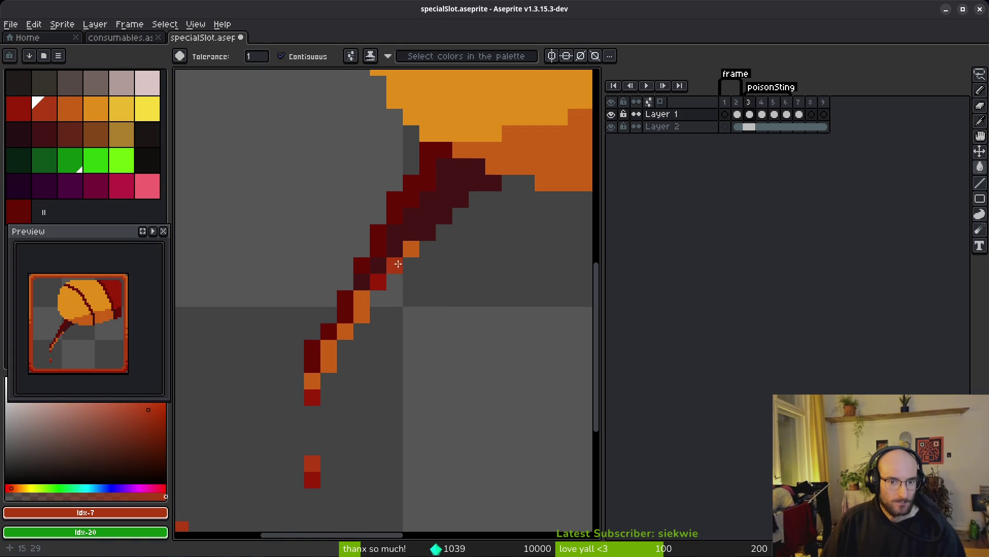
- Pencil the stinger tail and a drip pixel in orange #c96016, then restart the preview animation
key(b)
click(313, 380)
click(312, 414)
click(362, 413)
scroll(361, 407, down, 4)
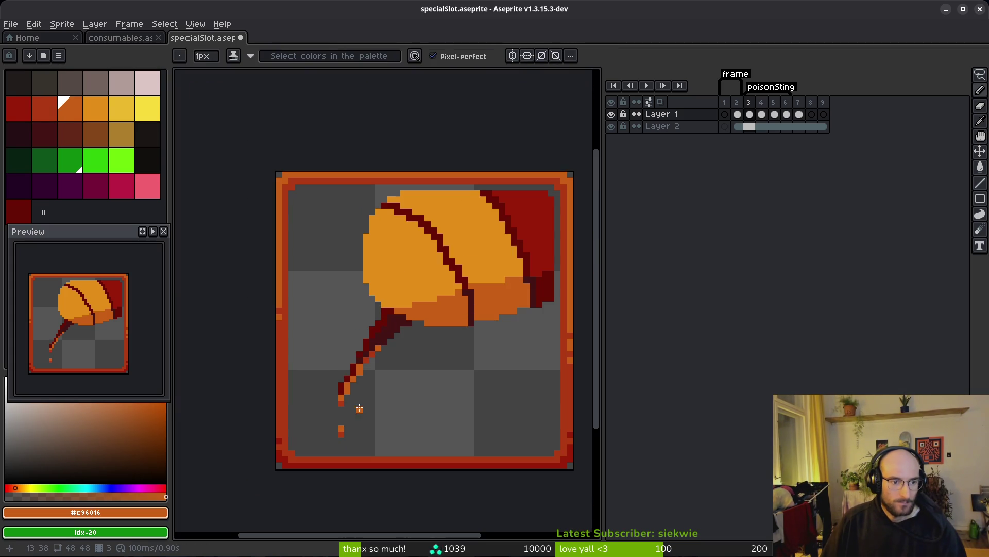
scroll(412, 361, up, 2)
key(ctrl+z)
scroll(435, 289, down, 1)
scroll(435, 289, down, 2)
click(407, 344)
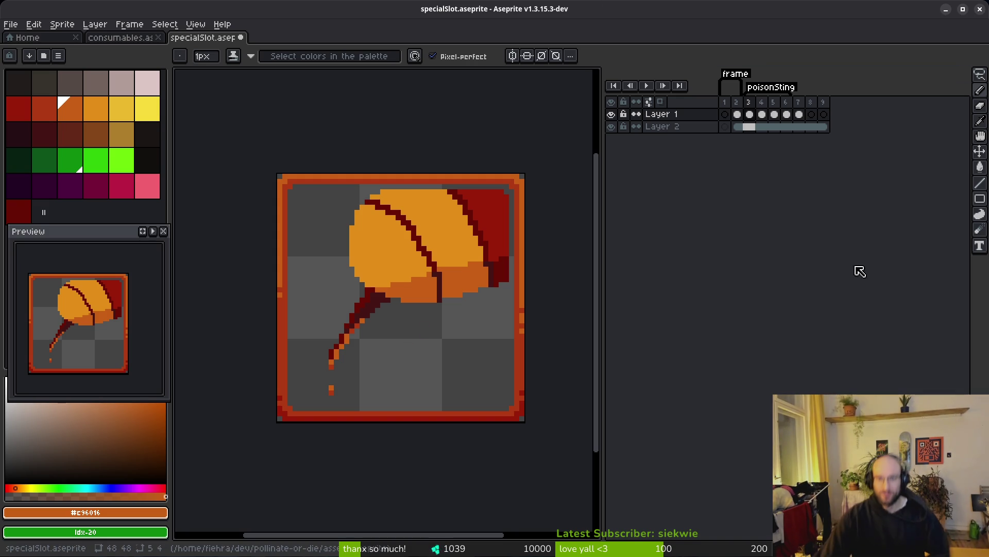
click(154, 232)
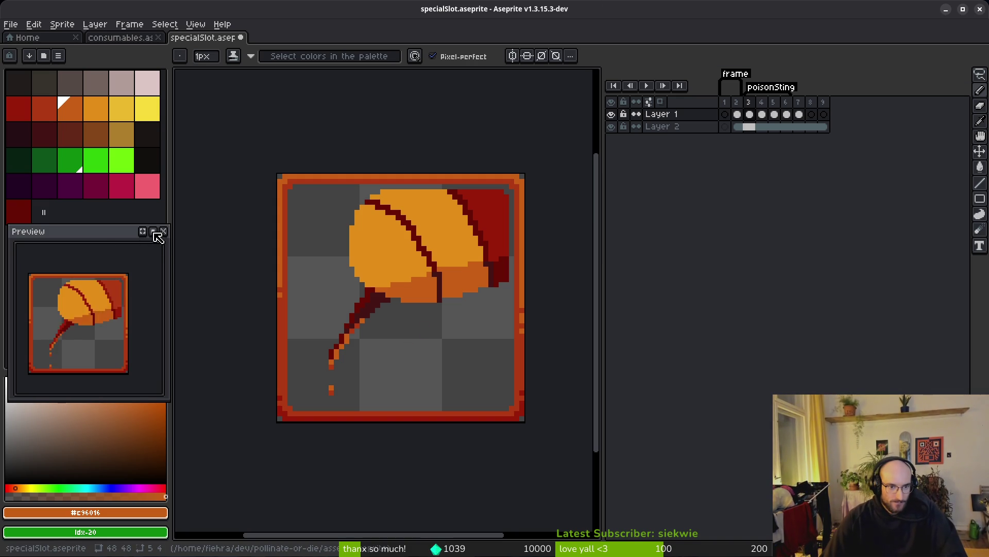
mouse_move(753, 103)
mouse_down()
mouse_move(814, 103)
mouse_move(752, 105)
mouse_up()
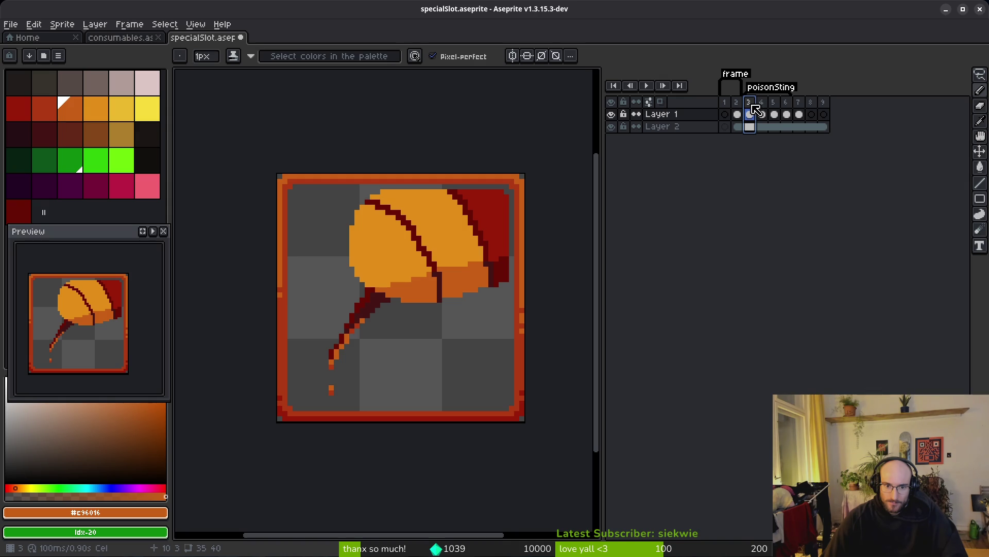
- Compare frames 3 and 4, lasso-selecting the stinger drip and then deselecting it
click(766, 118)
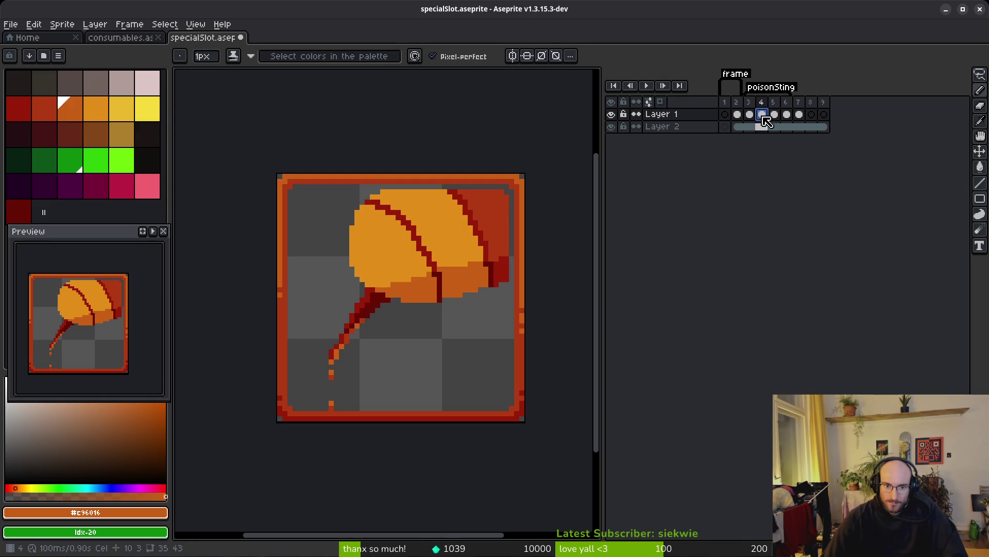
click(752, 106)
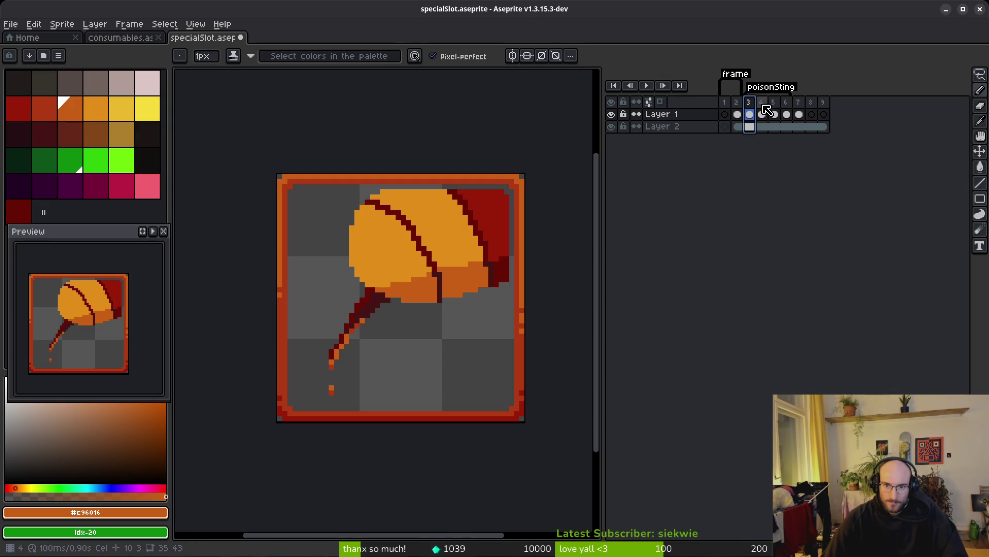
click(765, 107)
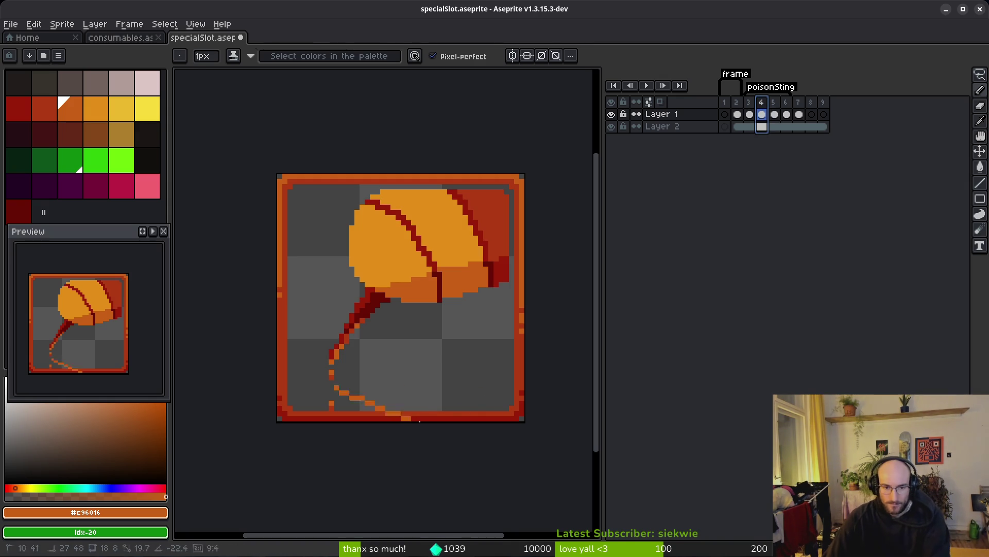
key(shift+w)
mouse_move(366, 351)
mouse_down()
mouse_move(349, 413)
mouse_move(413, 332)
mouse_up()
key(ctrl+d)
- Step through frames 3, 4 and 6 to land on frame 7's pale yellow stinger
click(754, 110)
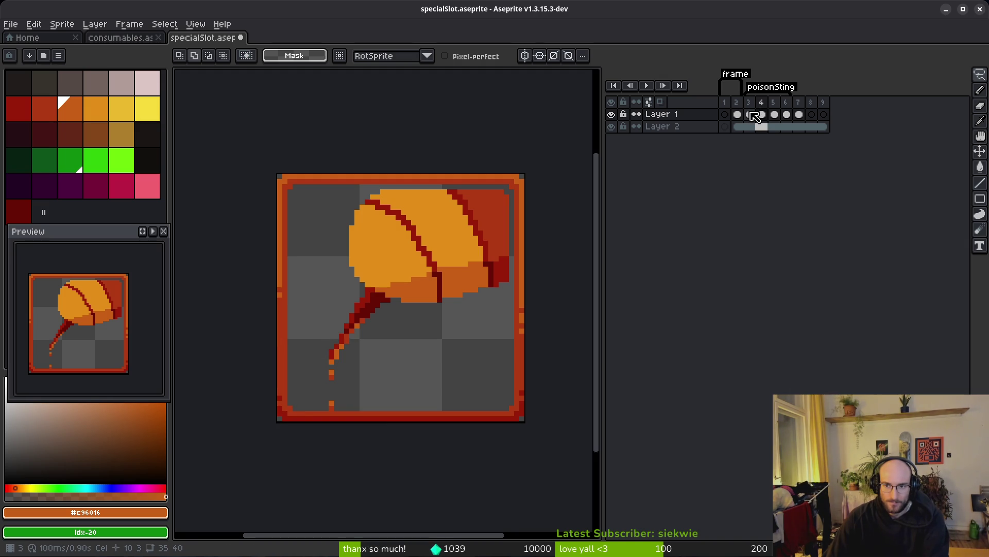
click(754, 116)
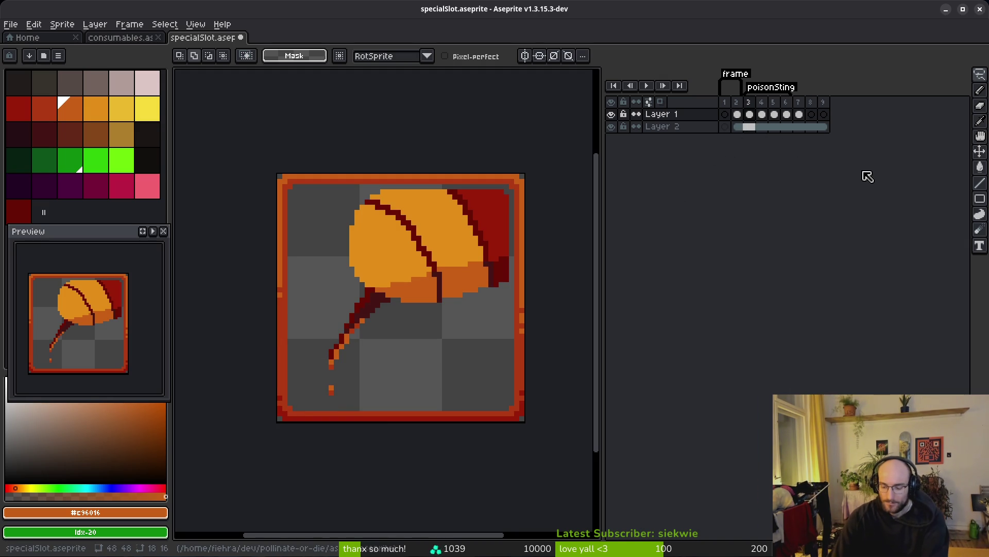
click(765, 116)
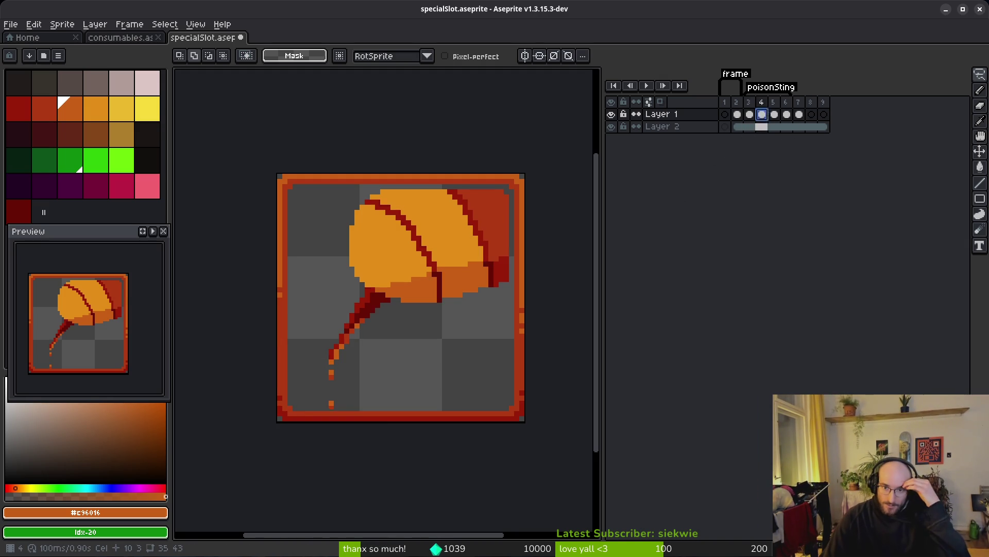
click(787, 115)
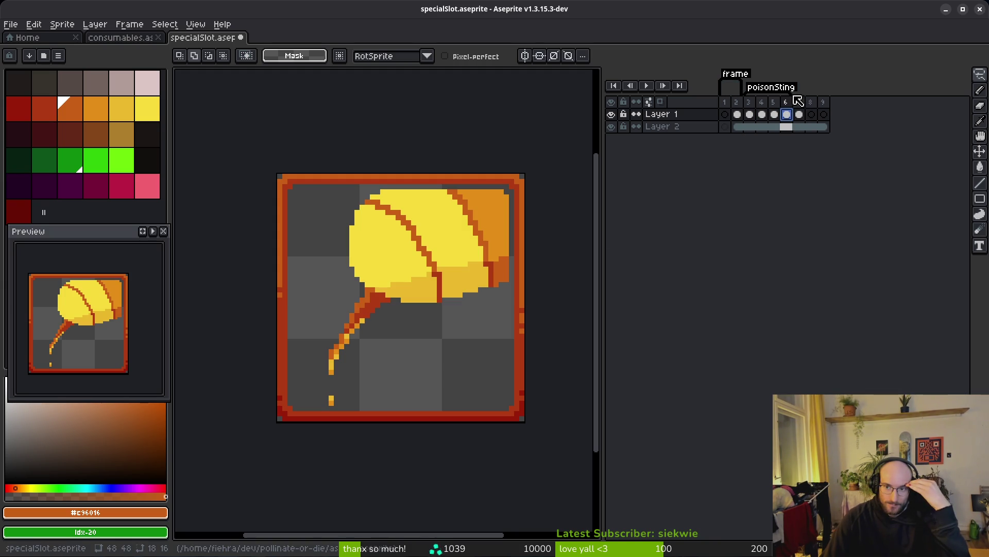
click(798, 114)
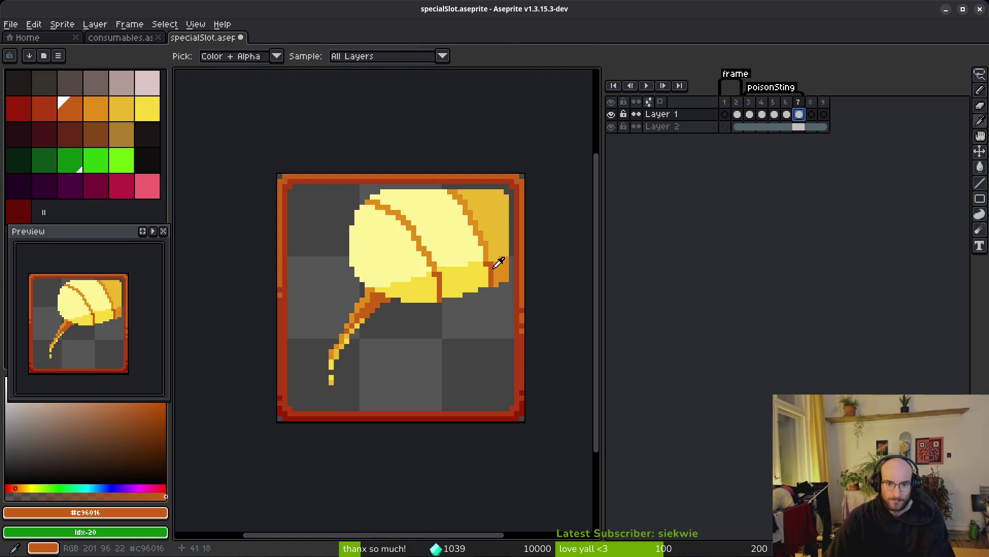
- Replace frame 7's orange stem colour with dark maroon and its gold with dark red
right_click(44, 134)
key(shift+r)
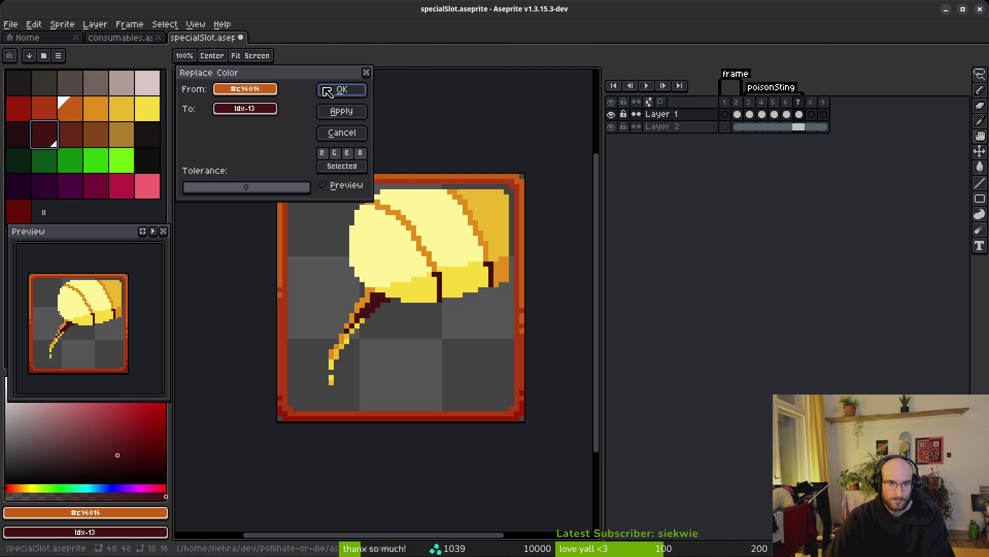
click(344, 92)
key(m)
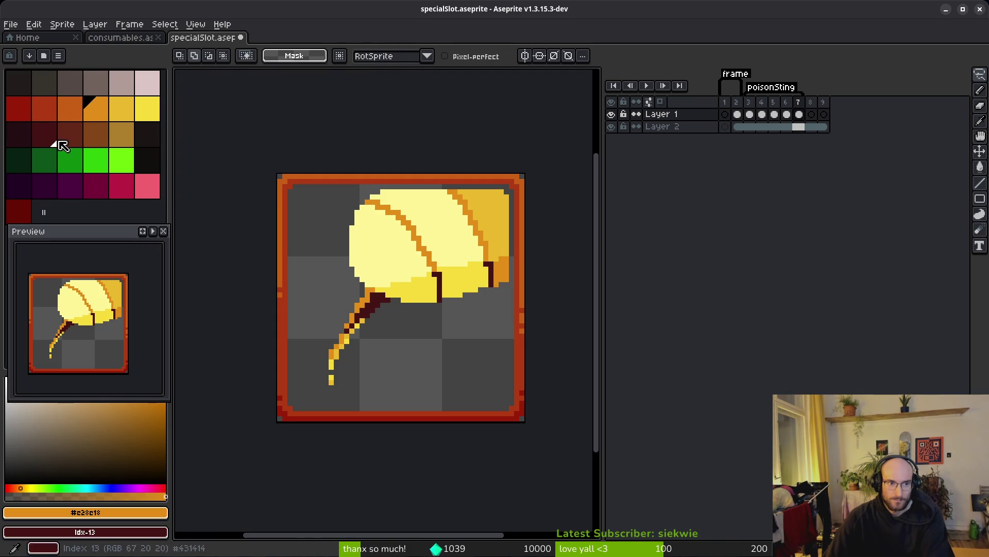
right_click(20, 213)
key(shift+r)
click(332, 94)
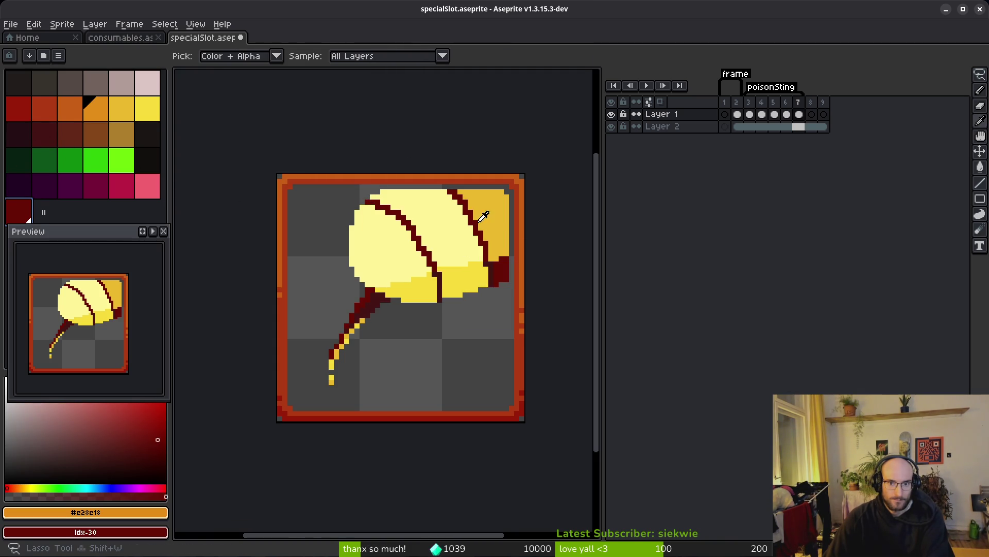
- Turn the wing's remaining gold dark red and its bright yellow orange
alt+click(502, 224)
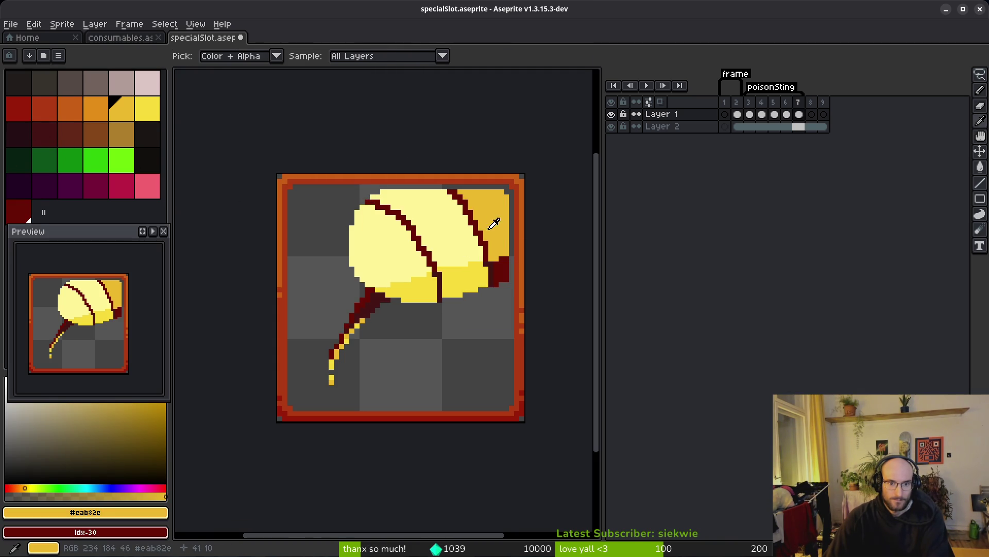
right_click(26, 109)
key(shift+r)
click(342, 91)
alt+click(466, 281)
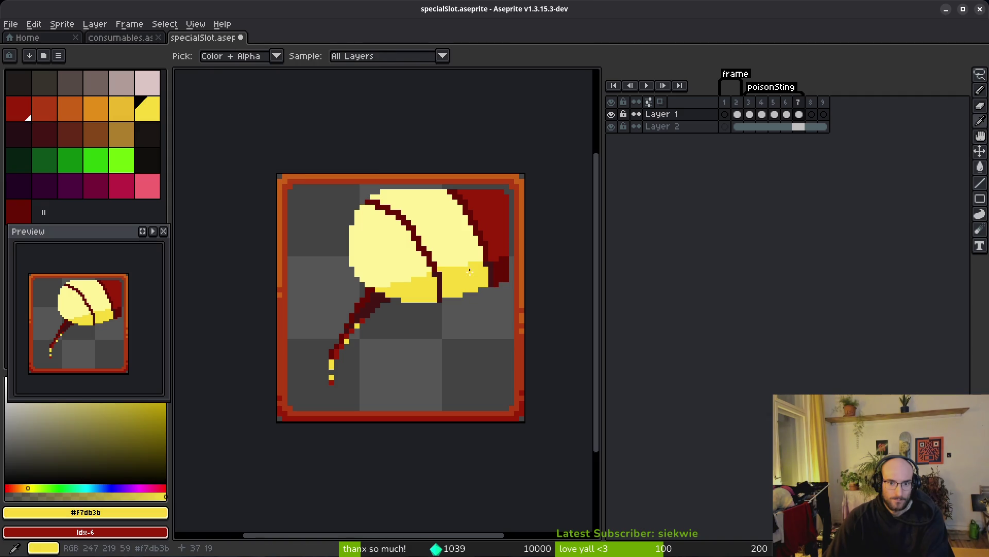
right_click(82, 114)
key(shift+r)
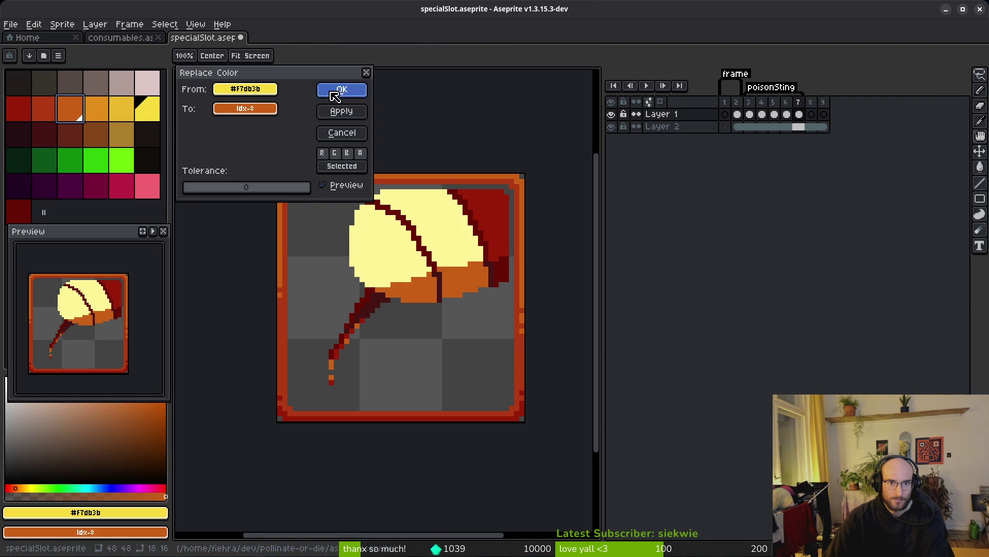
click(342, 91)
- Turn the wing's pale yellow into lighter orange and compare the drip against frame 3
alt+click(402, 232)
right_click(101, 118)
key(shift+r)
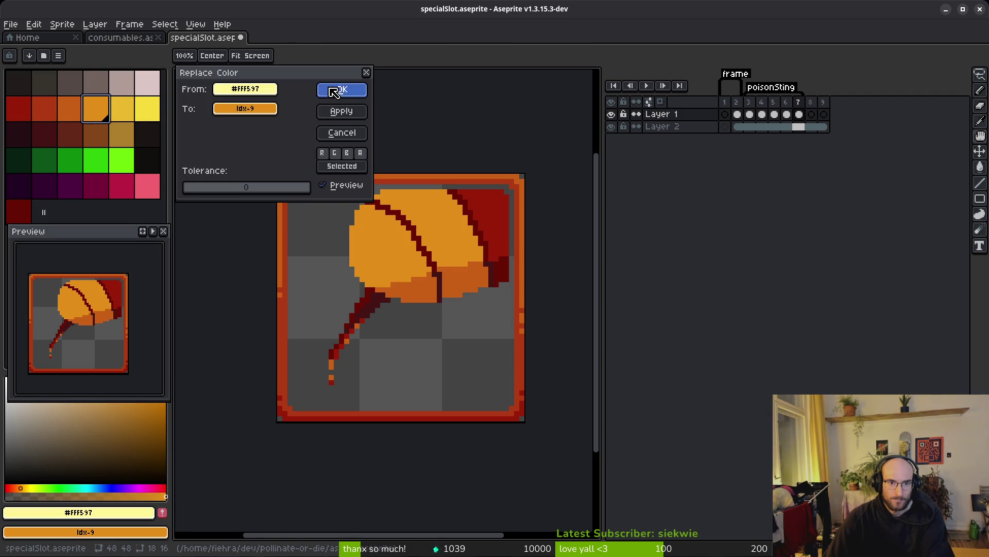
click(340, 90)
click(754, 103)
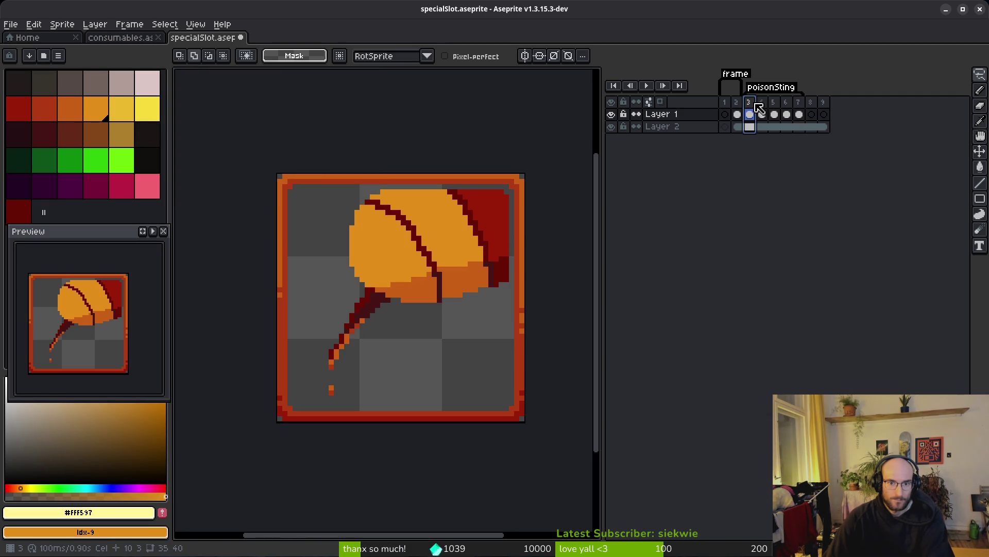
click(802, 104)
scroll(350, 361, up, 4)
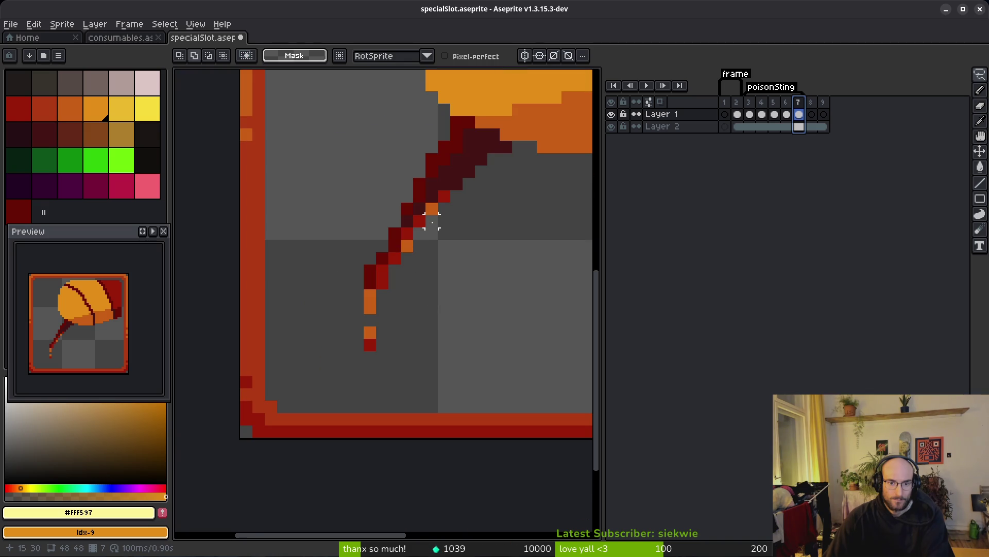
click(755, 103)
click(804, 104)
- Replace the drip's dark red with rust red and save the sprite
alt+click(421, 219)
key(shift+r)
key(Escape)
alt+right_click(544, 113)
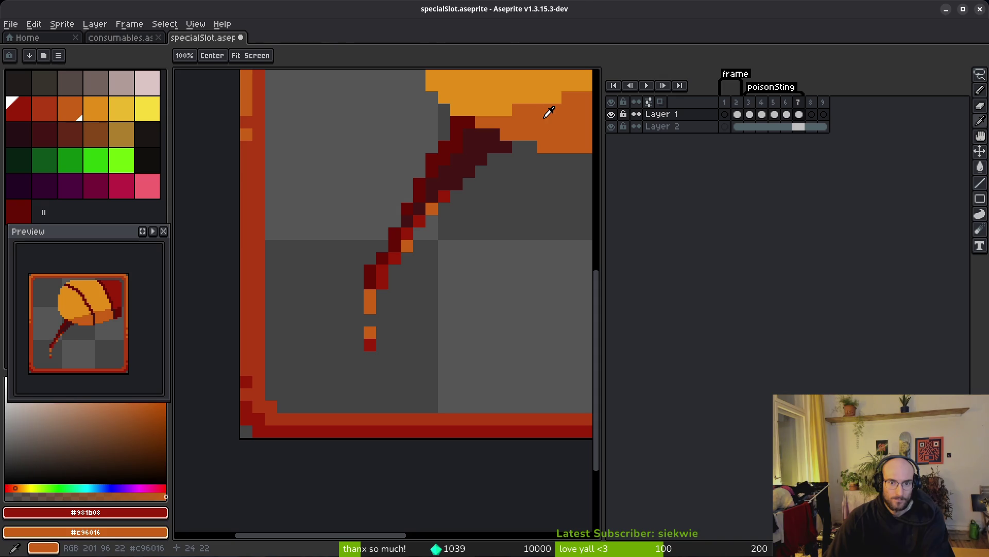
key(shift+r)
key(Escape)
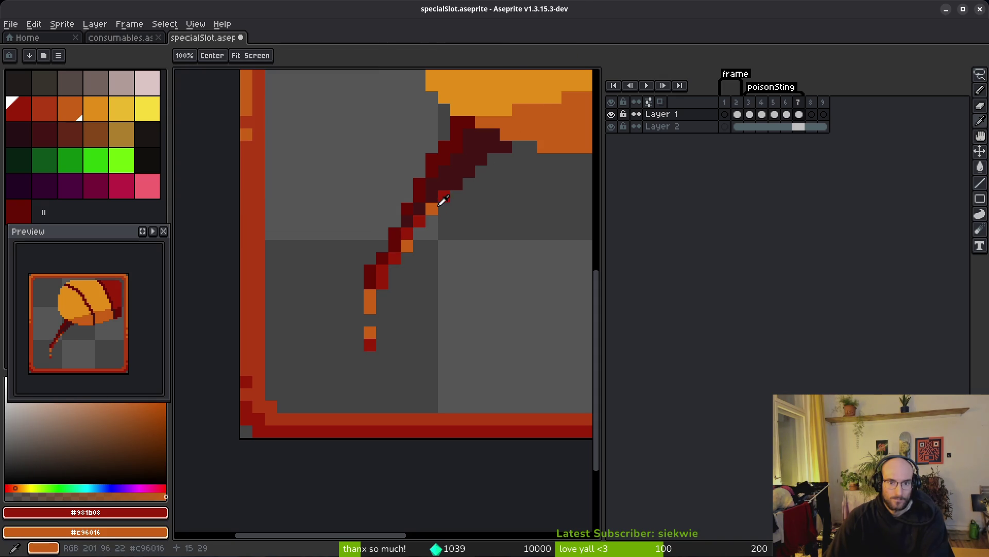
right_click(48, 108)
key(shift+r)
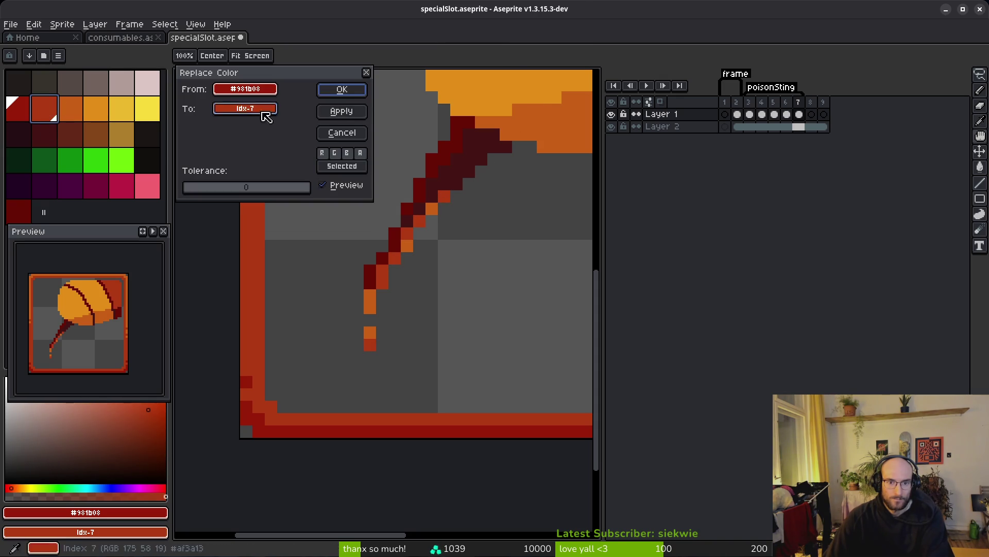
click(342, 92)
scroll(423, 247, down, 3)
scroll(423, 246, down, 1)
key(ctrl+s)
- On frame 6, replace the rust red stem colour with dark maroon
click(790, 120)
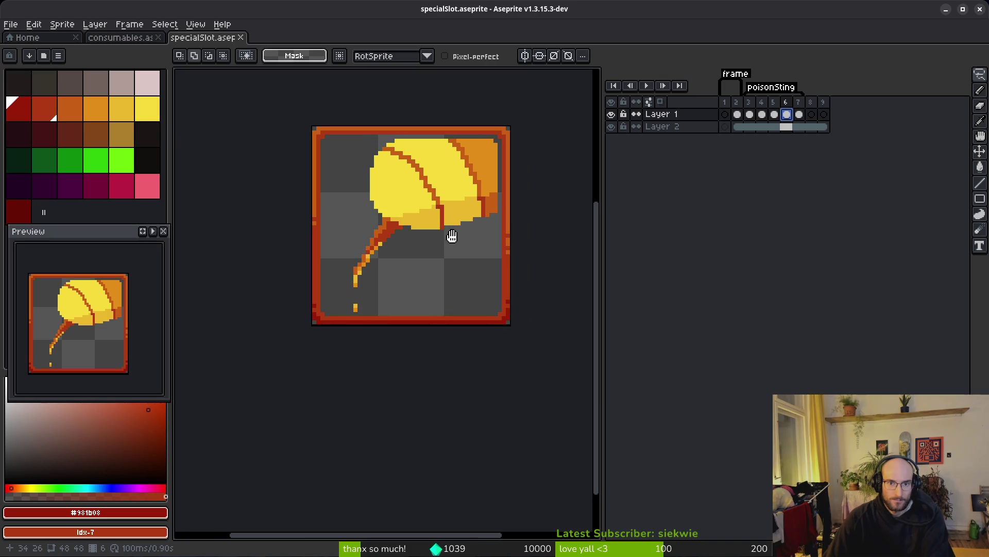
key(i)
key(Right)
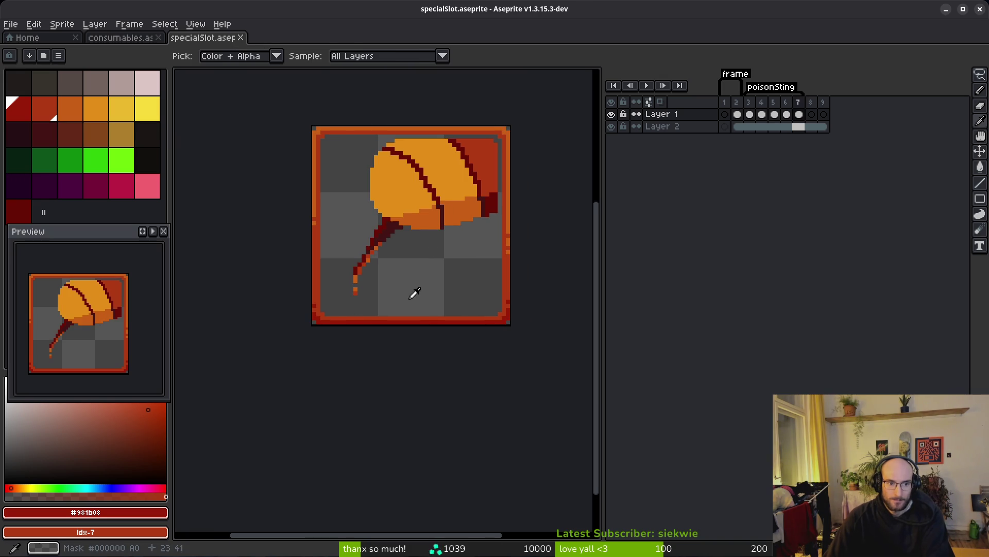
key(Left)
key(Right)
key(m)
scroll(462, 221, up, 1)
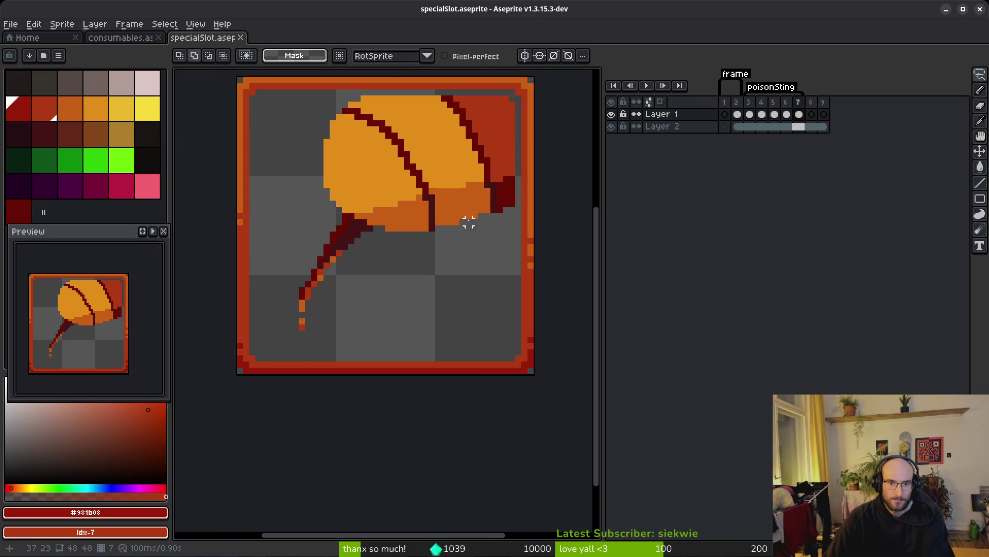
key(Left)
key(i)
click(497, 192)
key(m)
right_click(45, 134)
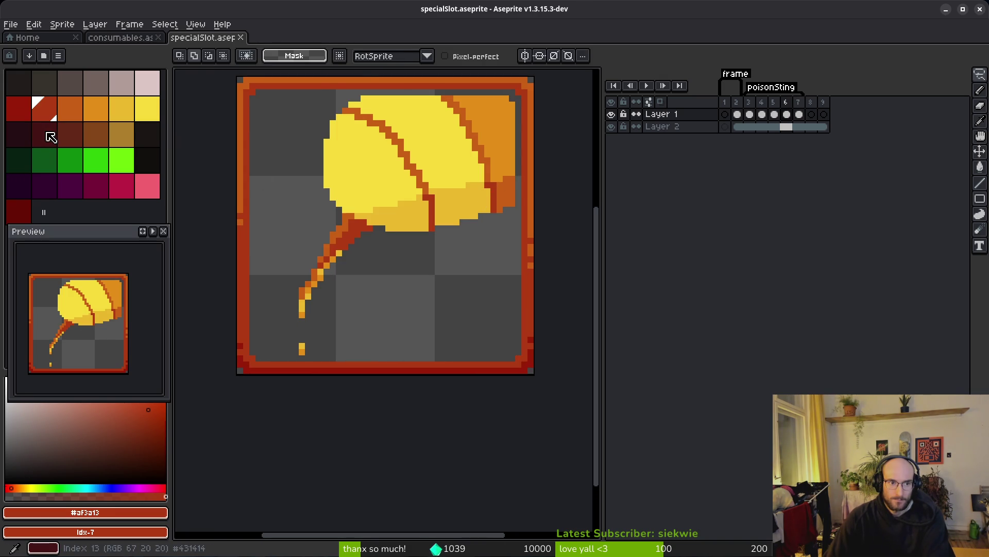
key(shift+r)
click(356, 92)
- Replace frame 6's orange outline colour with a darker red
key(i)
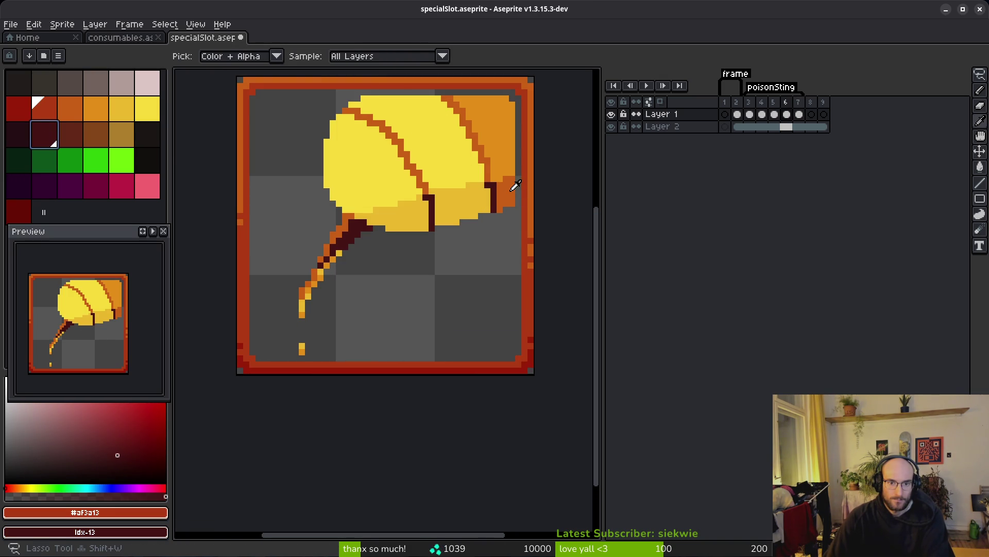
click(515, 185)
key(h)
right_click(26, 110)
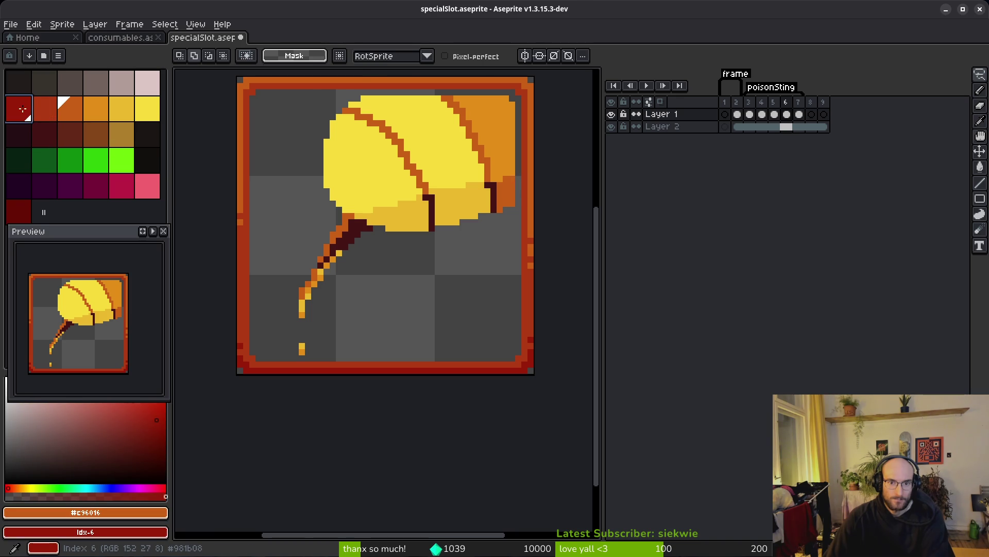
key(shift+r)
click(366, 72)
right_click(19, 211)
key(shift+r)
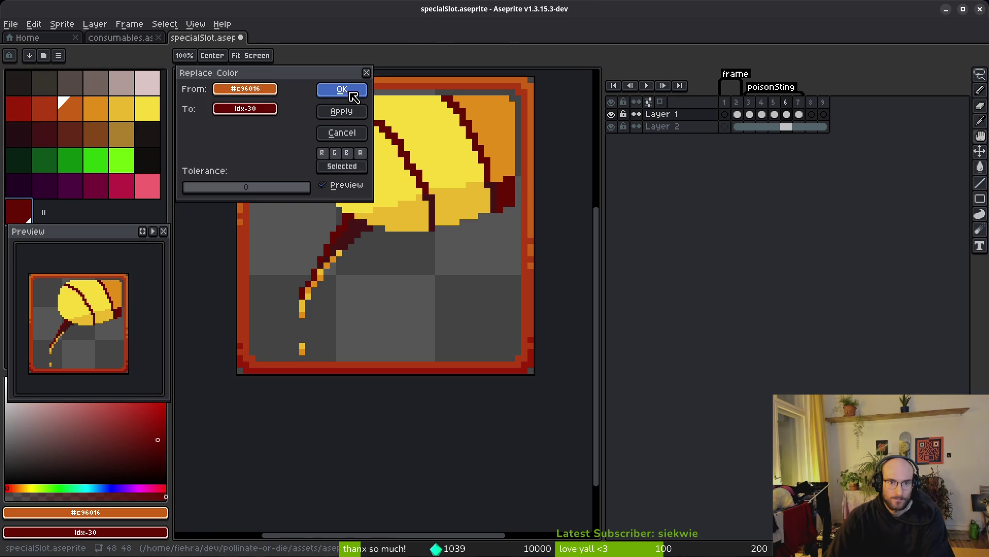
click(342, 90)
- After comparing with frame 7, turn the gold on frame 6's wing dark red
key(m)
click(798, 126)
click(786, 127)
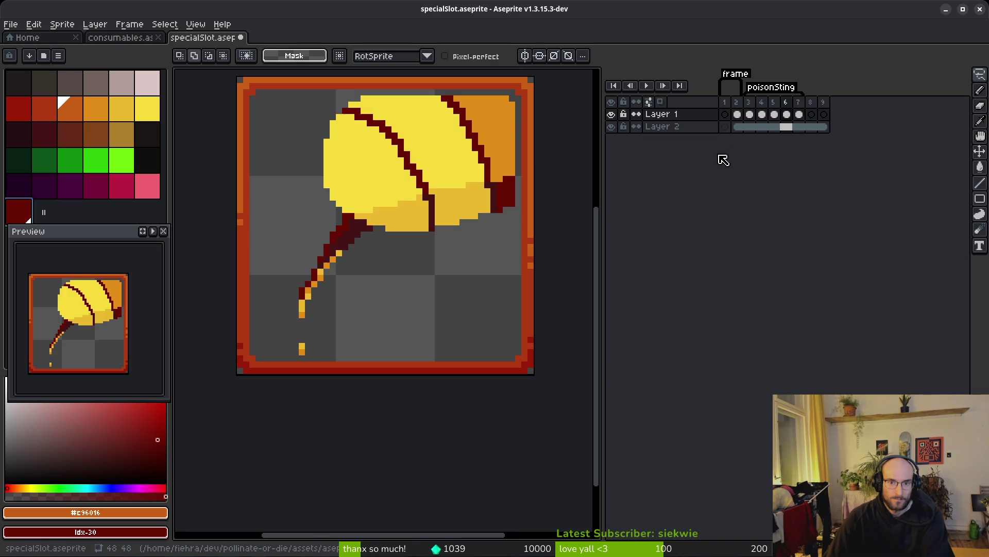
alt+click(478, 124)
key(h)
right_click(18, 110)
key(shift+r)
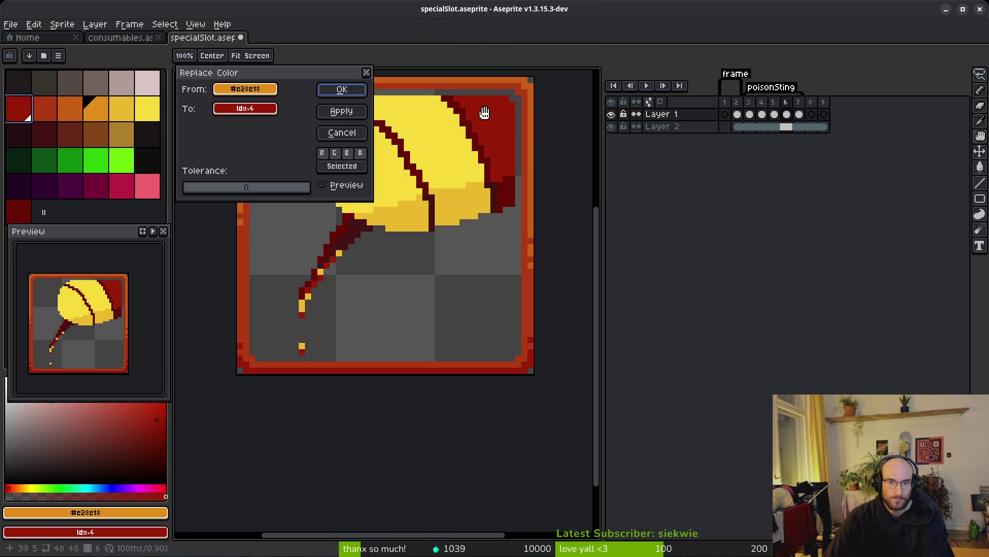
click(360, 90)
- Turn the bandage's yellow body on frame 6 orange
key(i)
click(460, 155)
right_click(91, 110)
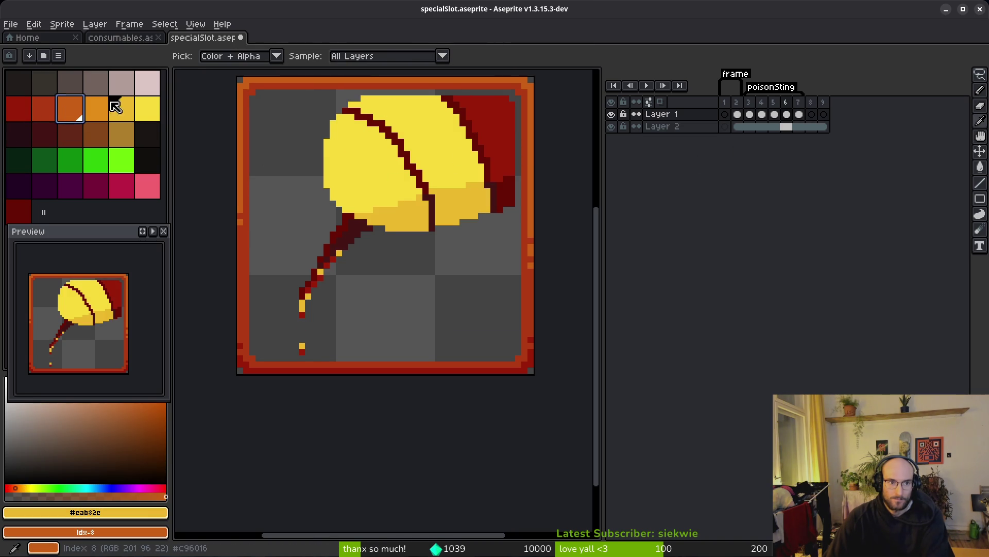
key(h)
key(shift+r)
click(353, 92)
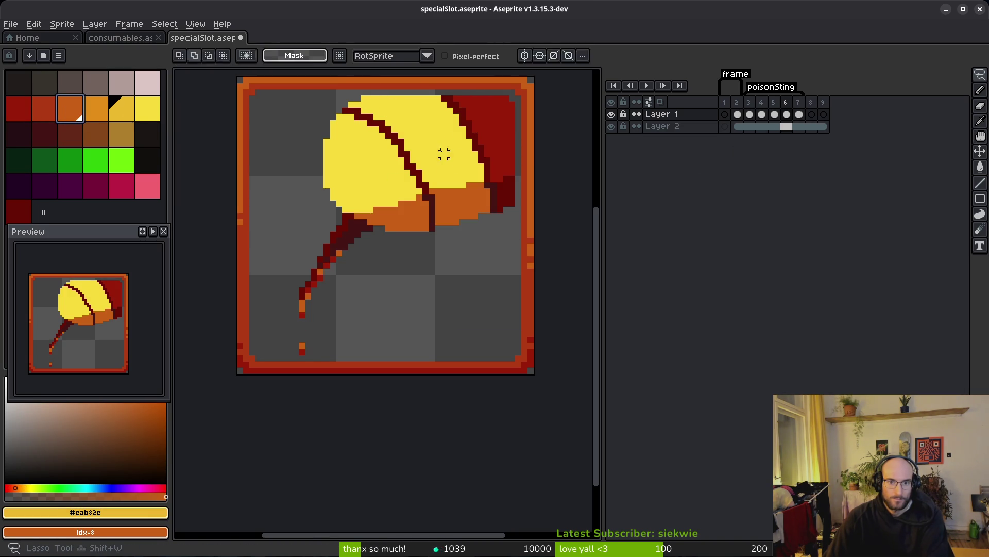
key(i)
click(442, 159)
right_click(100, 107)
key(h)
key(shift+r)
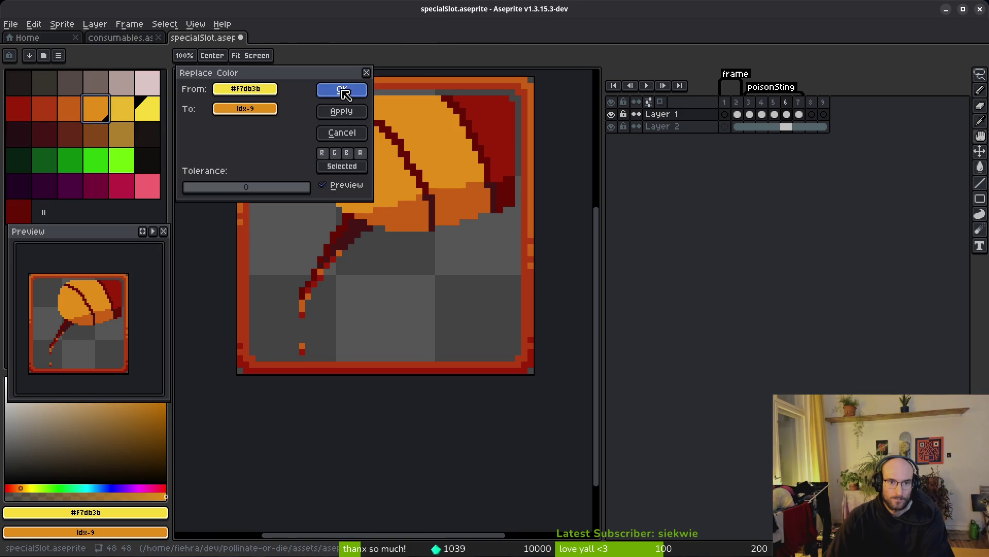
click(342, 89)
- On frame 7, darken the red flap #af3a13 to dark red idx-6
key(m)
key(Right)
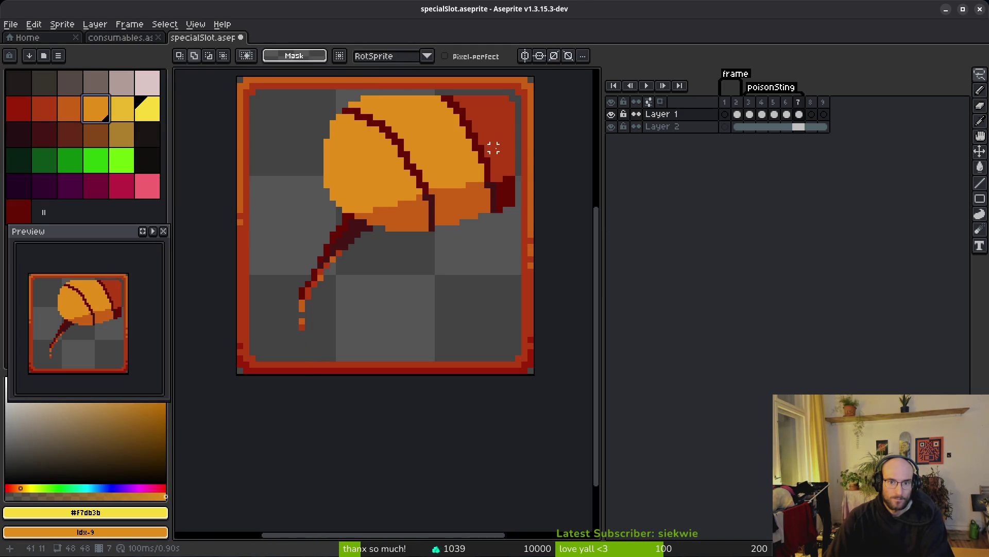
alt+click(479, 138)
right_click(18, 108)
key(shift+r)
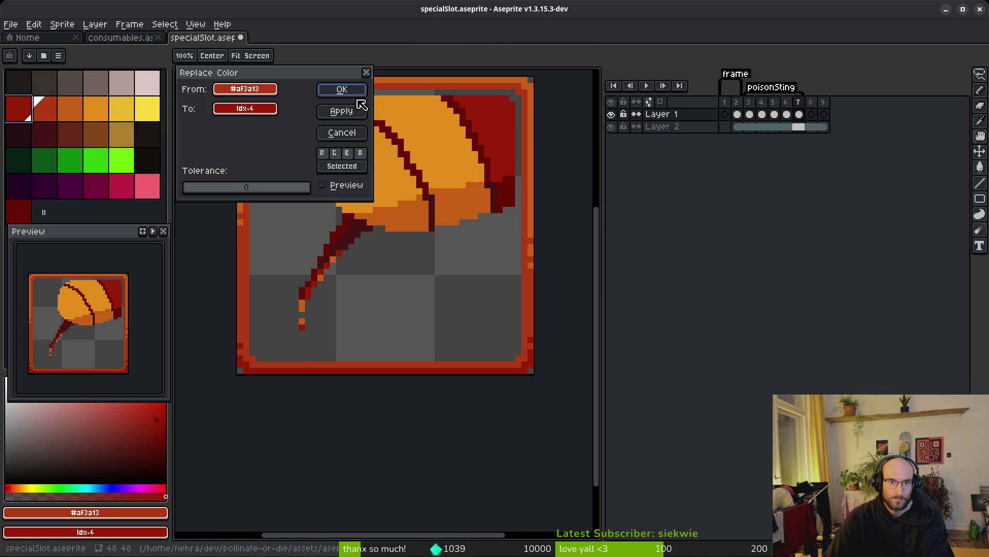
click(341, 89)
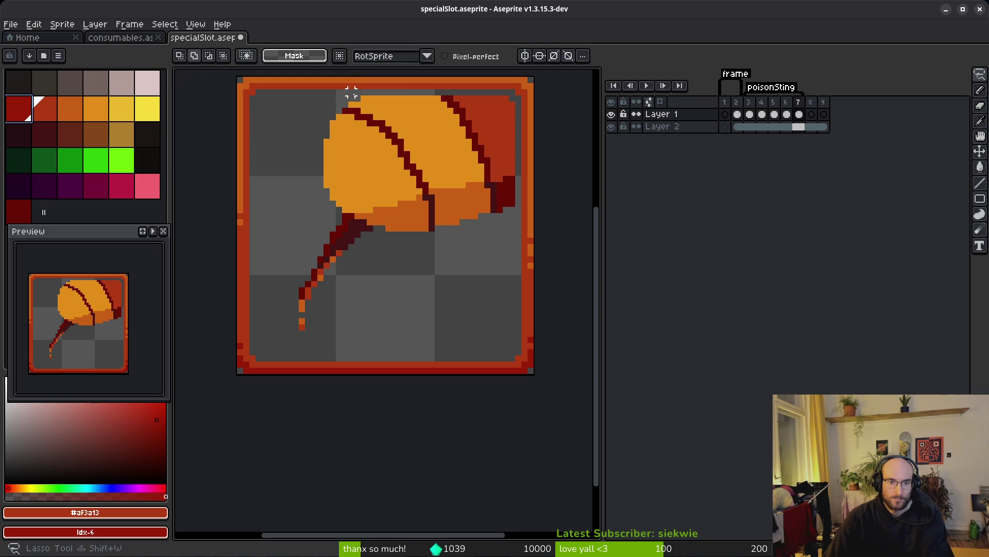
right_click(20, 103)
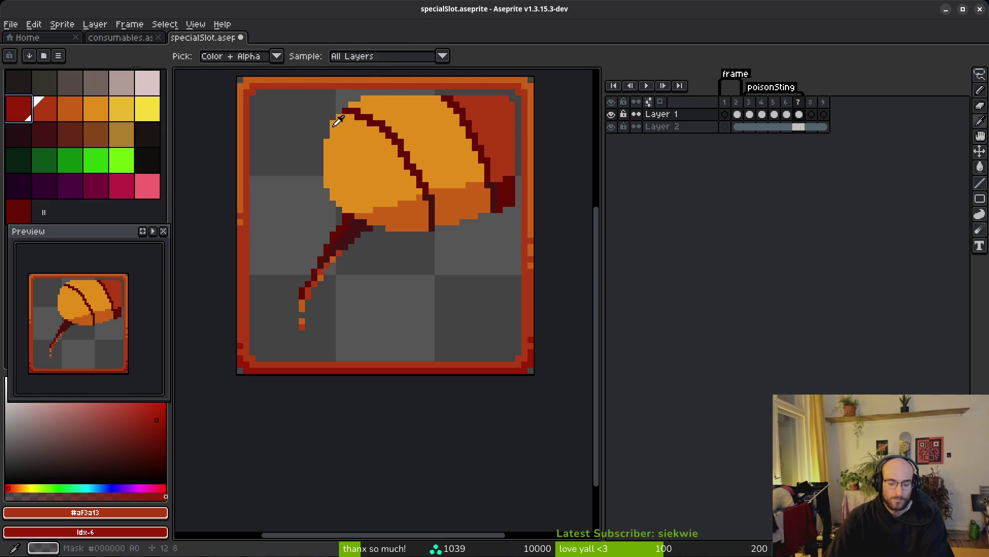
key(shift+r)
click(342, 90)
- Brighten frame 7's dark red stinger tail to the lighter red idx-7, then save
key(m)
scroll(300, 297, up, 5)
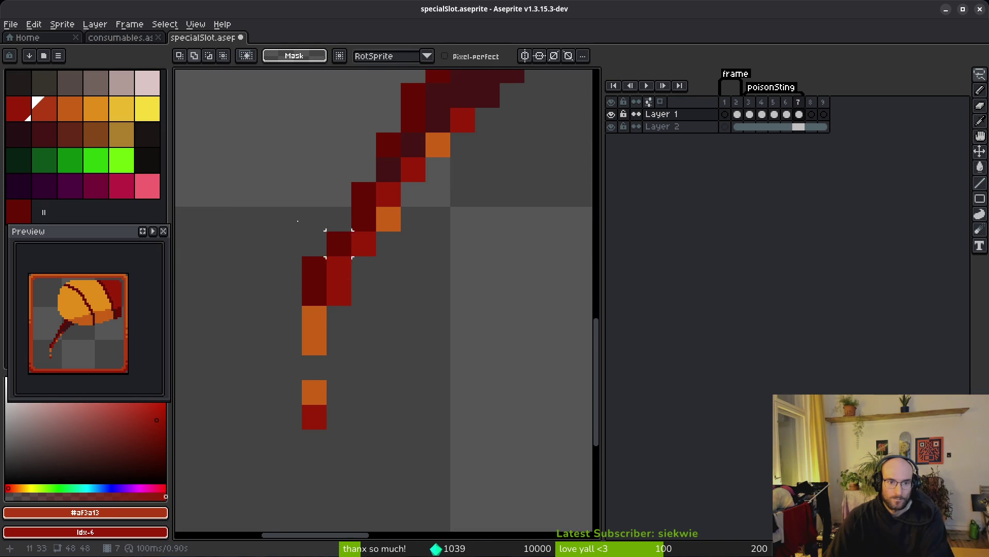
mouse_move(518, 127)
mouse_down()
mouse_move(409, 441)
mouse_move(520, 350)
mouse_up()
key(i)
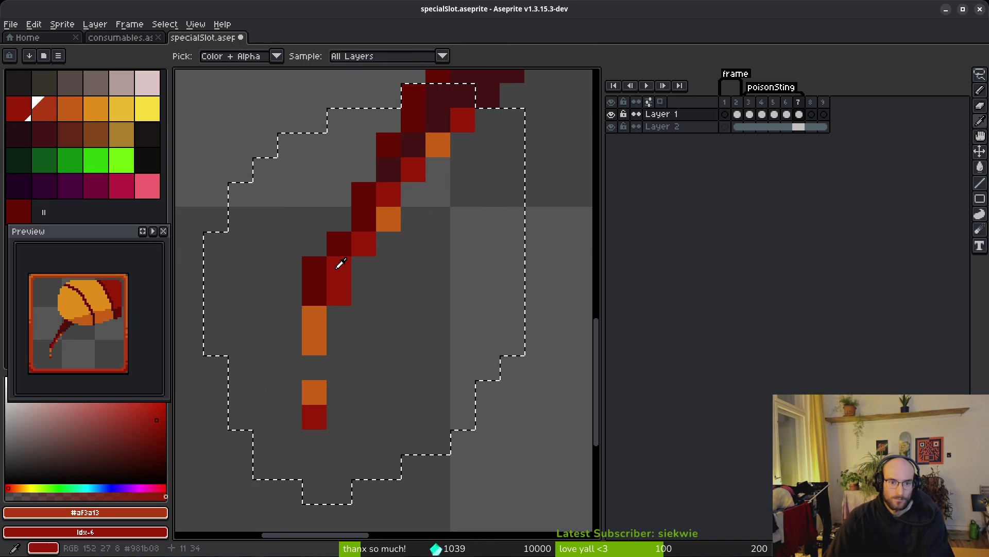
click(338, 264)
key(Return)
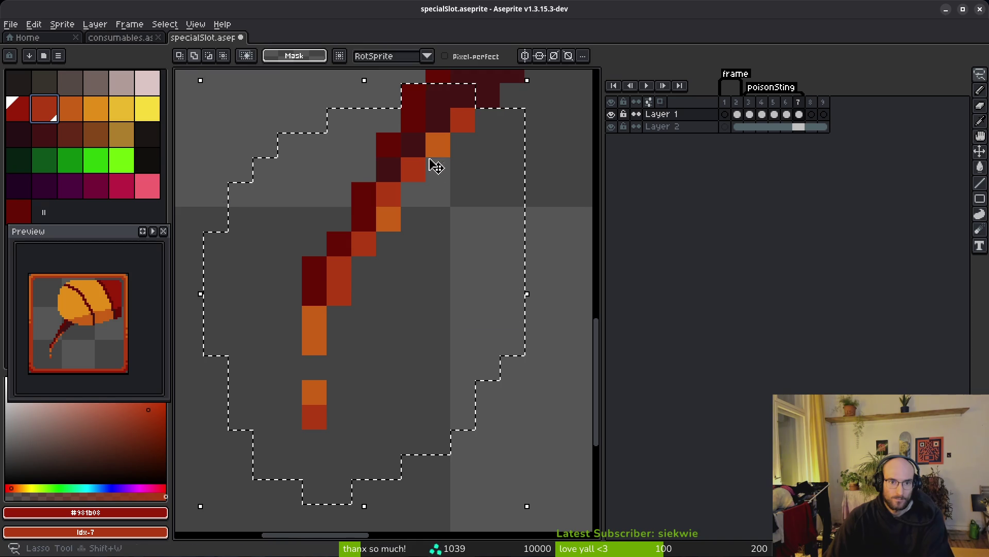
scroll(438, 194, down, 8)
key(ctrl+d)
key(ctrl+s)
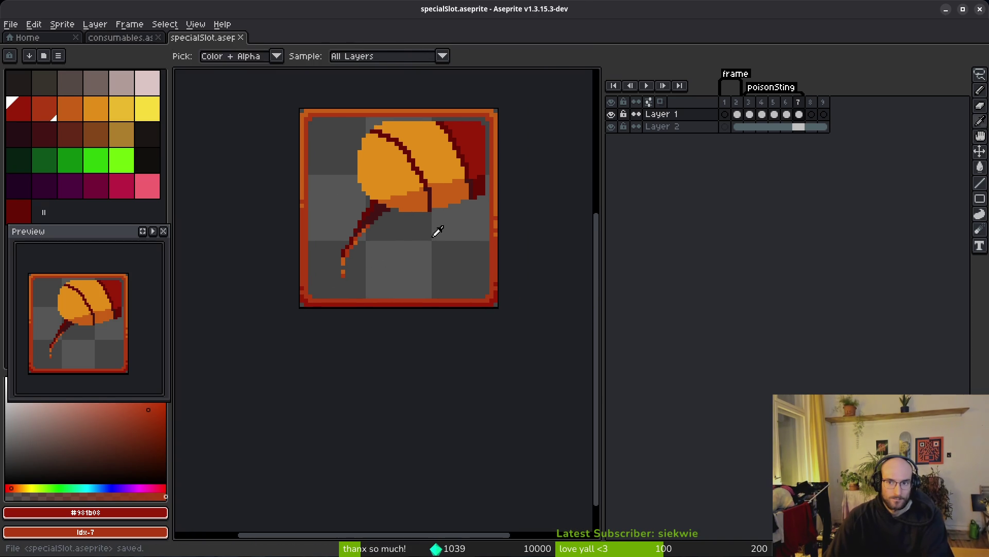
- On frame 6, outline the stinger tail and recolour it to red idx-7
click(750, 103)
click(799, 108)
key(Left)
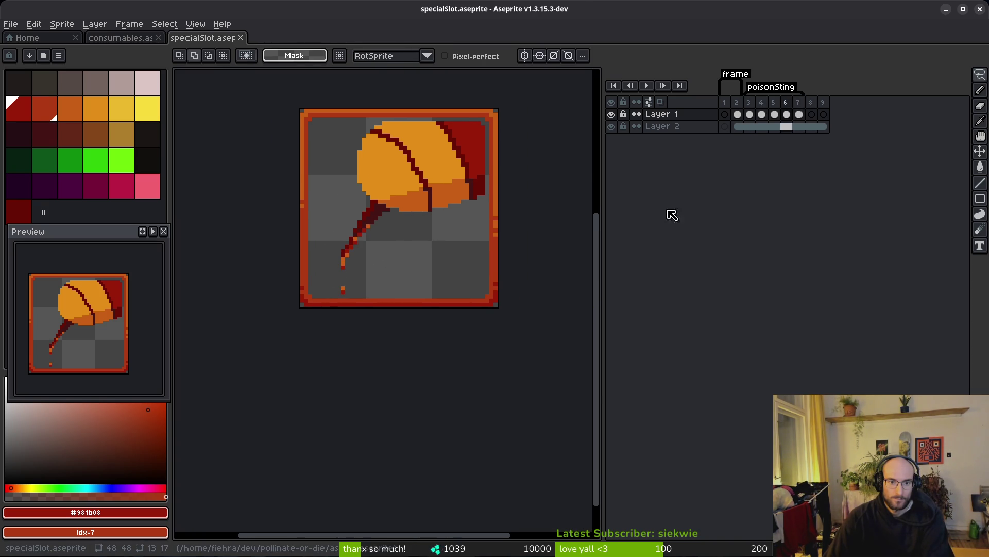
scroll(388, 240, up, 3)
mouse_move(423, 171)
mouse_down()
mouse_move(239, 440)
mouse_move(424, 175)
mouse_up()
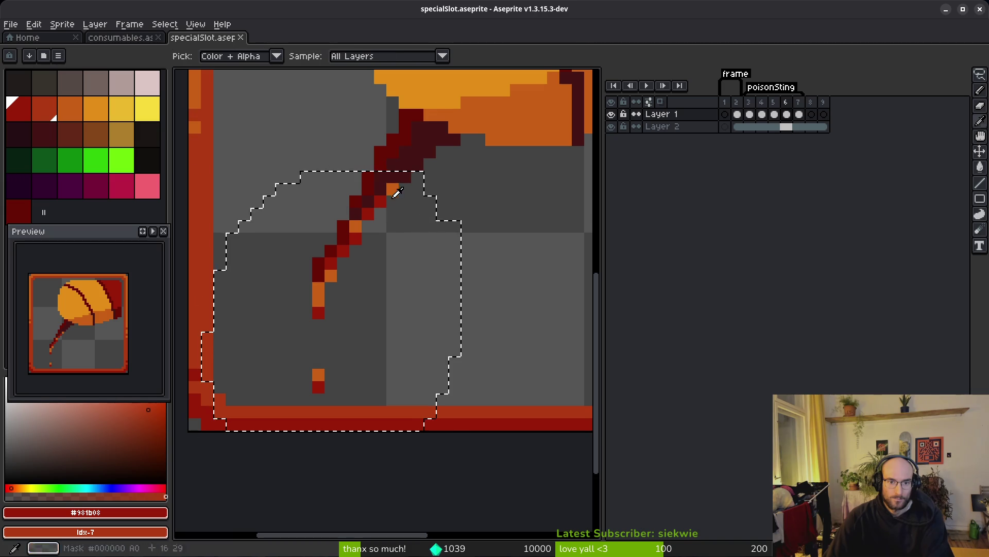
right_click(48, 113)
key(shift+r)
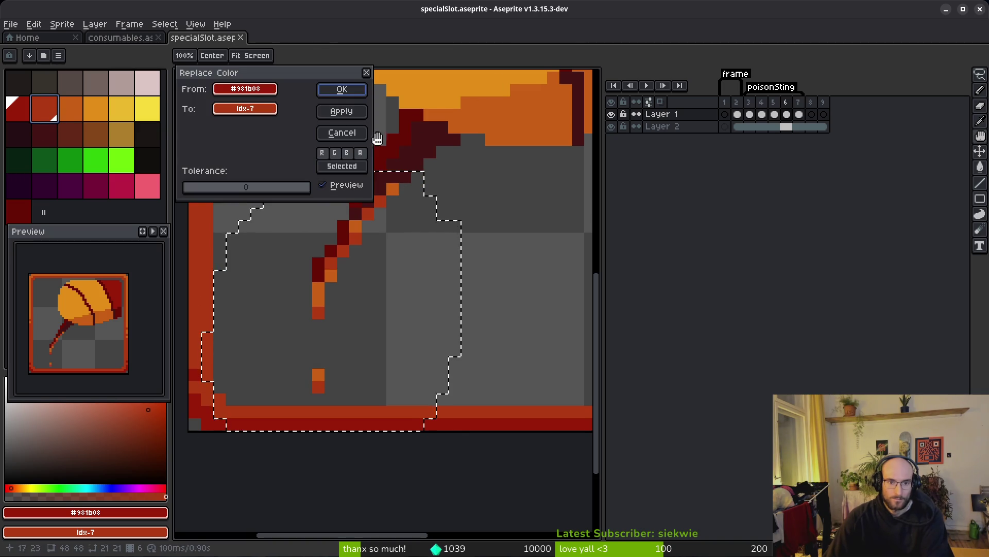
click(341, 89)
- Move to frame 5 and apply a first Replace Color pass there
scroll(454, 211, down, 3)
key(Left)
key(ctrl+d)
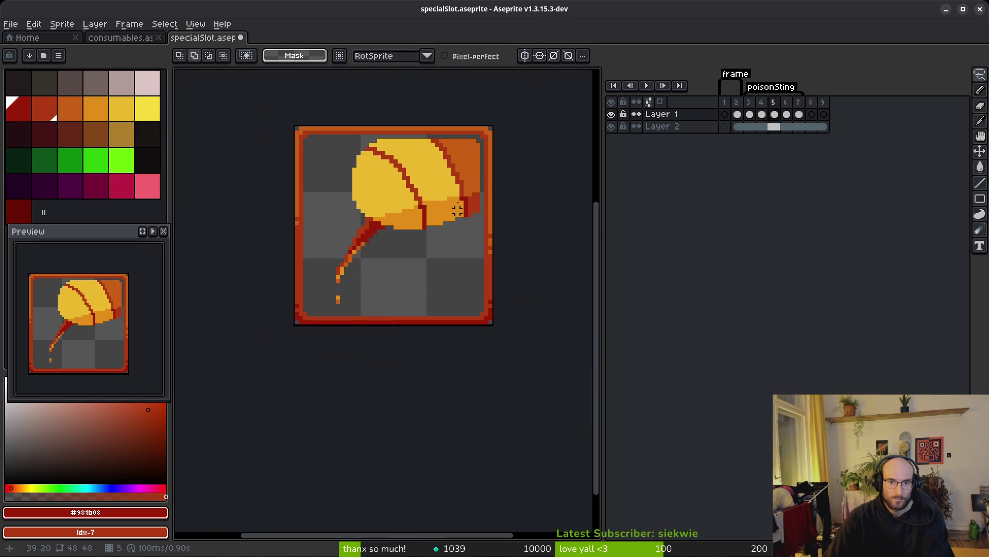
scroll(486, 186, up, 1)
key(i)
key(shift+w)
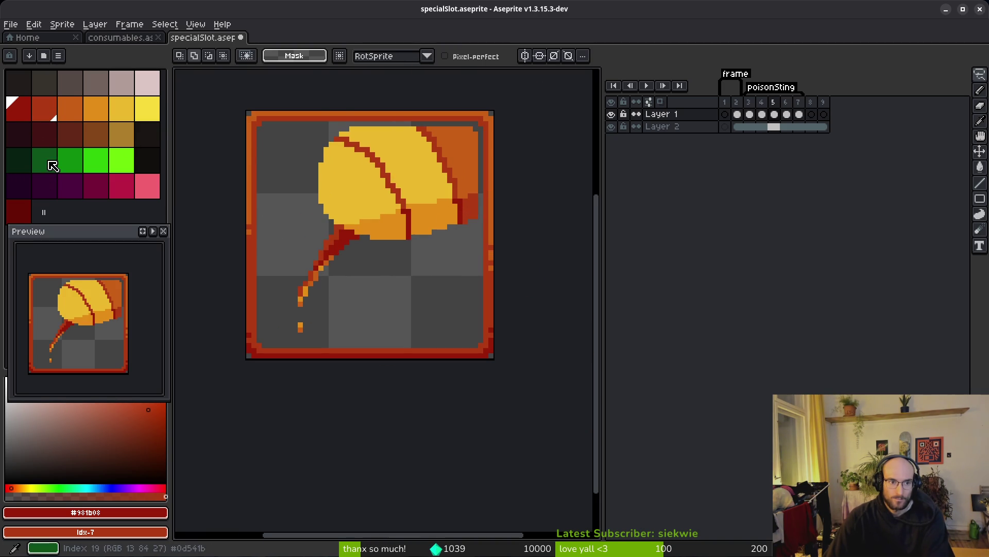
click(45, 133)
key(shift+r)
click(342, 92)
- Darken frame 5's red #af3a13 to very dark red and flap orange #c96016 to idx-6
key(i)
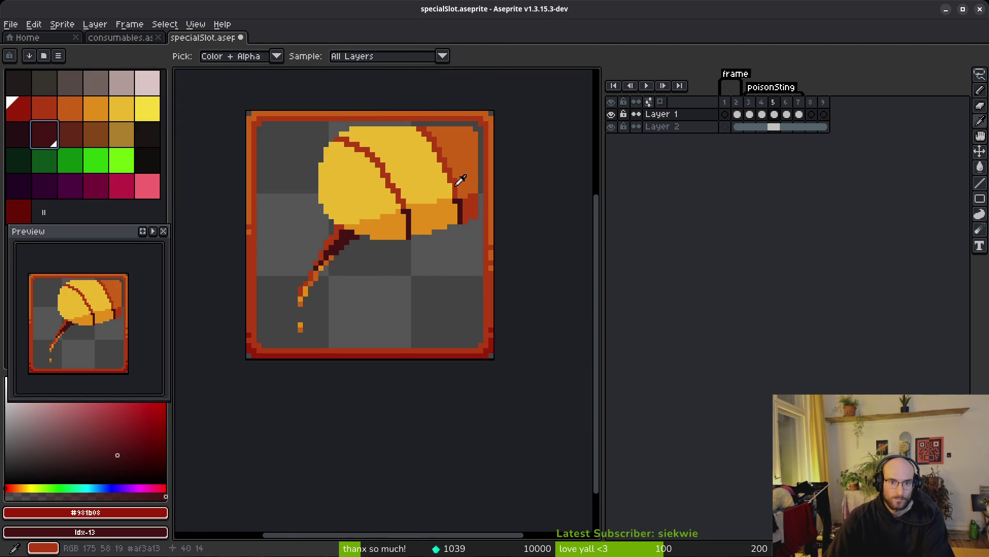
click(469, 181)
right_click(16, 222)
key(shift+r)
click(327, 91)
click(470, 148)
key(shift+w)
right_click(18, 108)
key(shift+r)
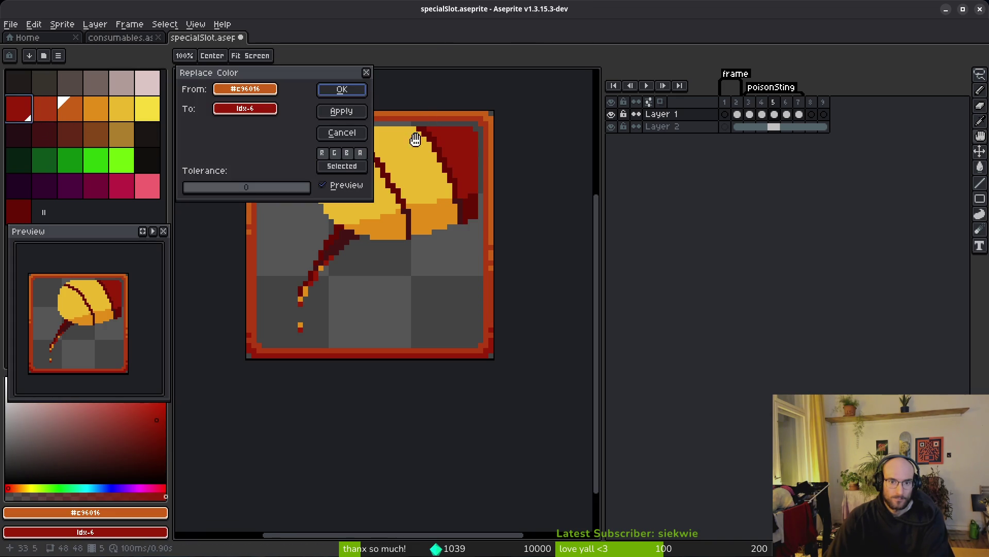
click(342, 90)
- Darken the bandage's lower orange band on frame 5 to dark orange
key(i)
click(440, 215)
right_click(52, 109)
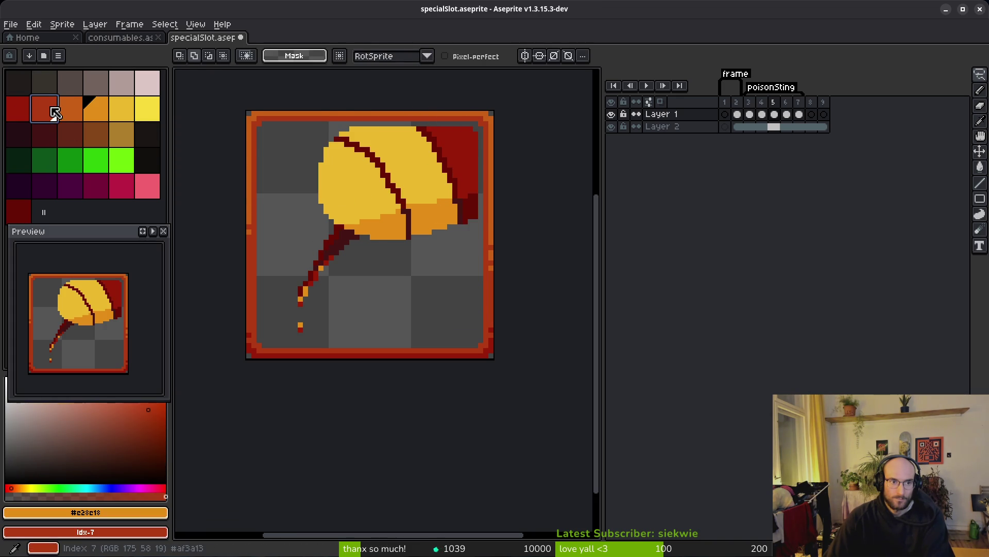
key(shift+r)
key(Escape)
key(shift+w)
alt+click(439, 206)
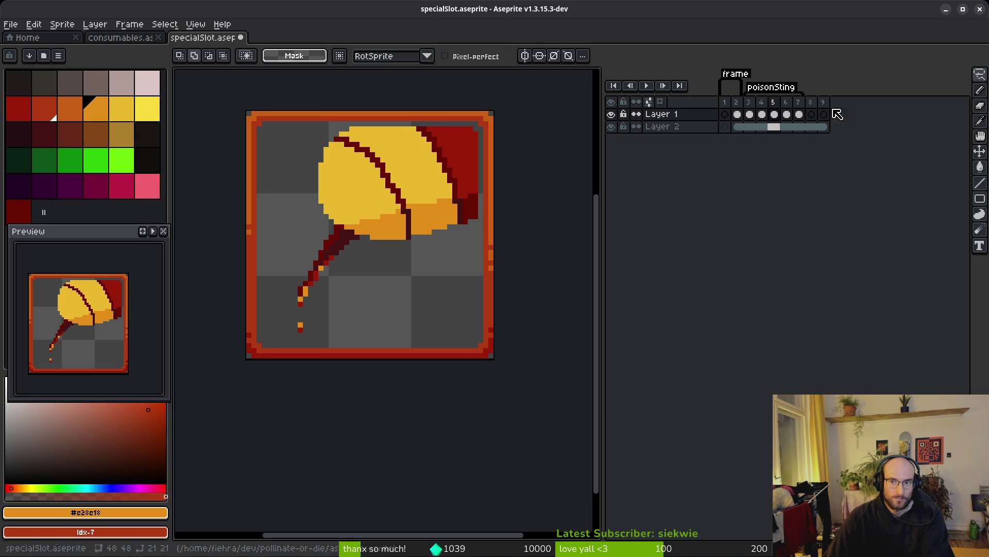
key(alt)
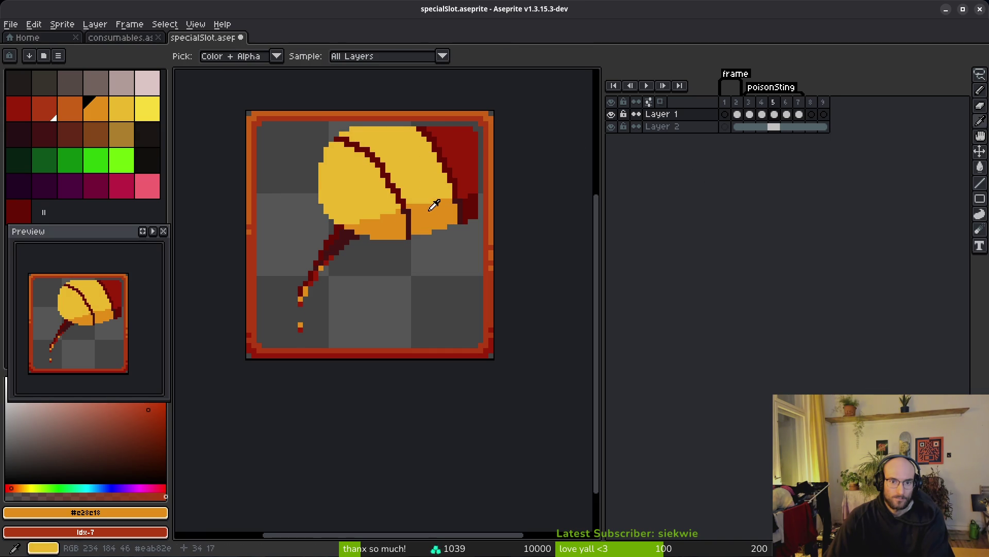
right_click(71, 110)
key(shift+r)
key(Return)
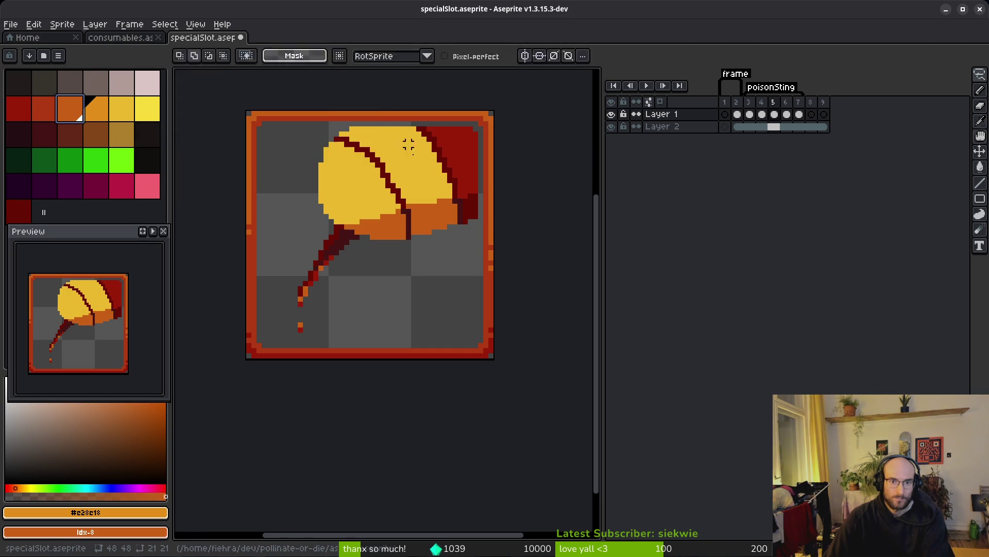
click(122, 109)
- Turn frame 5's yellow bandage body orange idx-9
right_click(99, 117)
key(shift+r)
click(336, 89)
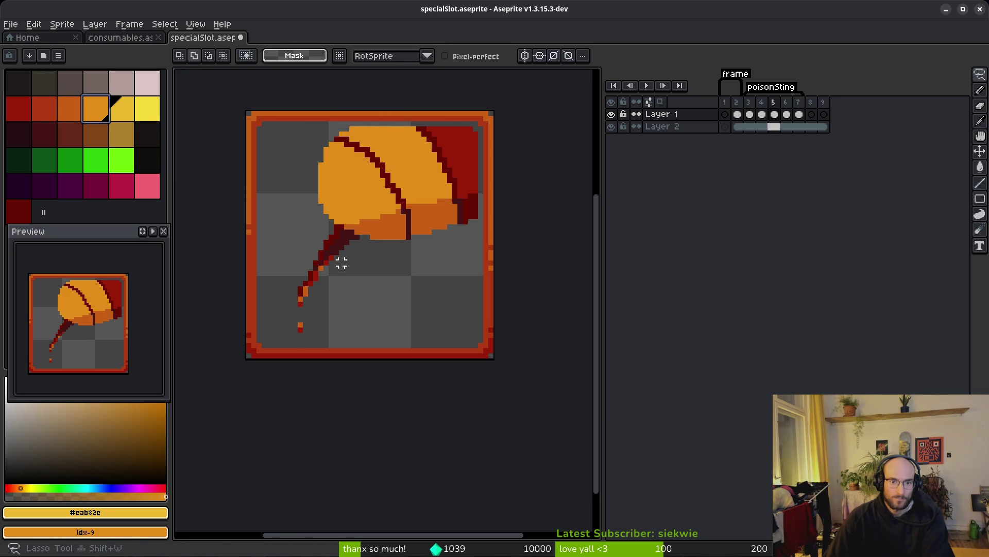
- Recolour frame 5's stinger tail red and save specialSlot.aseprite
key(alt)
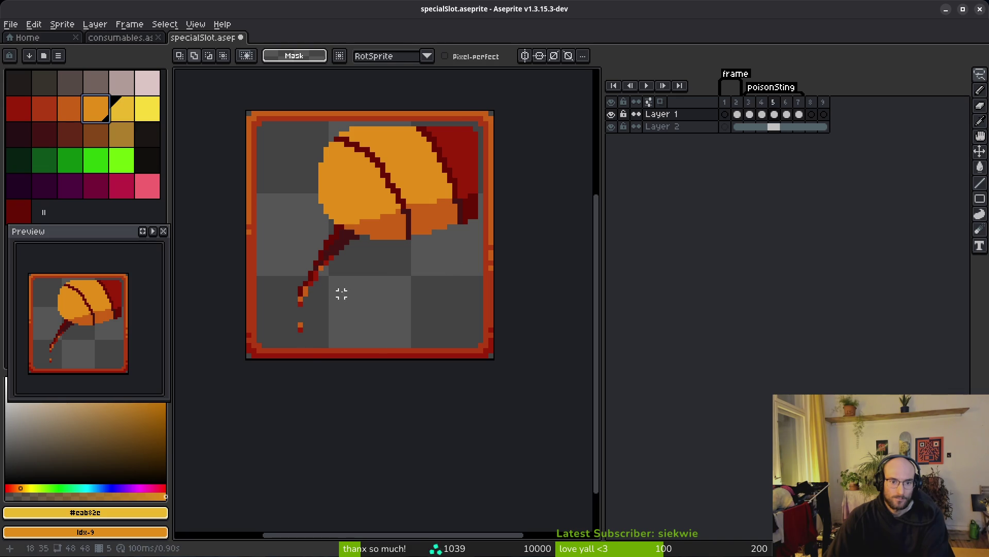
drag(316, 248, 336, 283)
scroll(336, 283, up, 2)
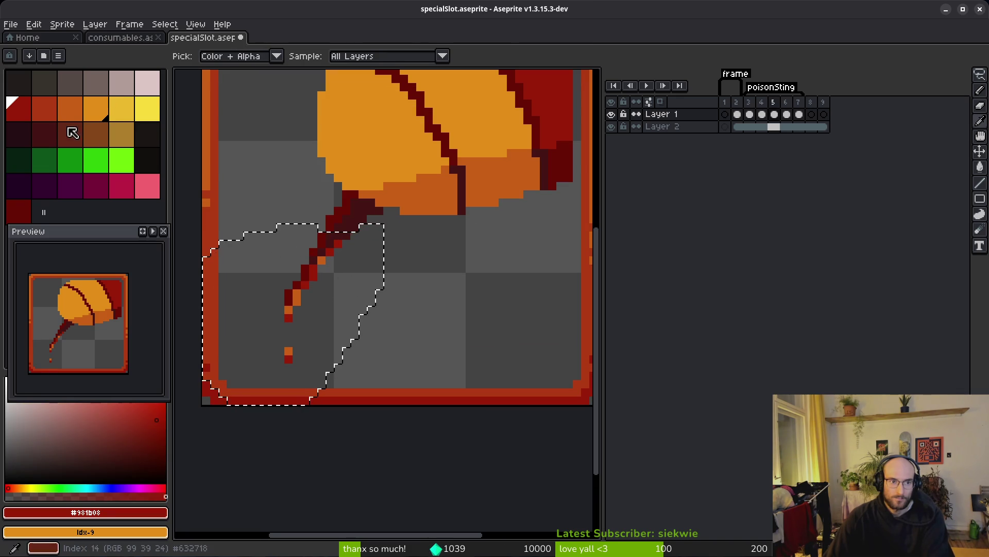
right_click(45, 109)
key(shift+r)
click(342, 89)
scroll(469, 251, down, 1)
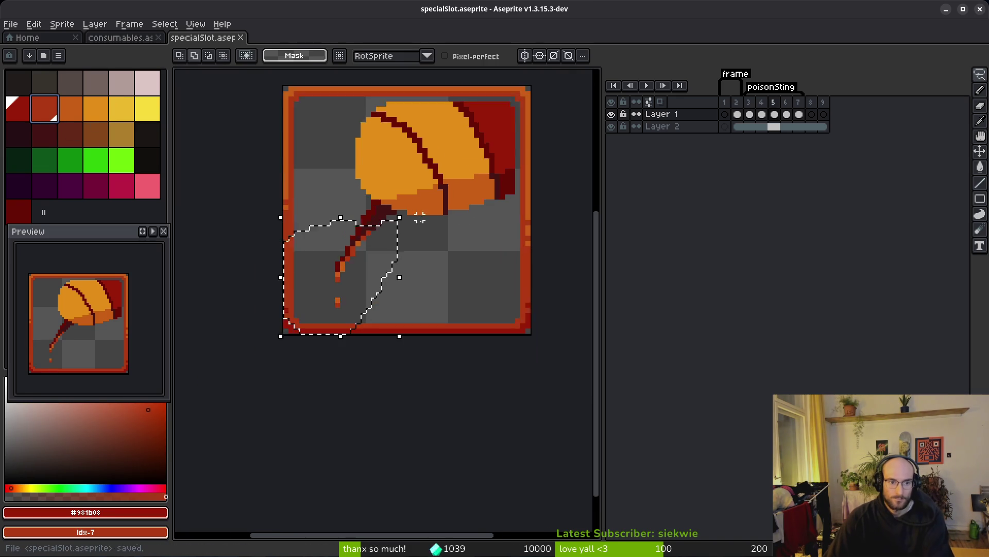
key(ctrl+s)
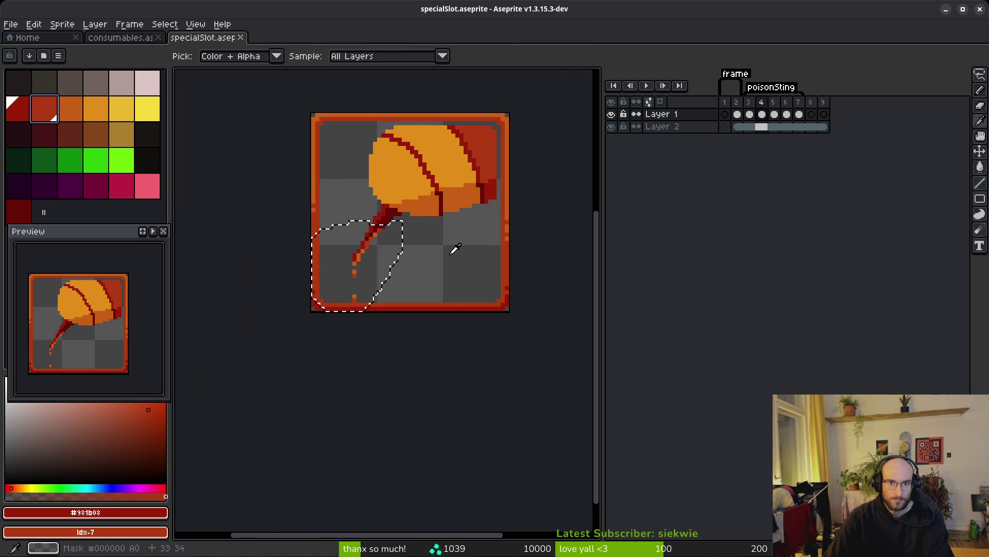
- Replace the sting's red with the darkest bandage red #680d05 using Replace Color
scroll(455, 249, up, 3)
scroll(438, 255, down, 2)
scroll(426, 263, up, 1)
key(ctrl+d)
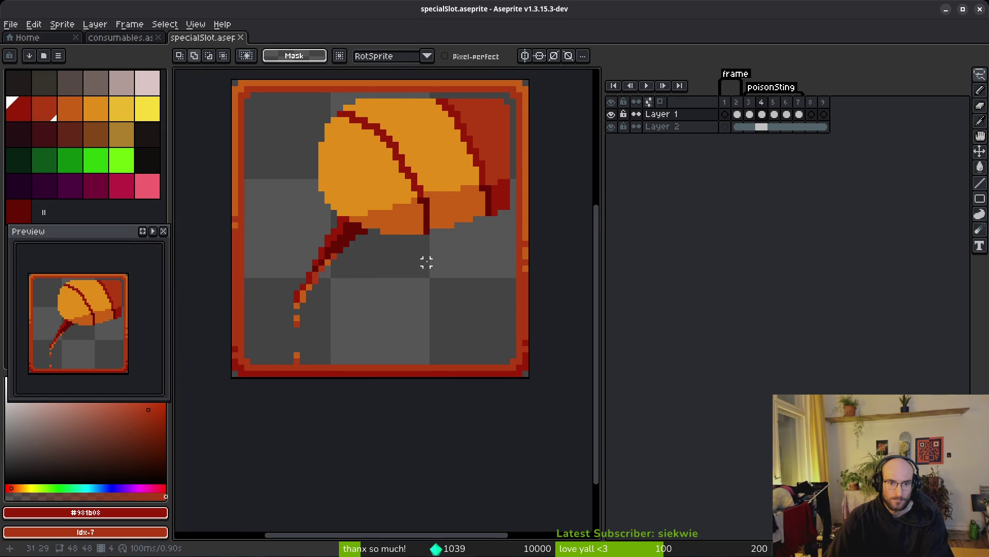
alt+click(489, 187)
right_click(46, 135)
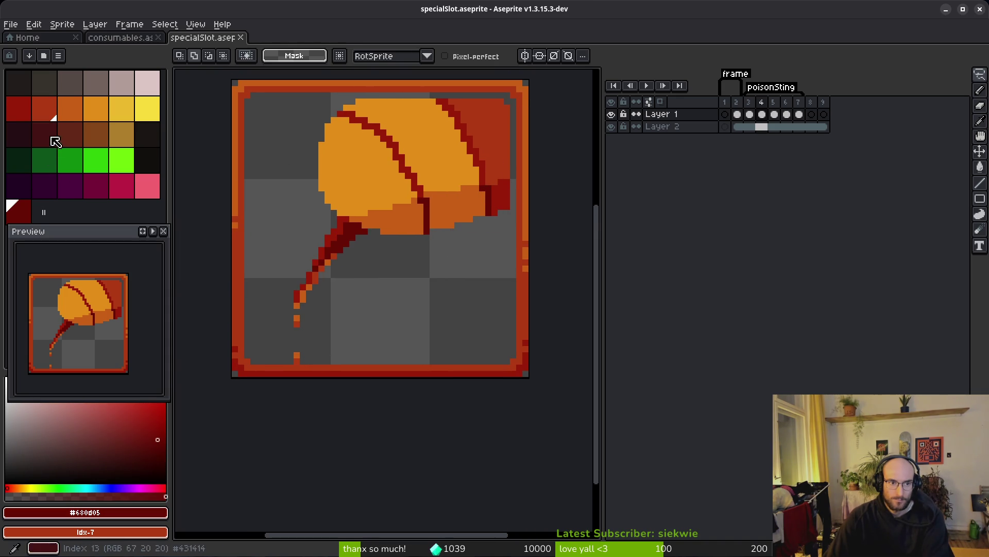
key(shift+r)
click(355, 91)
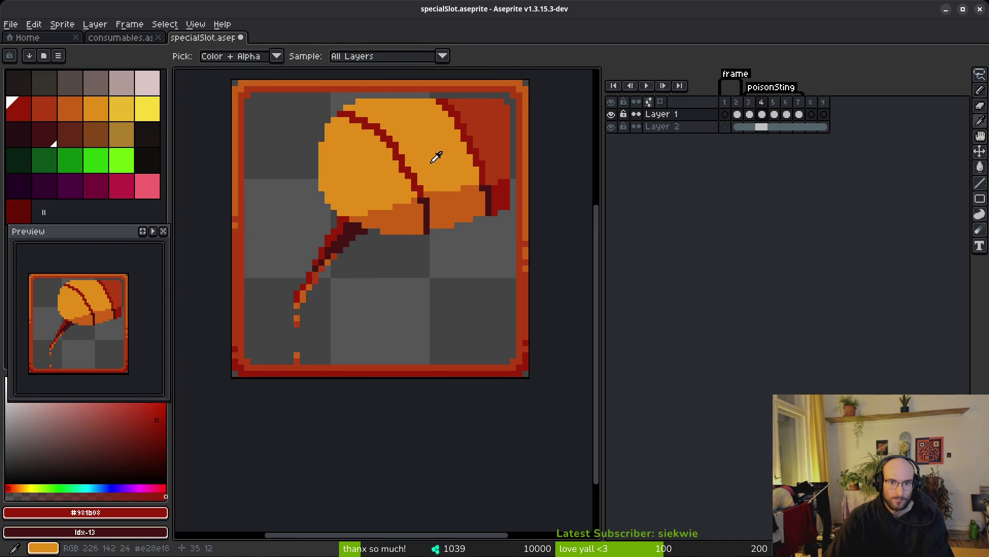
- Swap the flap's red #af3a13 for the deeper palette red idx-6
click(18, 108)
right_click(18, 212)
key(shift+r)
click(356, 94)
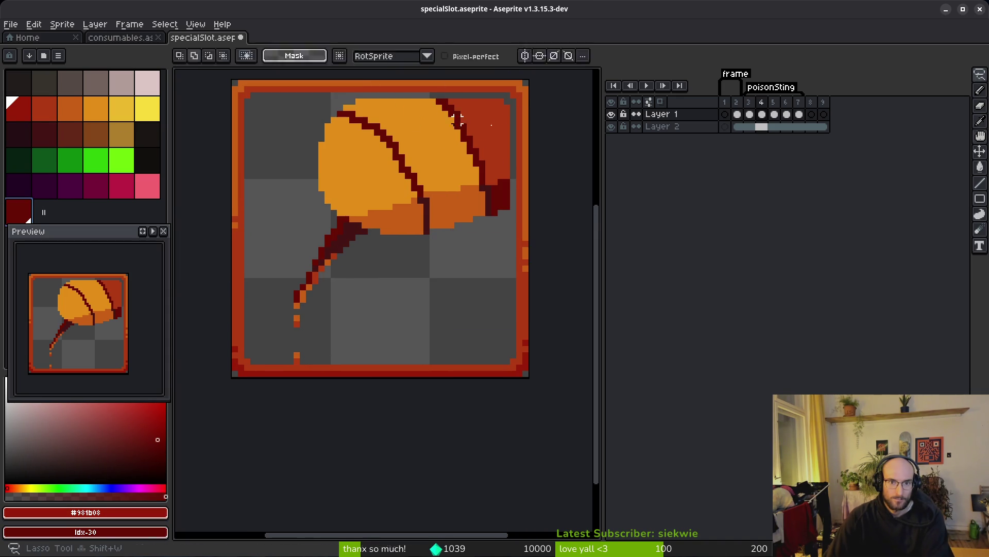
alt+click(490, 119)
right_click(19, 108)
key(shift+r)
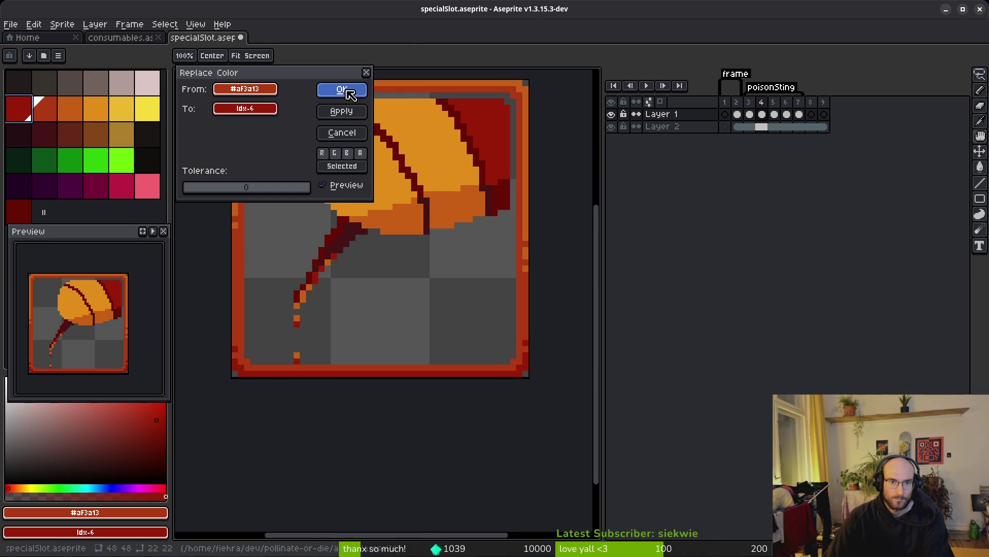
click(342, 90)
- Lasso the stinger, recolor its red with Replace Color, and save the file
key(shift+w)
mouse_move(370, 263)
mouse_down()
mouse_move(328, 398)
mouse_move(371, 260)
mouse_up()
key(x)
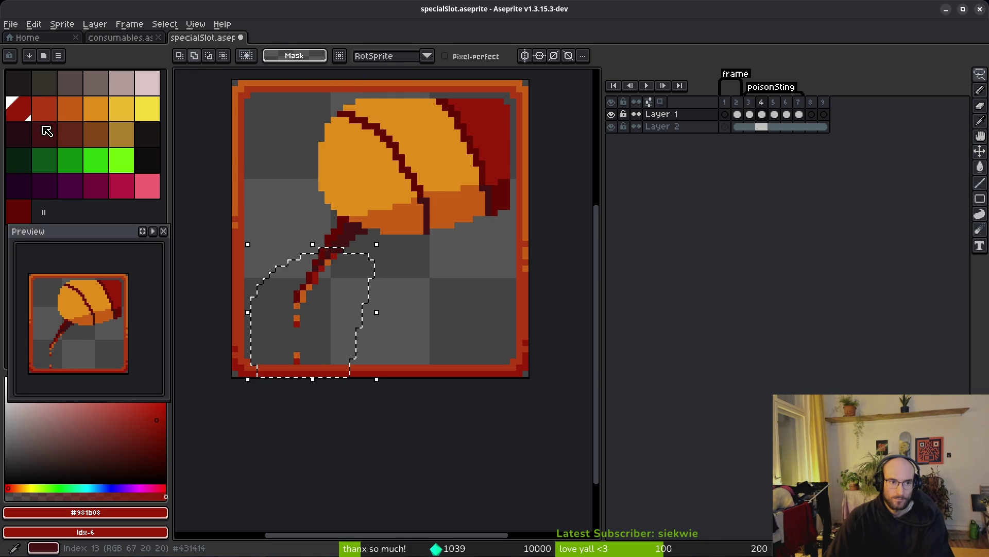
key(shift+r)
key(Return)
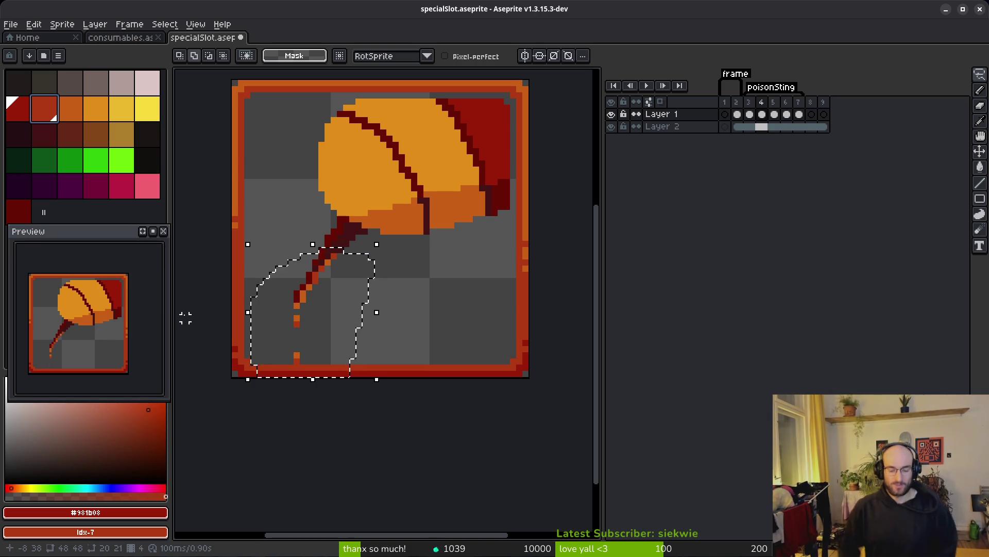
key(ctrl+d)
key(ctrl+s)
- Try nudging the sprite down one pixel across frames 4–6, then undo the move
scroll(413, 309, down, 1)
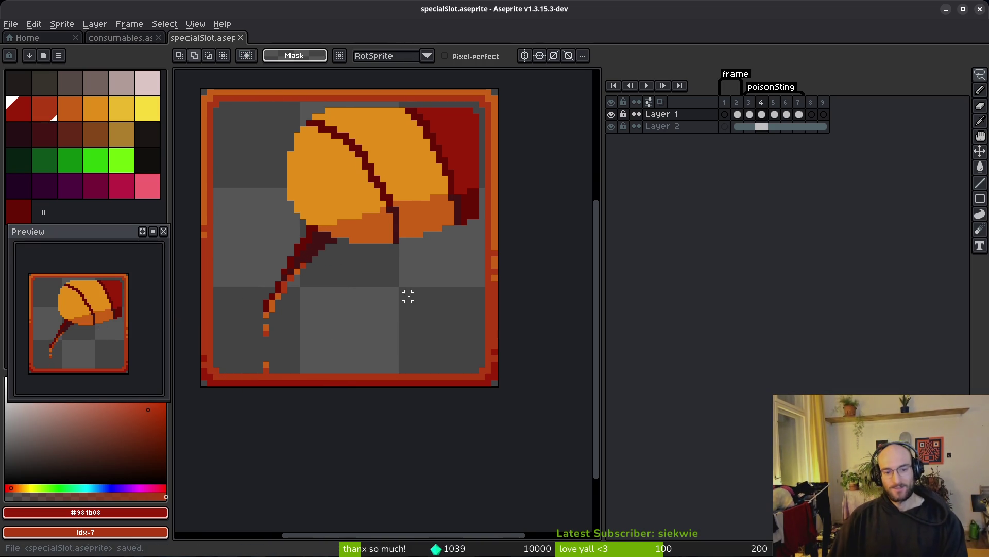
scroll(394, 299, down, 1)
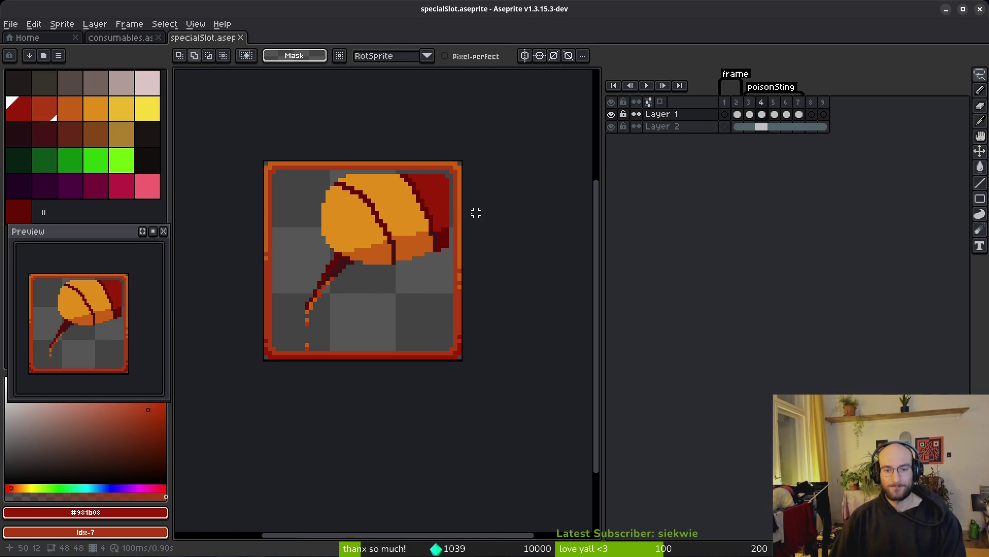
click(762, 115)
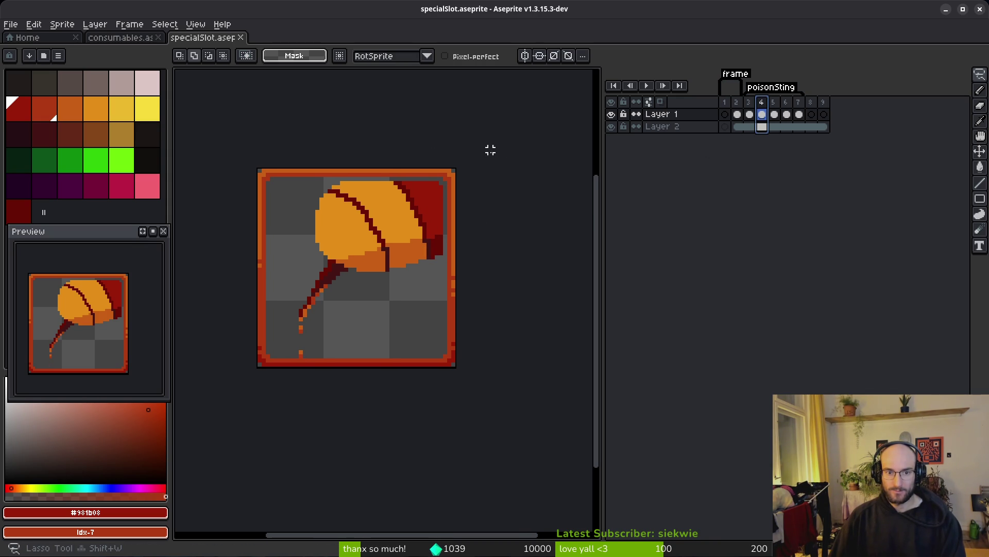
key(m)
drag(195, 115, 622, 438)
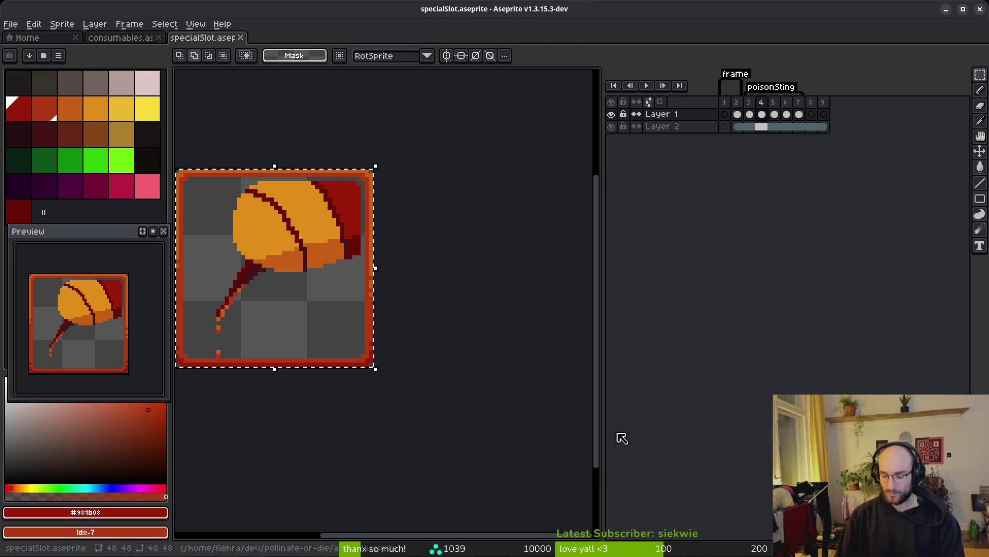
key(Down)
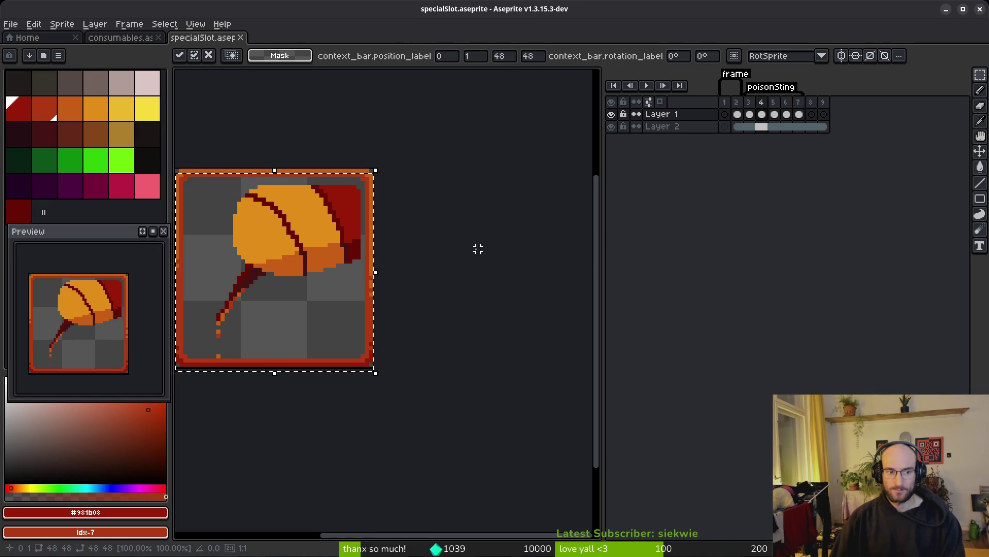
key(Escape)
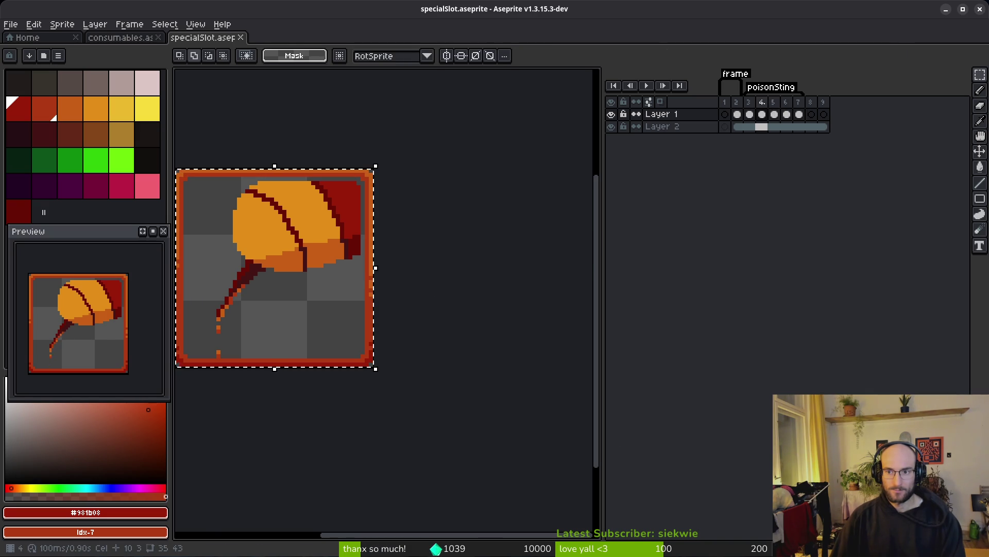
drag(762, 102, 786, 102)
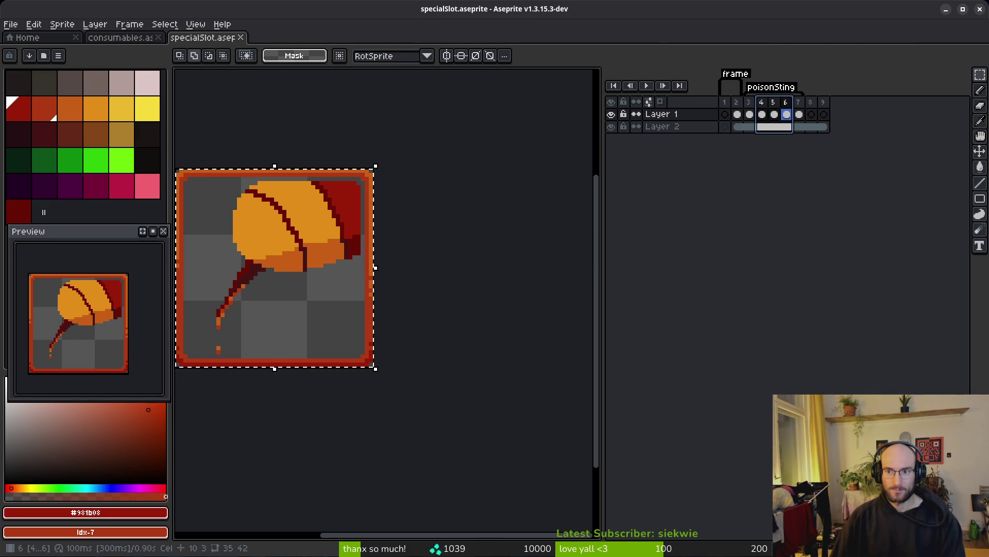
drag(189, 221, 251, 218)
key(Down)
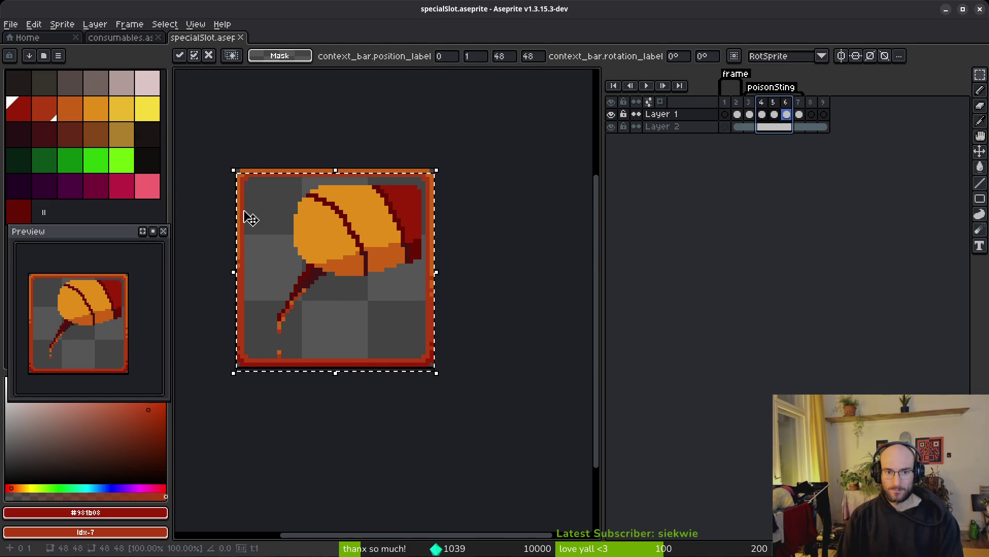
click(243, 209)
key(ctrl+z)
- Select frames 4–6 and shift the sting artwork slightly down and right
click(787, 127)
click(617, 126)
click(617, 127)
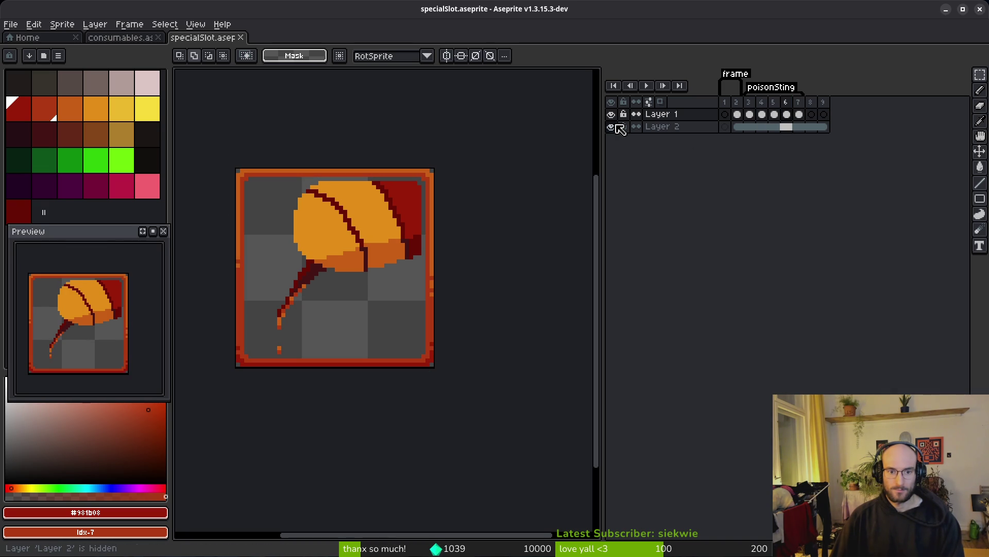
key(ctrl+a)
drag(761, 101, 787, 101)
drag(416, 229, 422, 237)
key(ctrl+d)
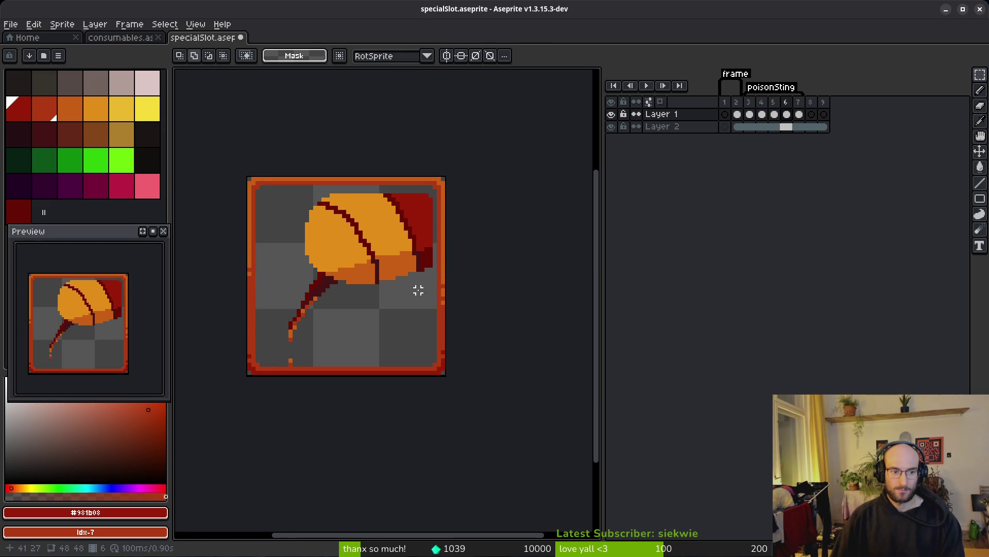
- Switch to the pencil and sample the orange from the sting
scroll(336, 195, up, 2)
key(b)
alt+click(335, 195)
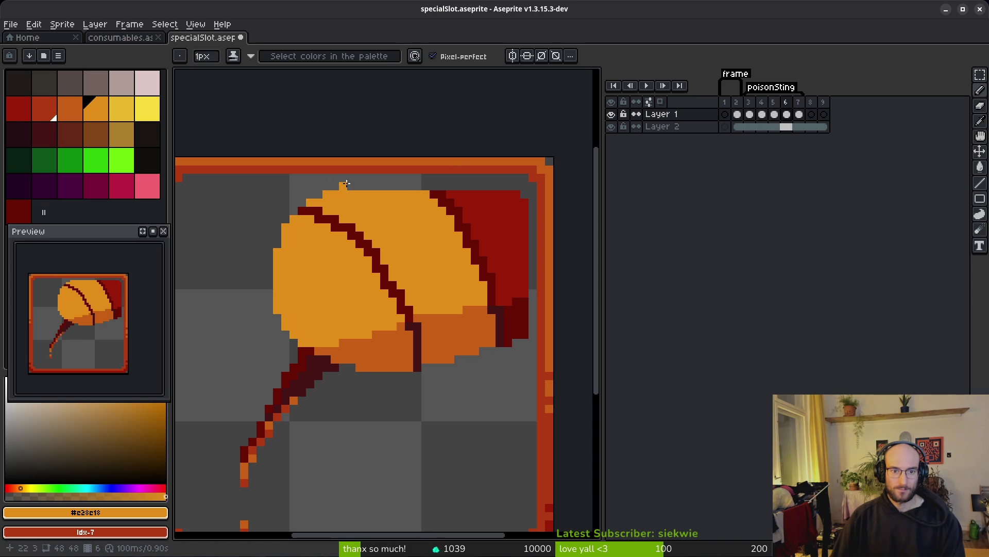
- Pencil dark red pixels along the sting's top edge
alt+click(435, 193)
drag(435, 188, 437, 191)
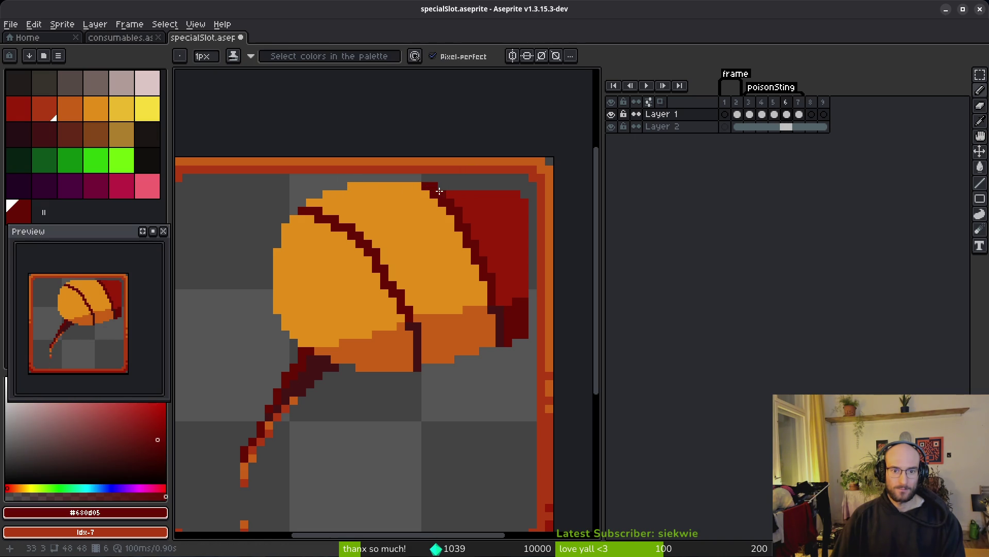
alt+click(443, 187)
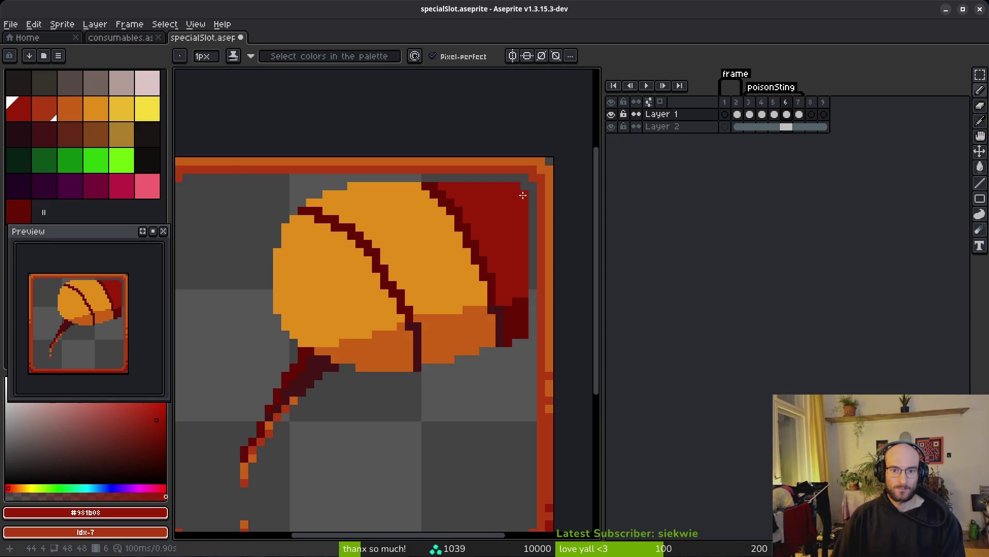
scroll(523, 195, down, 3)
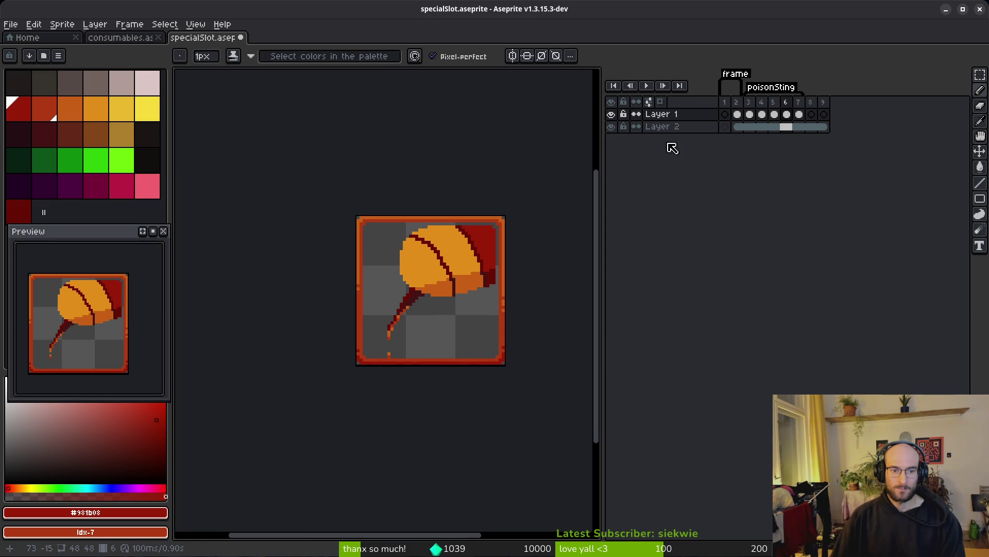
scroll(470, 201, up, 2)
- Paste the corrected sting top into frame 4 and save specialSlot.aseprite
key(m)
drag(215, 211, 477, 283)
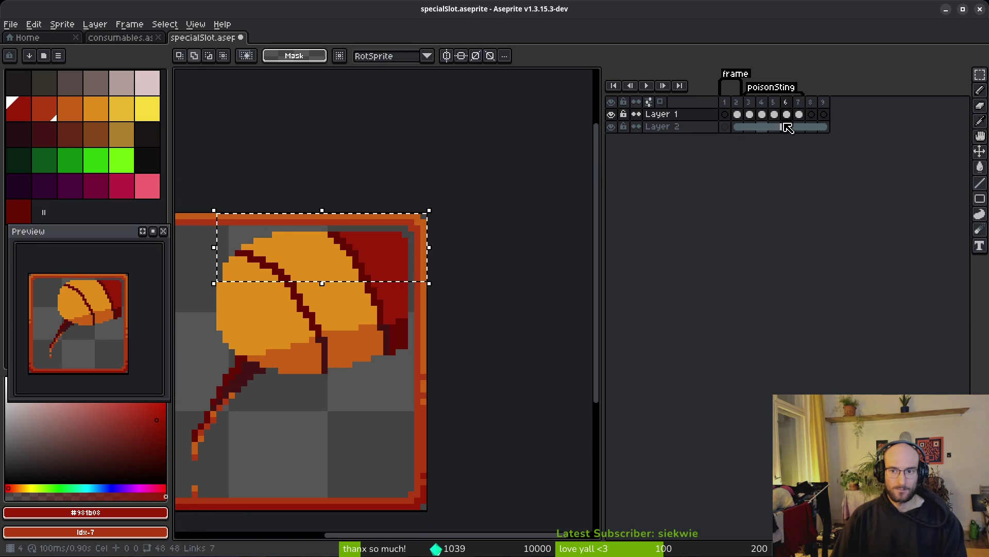
click(762, 114)
key(ctrl+v)
click(271, 316)
key(ctrl+s)
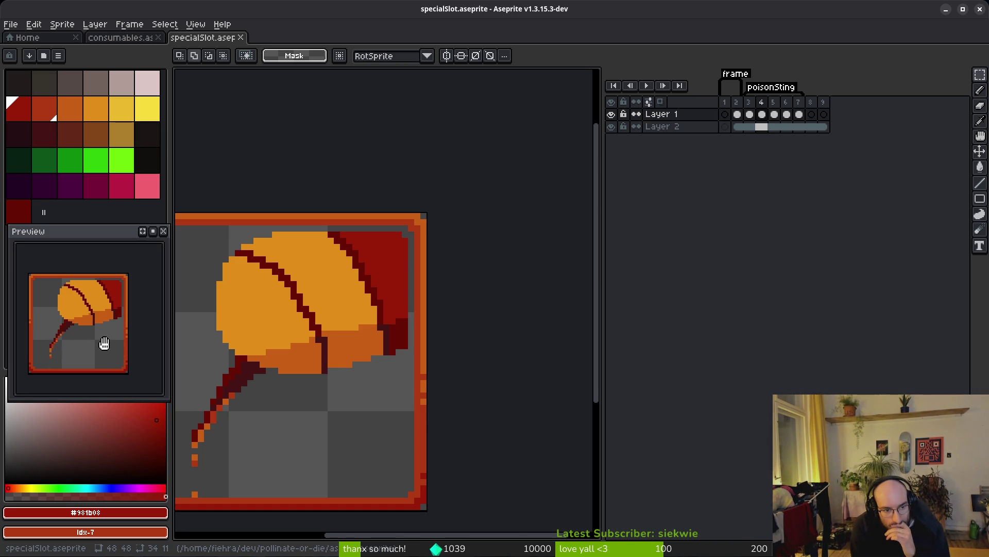
key(ctrl+z)
key(ctrl+z)
key(ctrl+z)
key(ctrl+z)
key(ctrl+z)
key(ctrl+s)
- Select frames 8–9 in the timeline for a new tag
scroll(349, 446, down, 2)
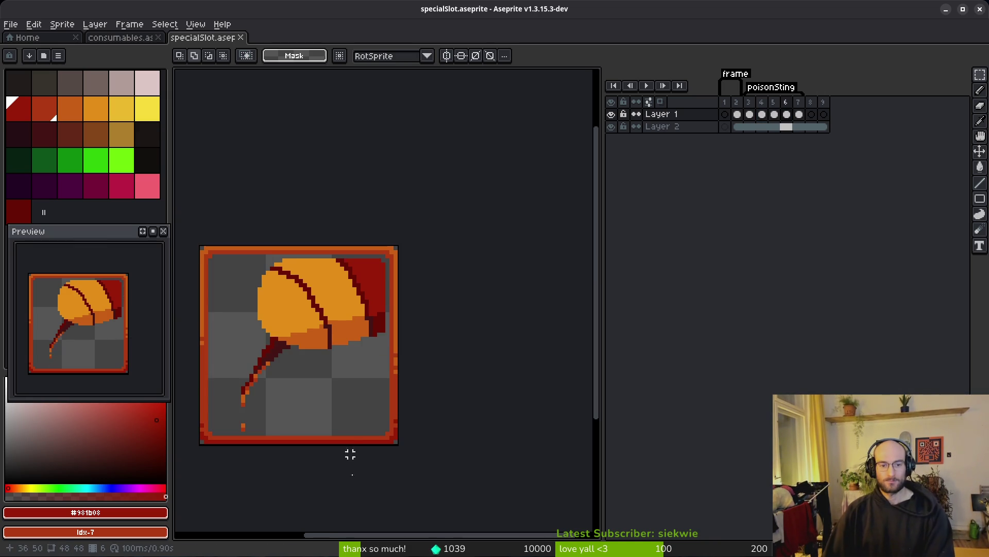
key(Right)
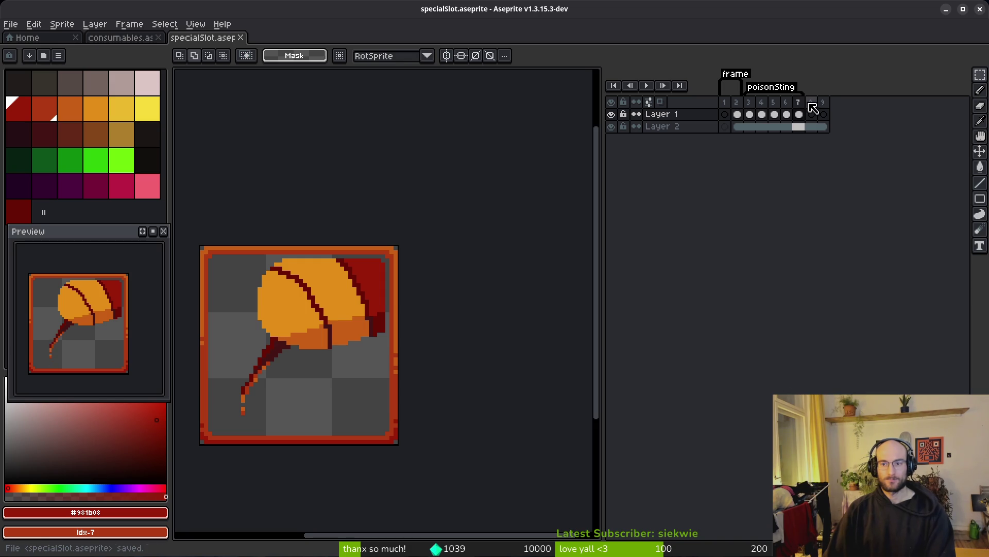
drag(812, 106, 822, 106)
- Name the tag 'heal' and extend it with new empty frames
text(heal)
key(Return)
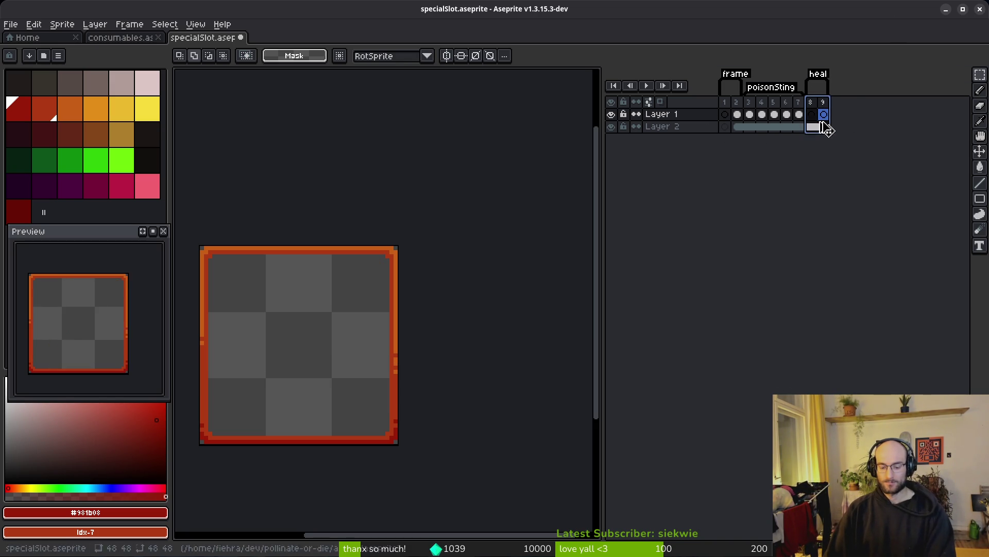
key(alt+n)
key(alt+n)
key(alt+n)
- Link the Layer 2 border cels across frames 2–15, delete frame 1, and save
drag(743, 127, 897, 128)
right_click(897, 127)
click(824, 173)
click(725, 102)
key(alt+c)
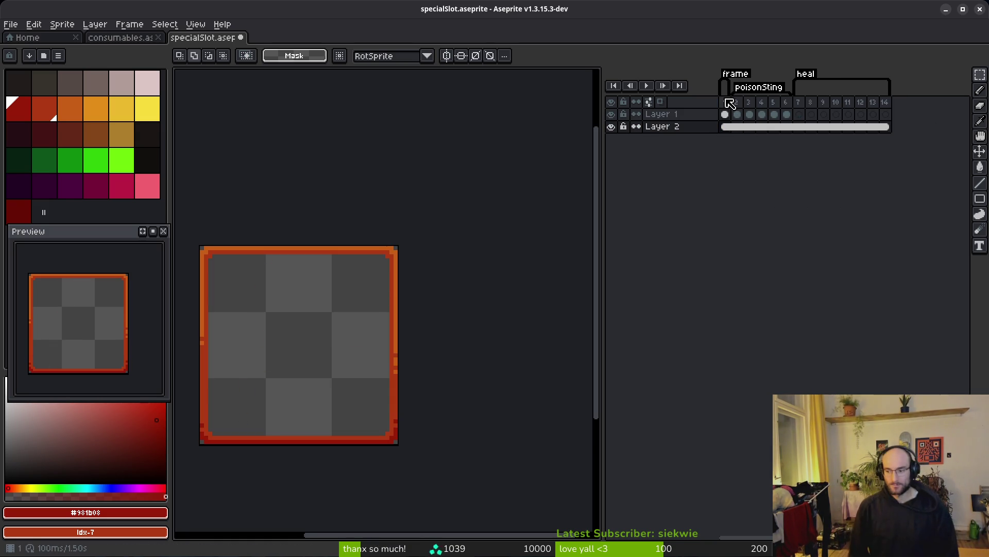
key(ctrl+s)
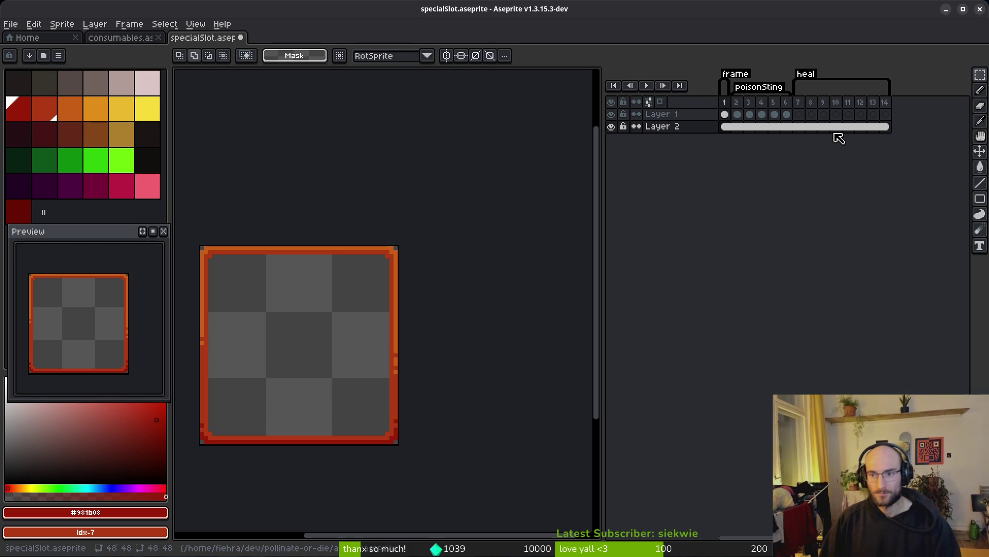
- Review frame 7, save, and check the consumables sprite before returning to the special slot
click(799, 115)
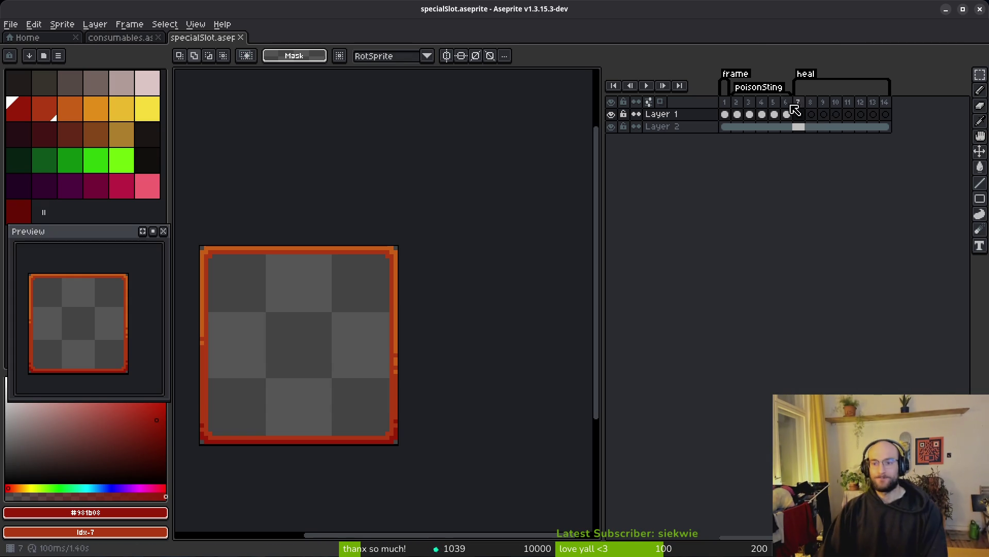
mouse_move(230, 367)
mouse_down()
mouse_move(376, 326)
mouse_move(362, 318)
mouse_up()
key(ctrl+s)
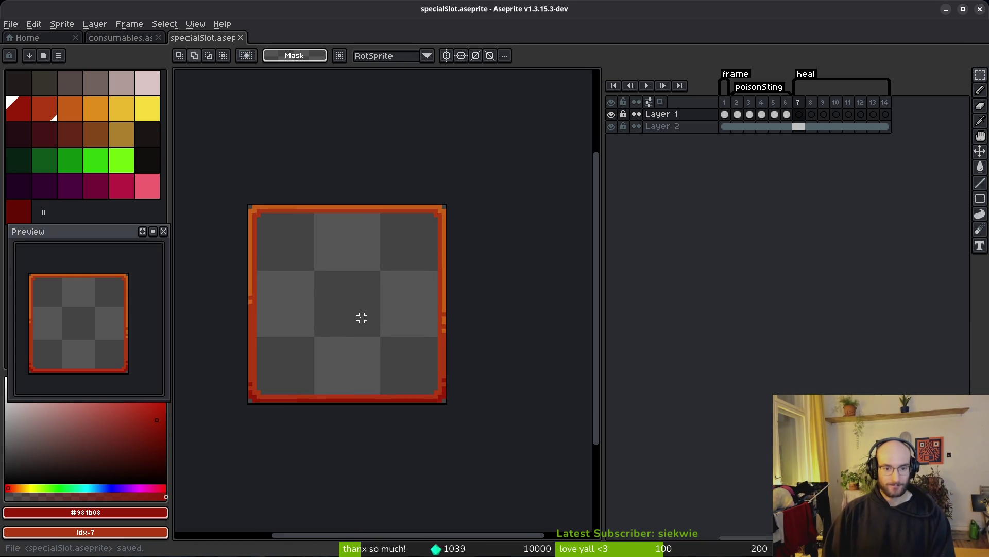
click(122, 39)
click(193, 37)
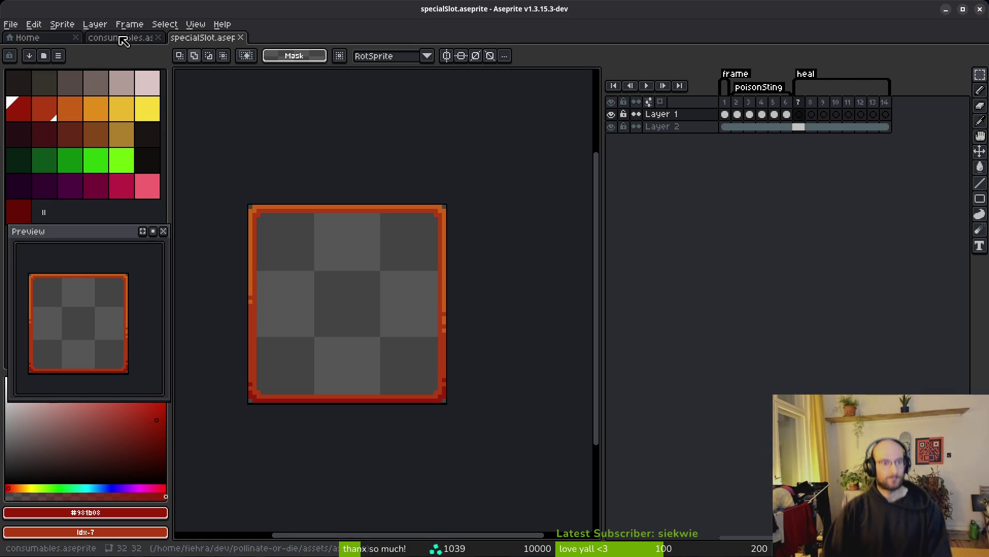
- Copy the bandage frames 1–5 on Layer 2 from the consumables sprite
click(116, 41)
scroll(867, 121, left, 2)
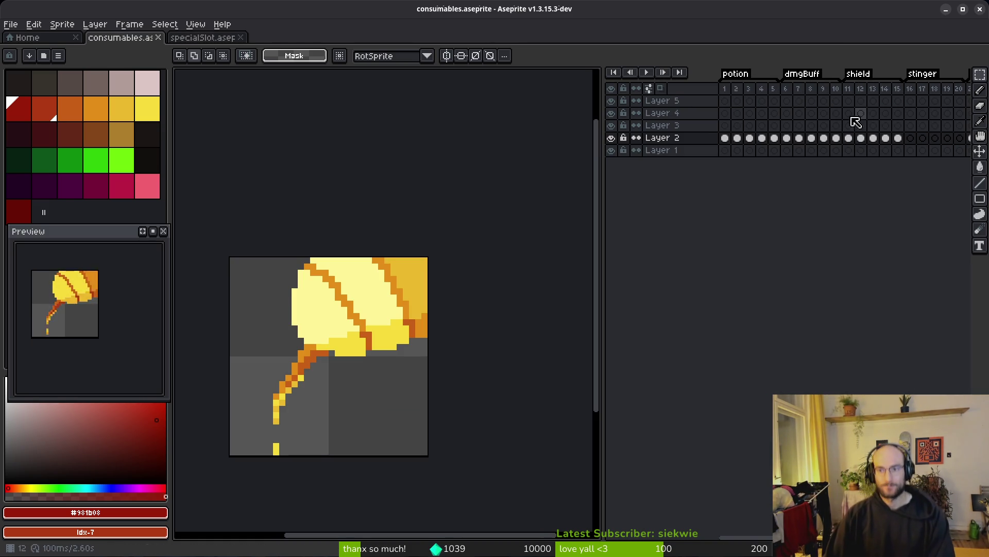
click(775, 138)
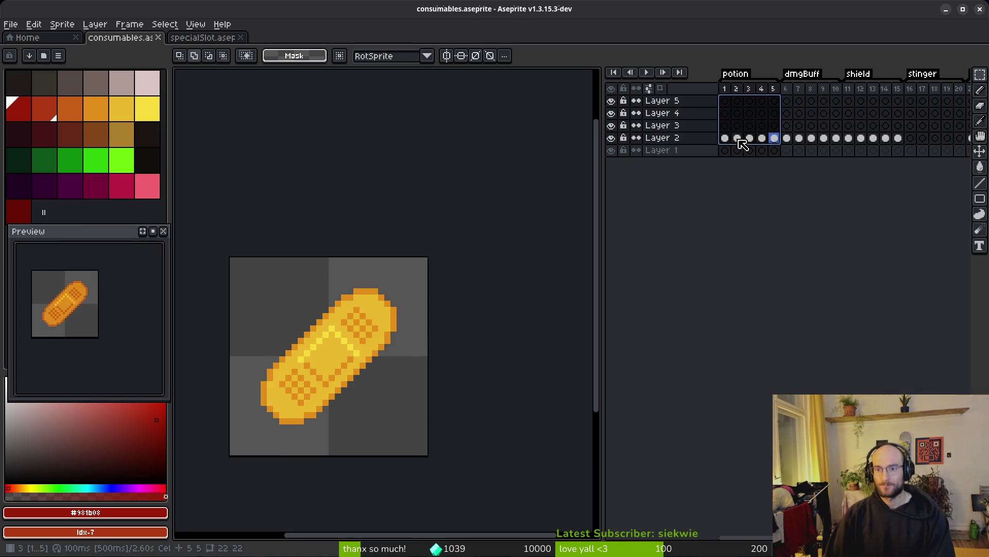
drag(725, 139, 774, 138)
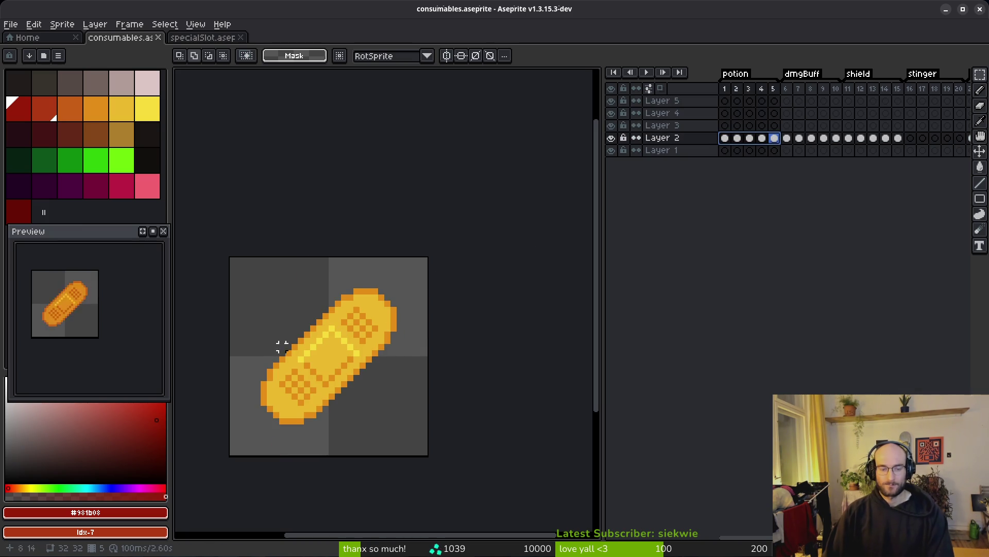
key(ctrl+c)
- Paste the bandage into specialSlot, box it, and select frames 7–11
click(203, 37)
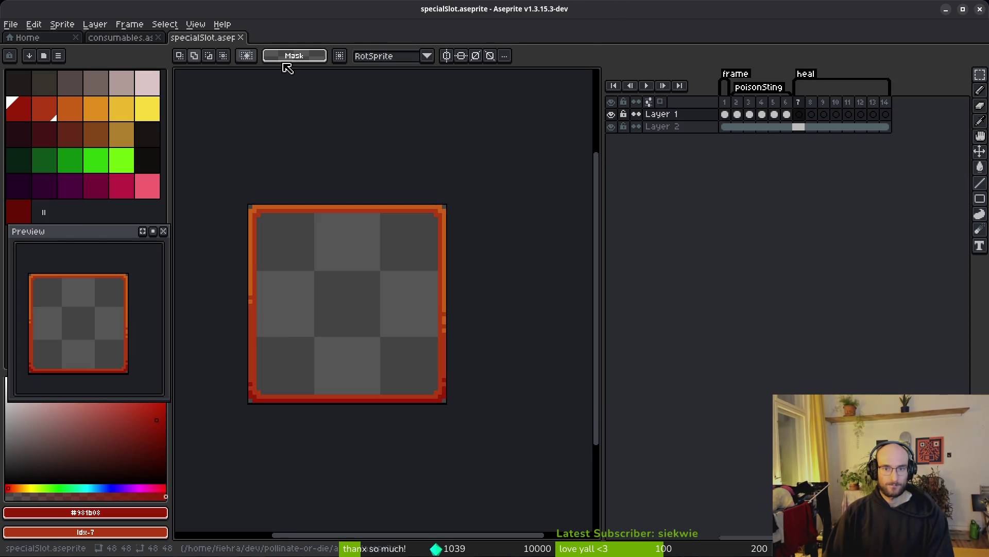
key(ctrl+v)
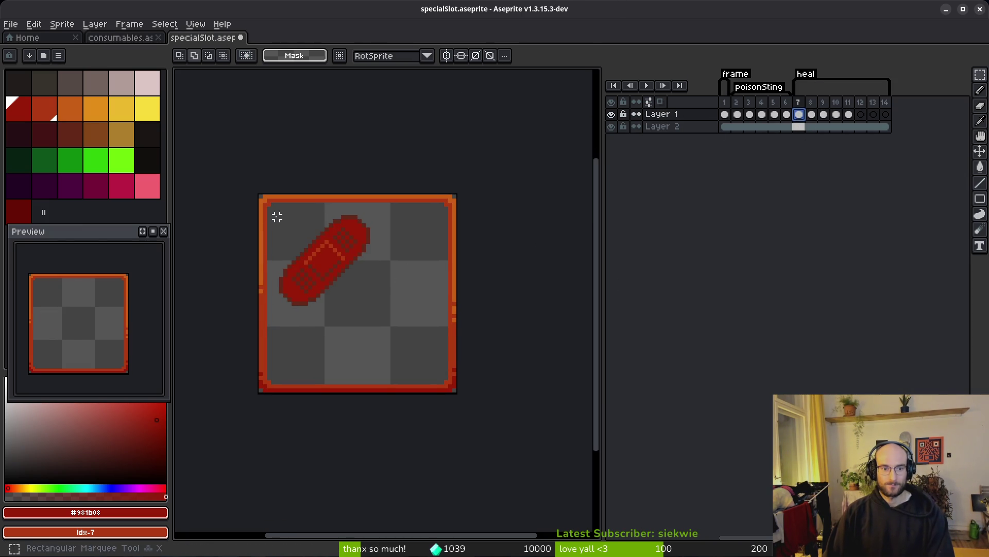
drag(261, 198, 388, 308)
drag(387, 320, 393, 320)
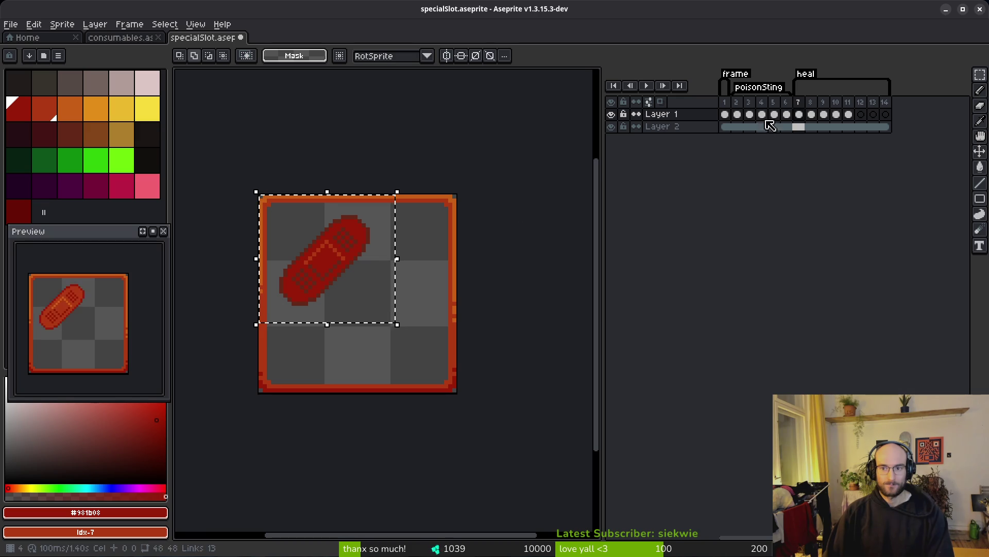
shift+click(873, 114)
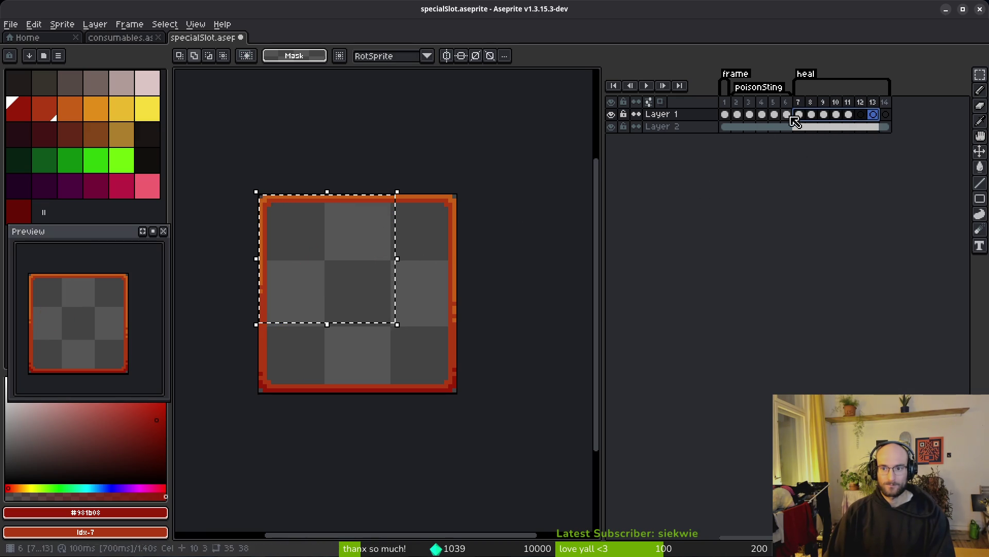
shift+click(848, 113)
scroll(361, 247, up, 1)
- Move the bandage 8 px toward the slot centre, undoing a trial shrink
mouse_move(293, 234)
mouse_down()
mouse_move(356, 249)
mouse_move(368, 266)
mouse_up()
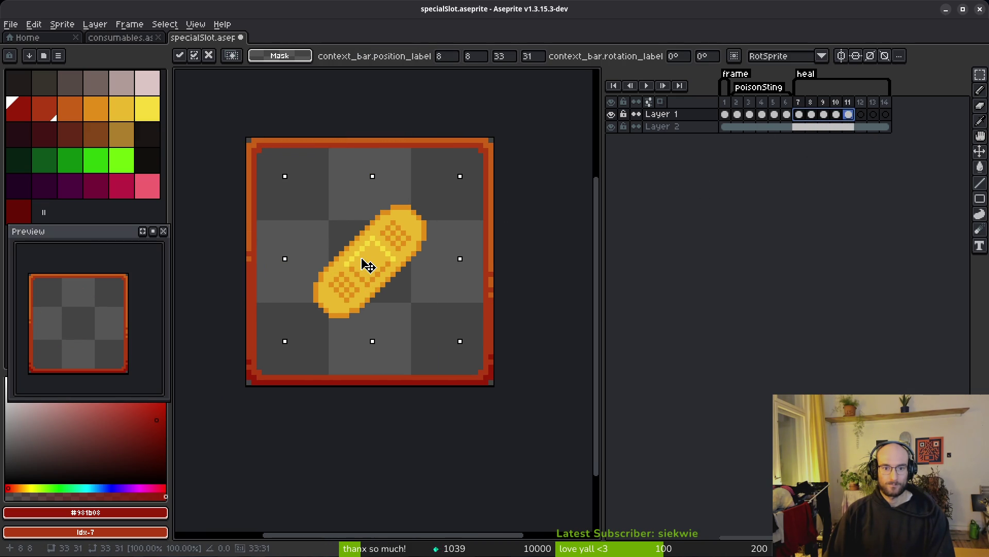
key(ctrl+d)
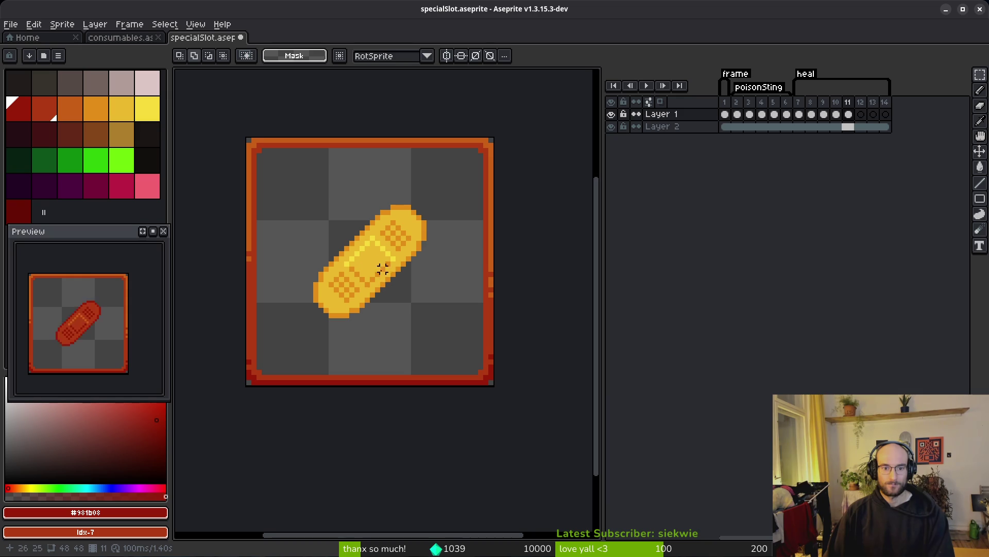
mouse_move(423, 207)
mouse_down()
mouse_move(312, 325)
mouse_move(234, 387)
mouse_move(257, 392)
mouse_move(281, 377)
mouse_move(334, 319)
mouse_up()
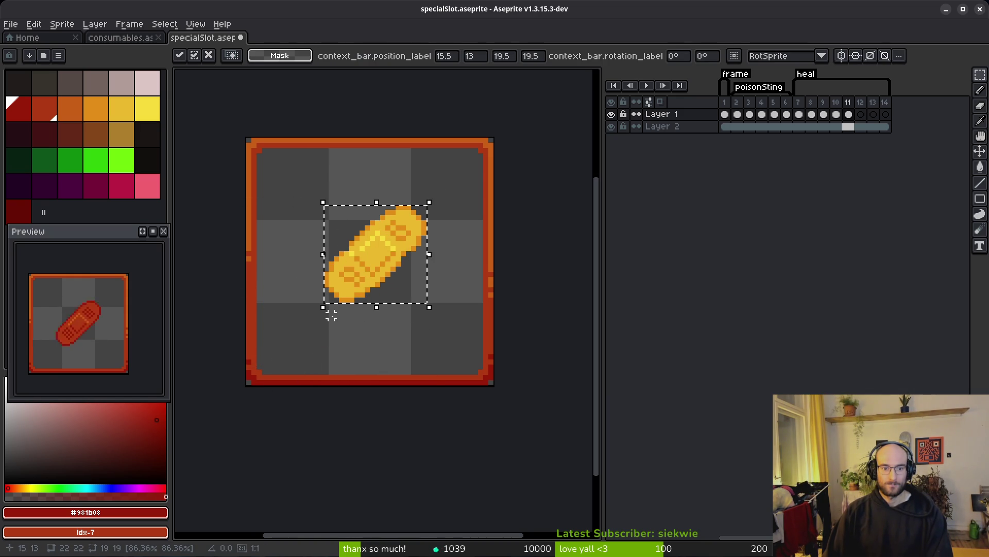
key(Return)
key(ctrl+z)
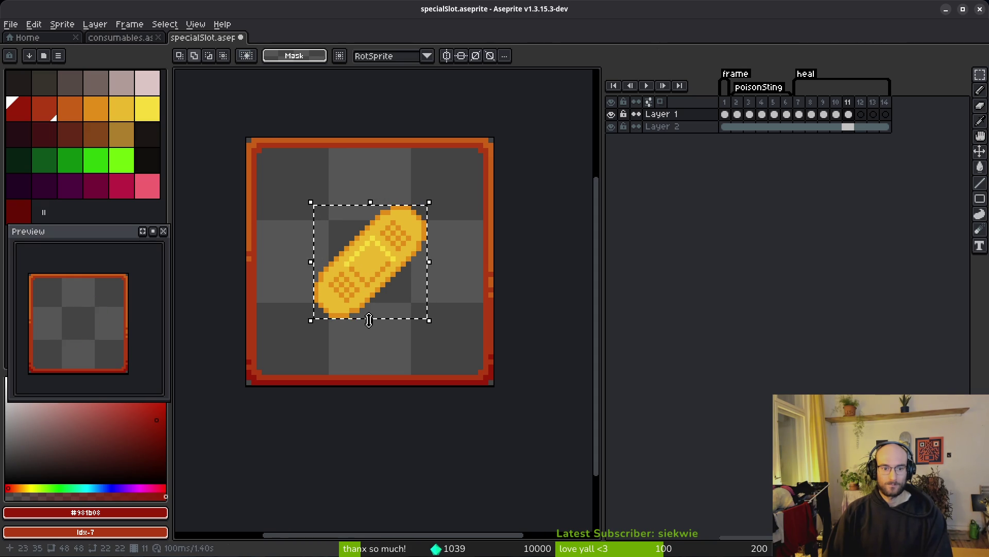
key(ctrl+d)
- Test enlarging the bandage, then restore its original 22 px size and apply
drag(423, 209, 312, 320)
mouse_move(433, 204)
mouse_down()
mouse_move(500, 141)
mouse_move(510, 144)
mouse_up()
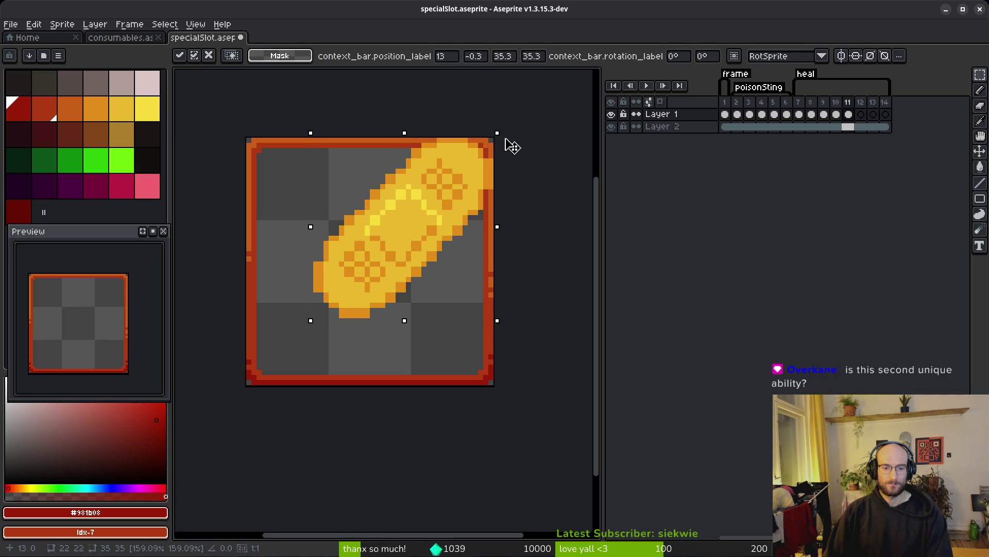
drag(508, 146, 404, 248)
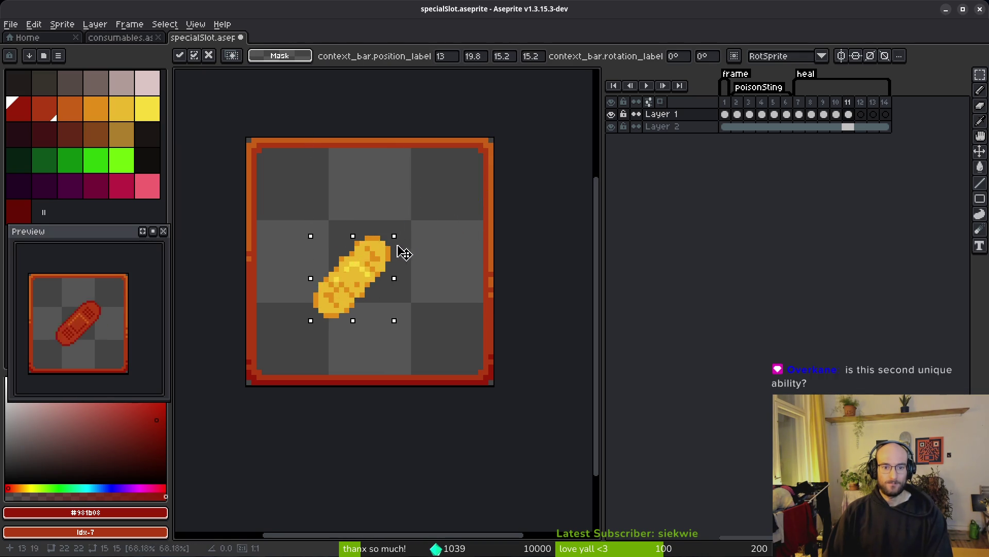
key(Return)
key(ctrl+d)
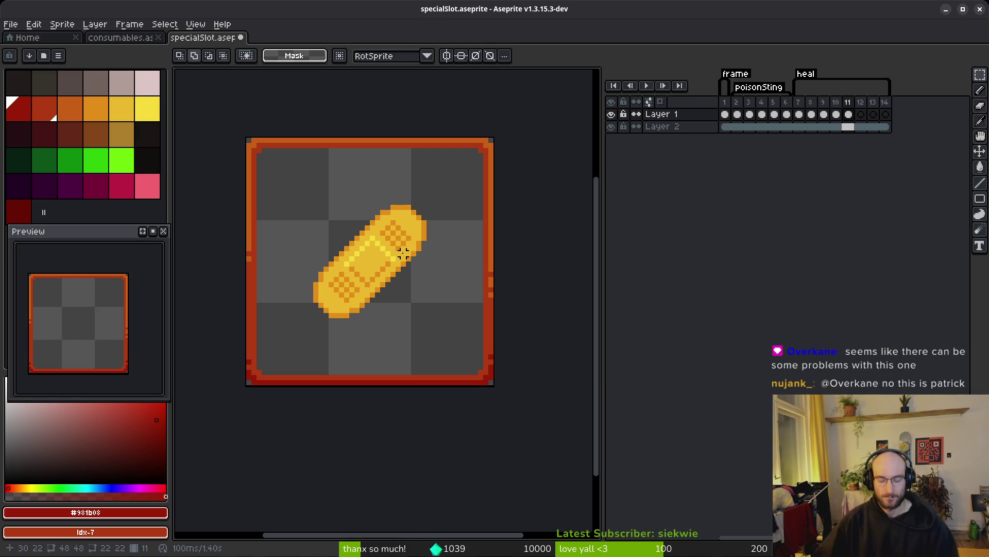
drag(383, 274, 427, 250)
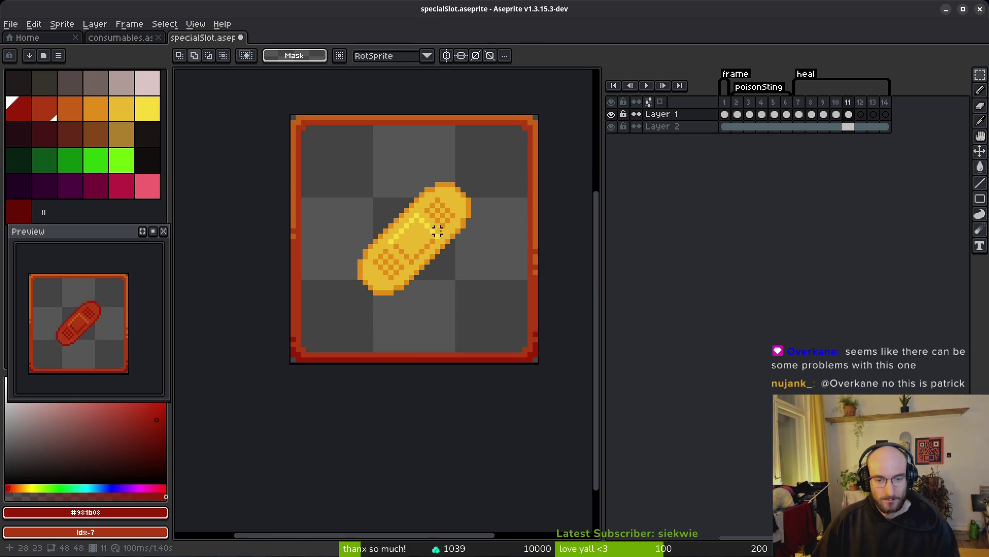
- Marquee the bandage, scale it up toward 32×32 px, and recentre it in the slot
mouse_move(469, 184)
mouse_down()
mouse_move(415, 258)
mouse_move(359, 296)
mouse_move(325, 210)
mouse_up()
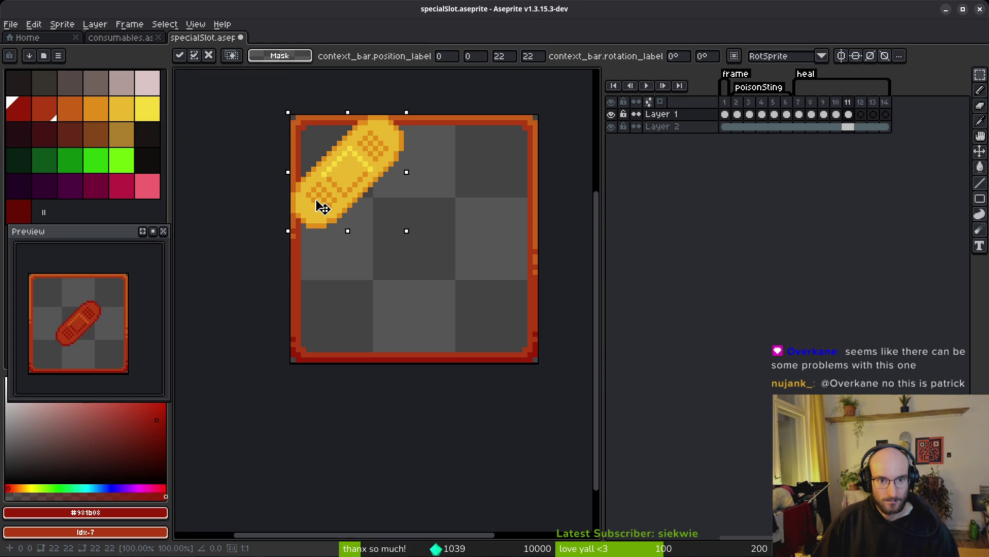
drag(407, 237, 549, 381)
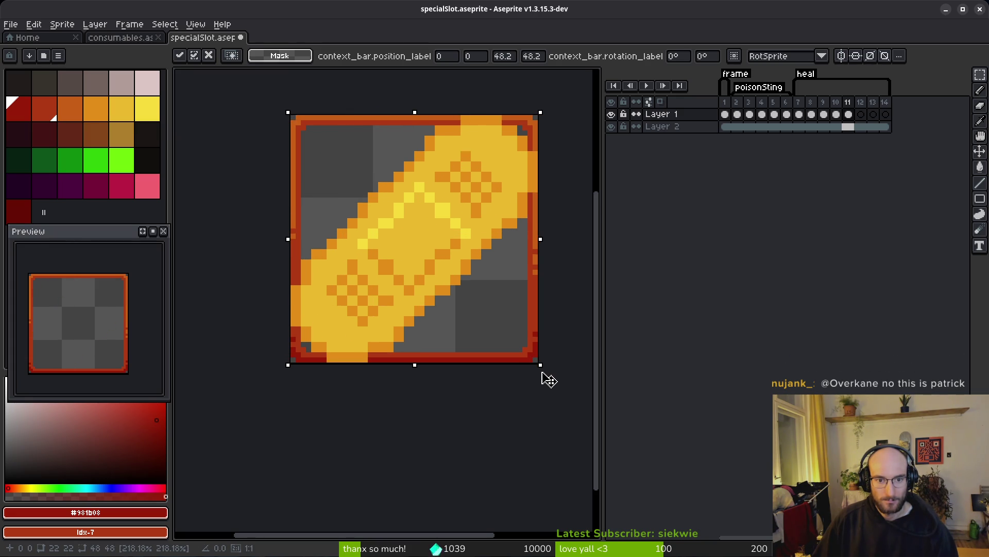
drag(549, 381, 469, 289)
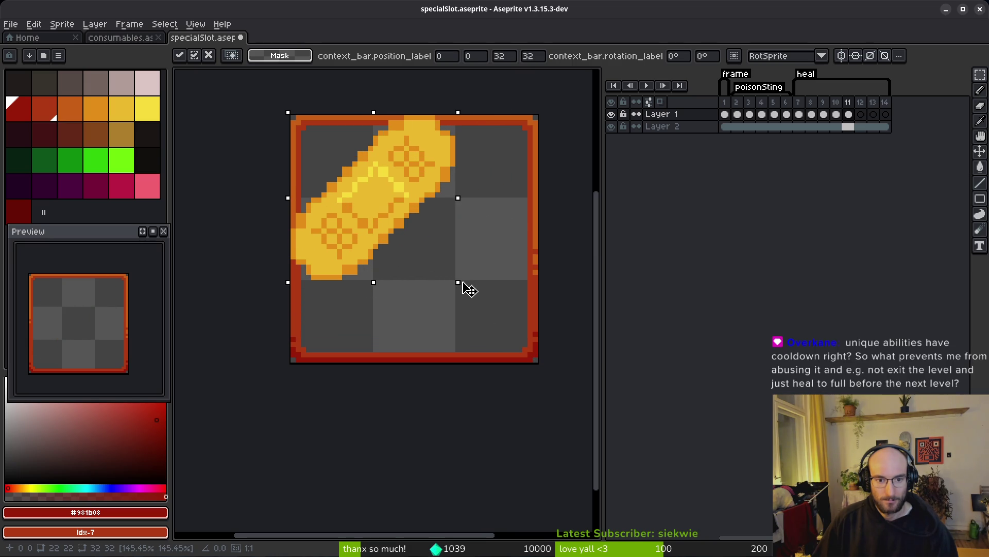
drag(400, 191, 439, 233)
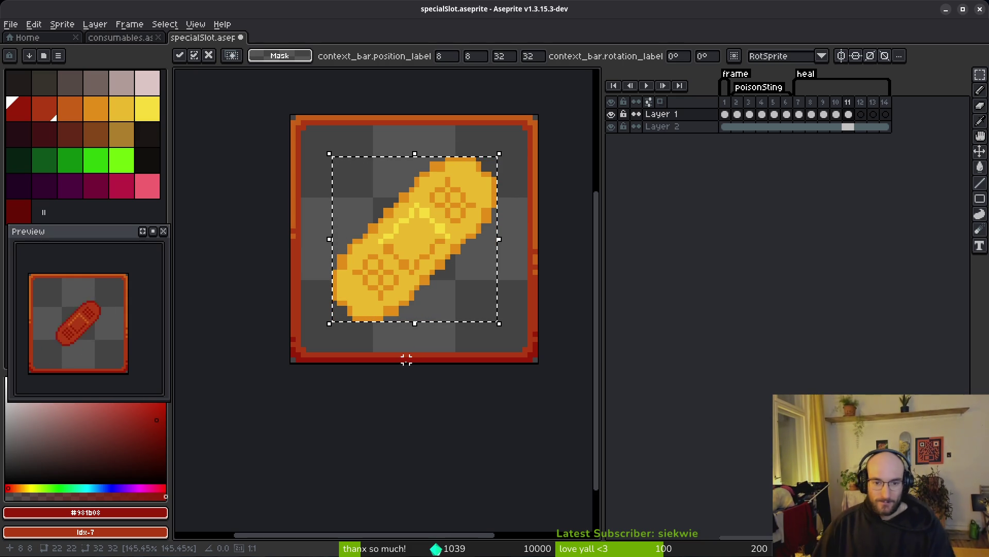
- Commit the bandage's new size and position, then add light-yellow highlight pixels near its top
click(571, 246)
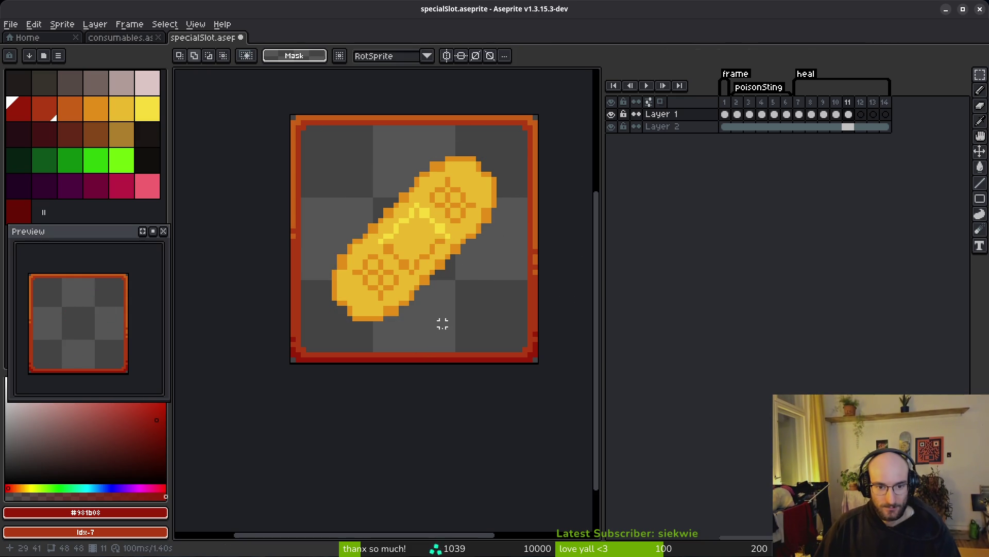
scroll(426, 241, up, 2)
scroll(426, 240, up, 2)
key(i)
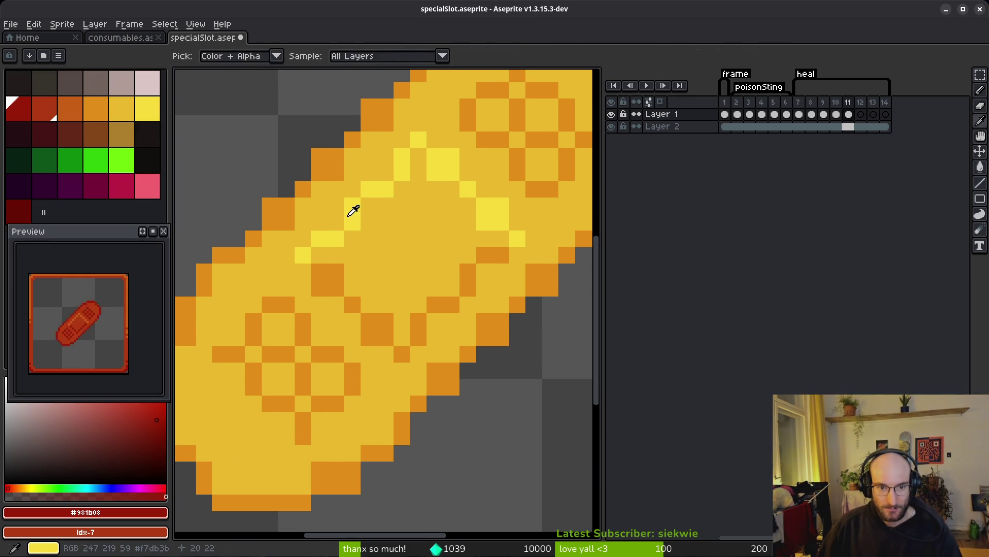
click(354, 209)
key(b)
click(418, 173)
click(385, 174)
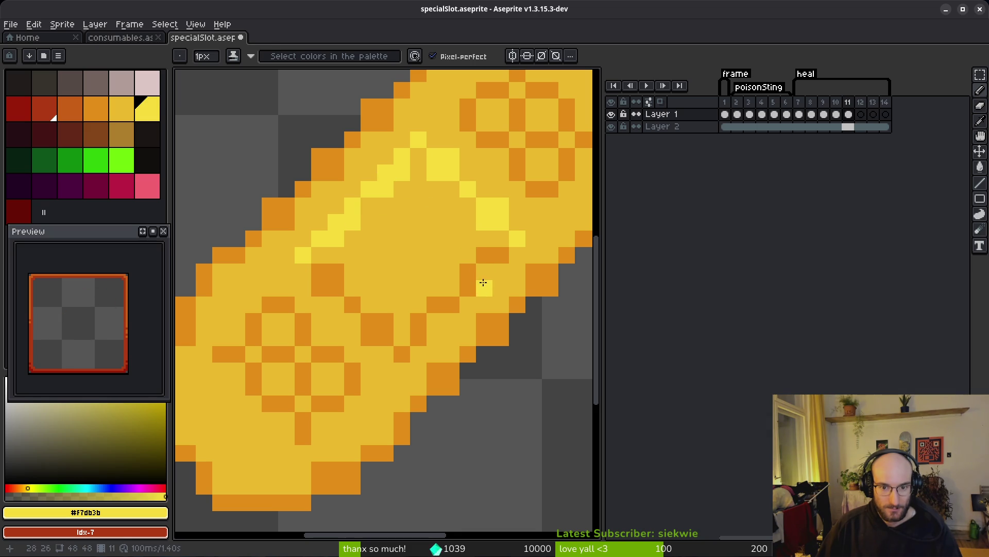
- Touch up the bandage with orange, repainting orange edge and bright pixels in base yellow
alt+click(481, 270)
click(402, 320)
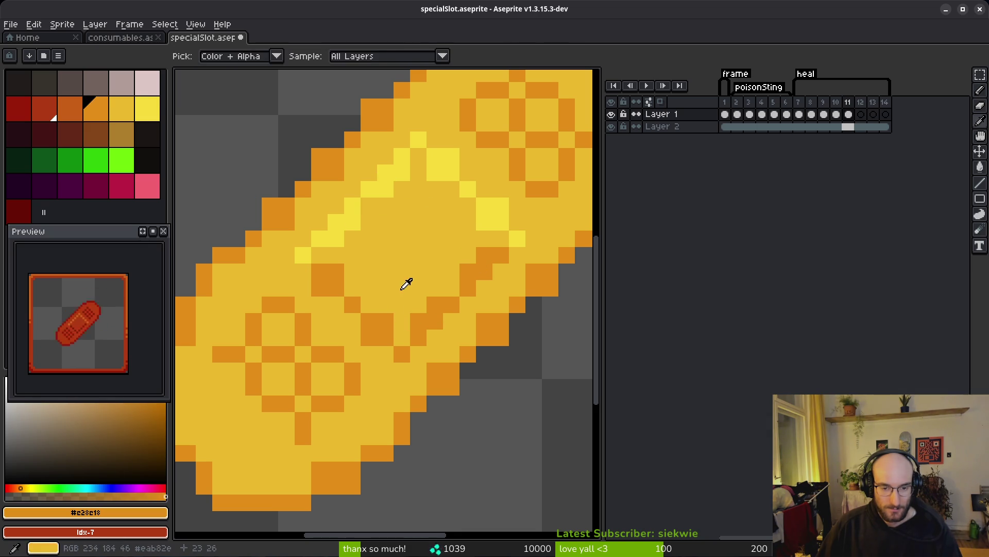
alt+click(401, 294)
click(335, 269)
click(369, 337)
click(416, 320)
click(435, 304)
click(466, 272)
click(484, 255)
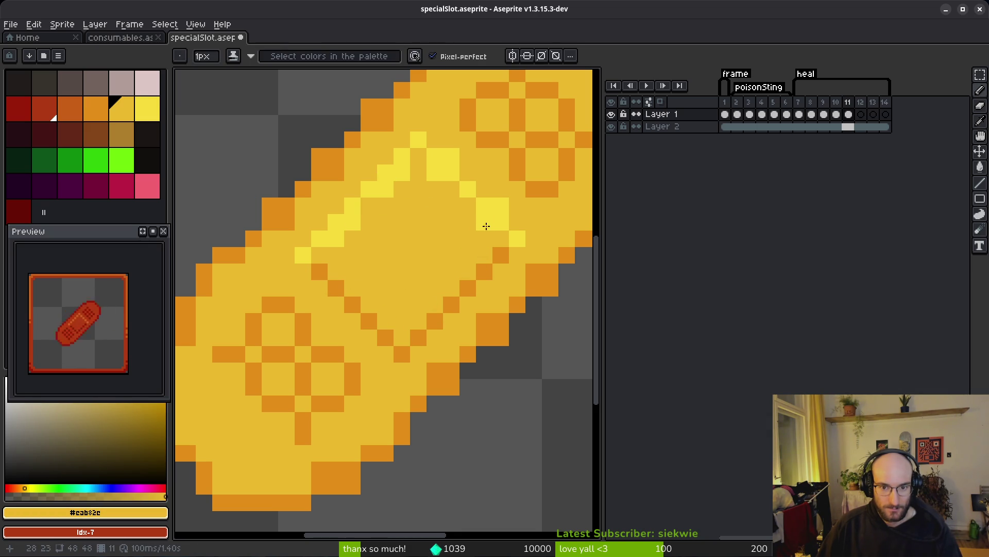
click(485, 222)
click(501, 206)
- Thin the light-yellow highlight diagonal to a single pixel wide
click(435, 173)
click(452, 156)
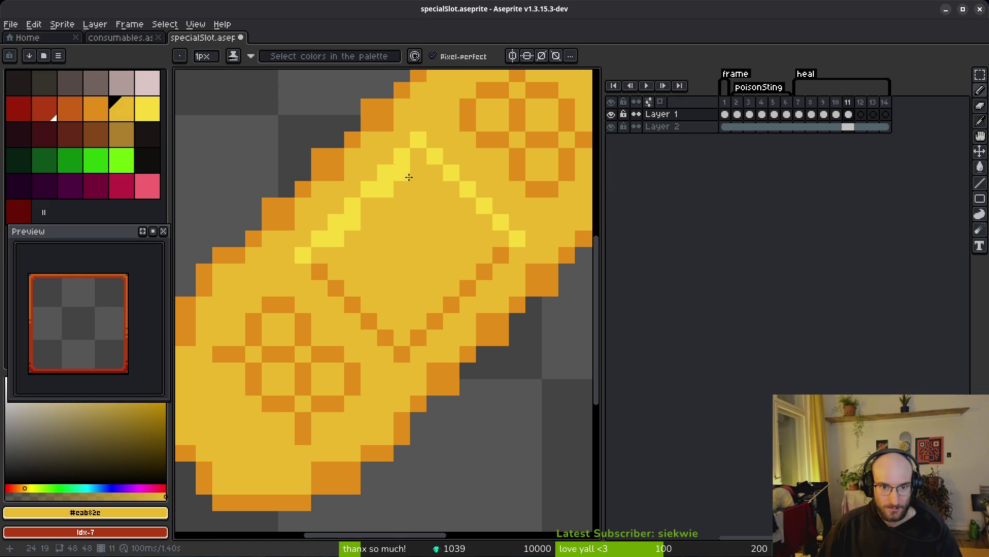
click(402, 173)
click(385, 189)
click(353, 222)
click(336, 239)
- Start an orange pixel pattern on the bandage's upper pad
scroll(340, 234, down, 4)
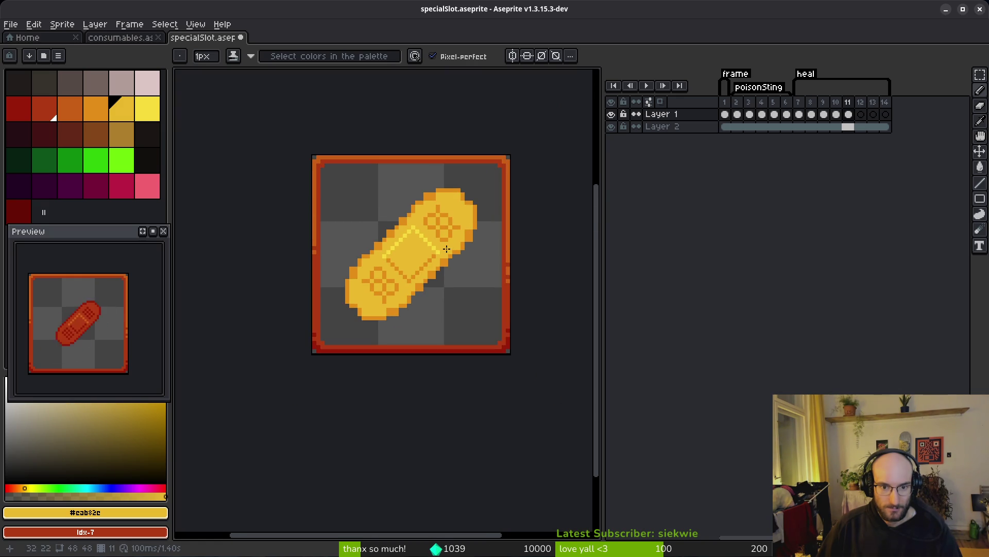
scroll(432, 241, up, 4)
click(424, 219)
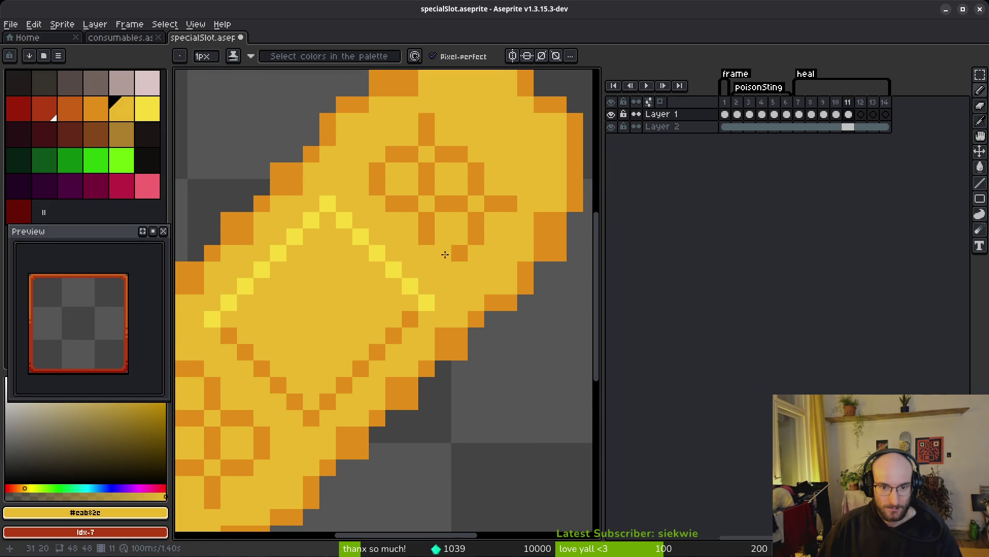
scroll(452, 245, down, 4)
scroll(451, 245, up, 4)
alt+click(457, 262)
click(440, 261)
click(457, 277)
- Extend the orange pattern outward across the pad
click(407, 228)
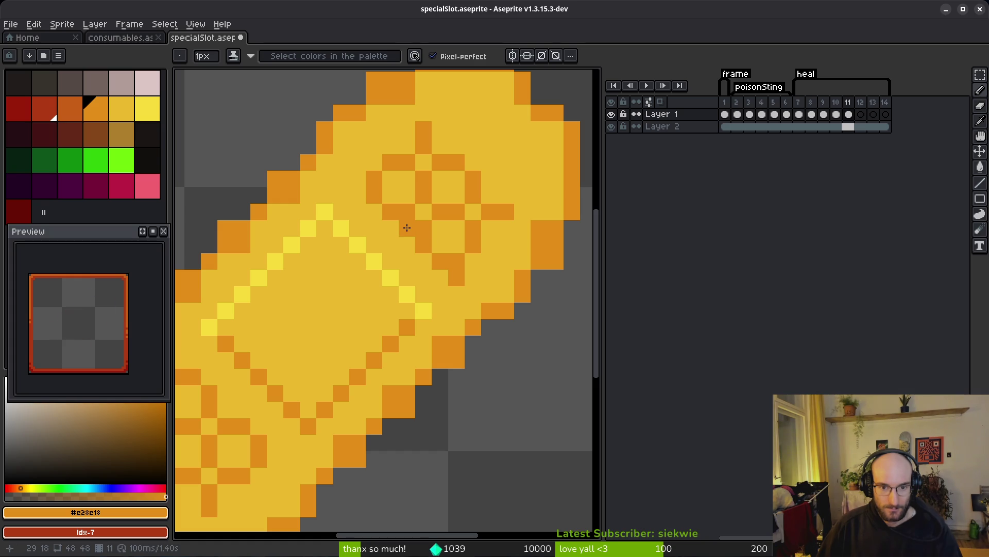
click(358, 179)
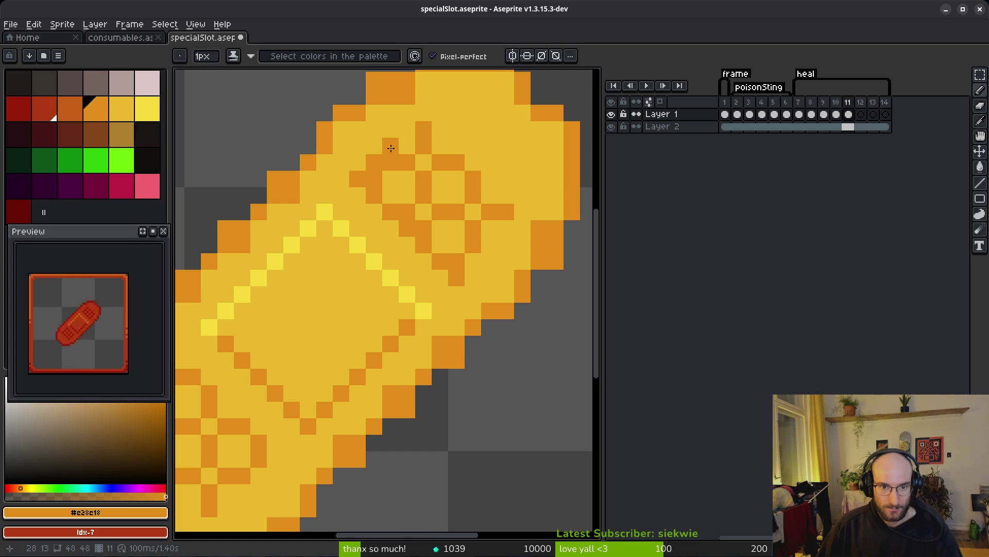
click(439, 147)
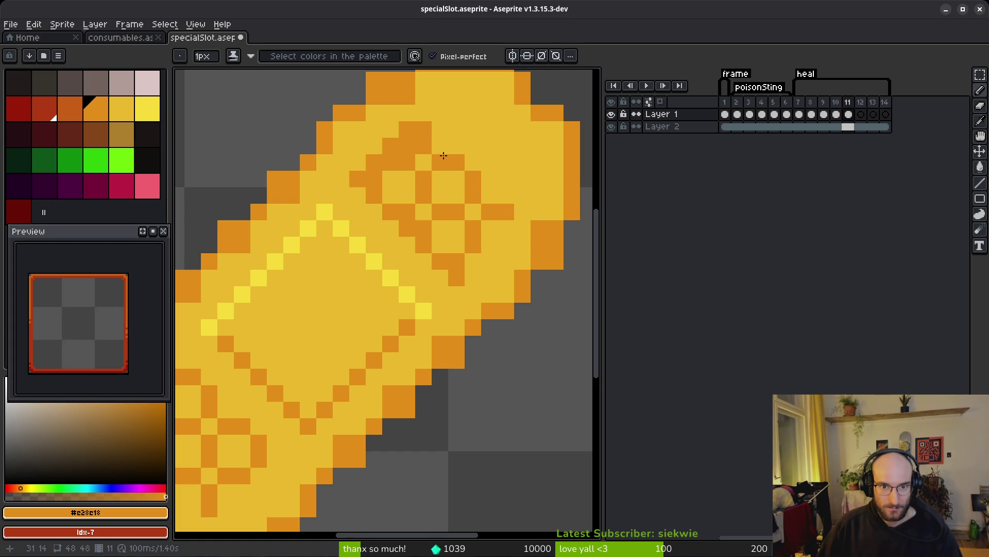
click(492, 198)
click(490, 228)
click(469, 259)
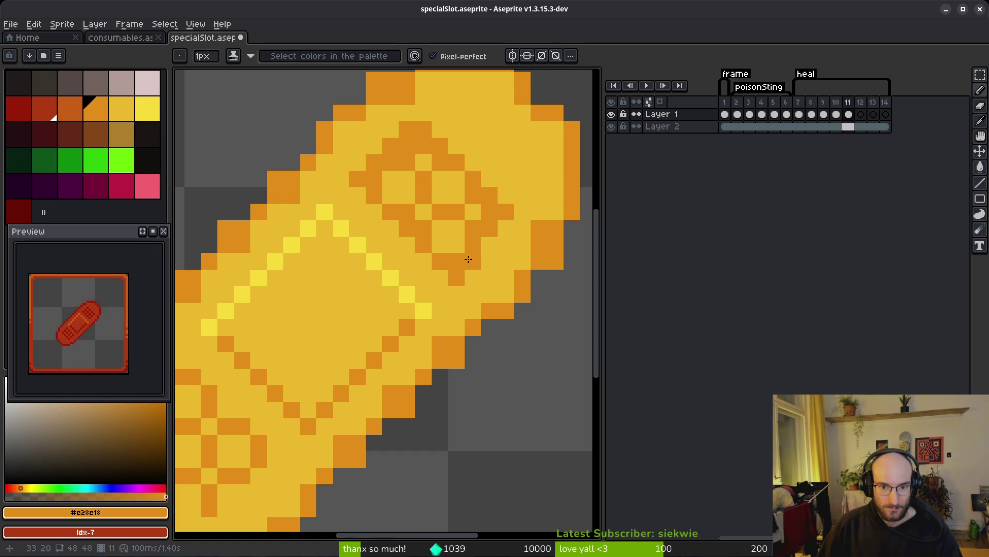
- Fill the yellow gaps inside the pad pattern with orange using bucket fill
click(450, 174)
click(439, 178)
click(446, 194)
key(g)
click(456, 195)
click(407, 186)
click(423, 162)
click(427, 212)
click(448, 235)
click(472, 211)
key(b)
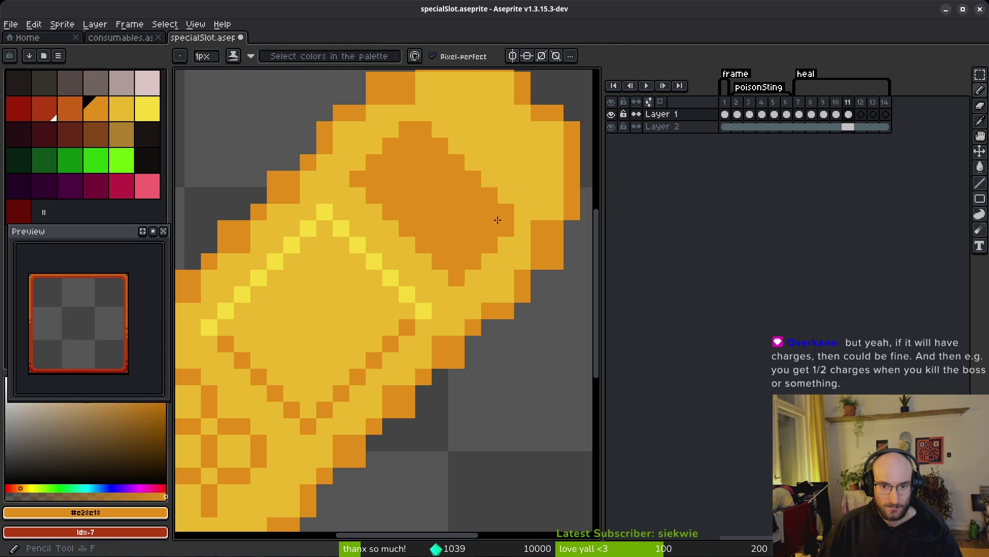
- Set base yellow as the secondary colour and turn stray orange pixels at the patch edge yellow
alt+right_click(431, 261)
right_click(456, 258)
right_click(472, 244)
right_click(489, 228)
right_click(523, 229)
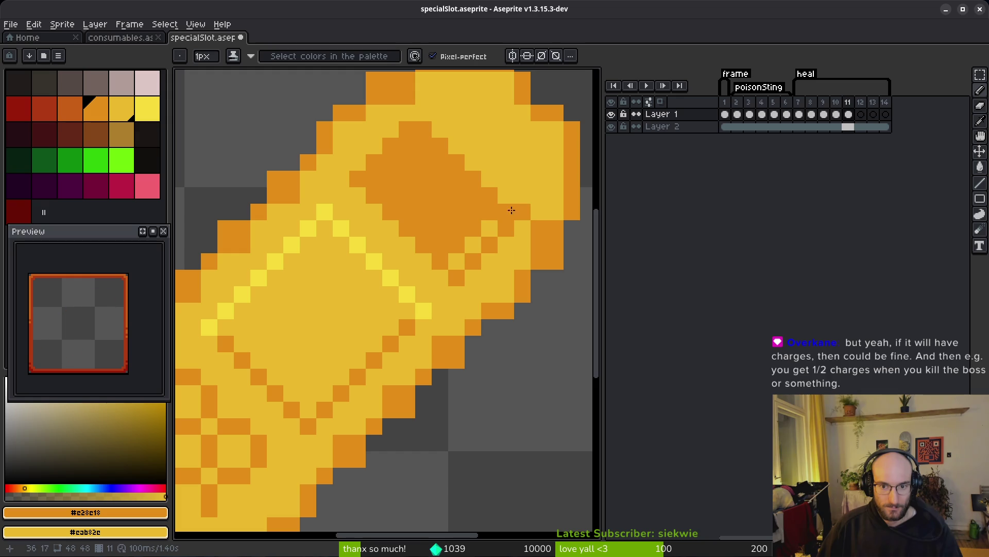
click(506, 211)
right_click(474, 212)
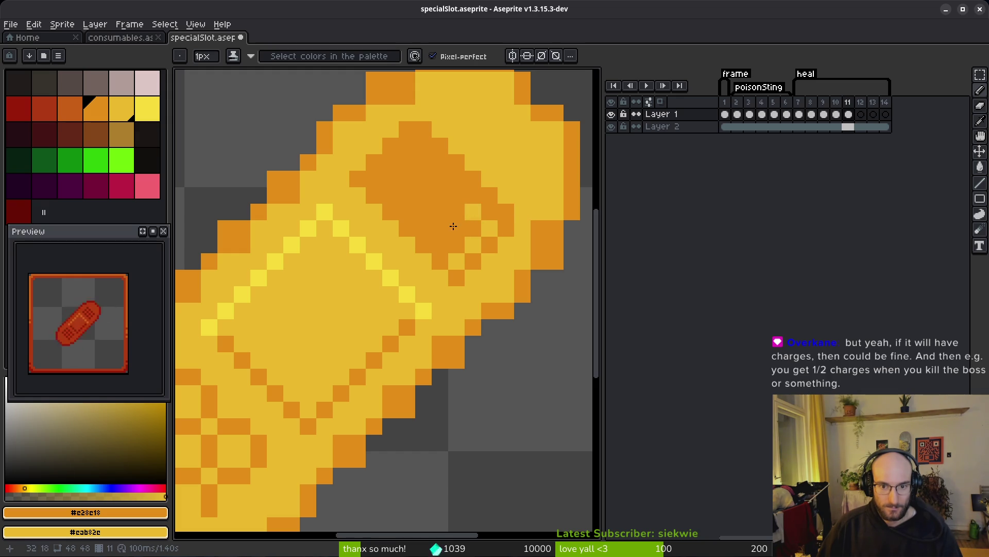
- Paint diagonal yellow rows through the orange patch to form the checkerboard
right_click(407, 212)
right_click(390, 195)
right_click(374, 179)
right_click(431, 212)
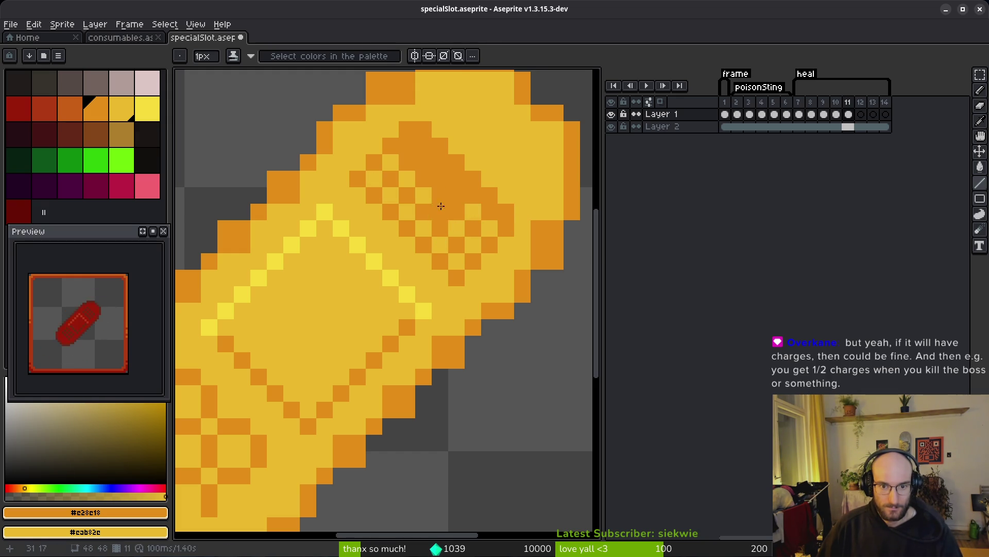
drag(408, 144, 448, 194)
click(446, 132)
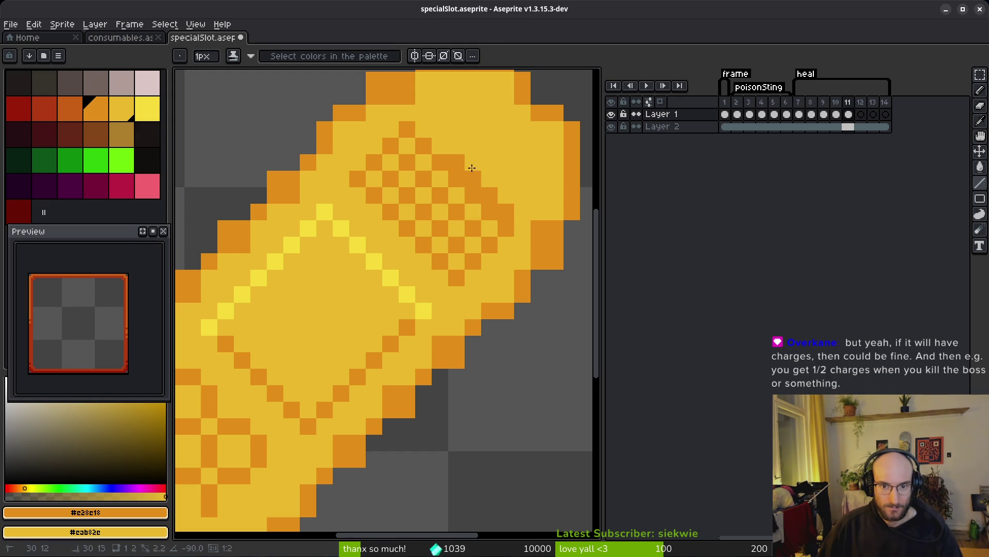
scroll(518, 266, down, 5)
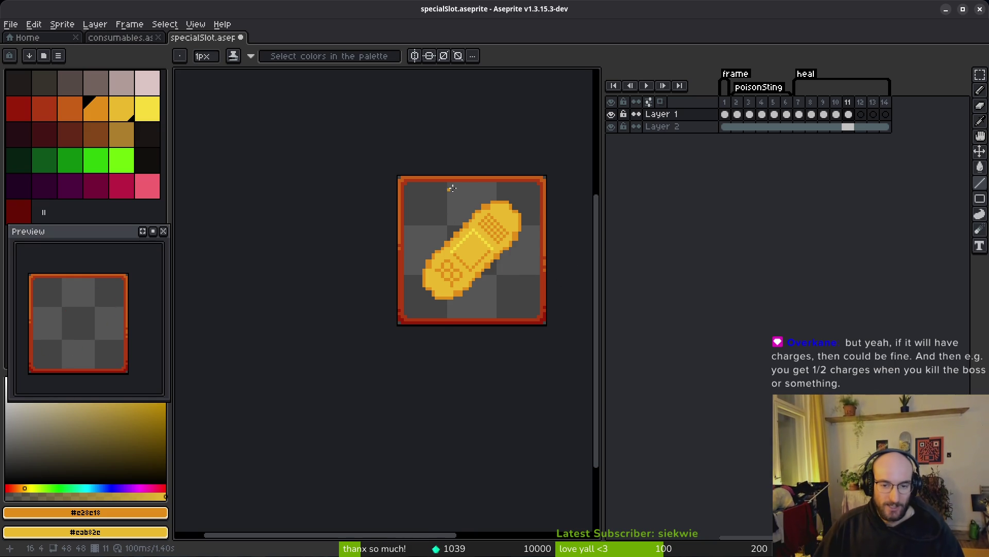
scroll(528, 225, up, 6)
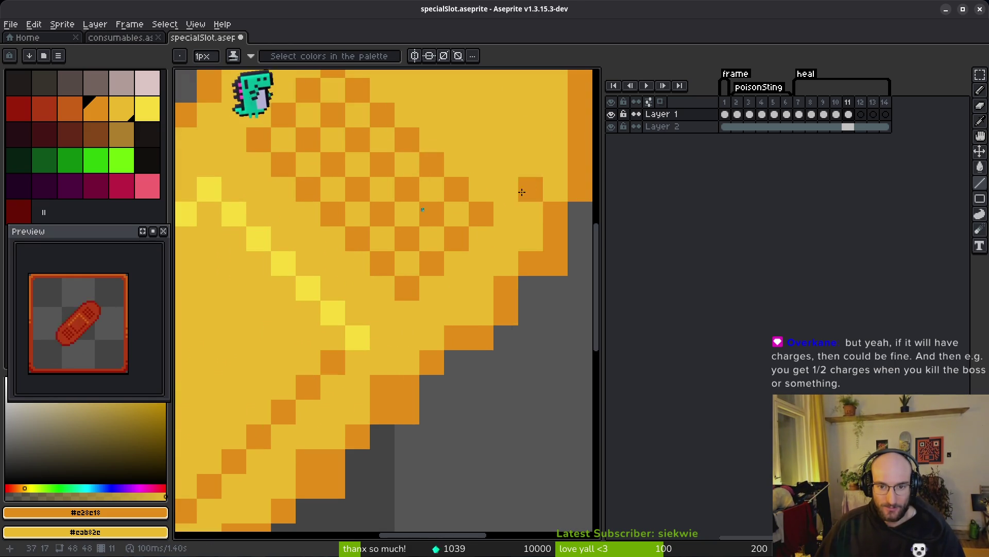
key(b)
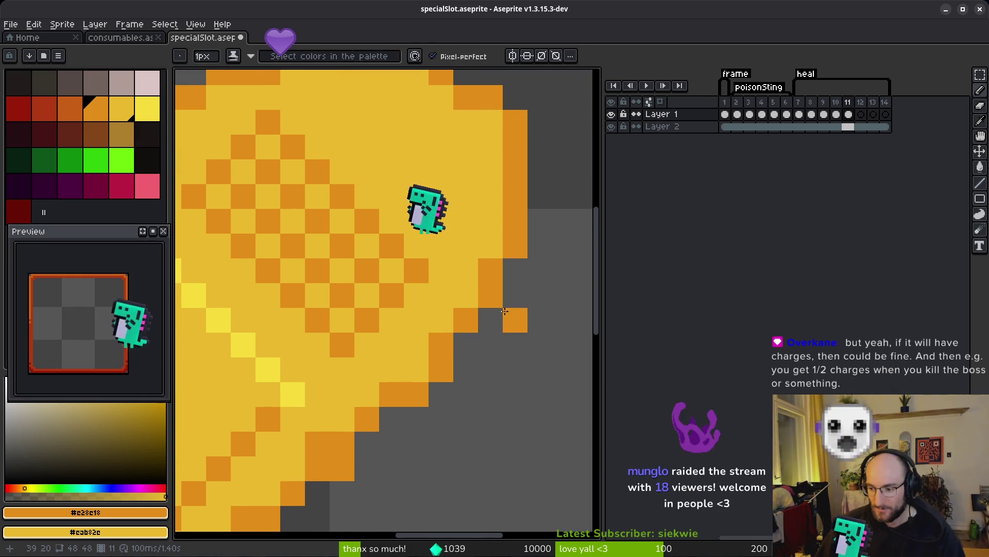
scroll(524, 292, down, 6)
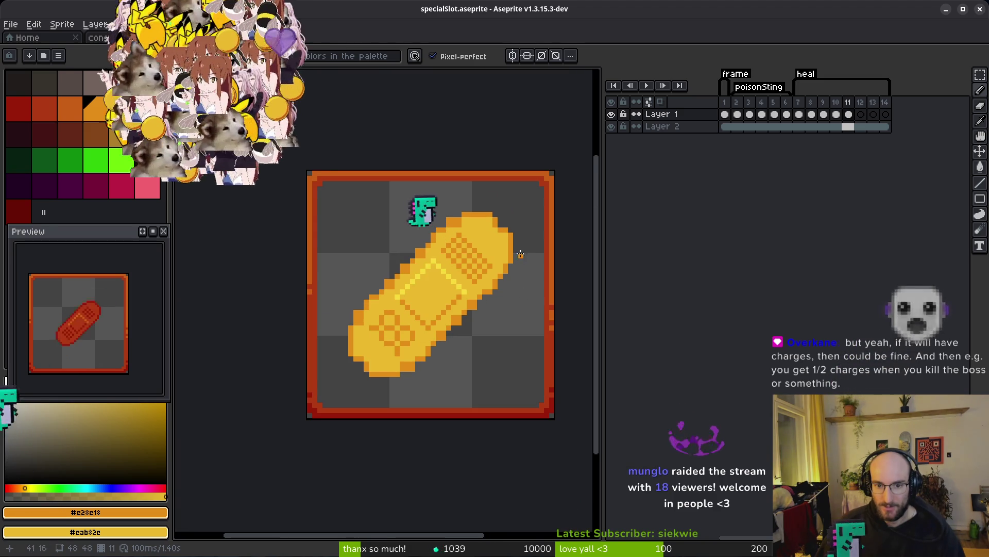
scroll(501, 248, up, 4)
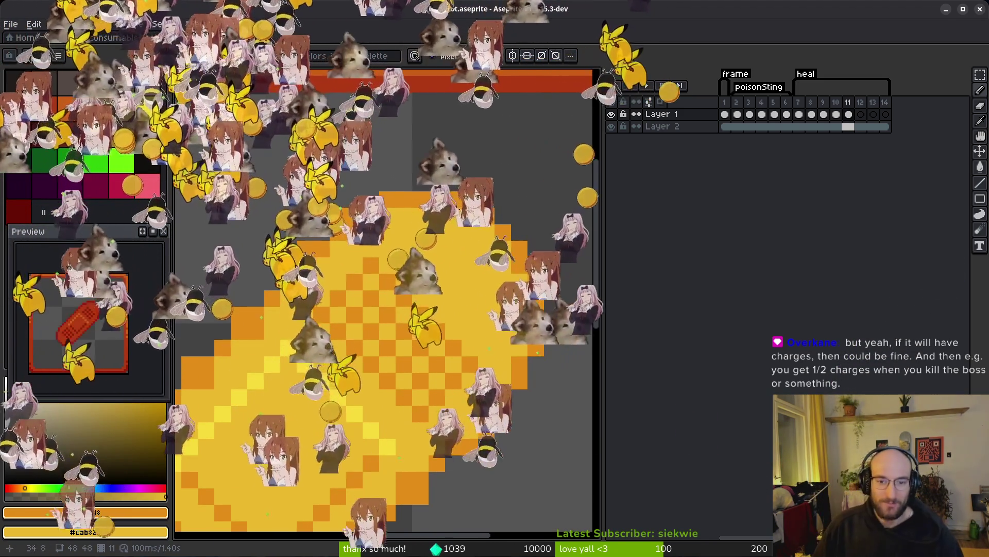
scroll(552, 249, down, 4)
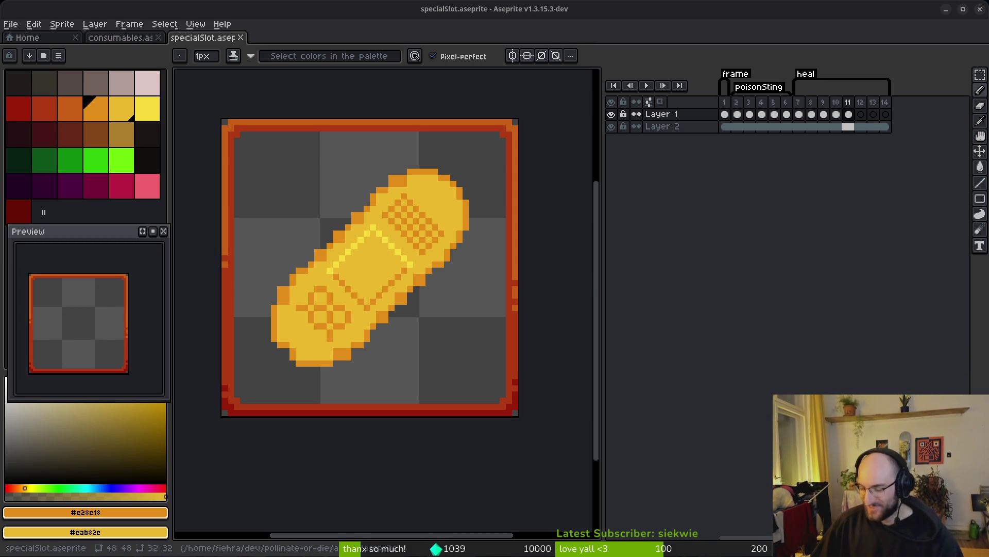
scroll(438, 202, up, 4)
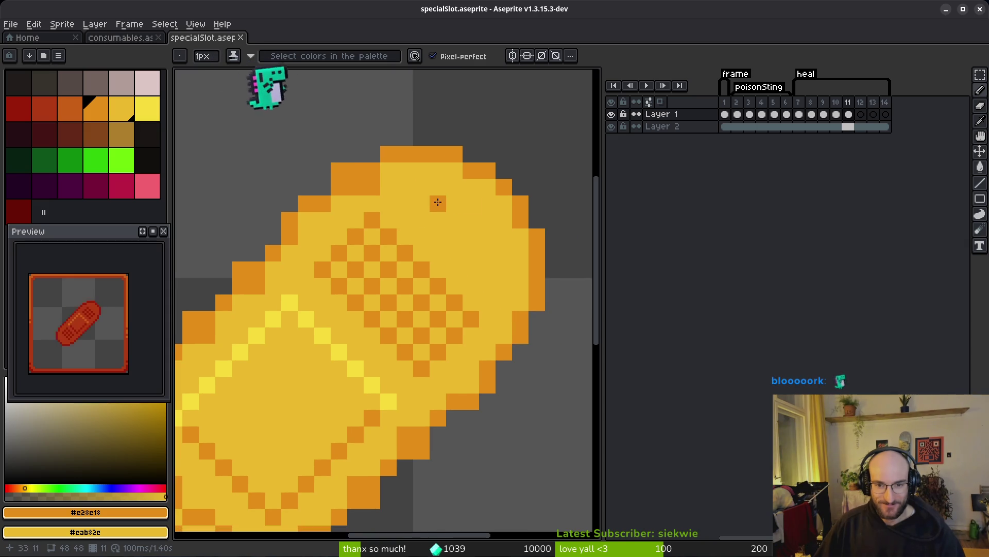
- Recolour two top pixels yellow, add an orange upper-left edge pixel, and erase stray edge pixels
right_click(364, 187)
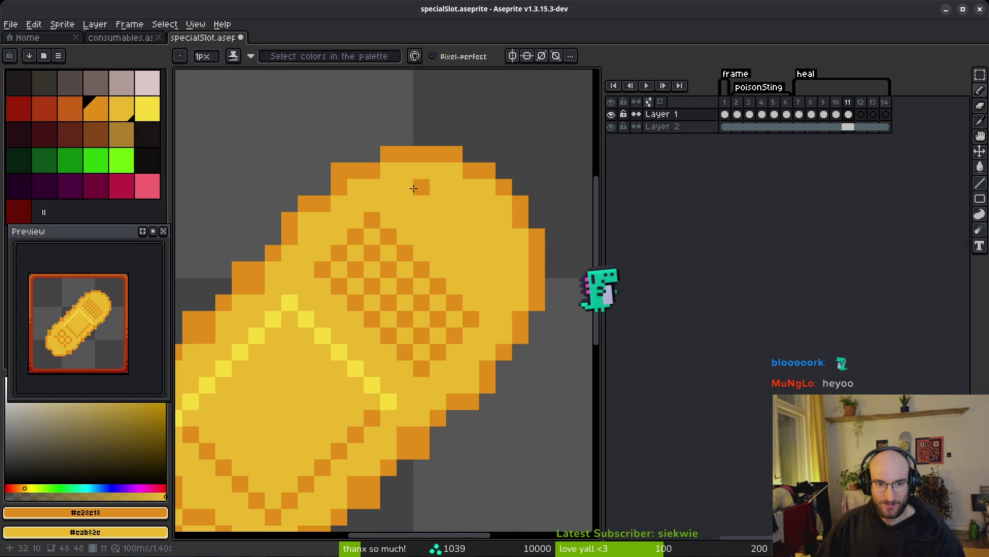
click(306, 215)
key(e)
drag(308, 201, 289, 217)
scroll(289, 216, down, 3)
scroll(347, 226, up, 3)
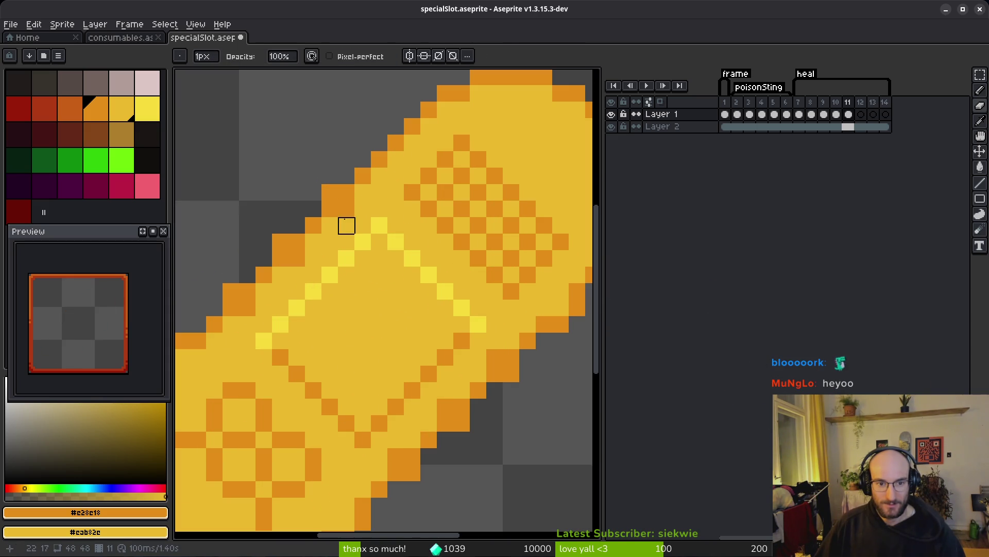
scroll(519, 268, down, 1)
scroll(516, 321, up, 1)
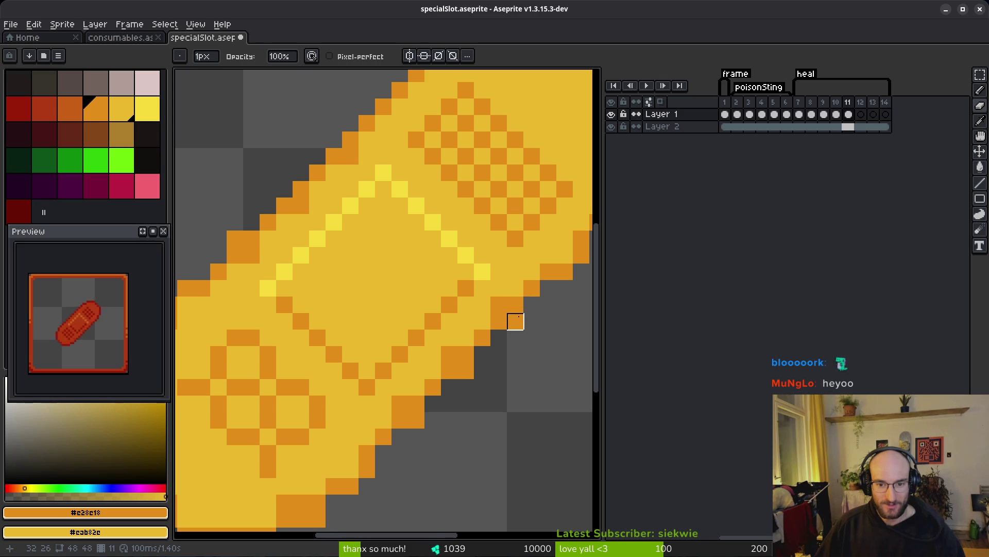
scroll(564, 289, right, 3)
scroll(546, 299, up, 1)
scroll(519, 304, down, 3)
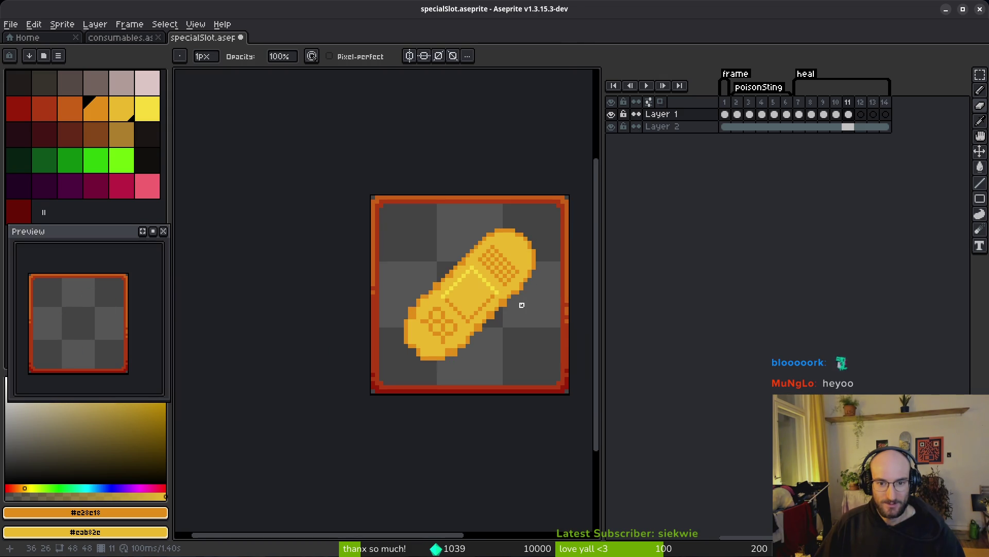
scroll(448, 264, up, 2)
scroll(497, 263, up, 1)
- Erase the excess outline pixels along the bandage's upper-left diagonal
key(b)
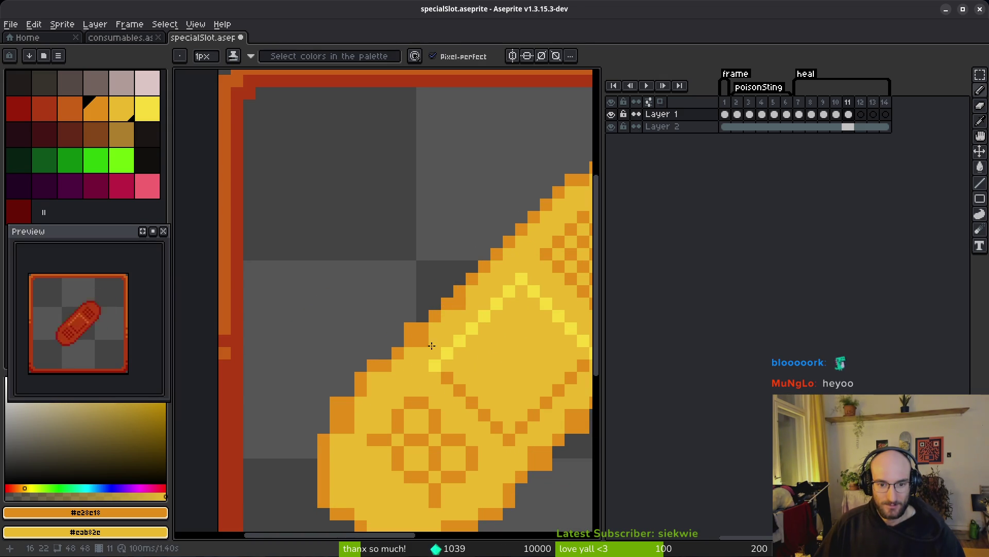
drag(442, 323, 404, 225)
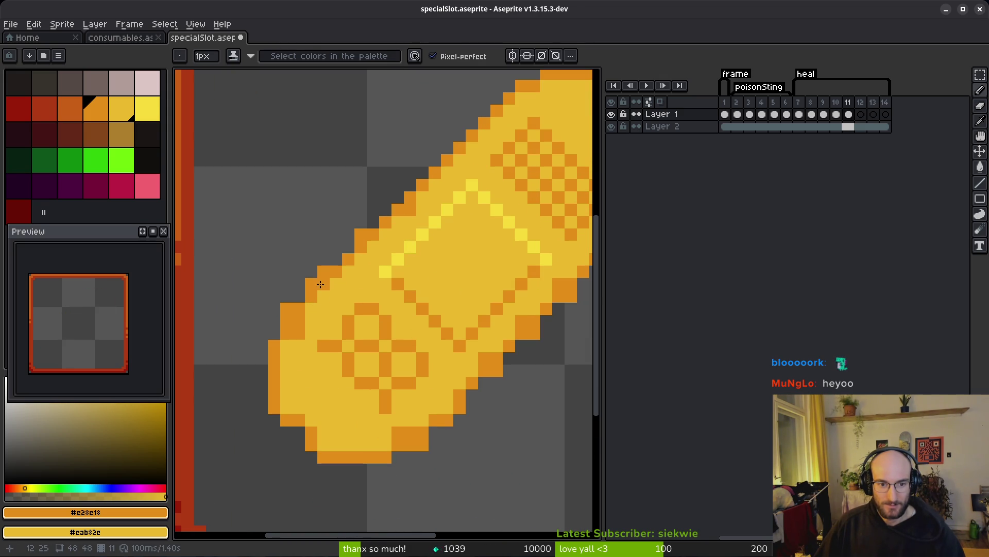
key(e)
drag(343, 250, 360, 234)
mouse_move(323, 271)
mouse_down()
mouse_move(286, 297)
mouse_move(287, 360)
mouse_up()
key(b)
- Save specialSlot.aseprite
scroll(361, 361, down, 4)
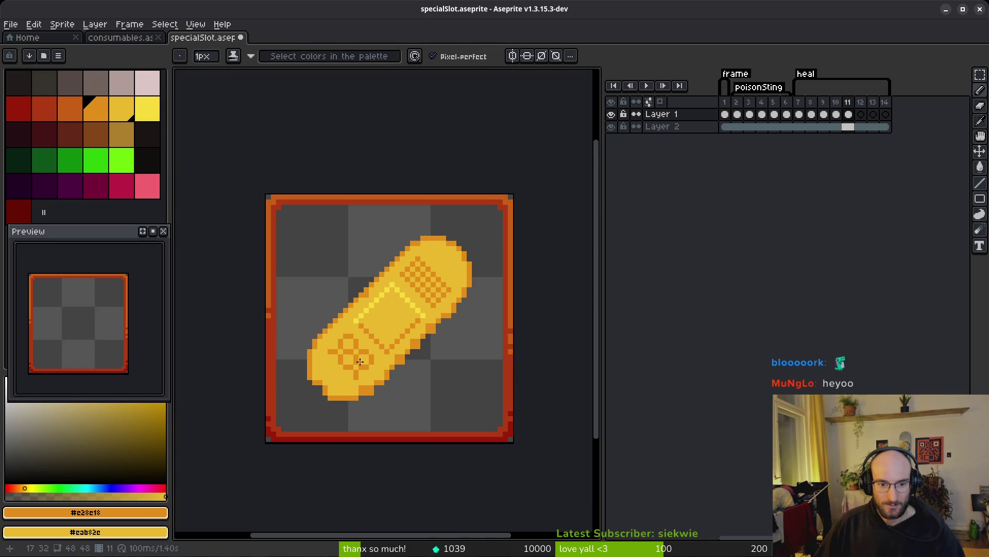
scroll(379, 377, up, 2)
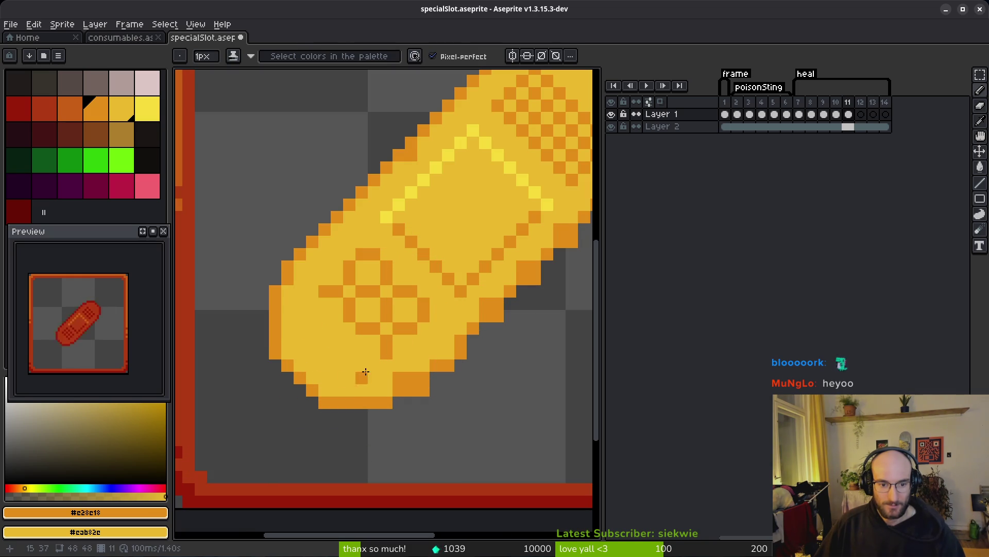
scroll(383, 375, down, 4)
scroll(407, 325, up, 2)
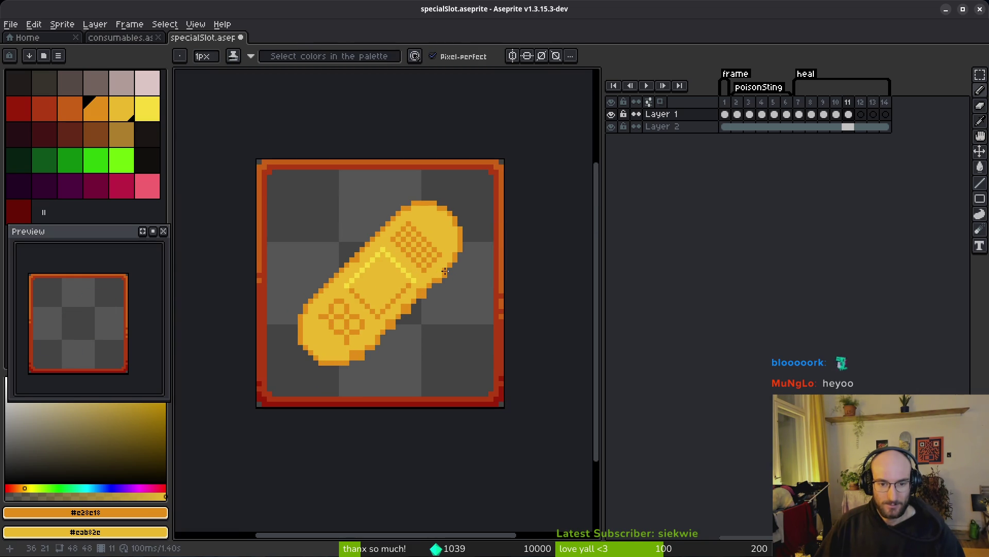
scroll(445, 272, up, 2)
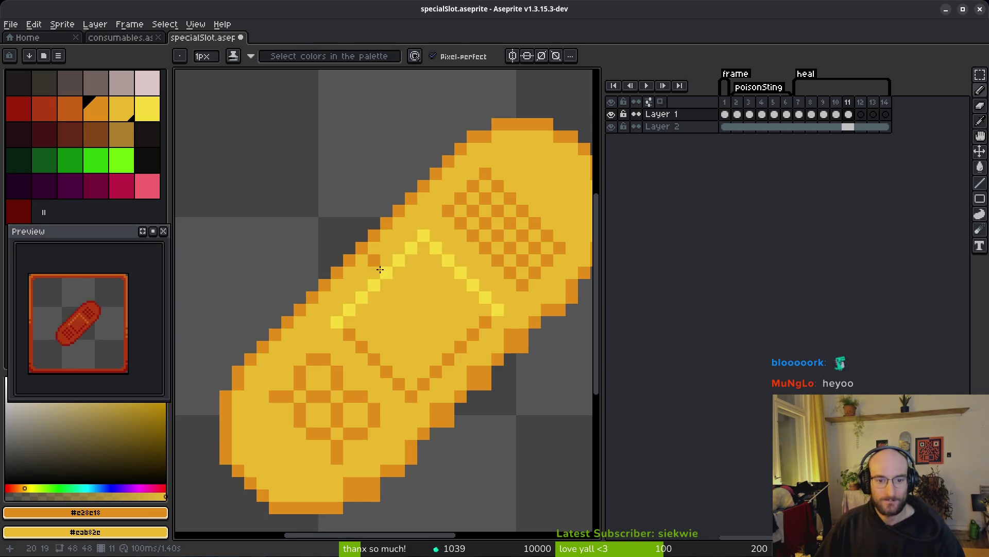
scroll(464, 321, down, 4)
key(ctrl+s)
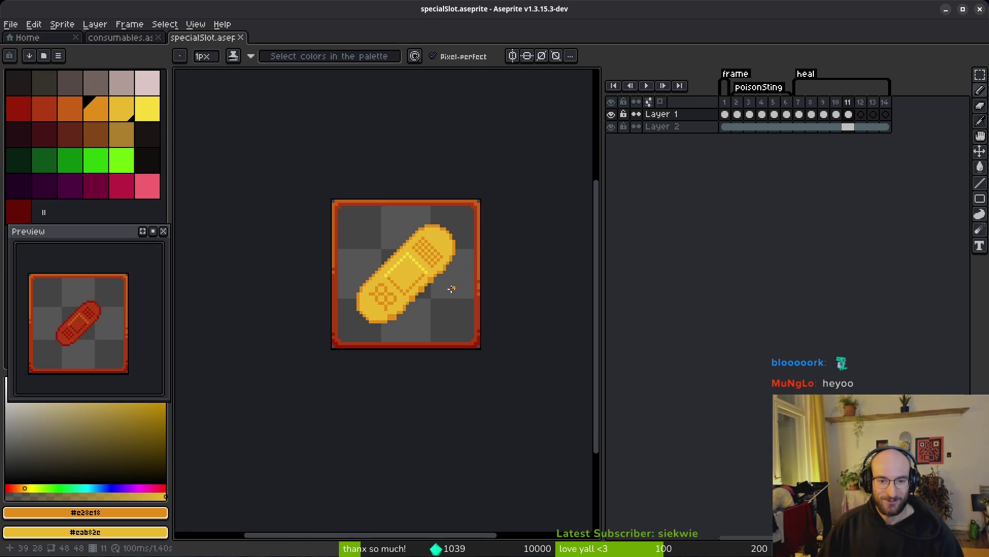
- Undo a misplaced outline pixel and add orange pixels on the lower-right edge
scroll(360, 304, up, 7)
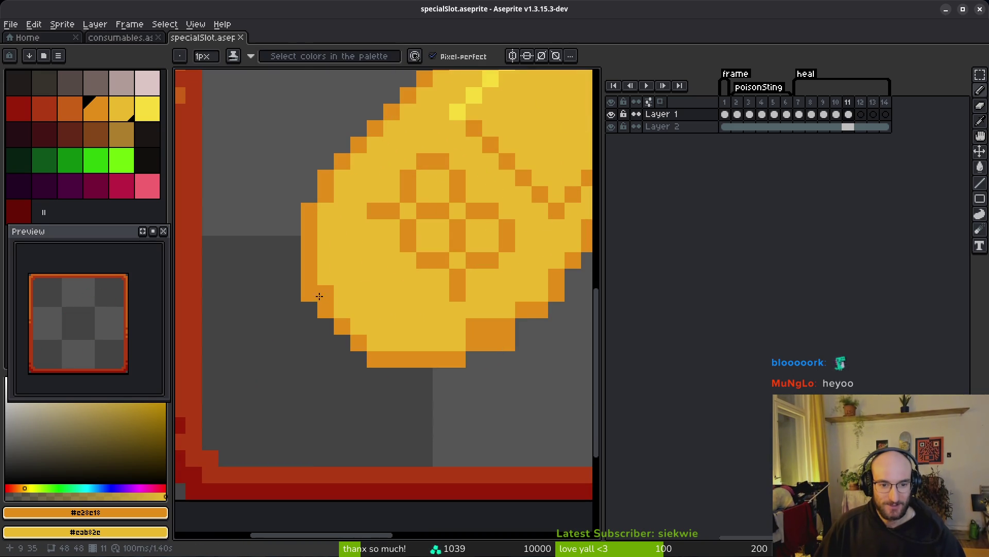
key(e)
scroll(397, 363, down, 7)
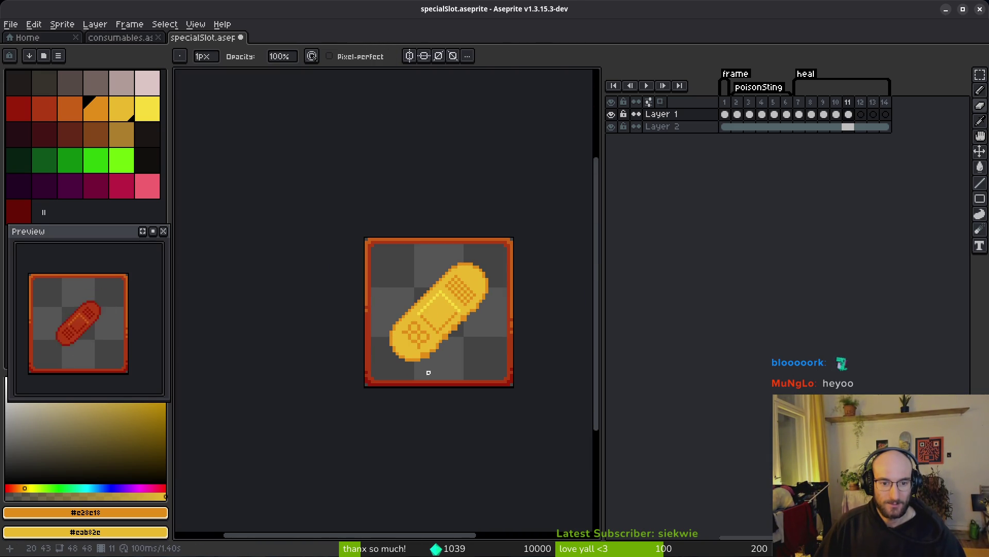
key(b)
scroll(423, 373, up, 5)
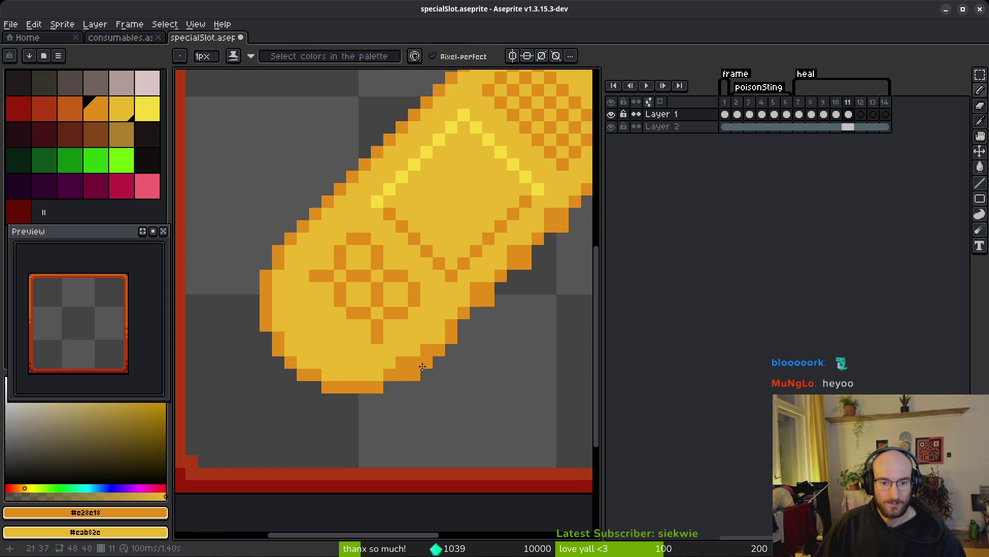
key(ctrl+z)
click(426, 362)
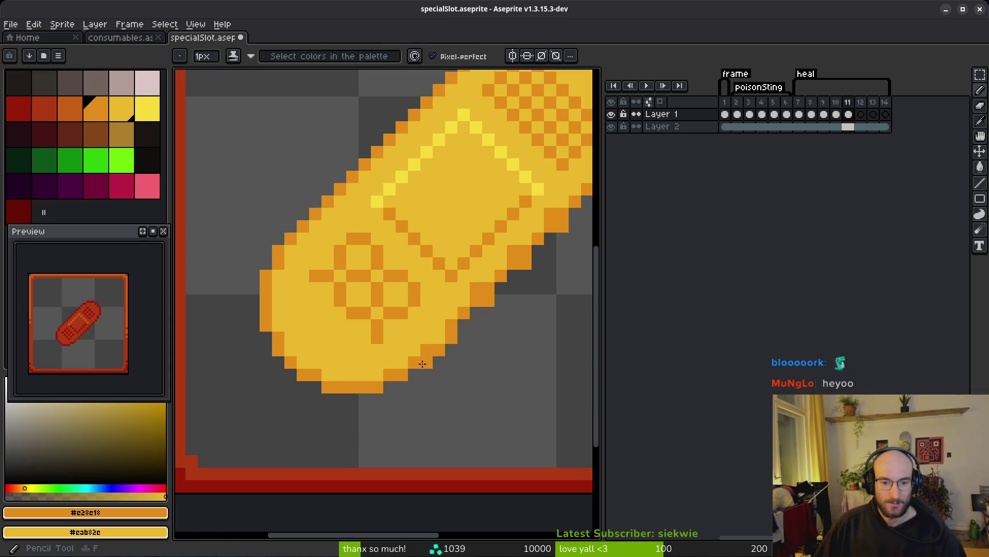
click(451, 366)
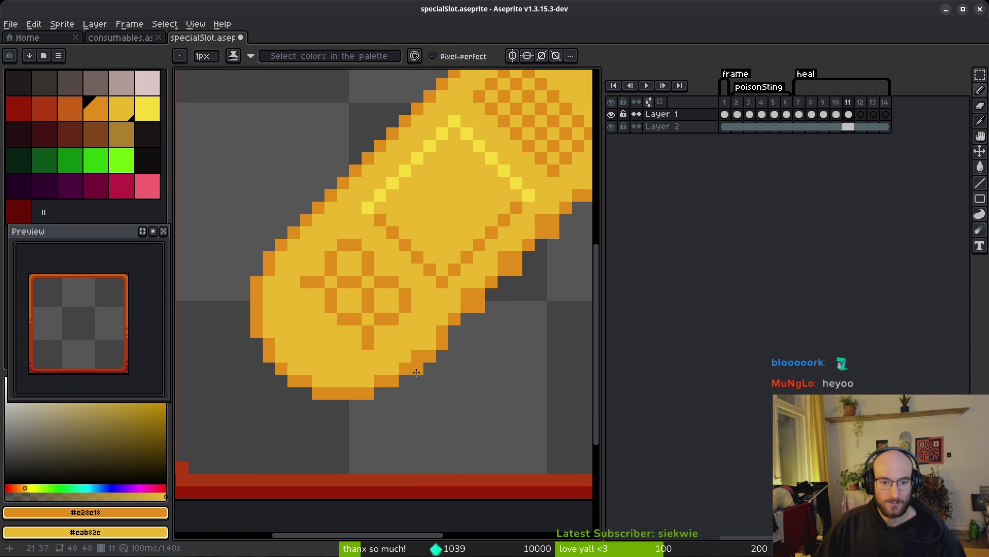
- Erase stray orange pixels on the lower-right edge, redraw one, and save the file again
key(e)
click(429, 355)
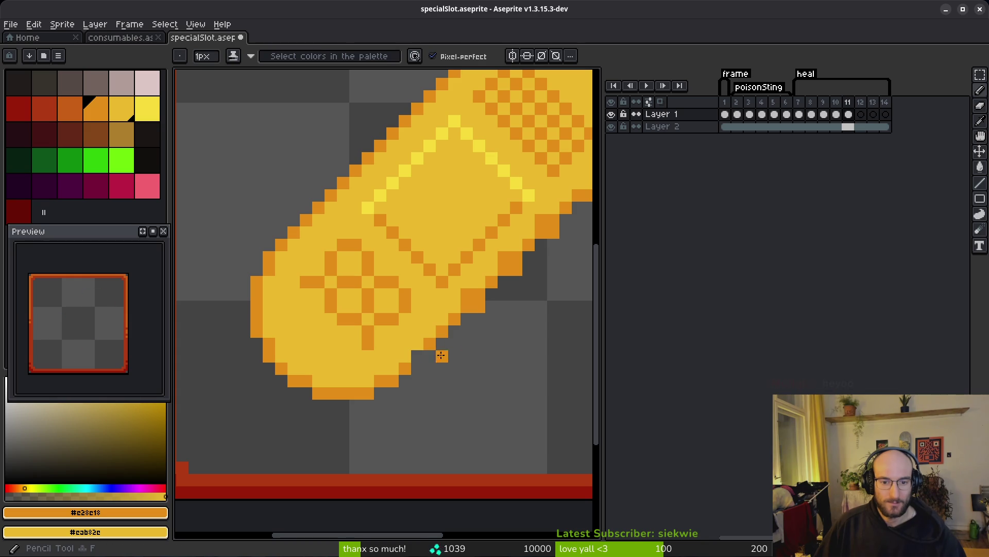
drag(422, 353, 348, 405)
click(442, 323)
click(479, 286)
key(b)
click(444, 305)
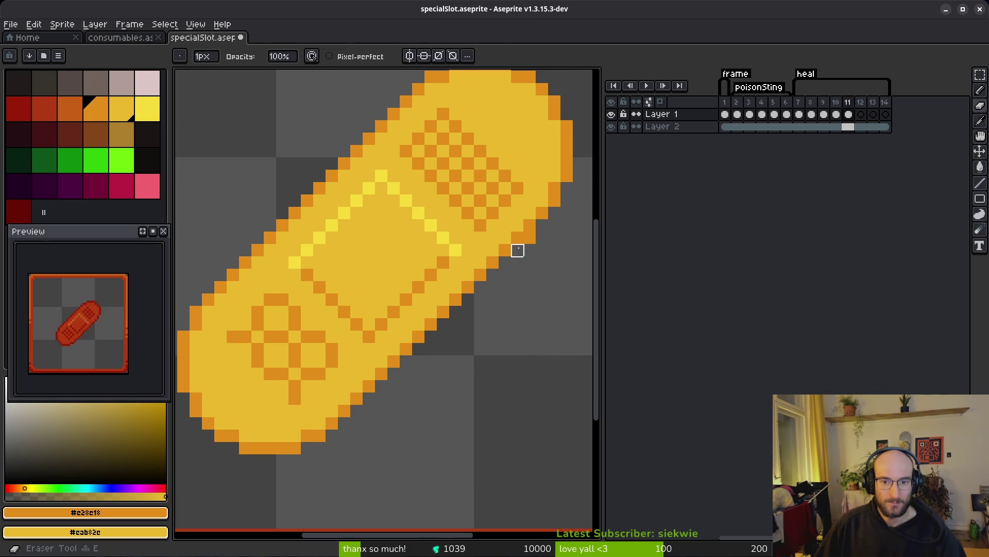
scroll(539, 283, down, 3)
scroll(539, 283, down, 1)
key(ctrl+s)
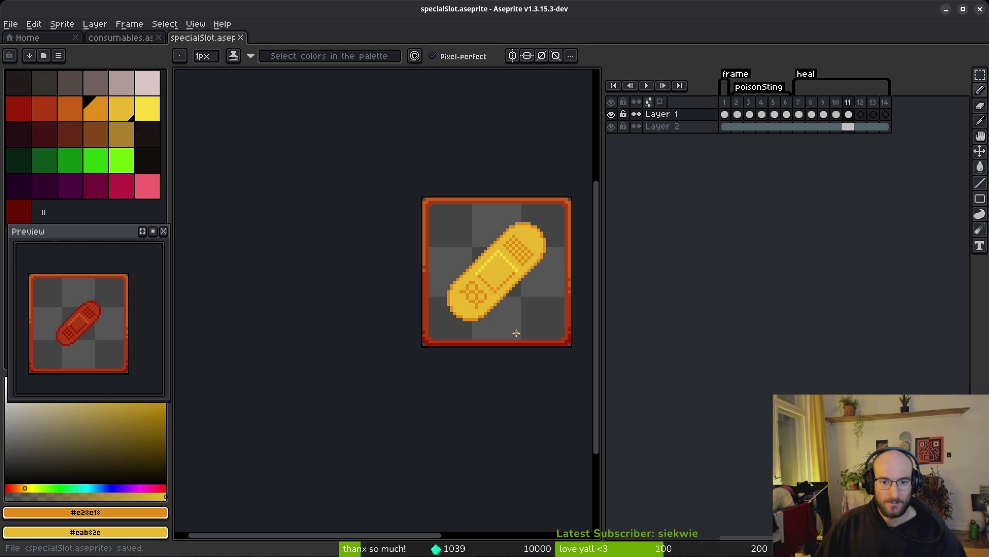
scroll(504, 328, up, 5)
- Lasso-select the checkered patch at the bandage's end
scroll(486, 280, down, 3)
key(m)
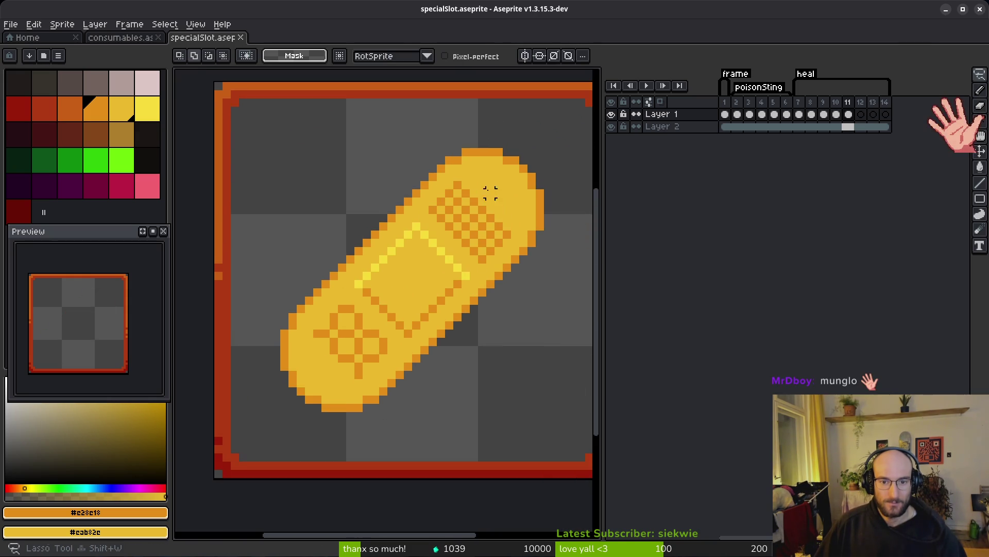
scroll(488, 190, up, 3)
mouse_move(488, 190)
mouse_down()
mouse_move(278, 252)
mouse_move(501, 379)
mouse_move(547, 283)
mouse_up()
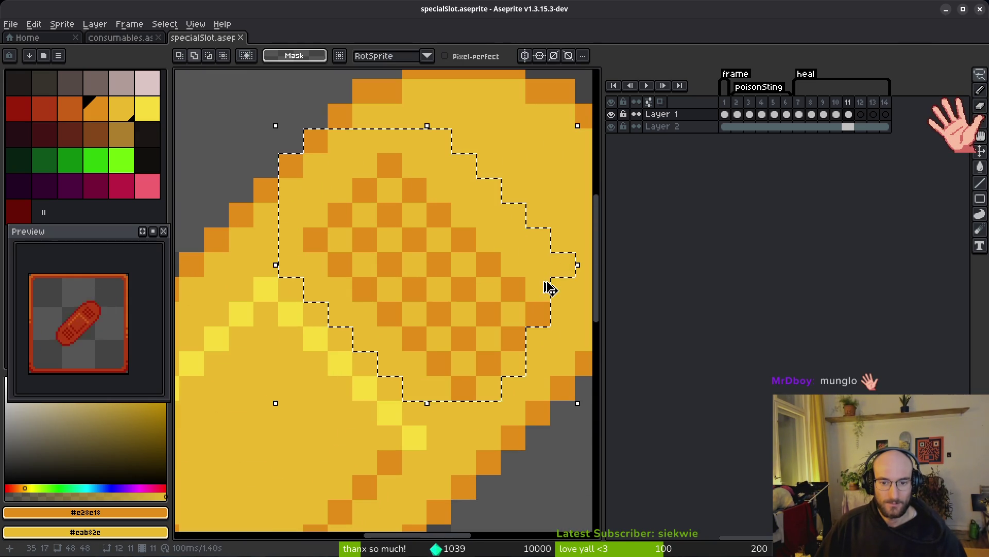
scroll(471, 312, down, 3)
- Enter Advanced Mode, move the checkered patch down-left onto the bandage end, and commit it
key(ctrl+f)
key(Return)
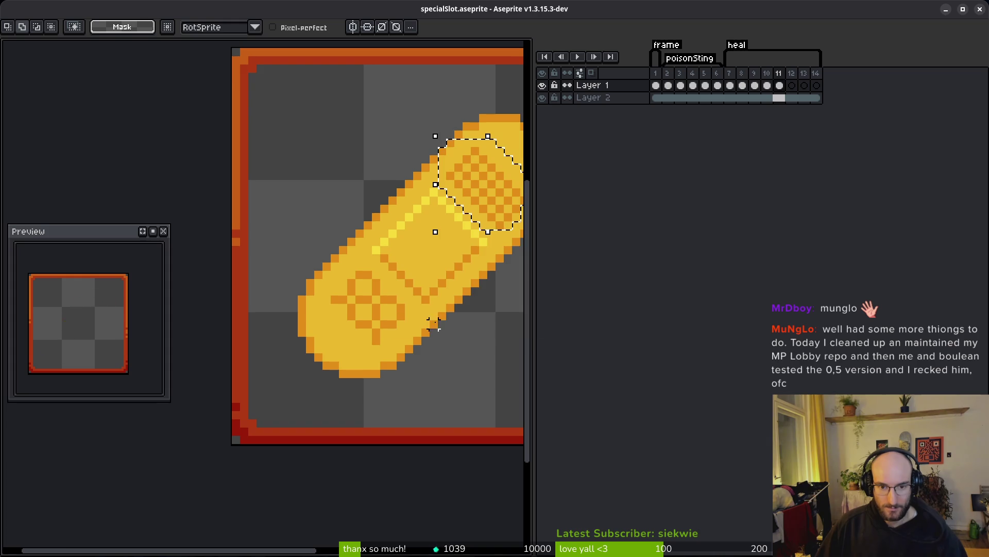
mouse_move(433, 219)
mouse_down()
mouse_move(320, 364)
mouse_move(307, 326)
mouse_move(315, 332)
mouse_up()
key(ctrl+d)
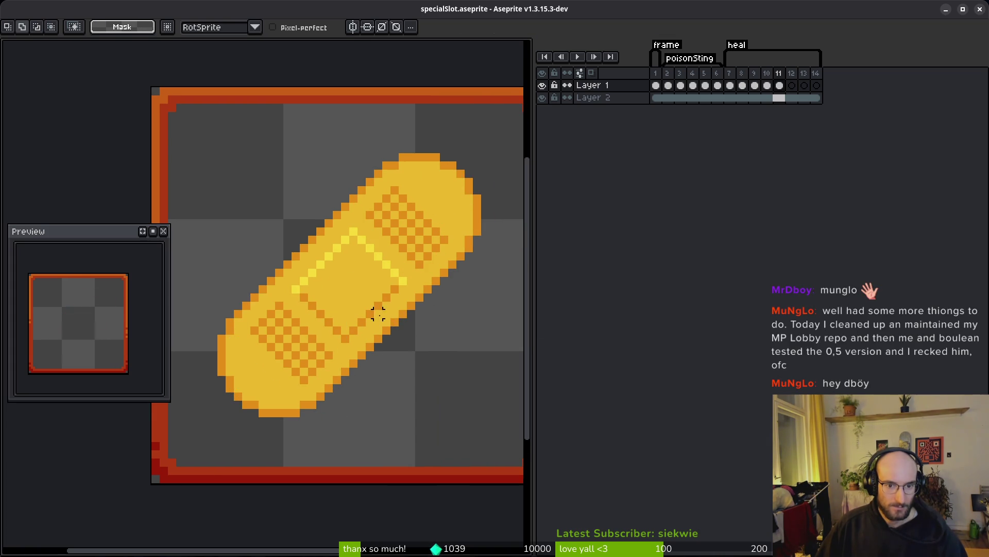
scroll(397, 337, down, 3)
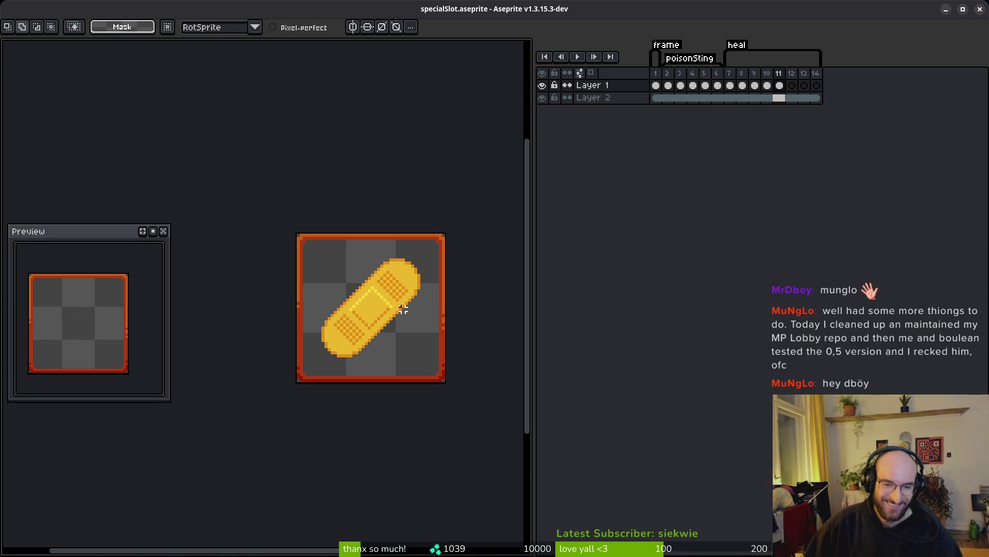
scroll(397, 334, up, 2)
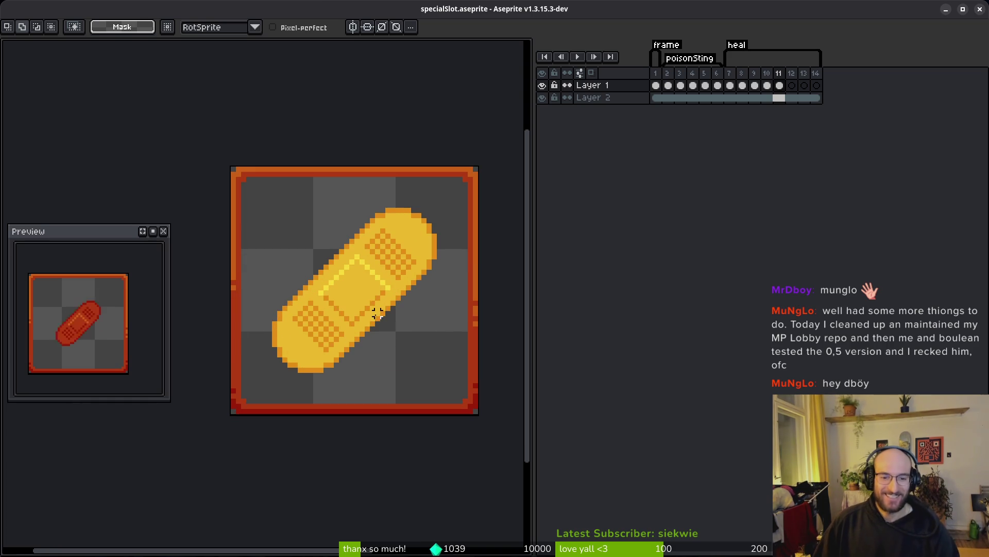
- Insert an empty frame after frame 7 and move frame 11's large bandage cel into frame 8
click(780, 87)
click(731, 86)
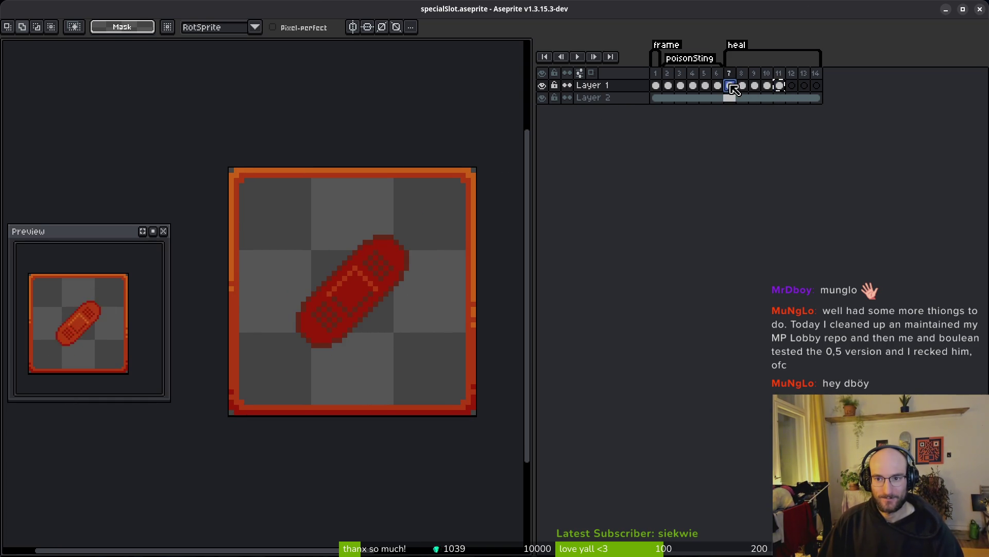
key(alt+b)
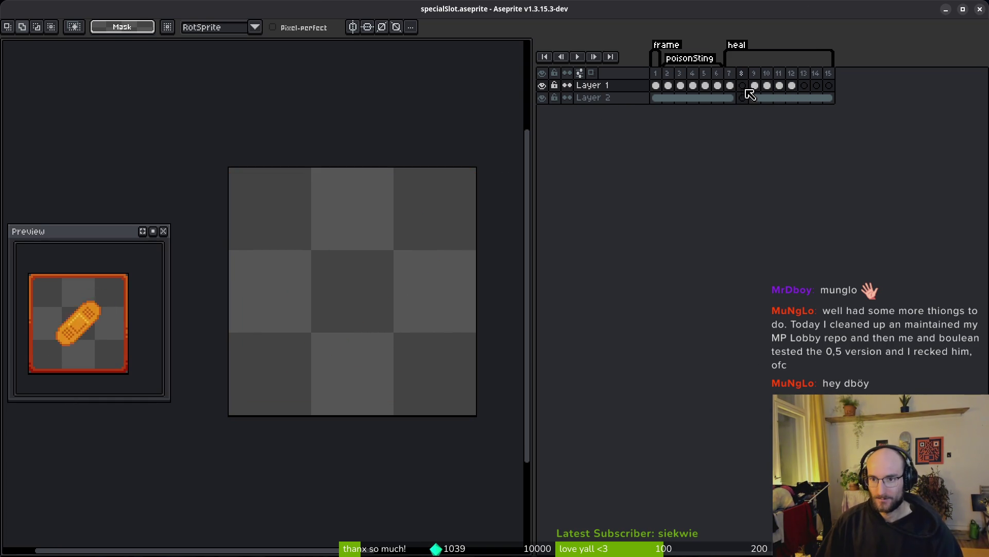
drag(791, 87, 743, 95)
click(731, 86)
scroll(365, 242, up, 1)
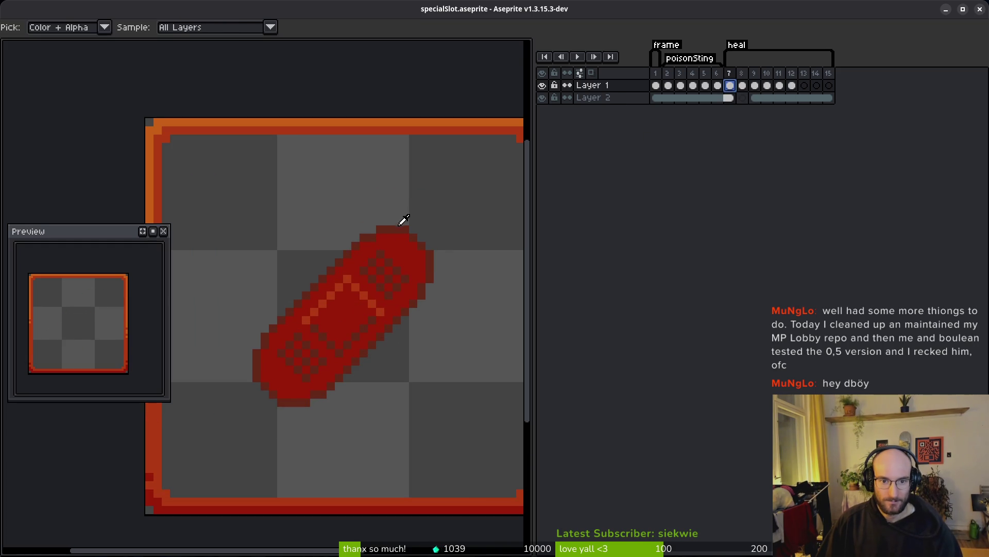
click(744, 86)
key(alt)
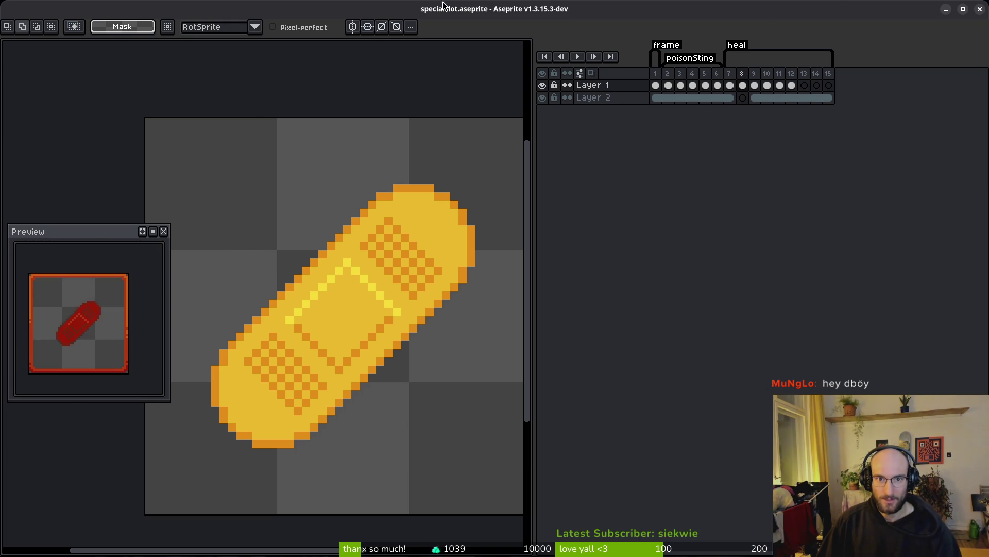
- Exit Advanced Mode and replace frame 8's orange bandage outline with dark red-brown
key(ctrl+f)
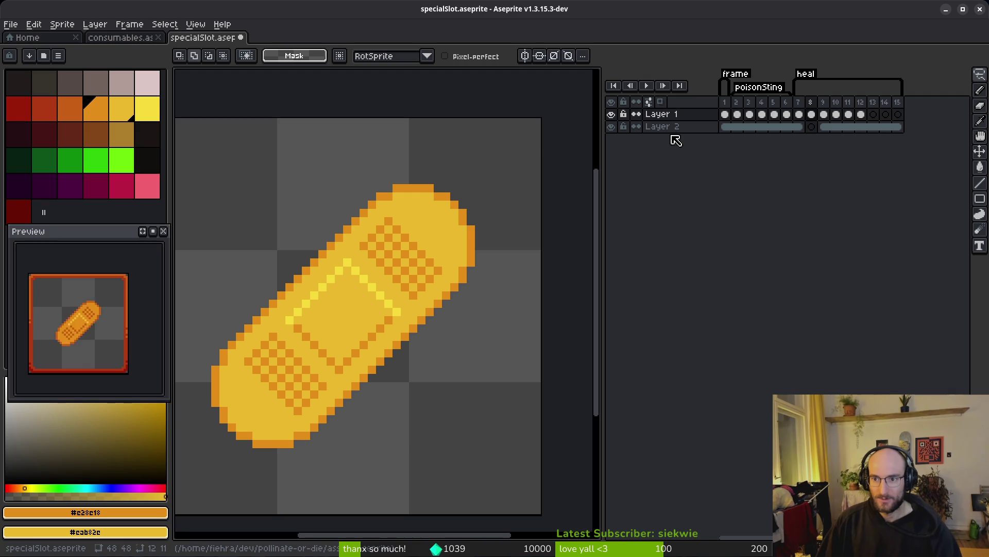
click(850, 115)
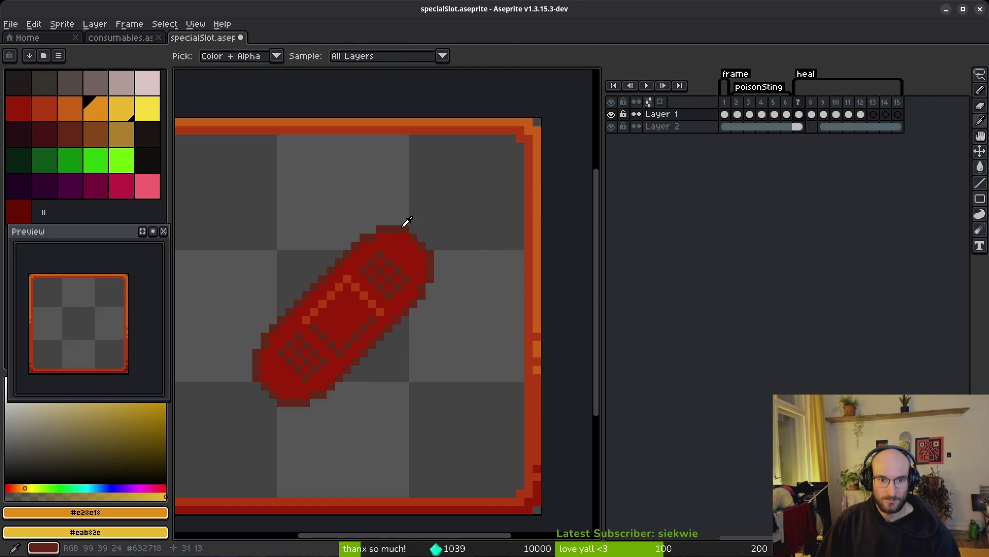
alt+right_click(407, 226)
key(Right)
key(shift+r)
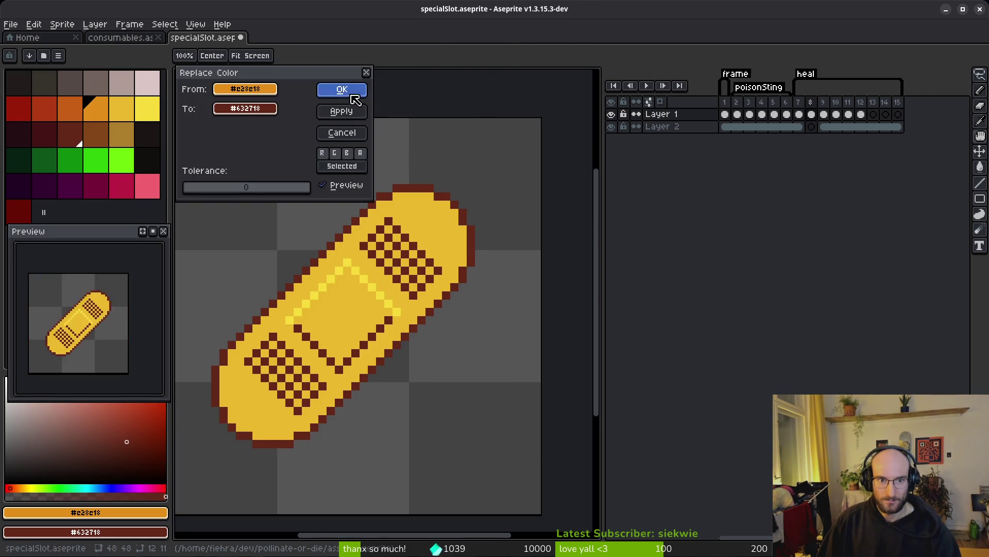
click(346, 92)
- Use frame 7's main red to turn frame 8's yellow bandage body red
alt+click(453, 242)
key(Left)
alt+right_click(404, 243)
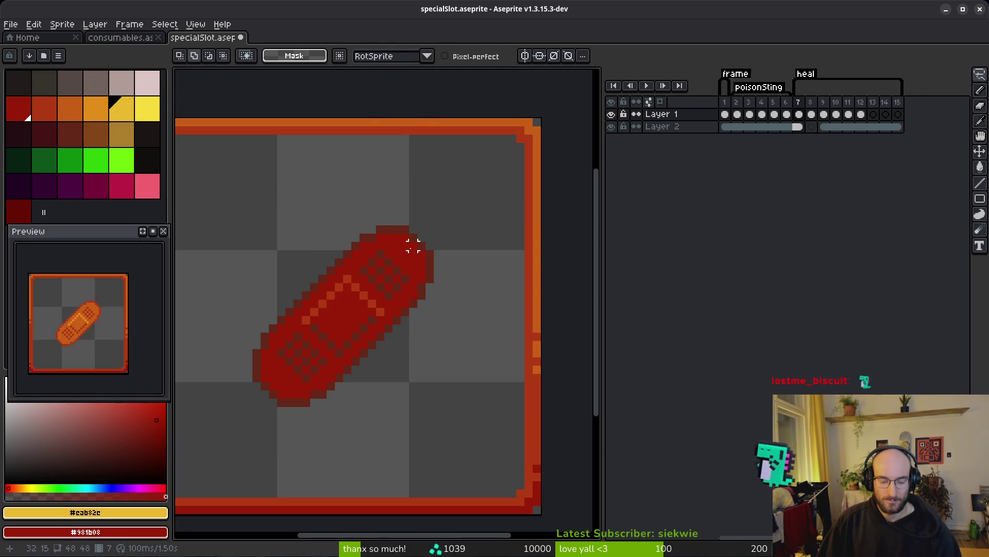
key(shift+r)
click(355, 94)
key(Right)
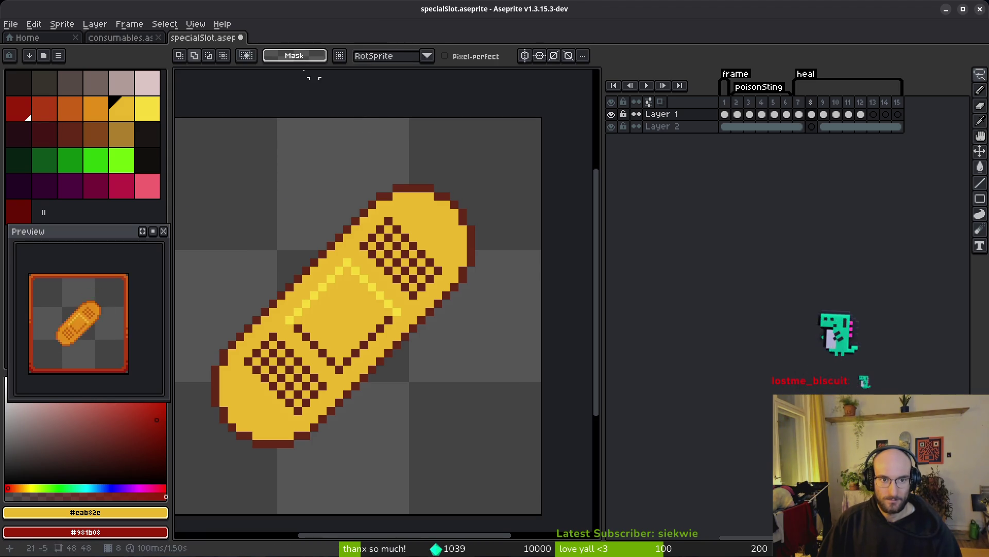
key(shift+r)
click(340, 90)
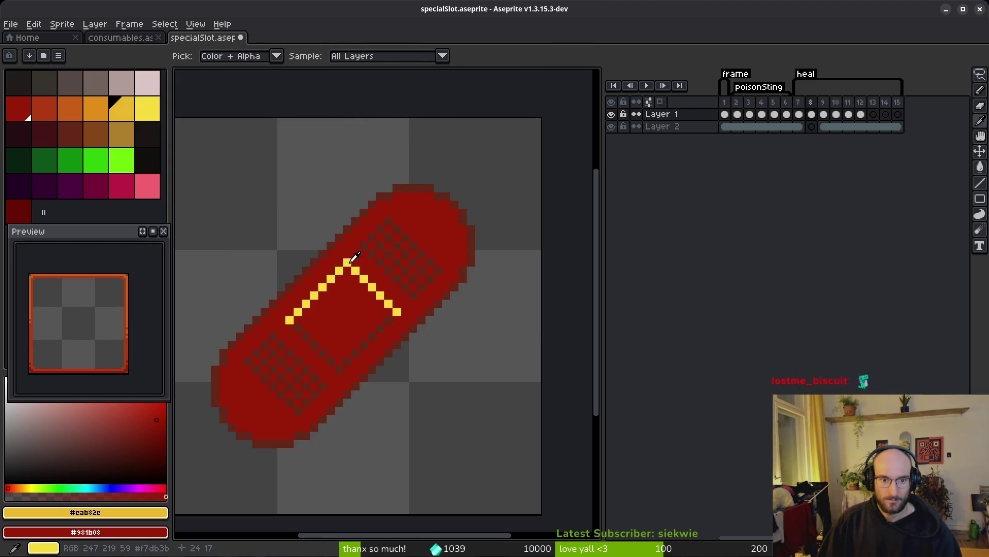
- Recolour the bandage's yellow stitches with the orange-red swatch
click(360, 265)
key(m)
right_click(42, 114)
key(shift+r)
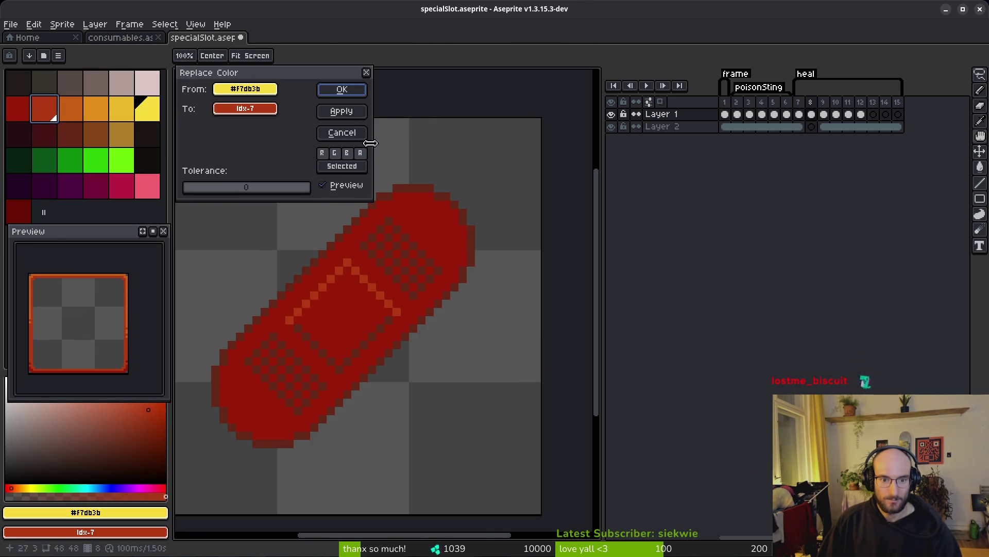
click(343, 93)
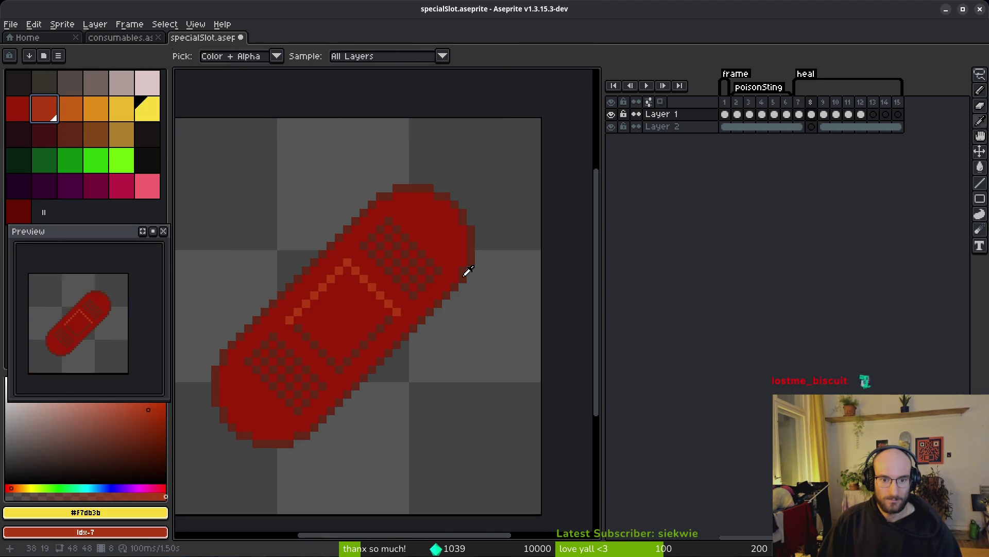
- Replace the dark red-brown with the deep red swatch in two passes
click(70, 134)
right_click(24, 217)
key(shift+r)
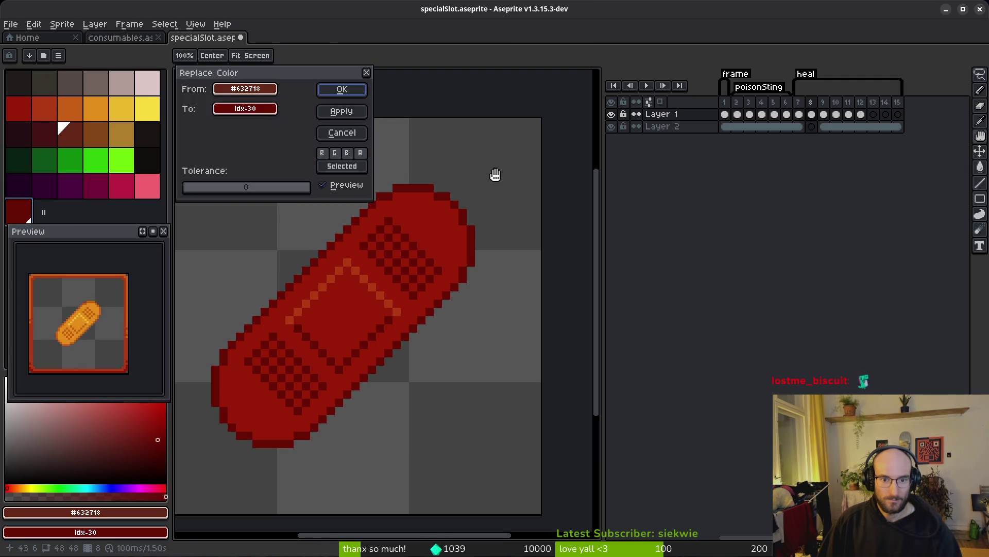
click(340, 89)
key(shift+r)
click(346, 91)
scroll(499, 334, down, 4)
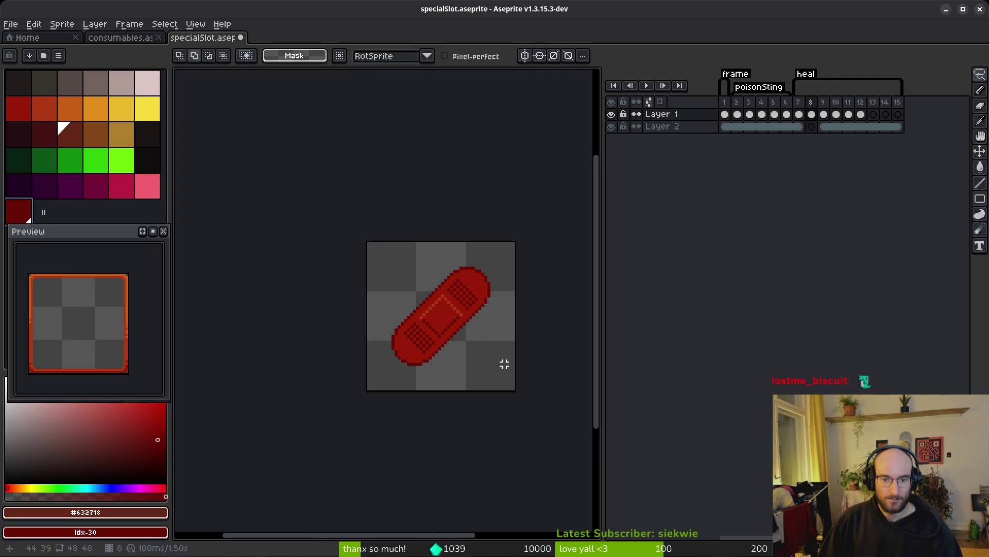
scroll(477, 314, up, 4)
- Check frame 8's main and checker-pad reds against frame 7's red bandage
key(i)
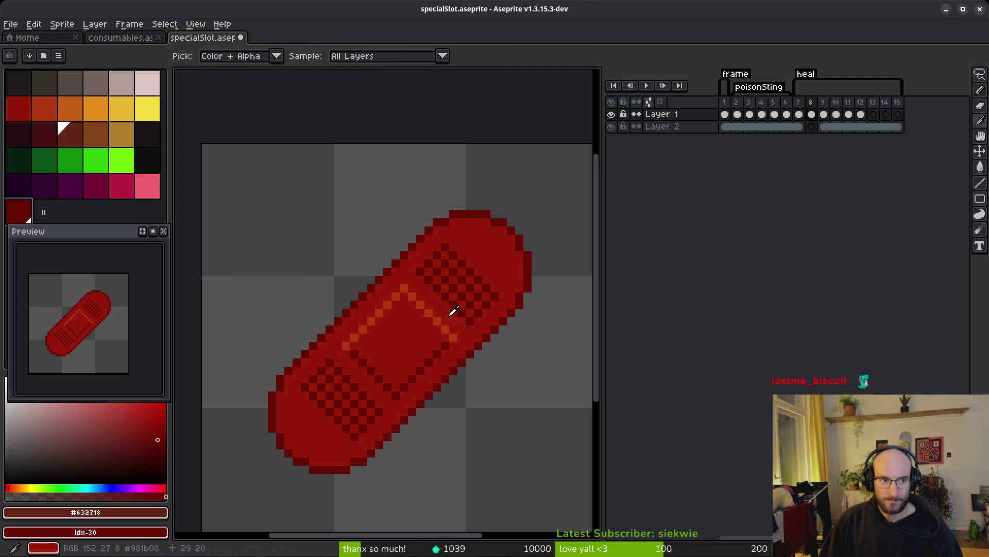
click(449, 315)
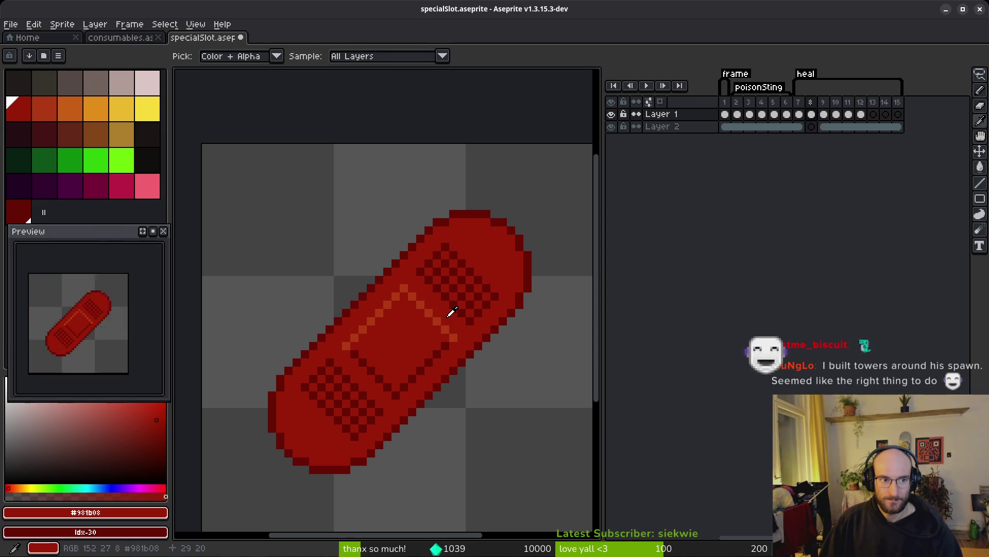
alt+click(473, 283)
click(480, 236)
key(m)
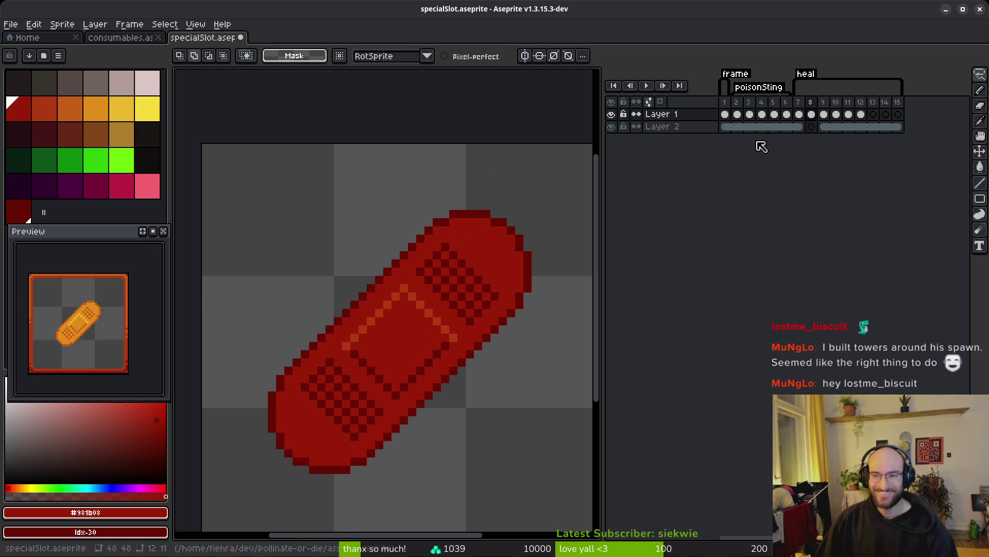
key(Left)
key(Right)
- Link Layer 2's border cels across frames 7 to 11
key(m)
scroll(408, 332, down, 3)
drag(805, 128, 847, 127)
right_click(799, 128)
click(835, 174)
- Delete the now empty frame 8
click(814, 115)
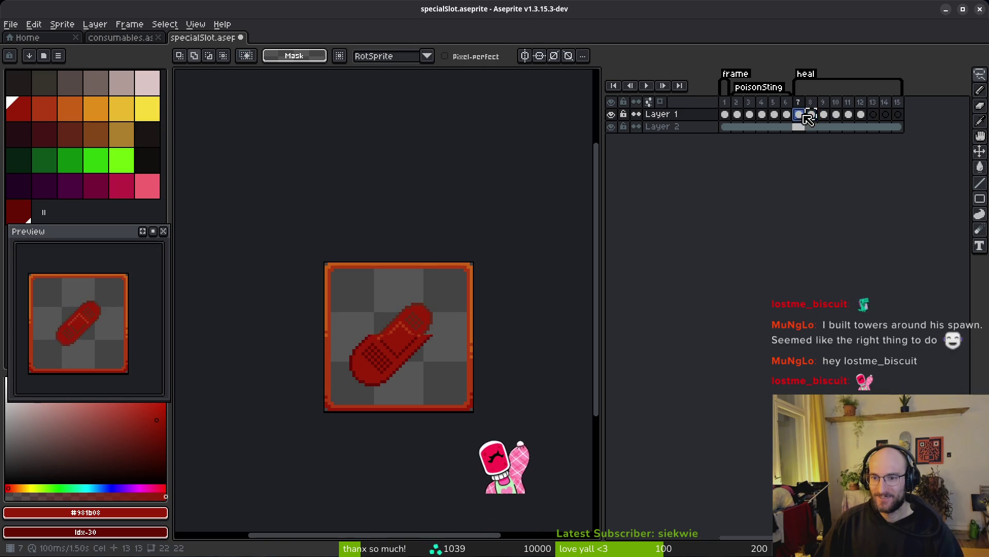
click(812, 114)
key(Delete)
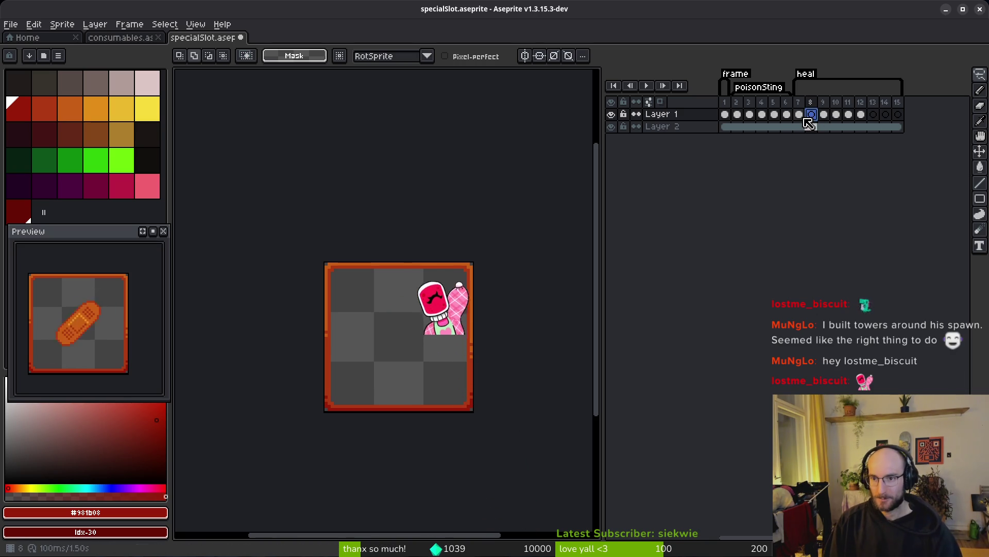
key(alt+c)
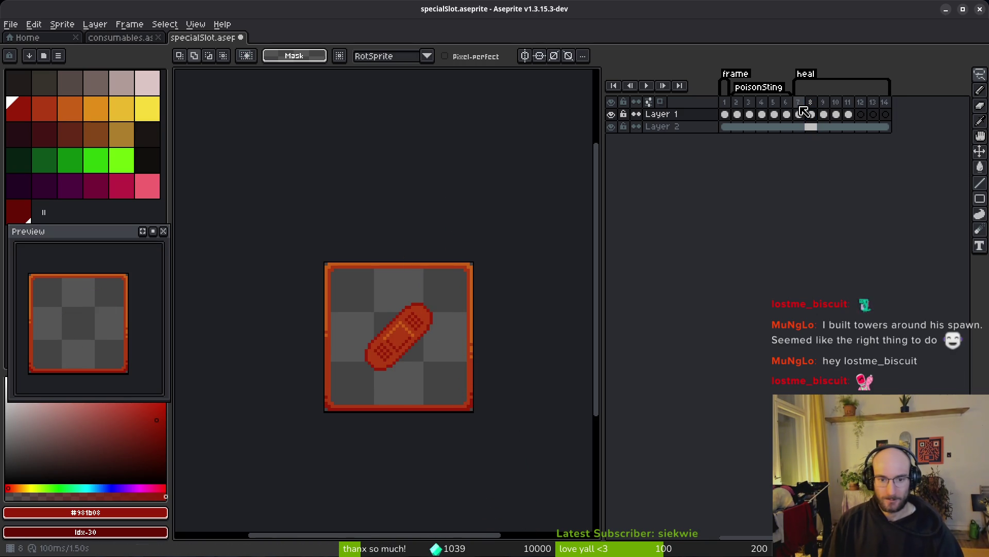
- Move the bandage cel from frame 9 to frame 10 and delete the two leftover frames
scroll(441, 335, up, 1)
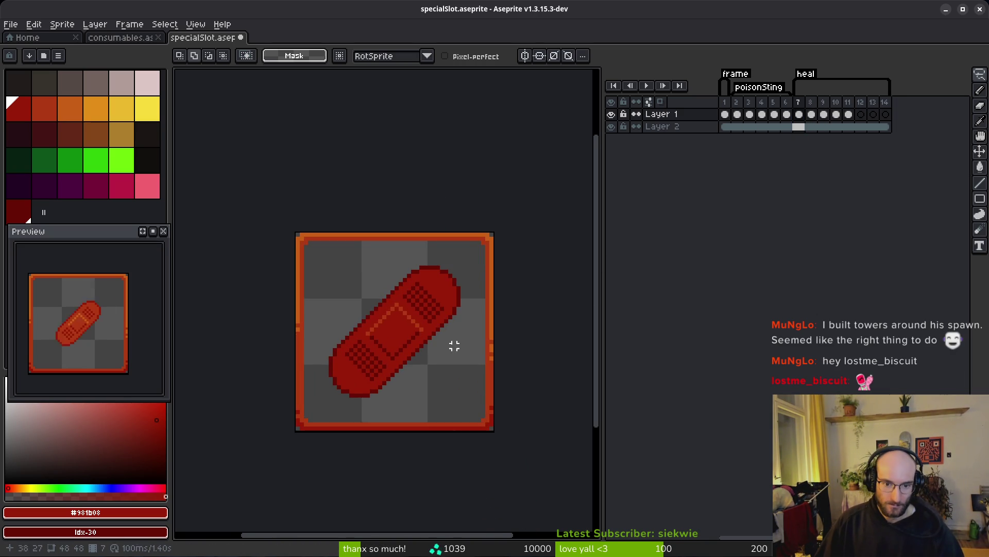
click(811, 115)
mouse_move(824, 115)
mouse_down()
mouse_move(848, 114)
mouse_move(828, 113)
mouse_up()
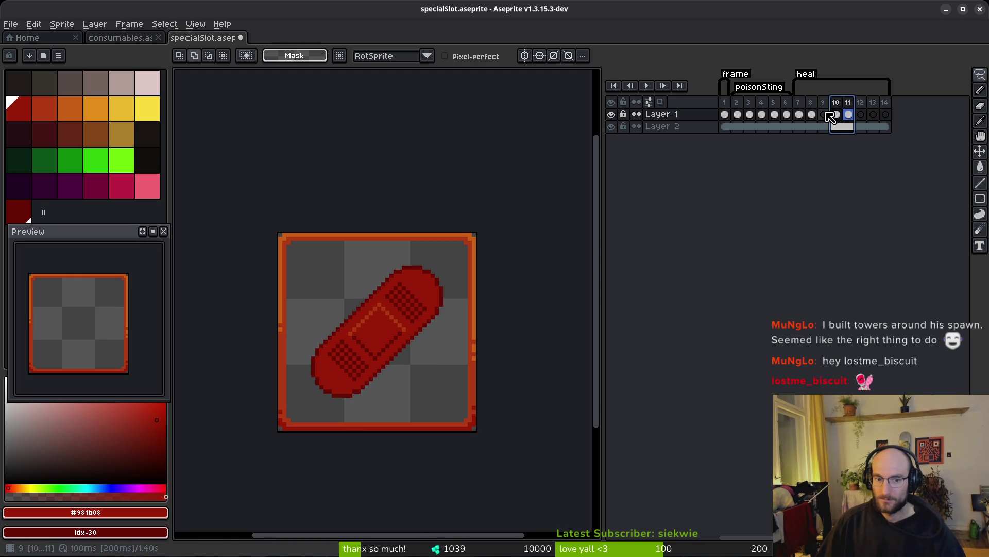
key(alt+c)
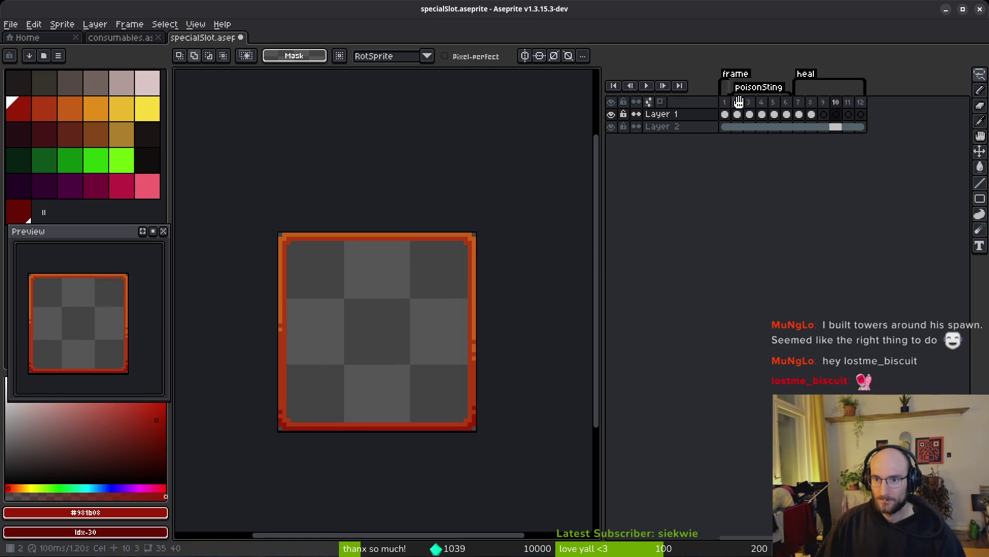
- On frame 8, sample the bandage highlight colour and set orange as its replacement
click(775, 128)
click(803, 155)
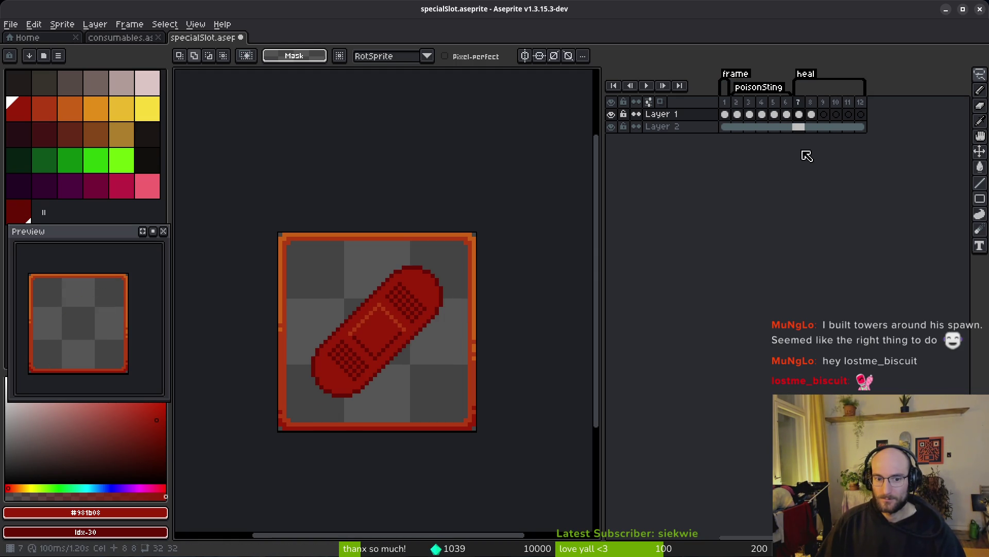
drag(414, 329, 416, 324)
scroll(415, 325, up, 1)
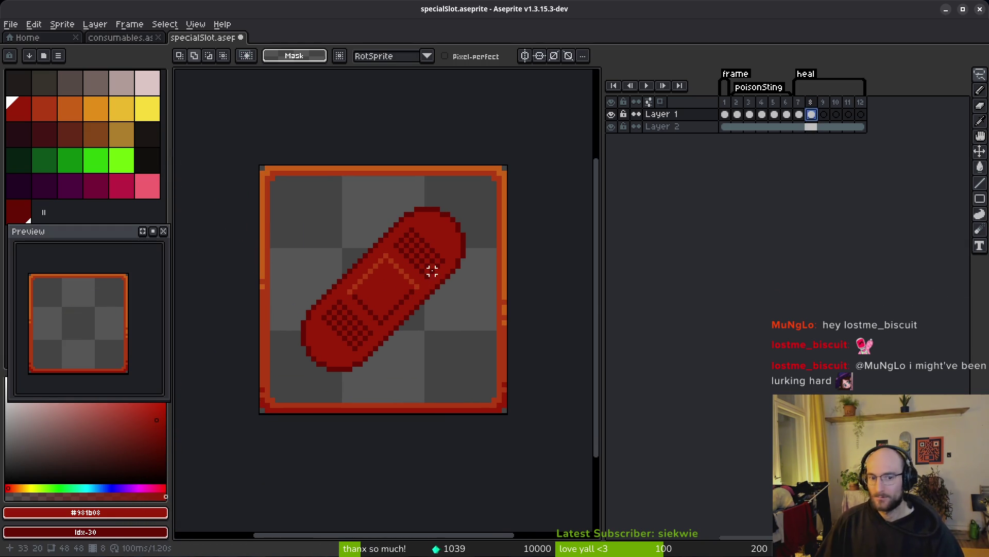
scroll(437, 269, up, 2)
alt+click(379, 261)
right_click(78, 109)
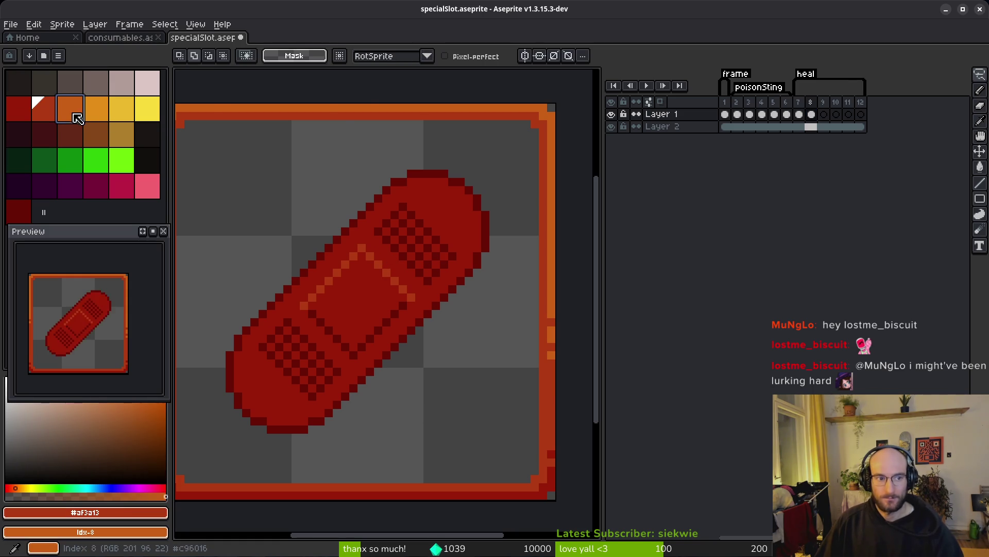
- Recolour frame 8's bandage: orange highlights, darker orange body, dark red for the darkest red
key(shift+r)
key(Return)
alt+click(393, 246)
right_click(46, 111)
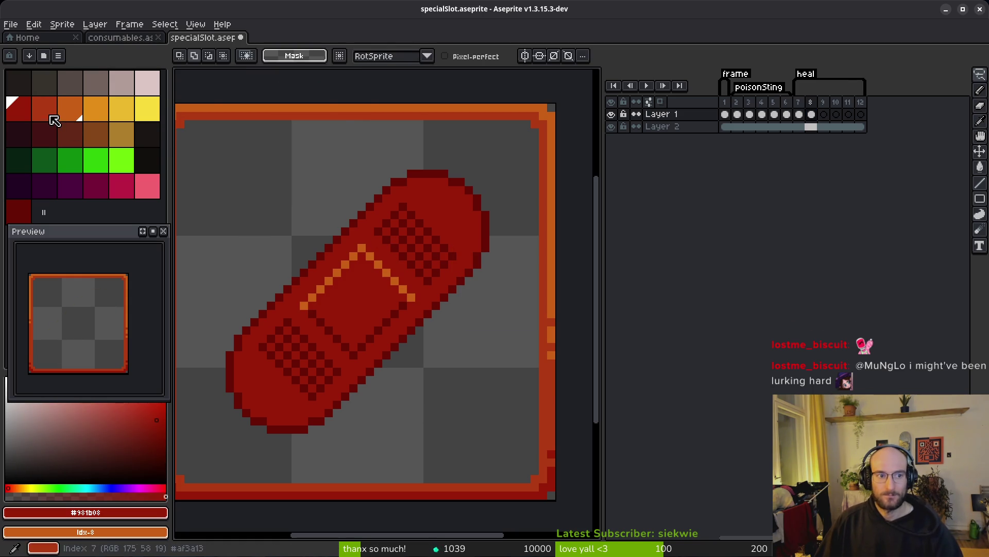
key(shift+r)
click(327, 89)
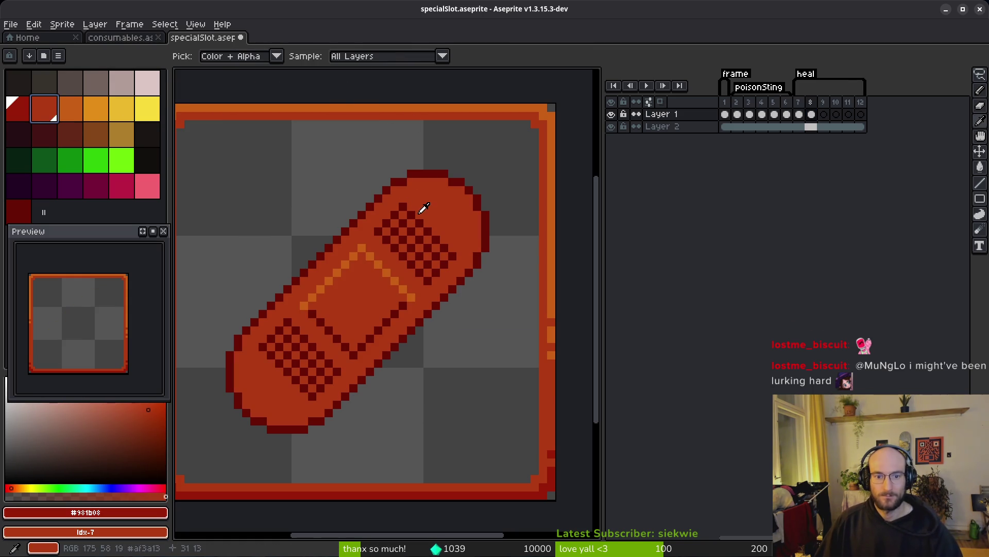
alt+click(403, 207)
right_click(21, 109)
key(shift+r)
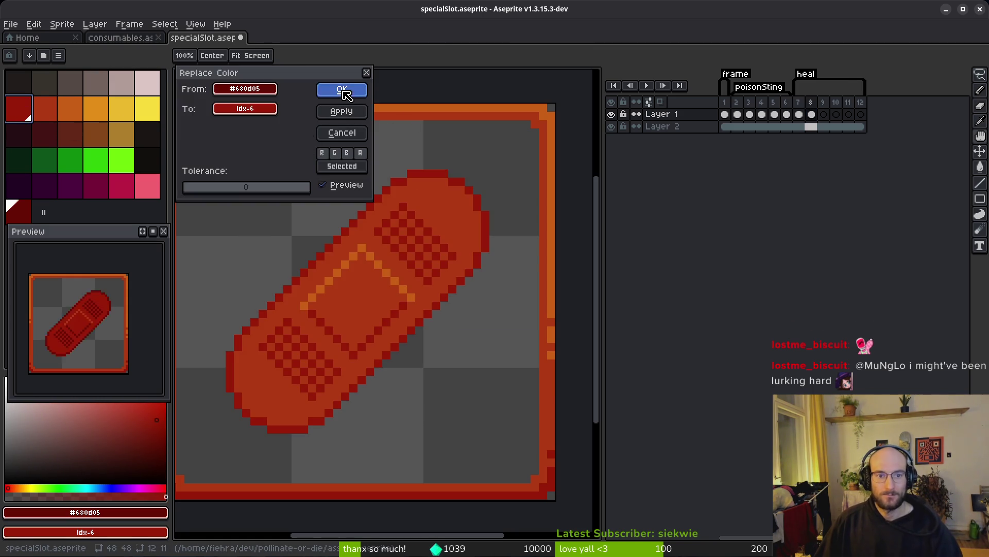
click(343, 90)
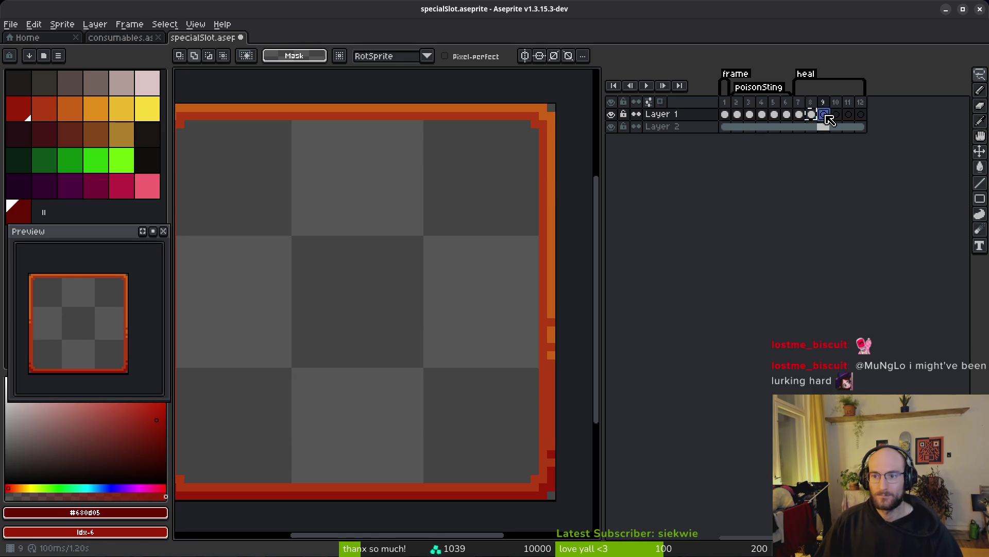
- On frame 9, turn the bandage highlights orange
click(826, 115)
alt+click(366, 247)
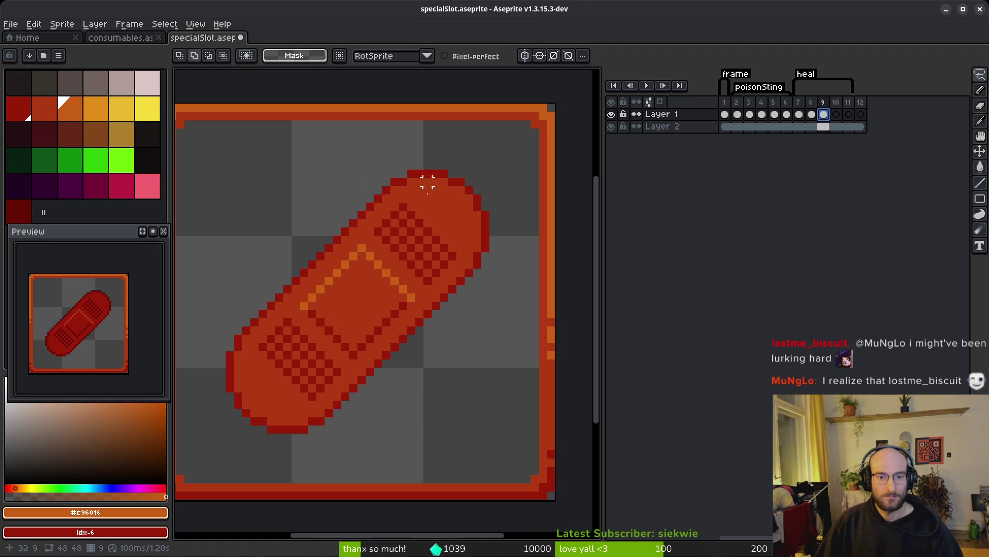
key(alt)
right_click(100, 117)
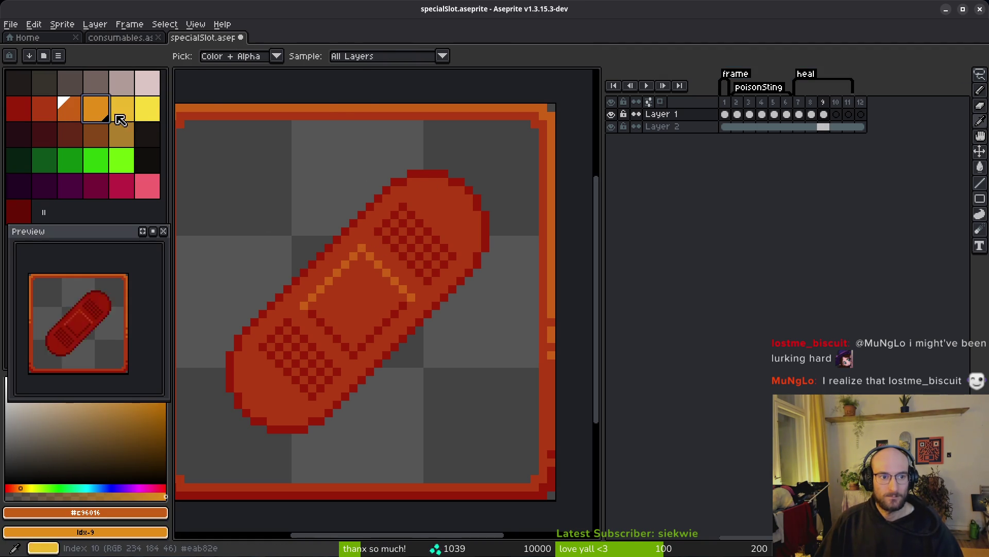
key(shift+r)
click(356, 92)
- Turn frame 9's bandage body darker orange and its dark red into red index 7
alt+click(194, 188)
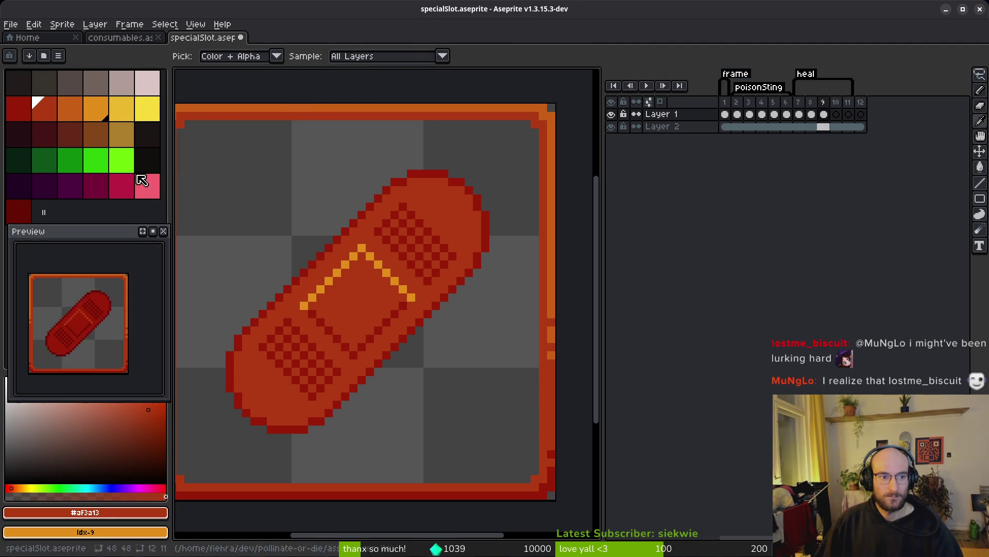
right_click(72, 114)
key(shift+r)
click(339, 94)
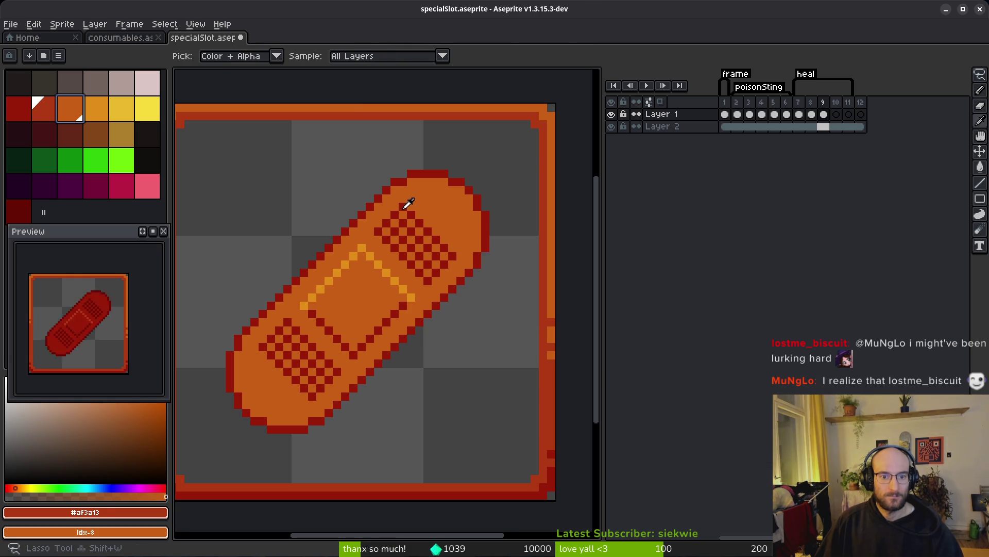
alt+click(407, 203)
right_click(45, 109)
key(shift+r)
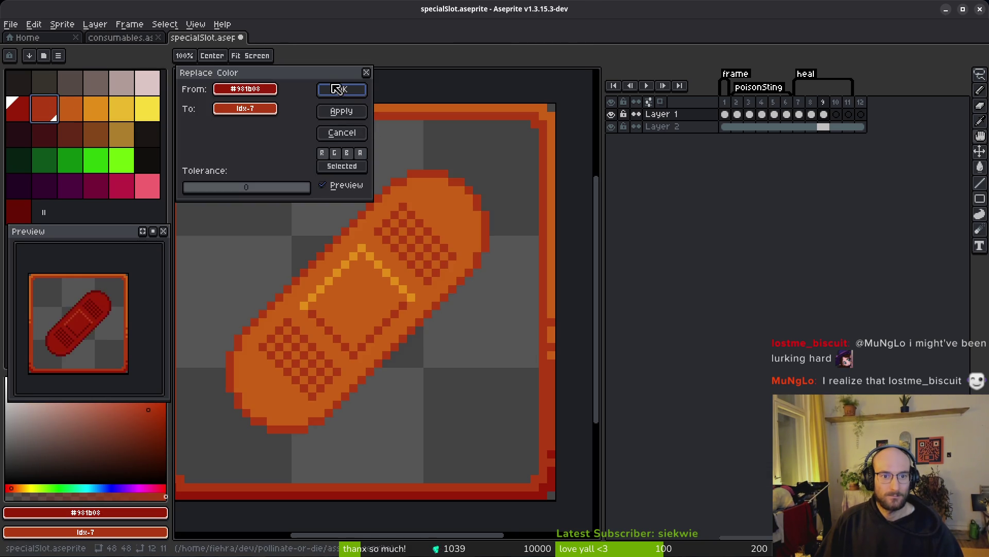
click(339, 90)
- Paste the bandage into the empty frames 10 and 11
click(824, 114)
click(836, 114)
key(ctrl+v)
click(848, 114)
key(ctrl+v)
- Save specialSlot.aseprite and select frames 2 to 4
key(ctrl+s)
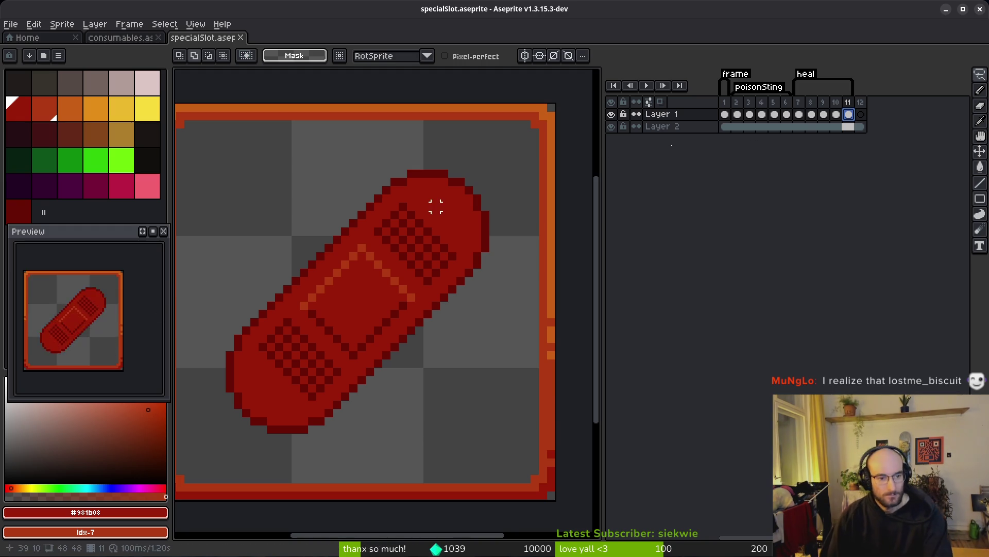
drag(345, 333, 369, 312)
key(ctrl+s)
scroll(369, 313, down, 2)
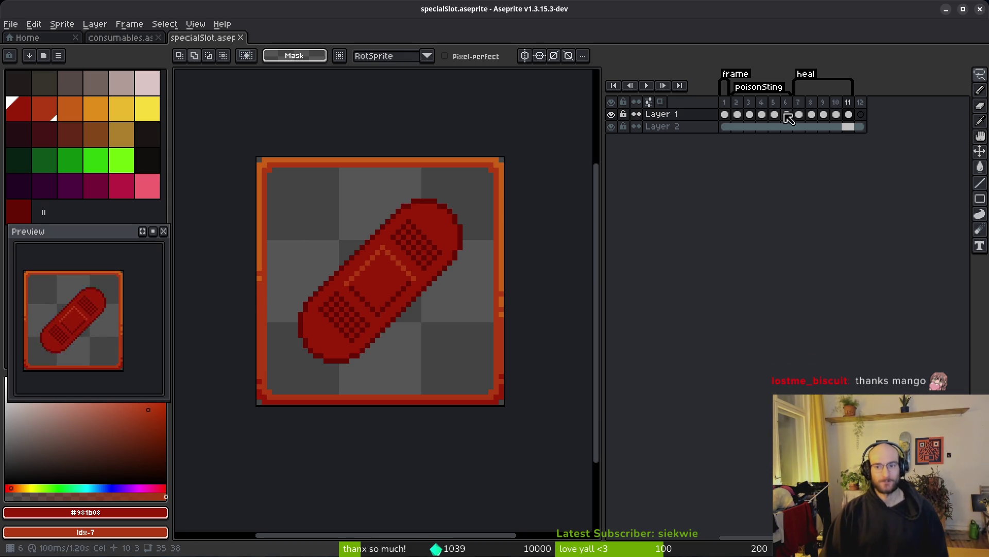
drag(736, 103, 767, 106)
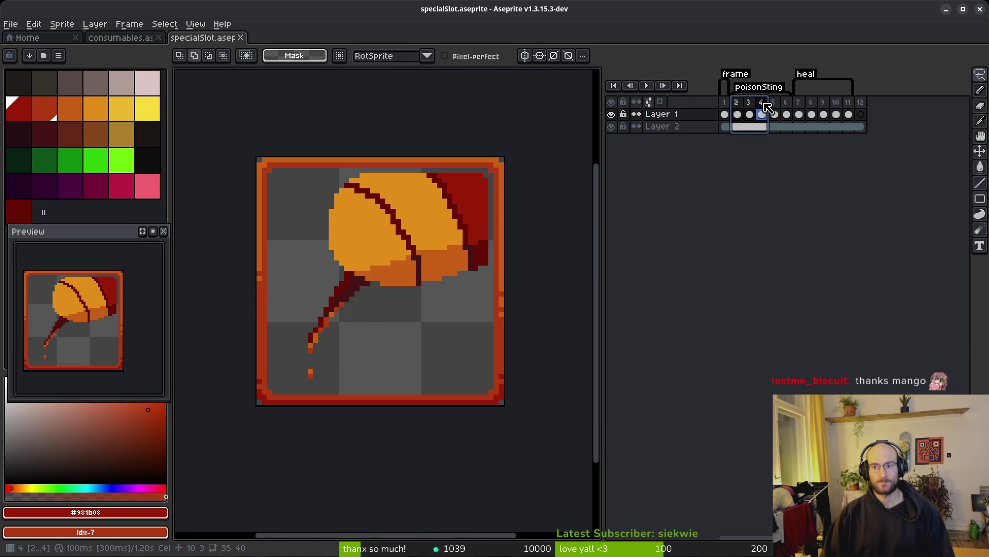
- Select the area inside the orange border across frames 7–11, then deselect and save
click(811, 114)
key(comma)
key(m)
mouse_move(259, 176)
mouse_down()
mouse_move(397, 325)
mouse_move(486, 397)
mouse_up()
shift+click(845, 114)
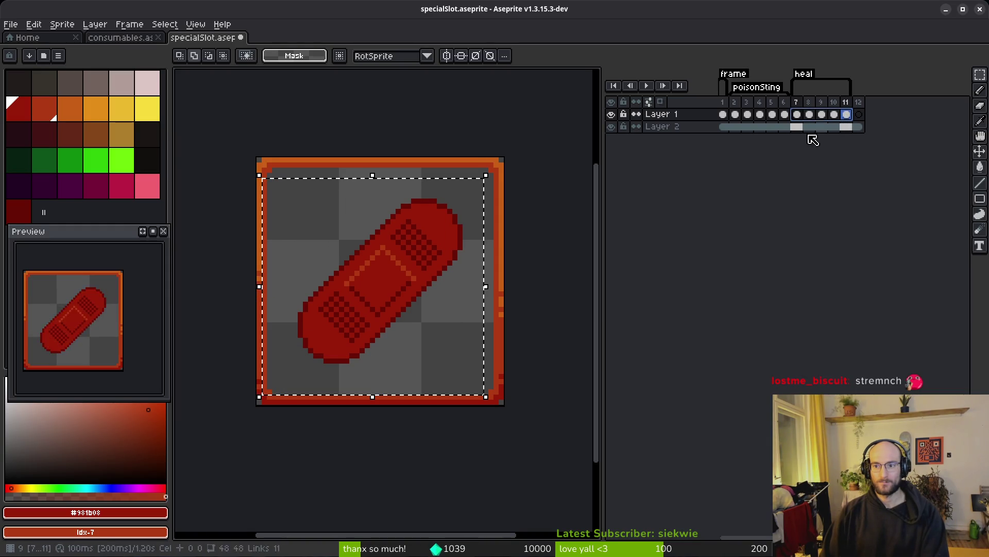
click(420, 289)
key(ctrl+d)
key(ctrl+s)
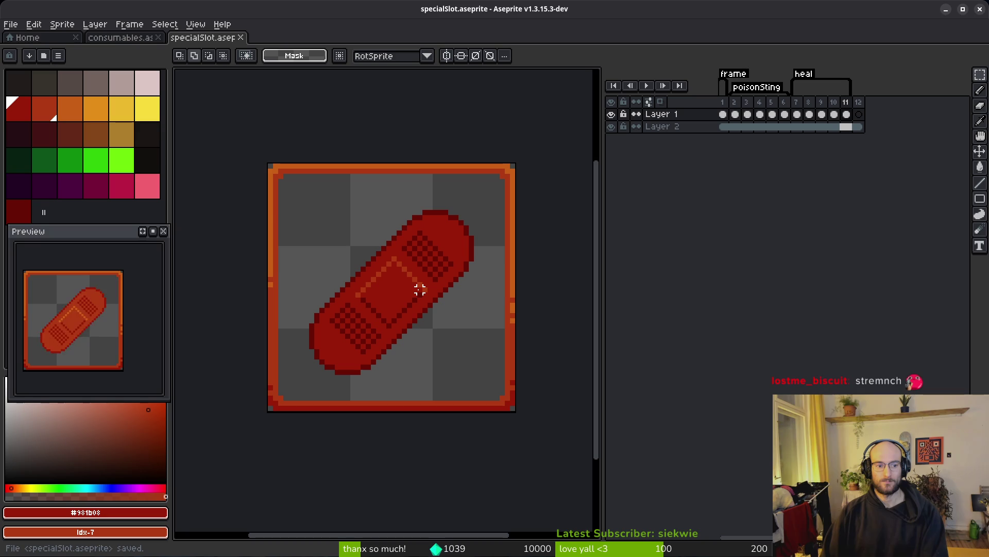
- On frame 9, brighten the bandage highlights with the bright orange swatch
key(Right)
key(Right)
key(Right)
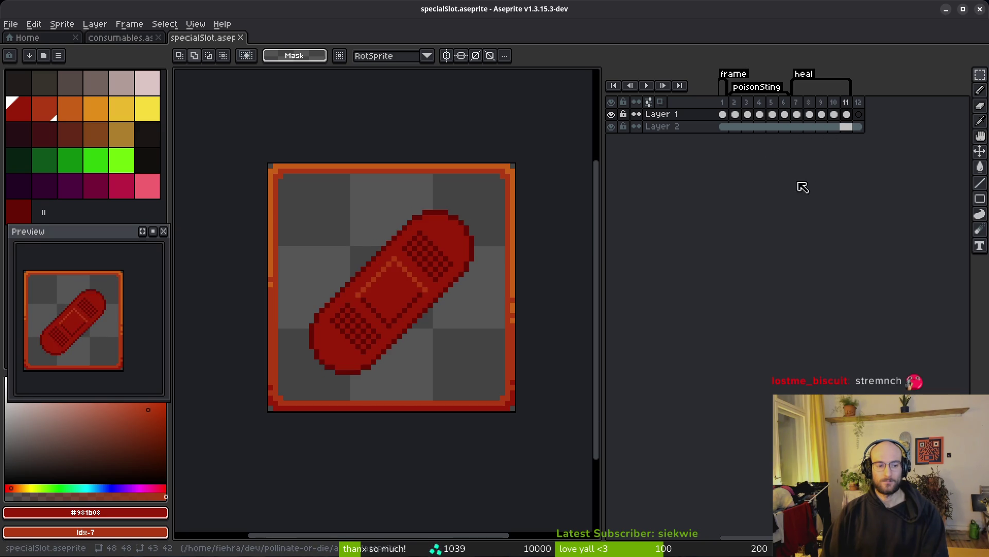
key(Left)
key(Left)
key(Right)
key(Left)
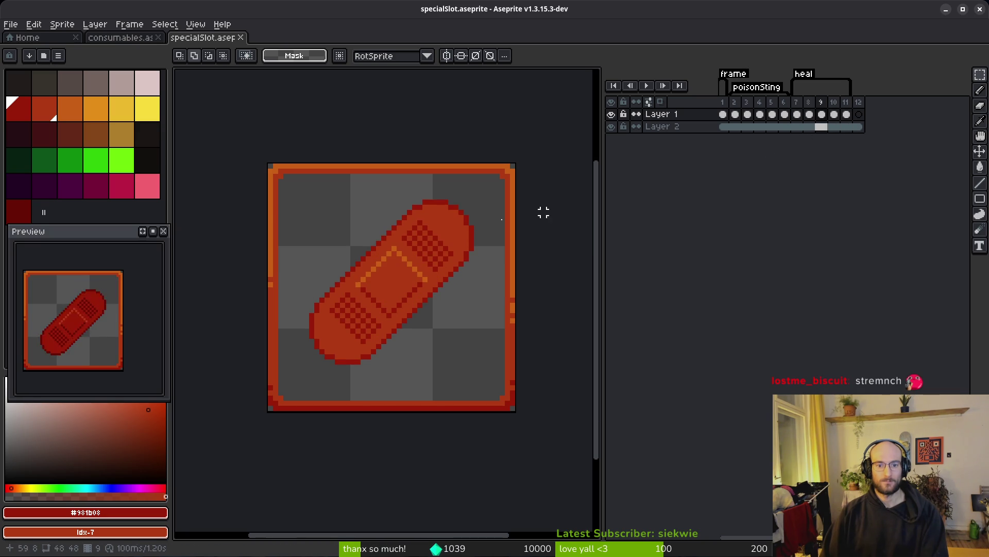
key(bracketright)
key(bracketright)
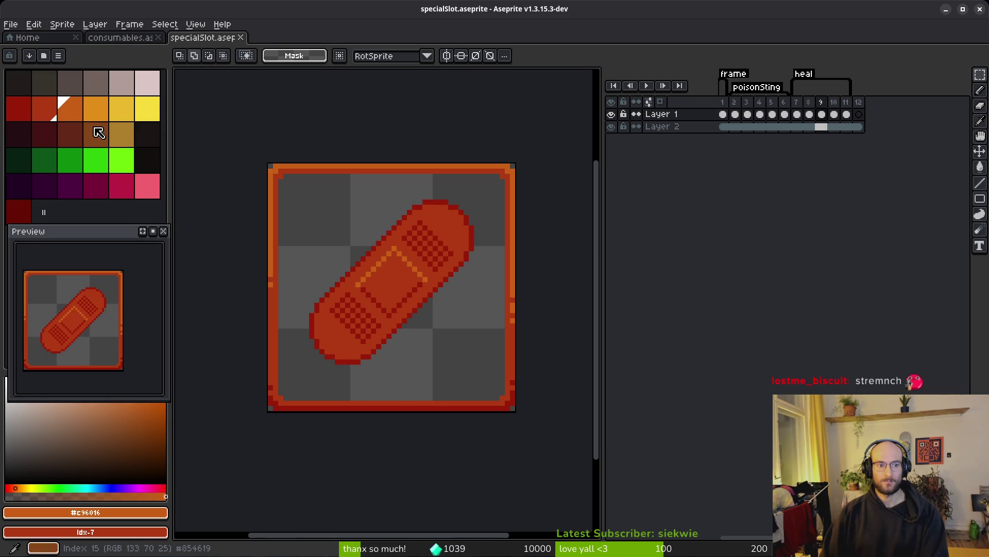
scroll(299, 216, up, 1)
key(i)
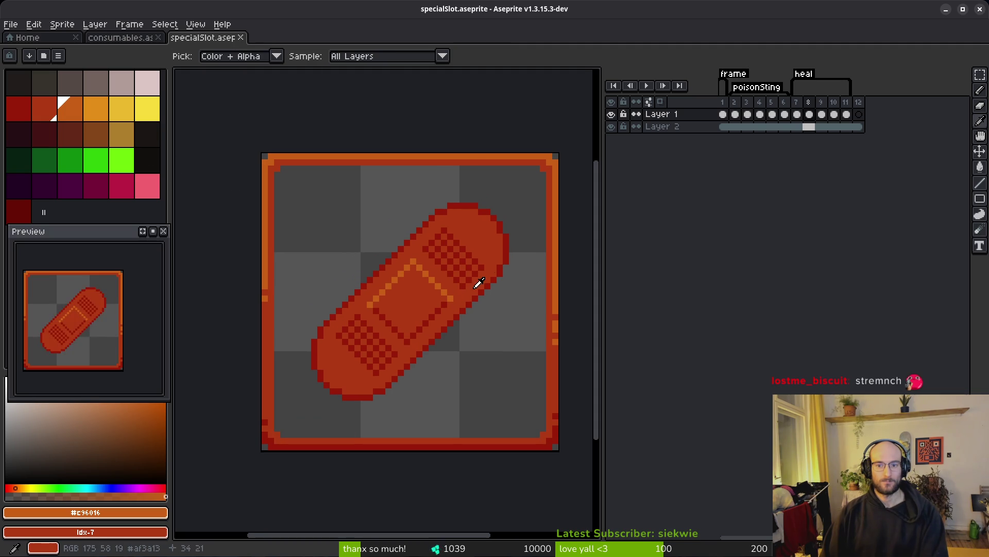
right_click(95, 108)
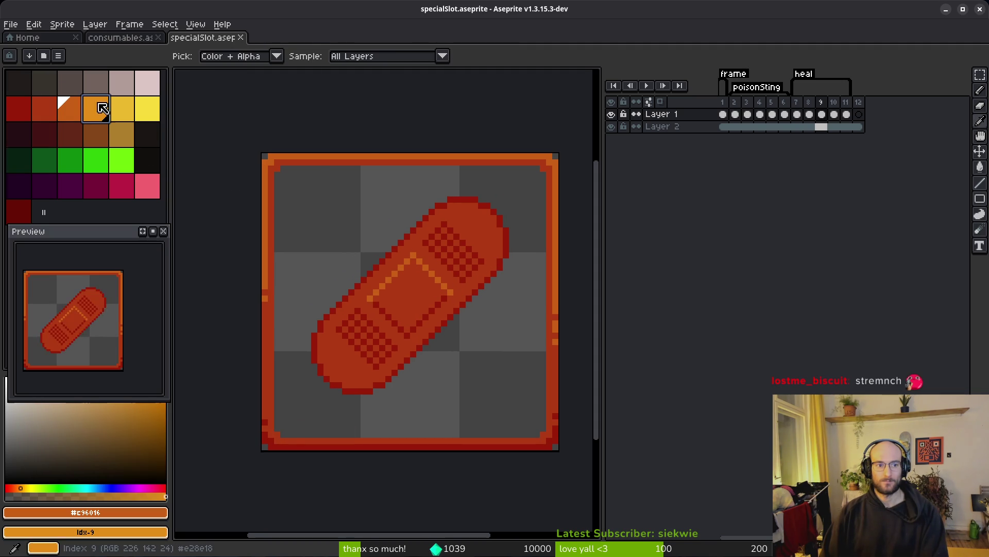
key(shift+r)
key(Return)
- Turn frame 9's red bandage body orange and its dark red into red index 7
scroll(433, 230, up, 3)
click(419, 263)
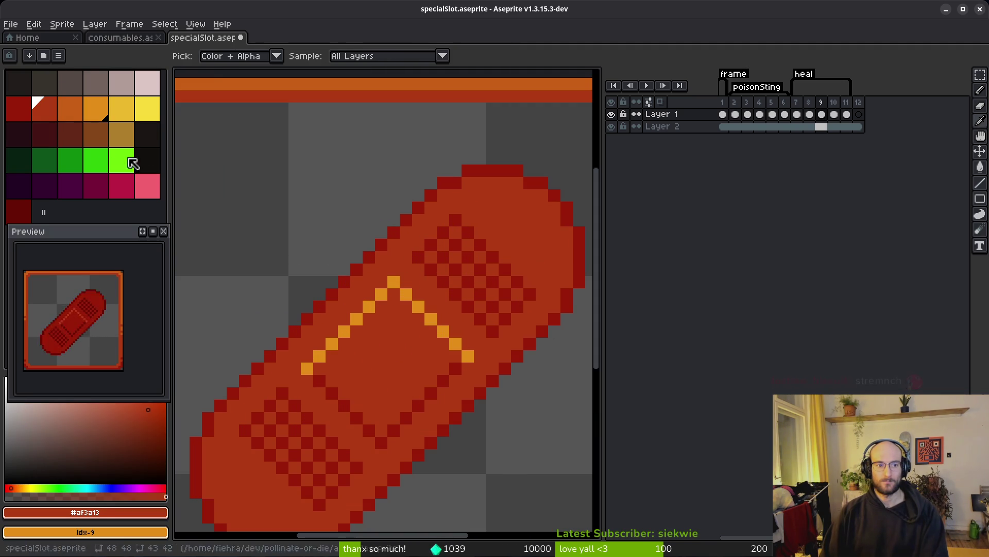
right_click(71, 111)
key(shift+r)
click(333, 90)
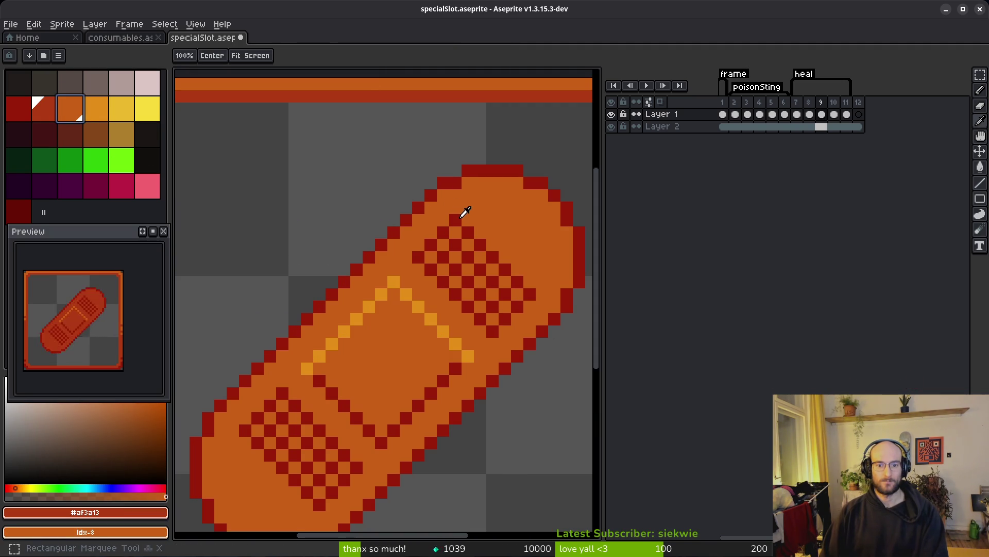
click(463, 212)
right_click(51, 109)
key(shift+r)
click(343, 90)
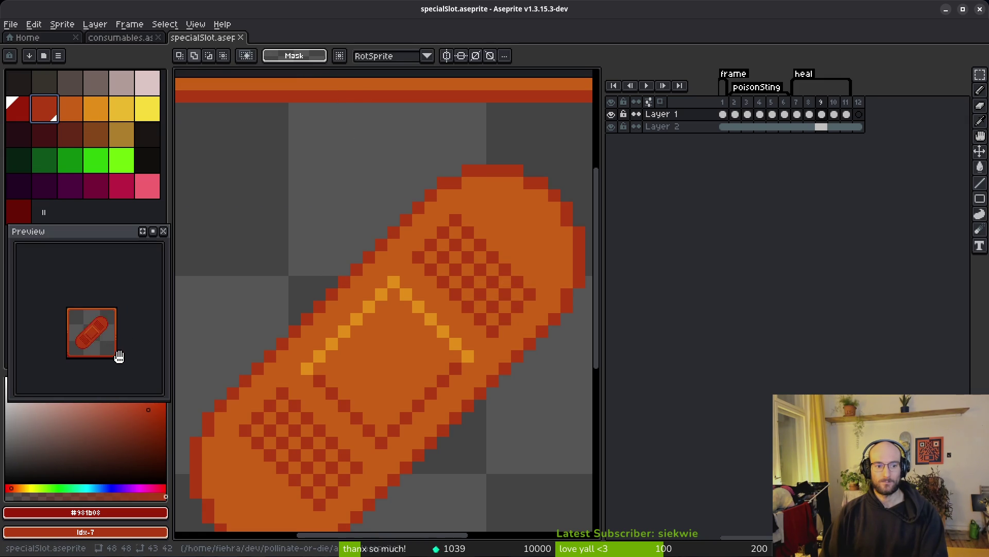
scroll(412, 360, down, 1)
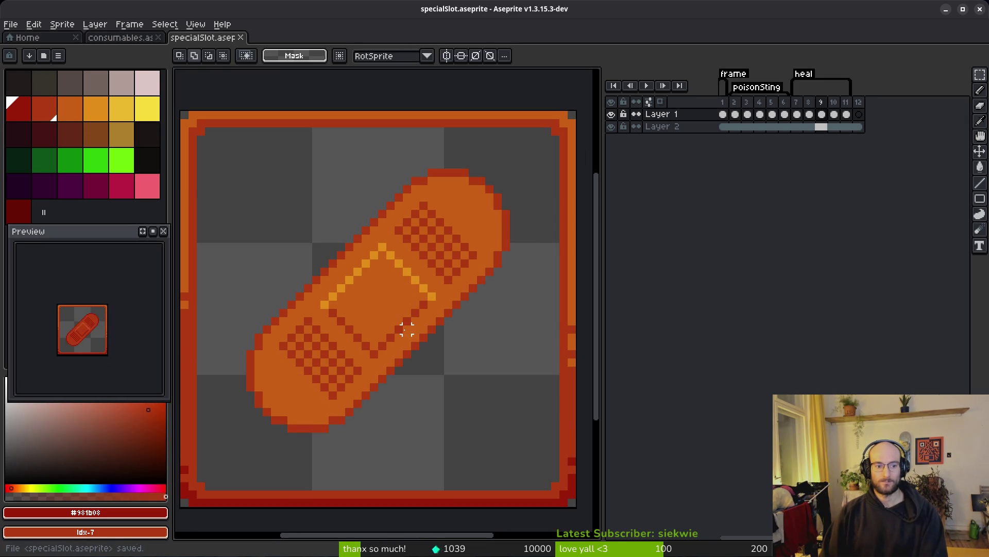
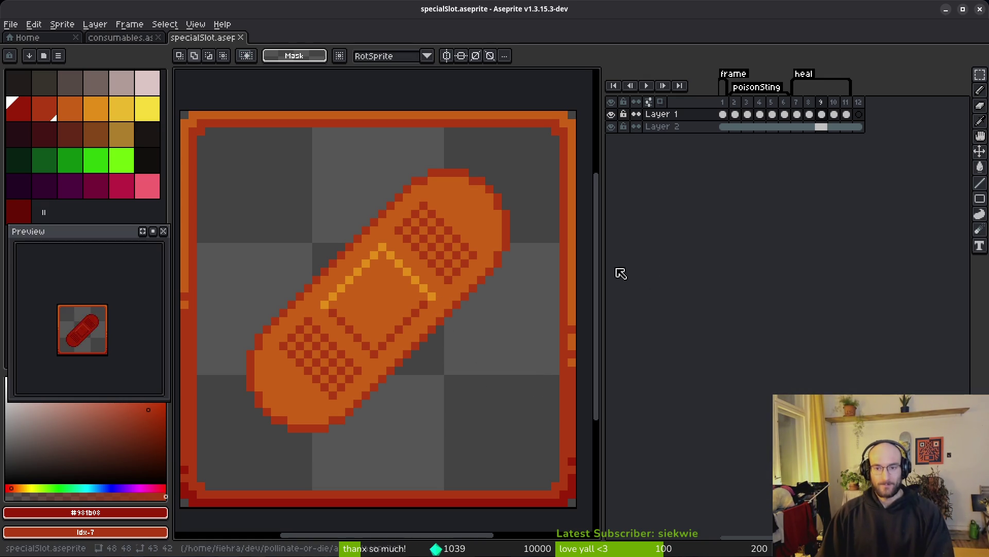
- Save specialSlot.aseprite
scroll(343, 267, down, 1)
drag(343, 266, 351, 270)
key(ctrl+s)
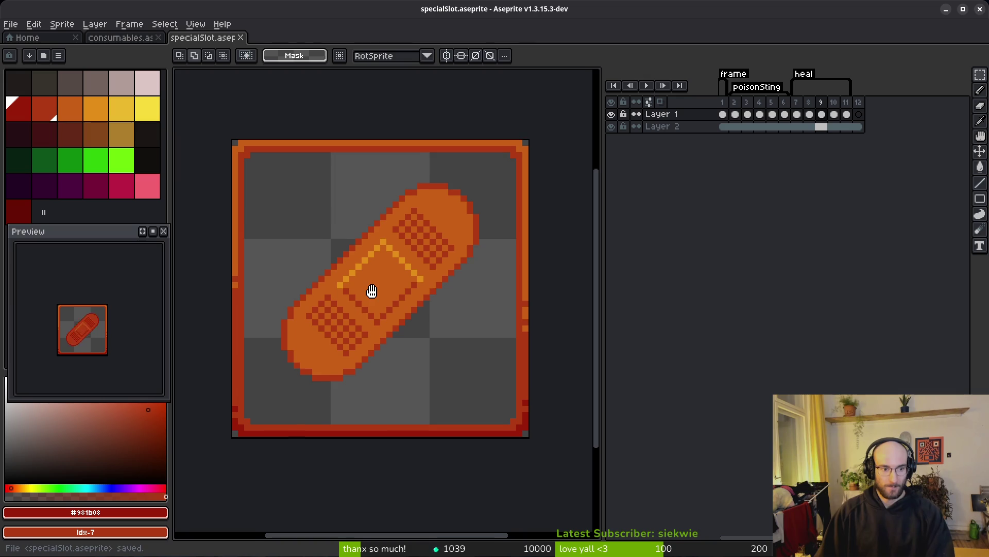
key(ctrl+s)
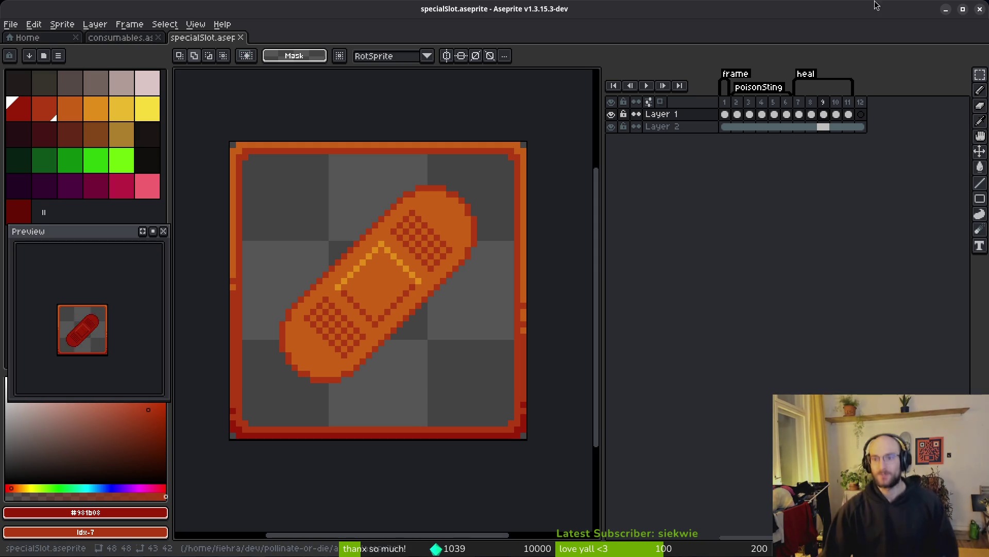
- Add empty frames after frame 12 and link the Layer 2 border cels across frames 12–17
click(861, 113)
key(alt+b)
key(alt+b)
key(alt+b)
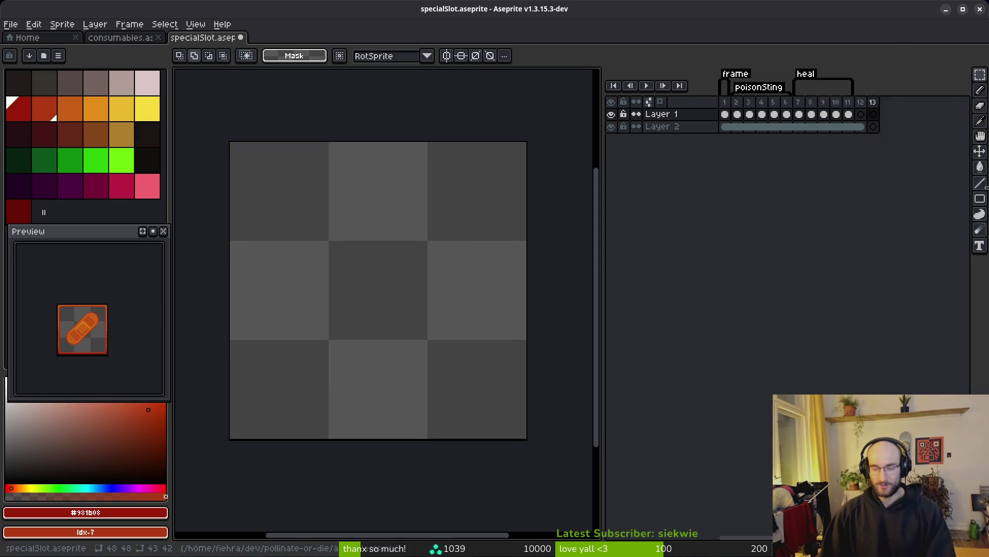
drag(860, 126, 922, 127)
right_click(850, 128)
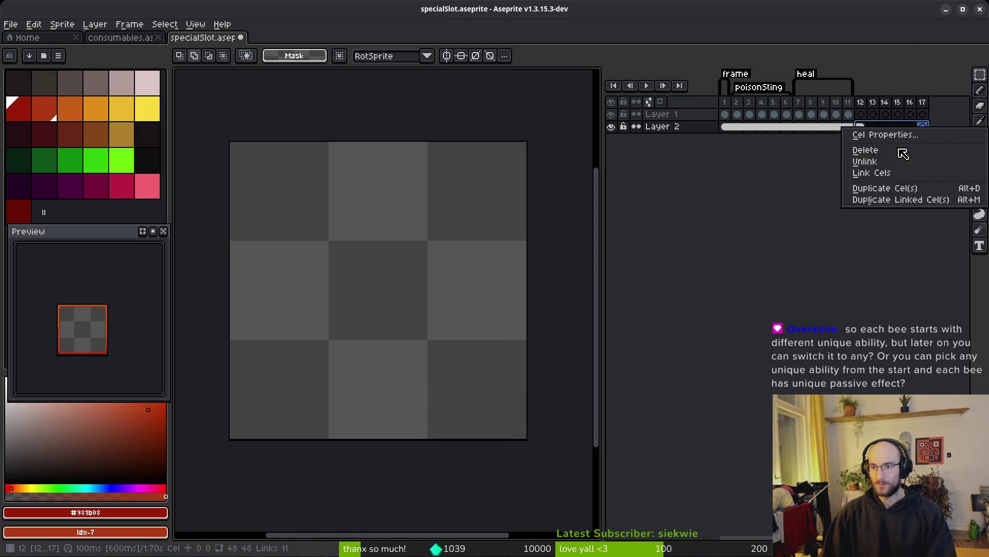
click(912, 173)
- Tag frames 12–16 with a new Loop tag
drag(860, 102, 907, 108)
key(F2)
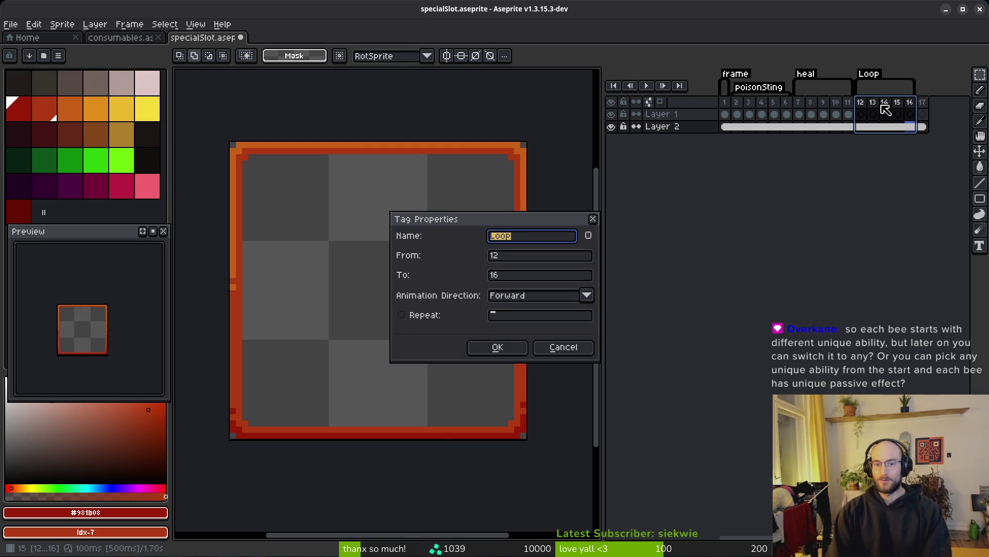
key(Return)
key(alt+Tab)
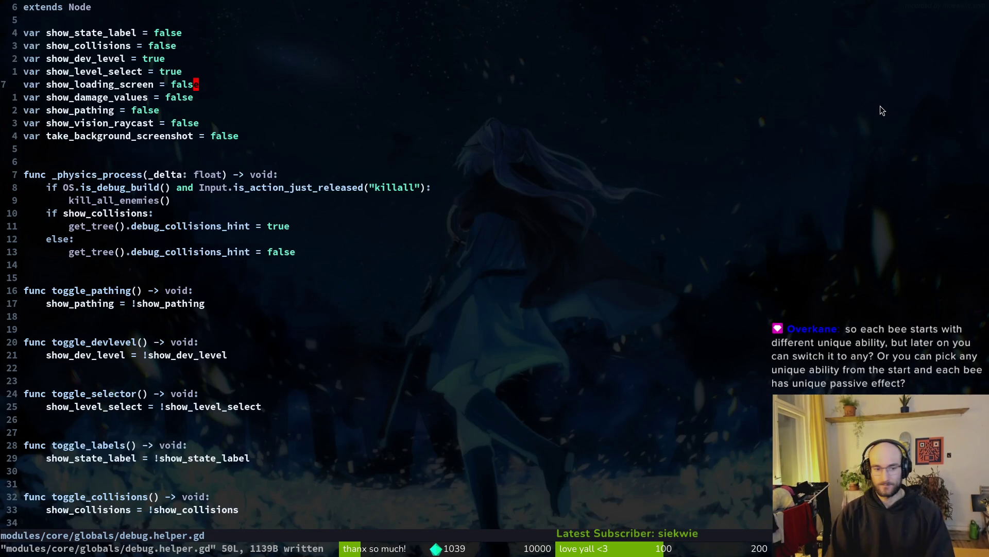
- Find and open README.md by searching the project files for 'read'
key(space)
key(f)
key(f)
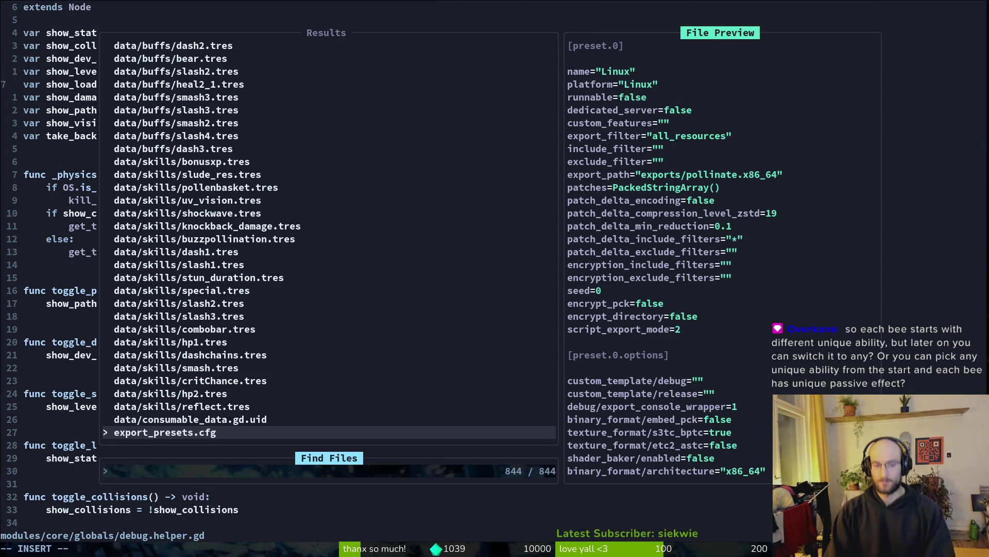
text(read)
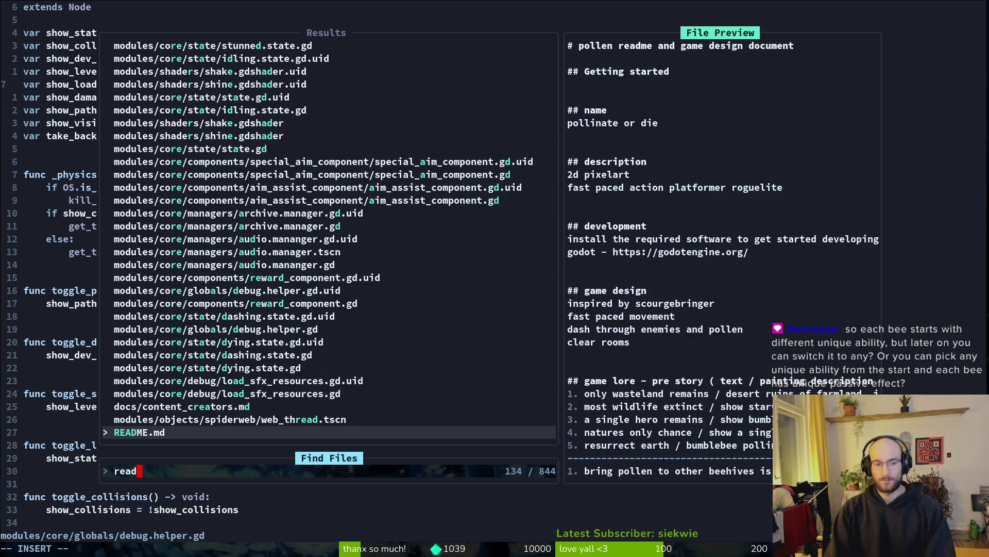
key(Return)
- Jump to the abilities heading with /abili and move down into its list
text(/abili)
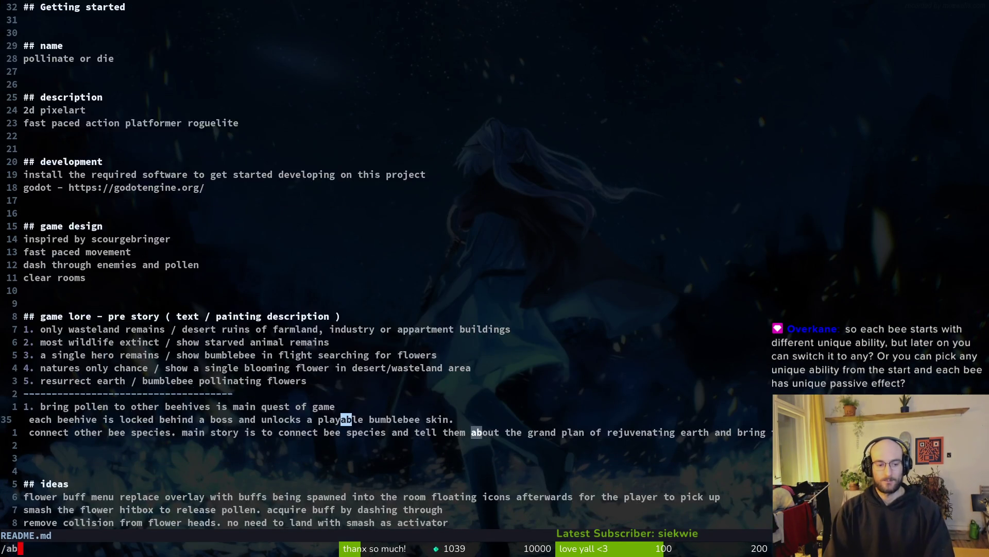
key(Return)
key(braceright)
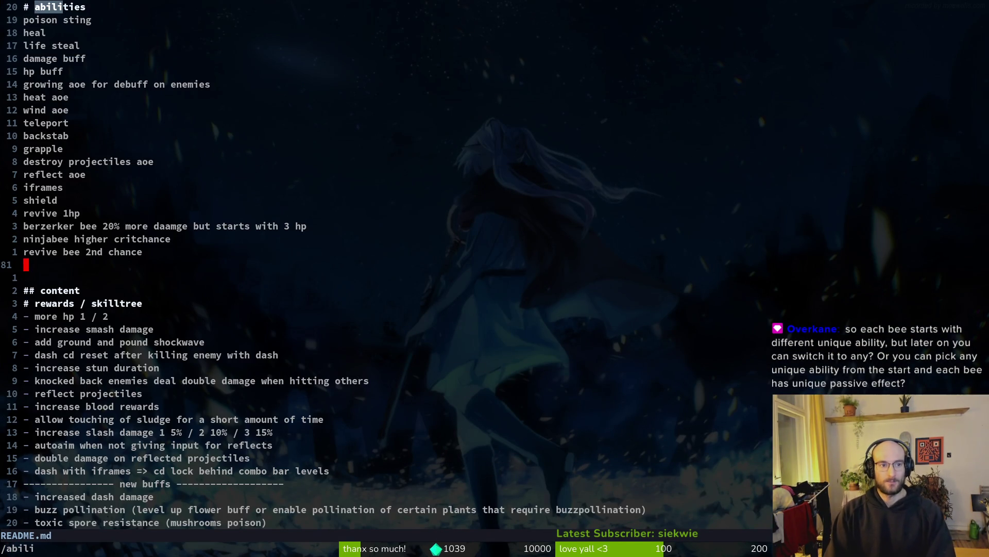
key(ctrl+o)
key(j)
key(j)
key(j)
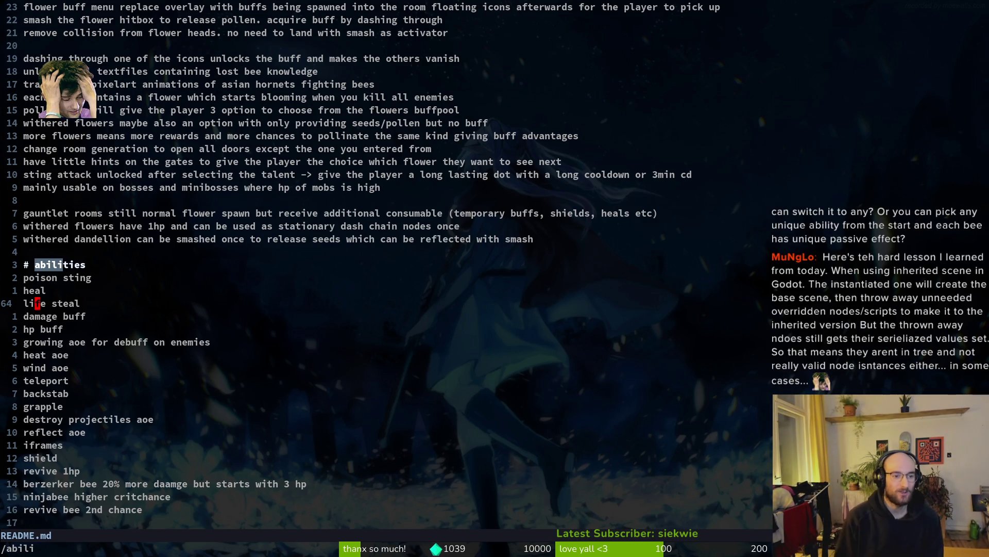
- Review the poison sting, heal and iframes entries of the abilities list, then return to Aseprite
key(k)
key(k)
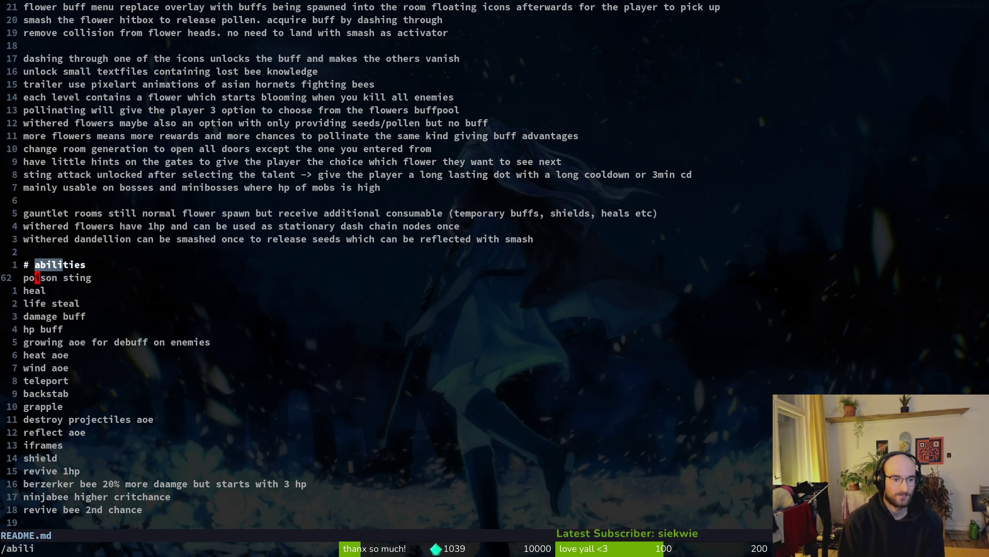
key(j)
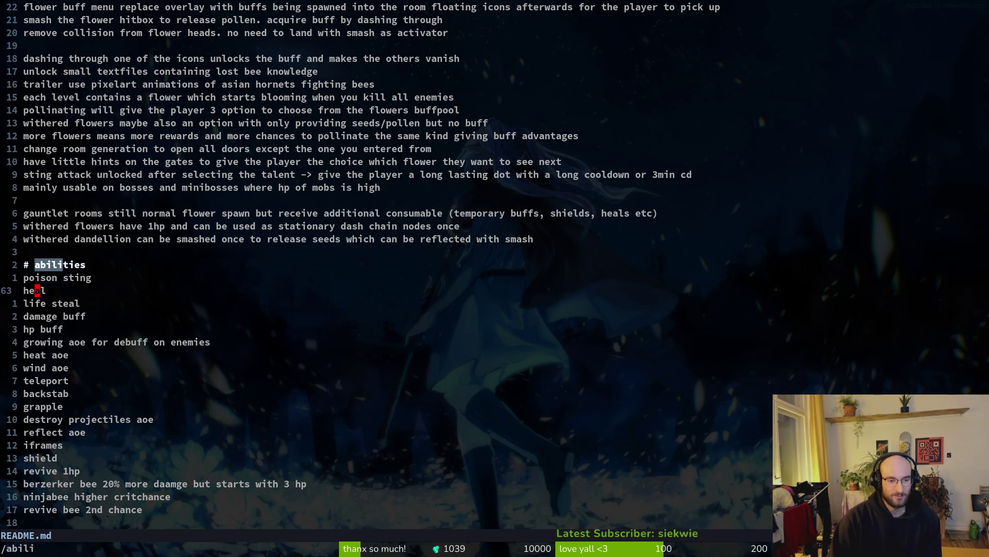
key(j)
key(j)
key(j)
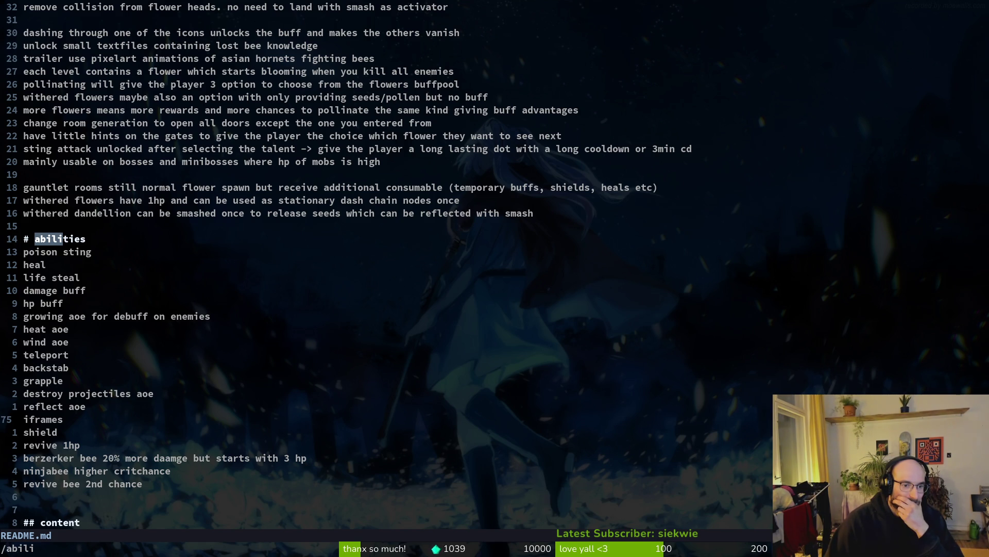
key(alt+Tab)
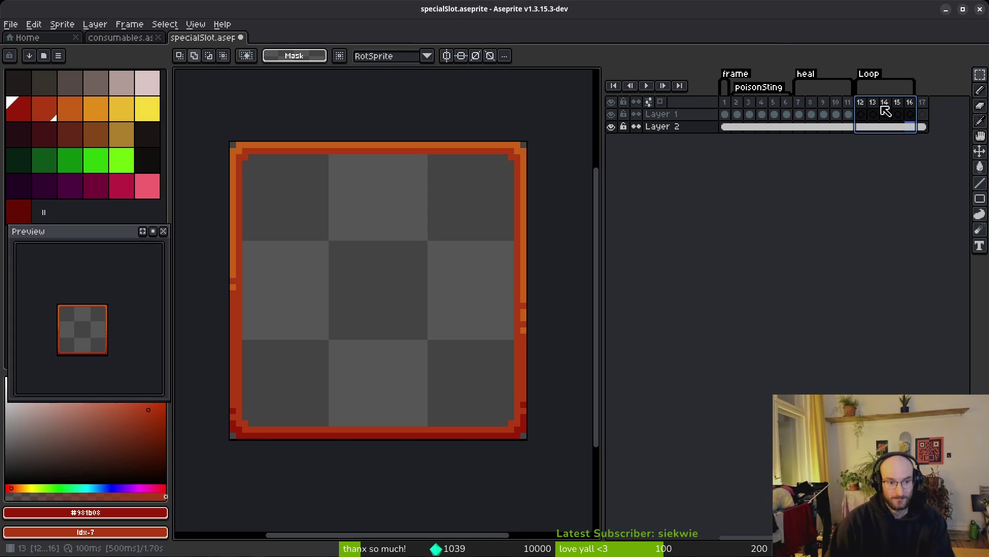
- Rename the Loop tag to 'smokebomb'
double_click(887, 104)
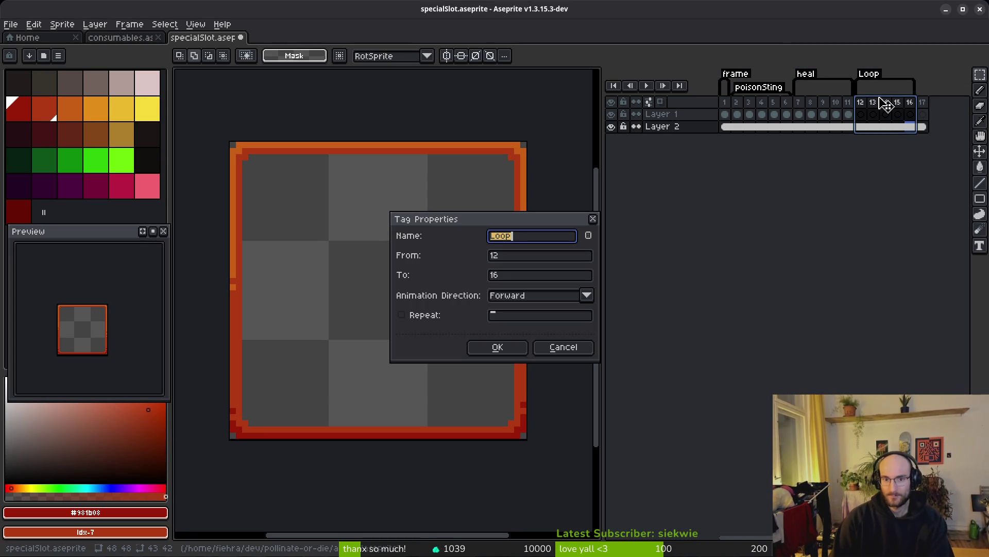
text(smokebomb)
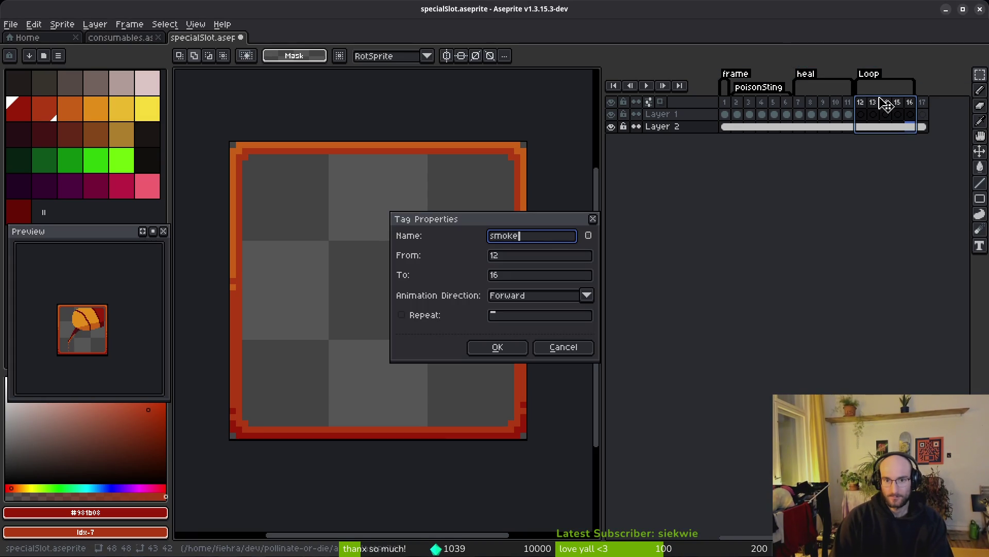
key(Return)
key(Escape)
- On frame 12, choose orange and try a bucket fill of the frame interior, then undo it
scroll(814, 175, right, 1)
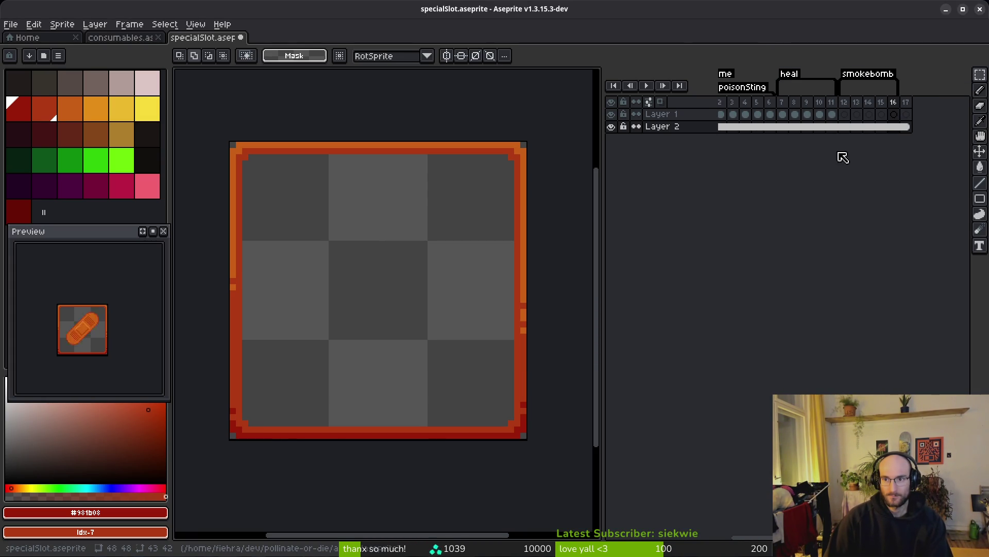
click(845, 103)
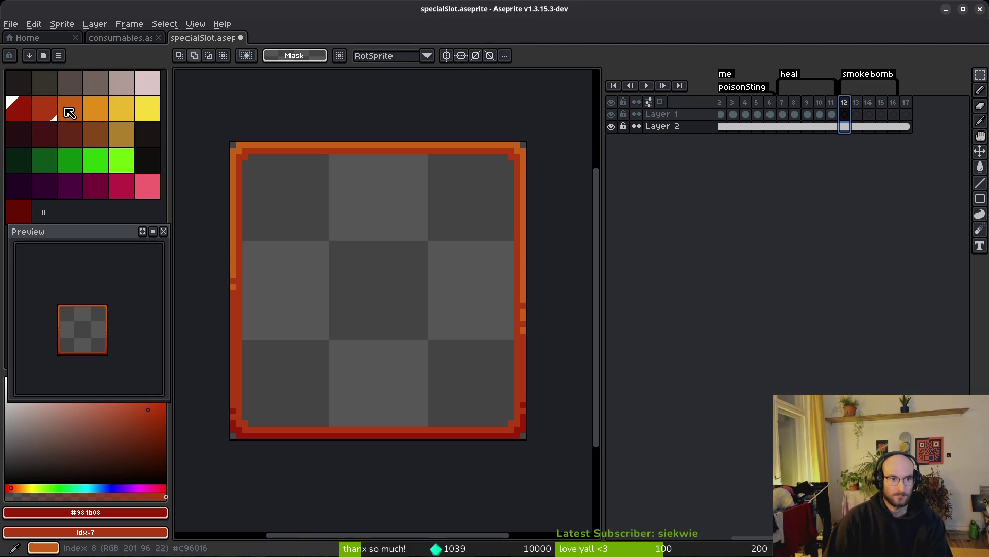
click(66, 108)
key(g)
scroll(412, 258, up, 1)
scroll(454, 256, down, 1)
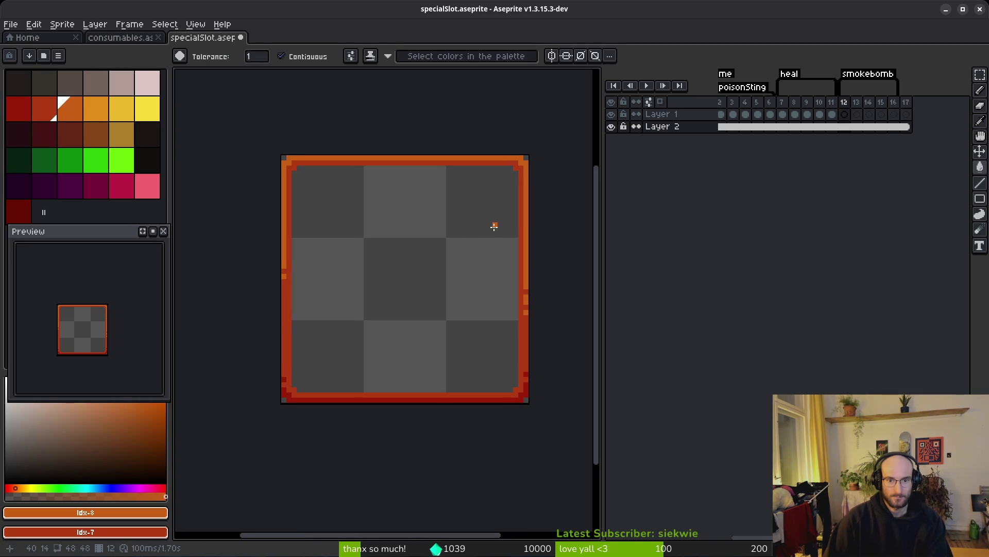
click(488, 227)
key(ctrl+z)
- Draw an orange smoke streak across the upper frame with the pencil, filling its dark gap pixel
key(b)
scroll(456, 233, up, 1)
mouse_move(507, 212)
mouse_down()
mouse_move(291, 258)
mouse_move(470, 235)
mouse_move(474, 216)
mouse_move(309, 248)
mouse_move(518, 180)
mouse_move(466, 232)
mouse_move(343, 240)
mouse_move(410, 229)
mouse_move(430, 215)
mouse_move(487, 216)
mouse_move(505, 194)
mouse_move(484, 208)
mouse_up()
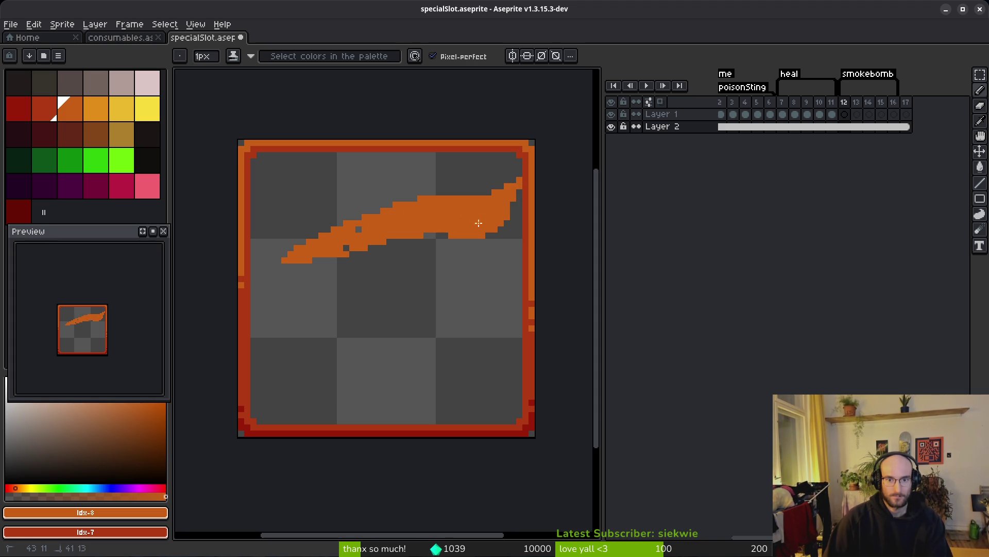
click(358, 229)
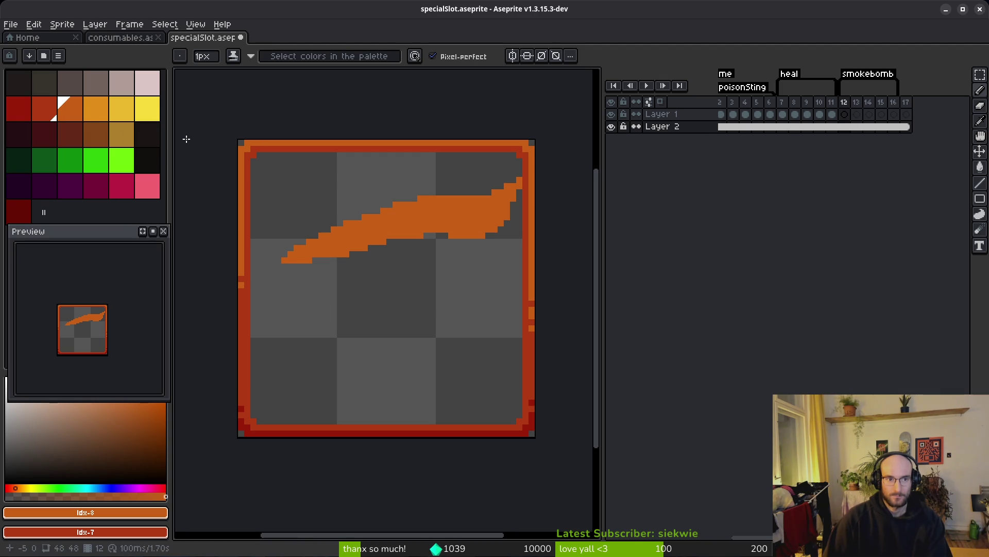
key(ctrl+shift+Tab)
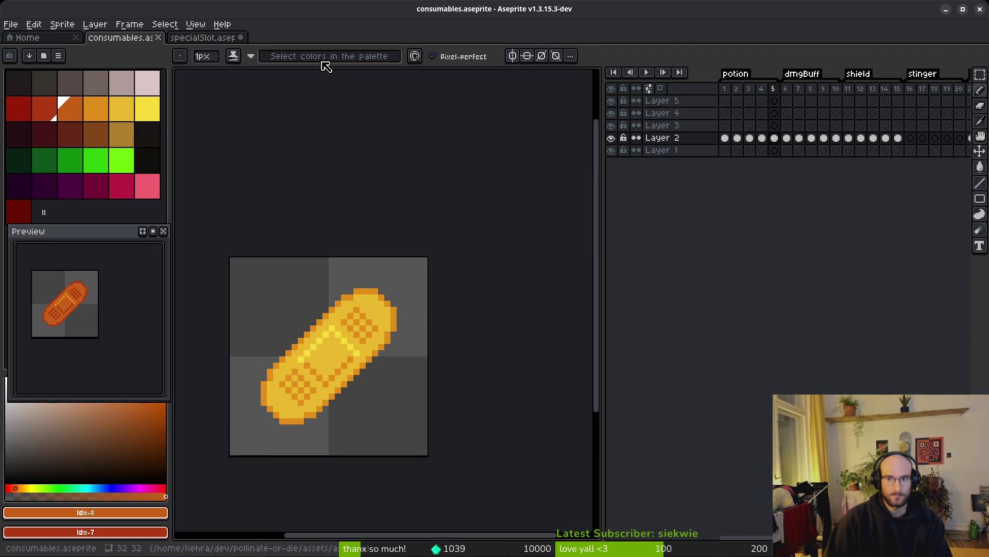
- Open skillIcons.aseprite from the start page's Open File dialog
click(64, 36)
click(62, 72)
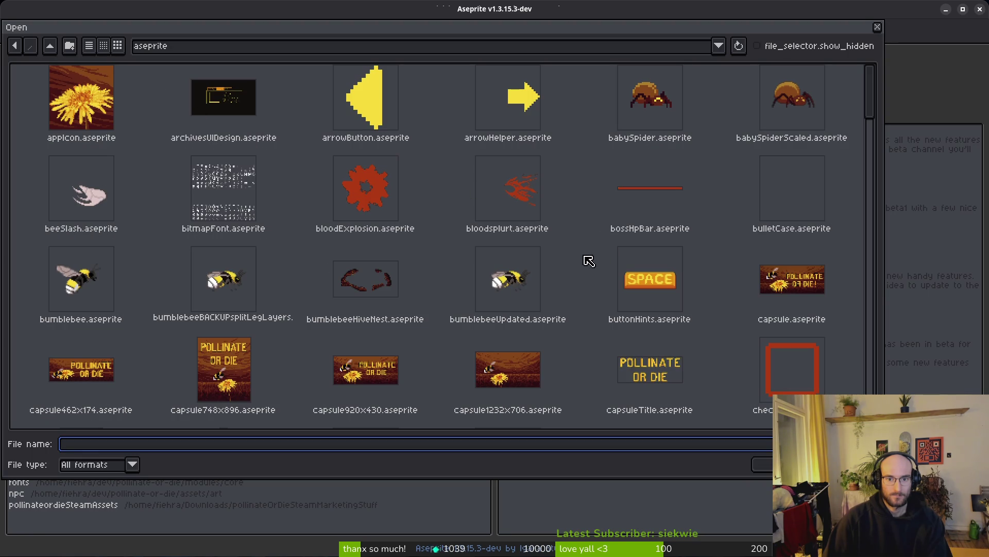
scroll(574, 265, down, 3)
drag(870, 150, 864, 342)
click(513, 221)
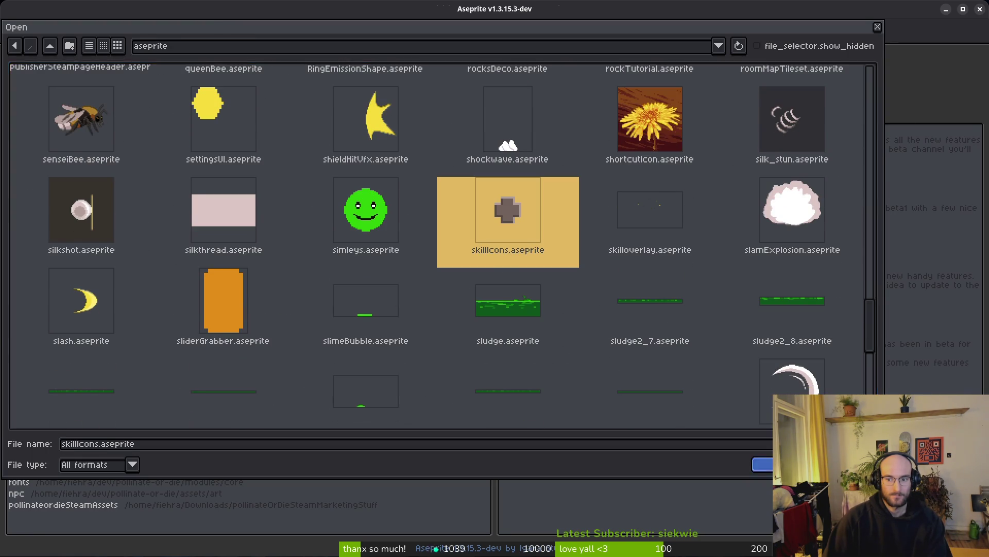
double_click(513, 221)
- Navigate the skillIcons timeline to the beetle icon at frame 28
drag(781, 134, 838, 133)
click(838, 114)
scroll(814, 116, left, 3)
scroll(798, 119, left, 3)
click(796, 115)
scroll(793, 119, left, 3)
click(783, 114)
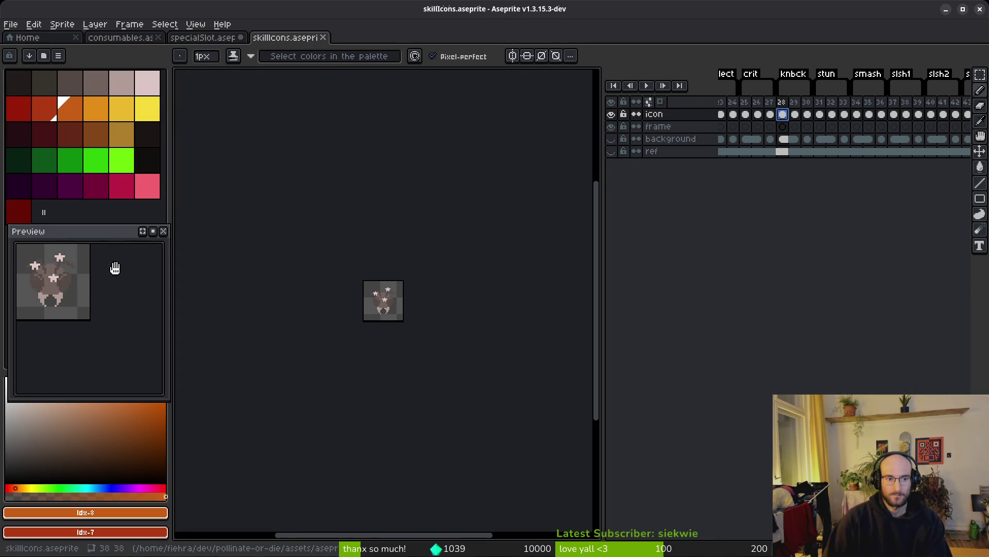
- Select and copy the beetle icon, then return to the specialSlot sprite
scroll(114, 273, up, 2)
scroll(317, 307, up, 3)
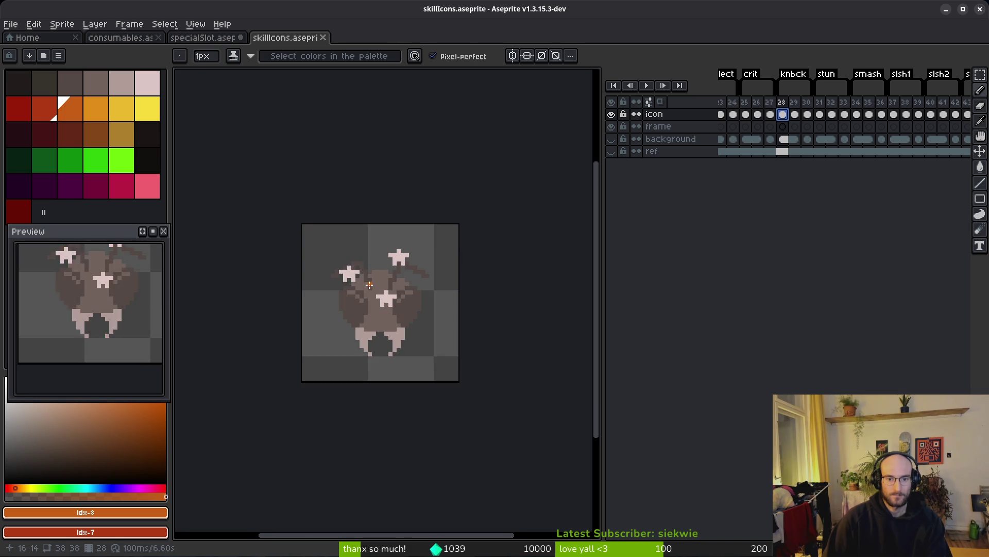
key(m)
key(ctrl+a)
click(201, 39)
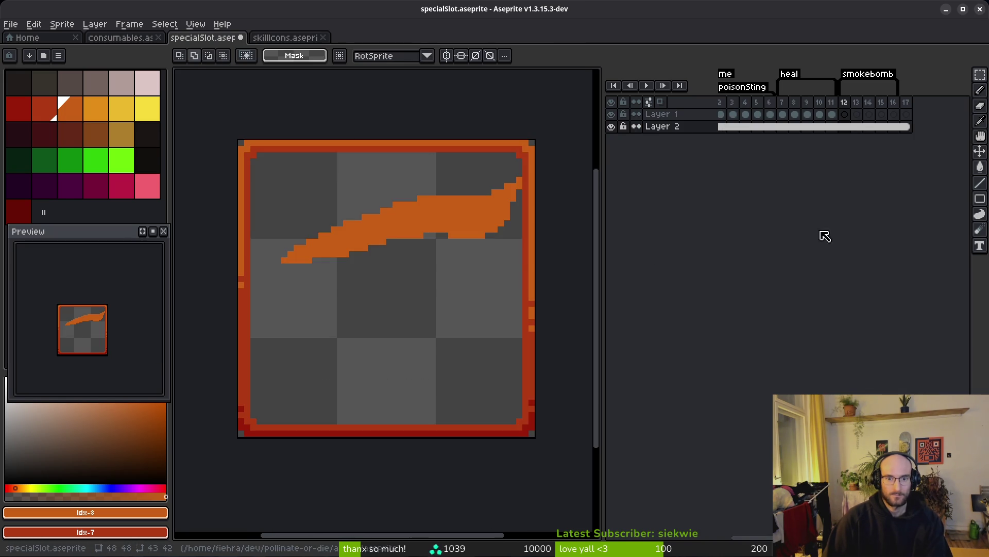
- Paste the beetle icon, nudge it right and move it lower inside the icon
key(ctrl+v)
key(Right)
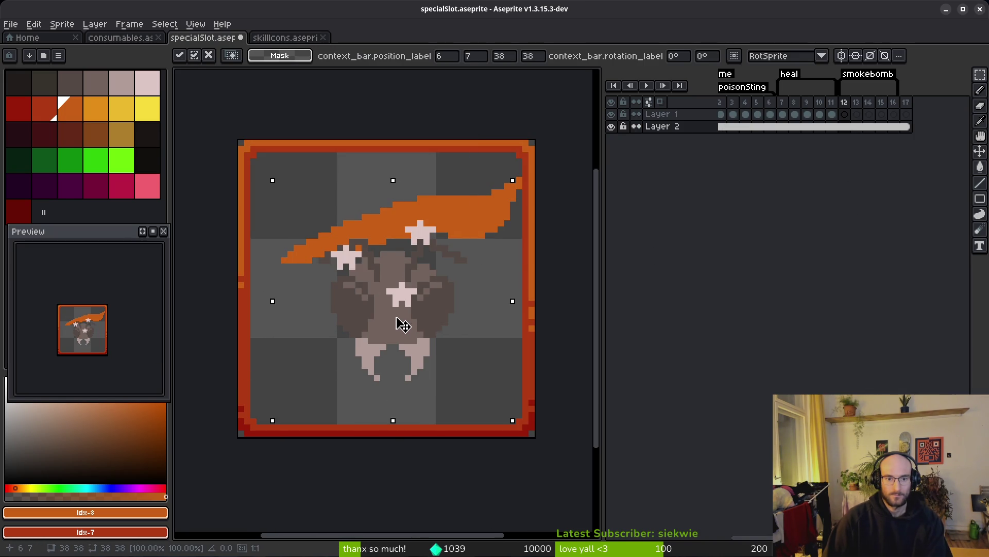
mouse_move(401, 323)
mouse_down()
mouse_move(404, 353)
mouse_move(411, 322)
mouse_up()
click(446, 213)
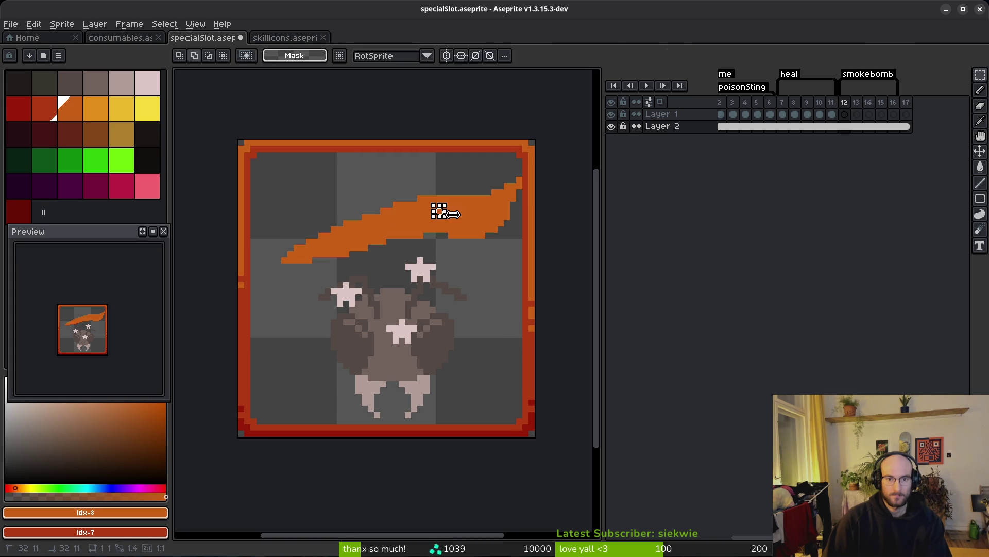
- Magic-wand the orange swoosh, clear the selection, and dismiss Canvas Size
key(w)
click(473, 216)
key(ctrl+d)
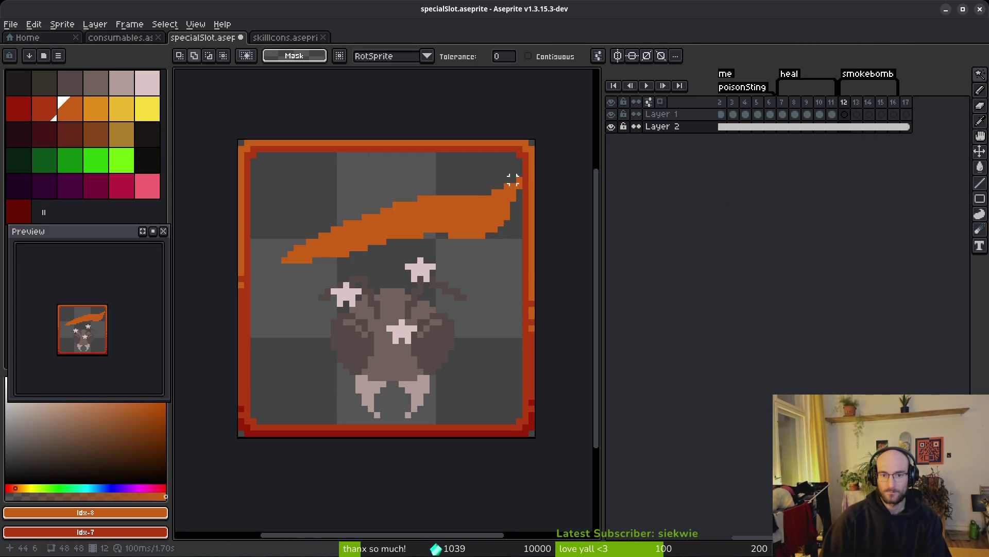
key(ctrl+alt+c)
key(Escape)
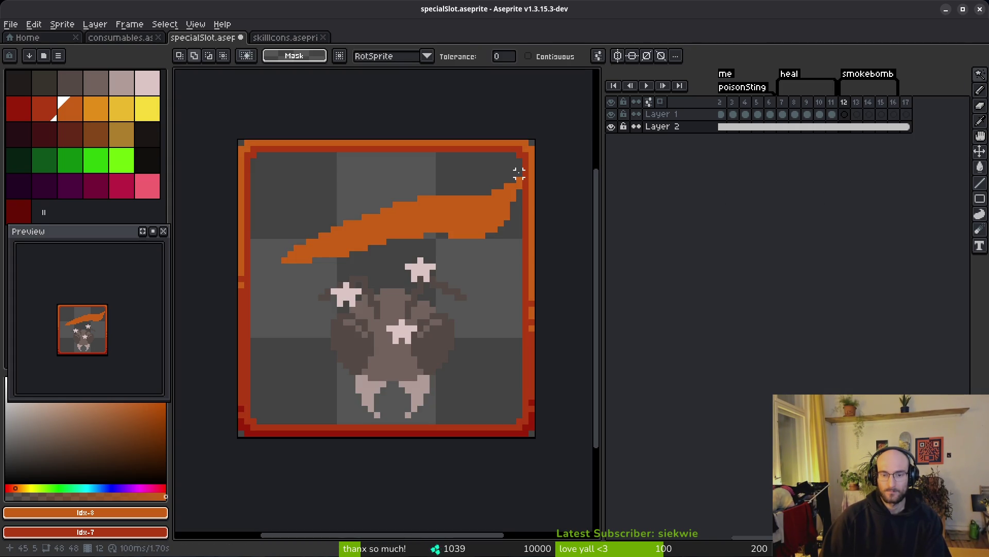
- Marquee and delete the swoosh and beetle, then undo the deletion and deselect
key(m)
mouse_move(520, 171)
mouse_down()
mouse_move(326, 408)
mouse_move(257, 420)
mouse_up()
key(Delete)
click(844, 114)
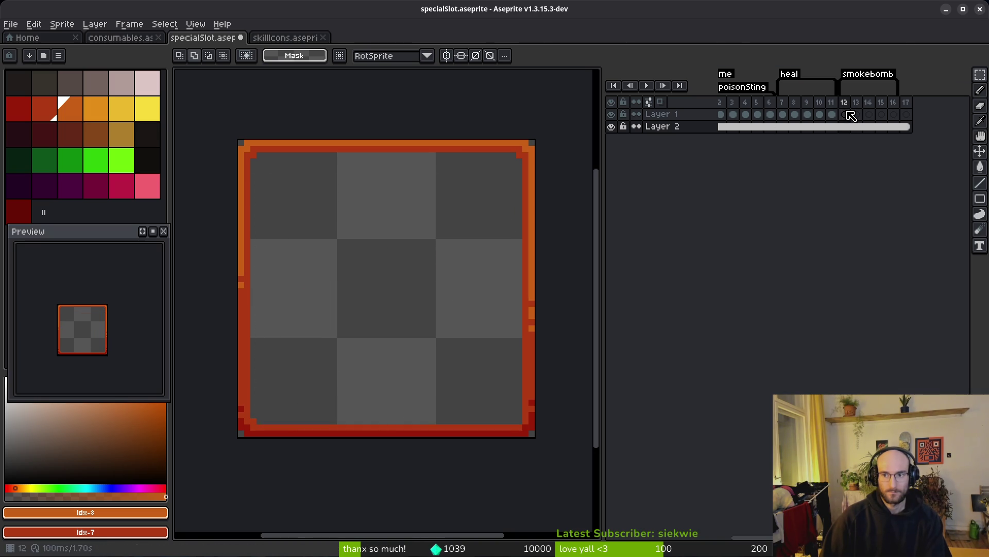
key(ctrl+z)
key(ctrl+d)
- Select the orange swoosh by colour and move it up and to the left
key(w)
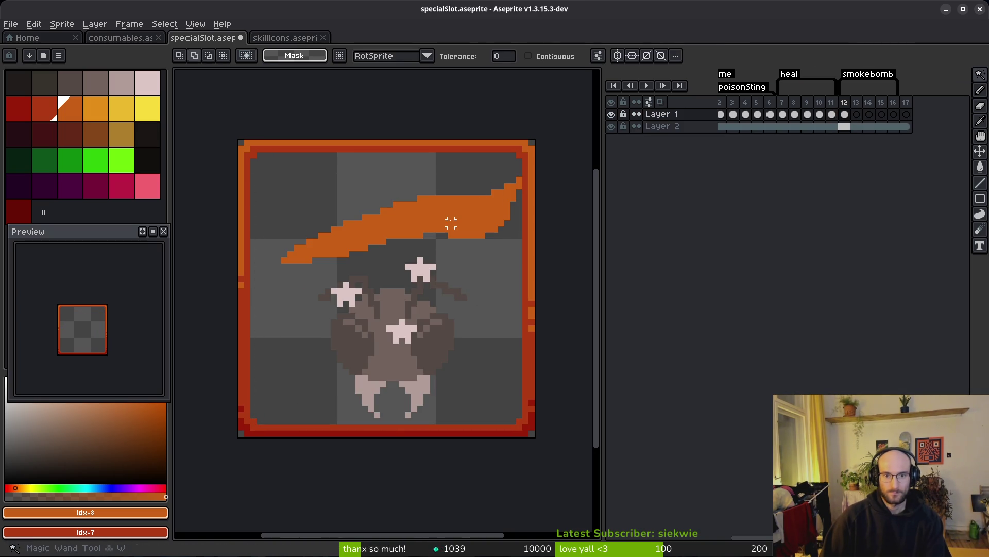
click(451, 221)
drag(448, 212, 436, 187)
key(ctrl+d)
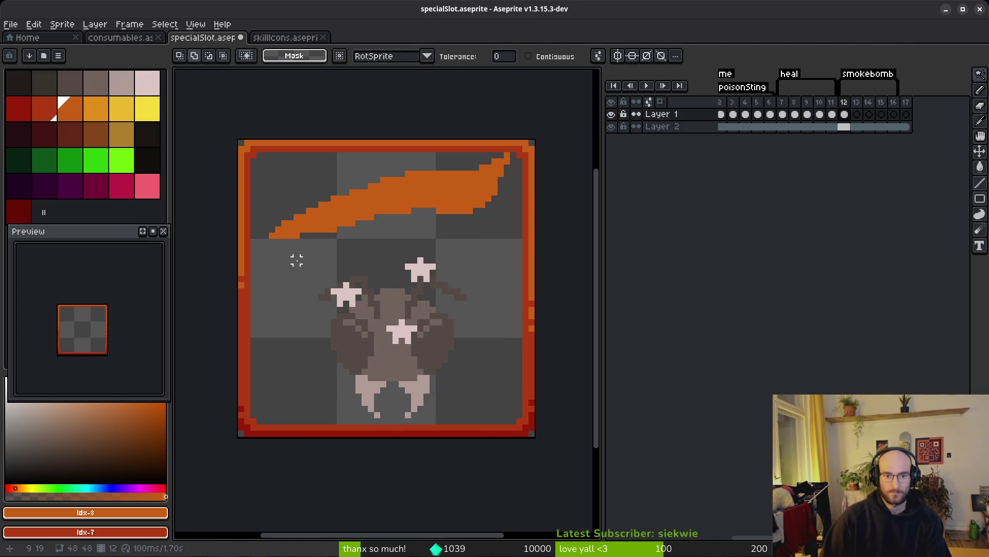
click(395, 196)
key(ctrl+d)
- Toggle Layer 1 and Layer 2 visibility to check each layer's content
click(611, 114)
click(612, 117)
click(612, 128)
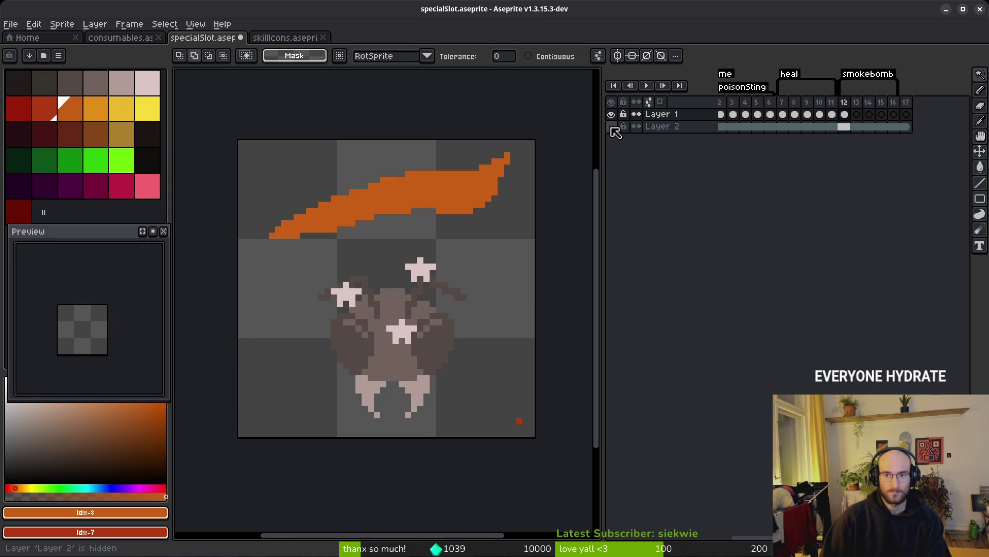
click(612, 127)
- Sample the dark red border colour #af3a13, activate Layer 2 on frame 12, and hide its border
key(i)
click(529, 386)
key(b)
click(844, 126)
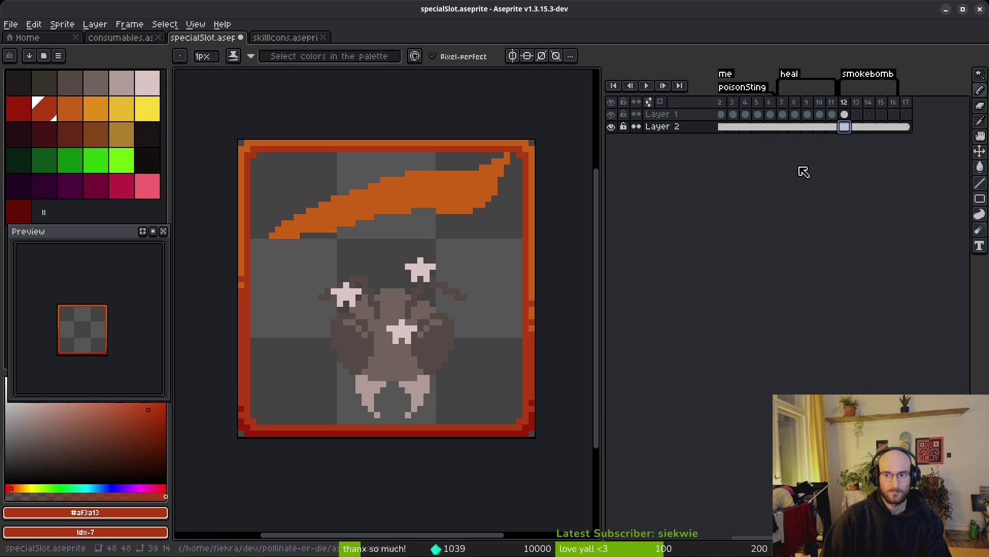
click(611, 127)
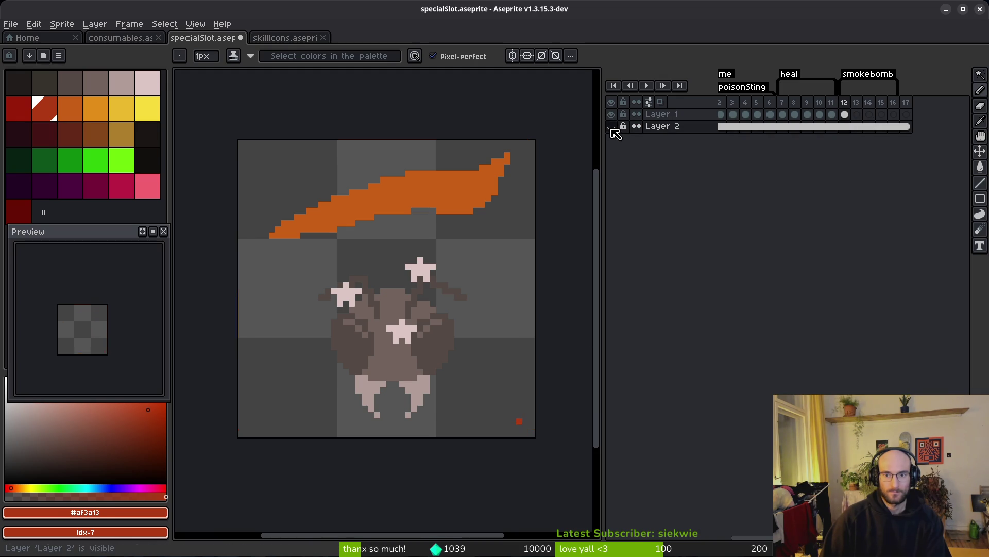
- Step back through earlier frames to frame 1, then return to frame 12
key(Left)
key(Left)
key(i)
key(Left)
key(Left)
key(Left)
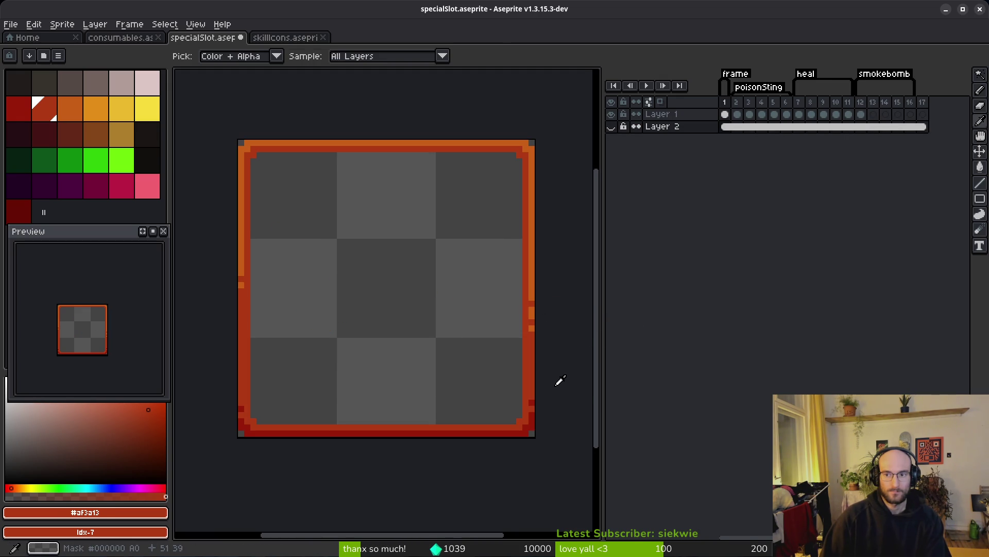
key(b)
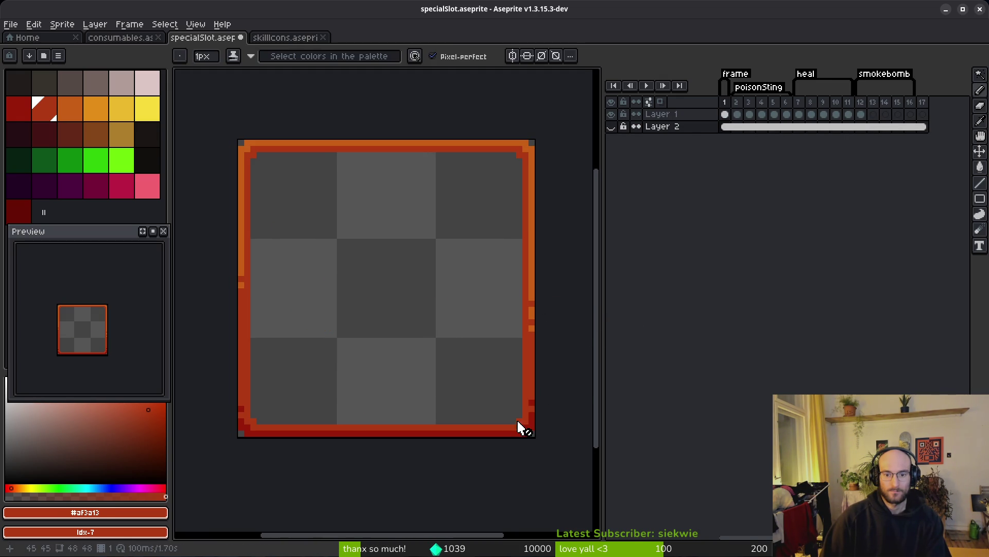
key(Left)
key(Left)
key(Left)
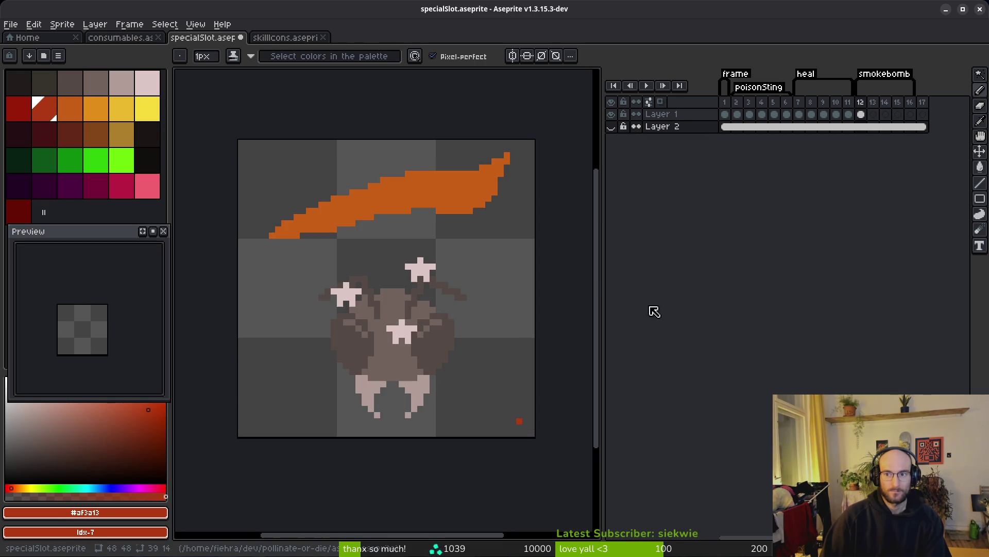
- On Layer 1 of frame 12, marquee the beetle and raise it slightly
key(e)
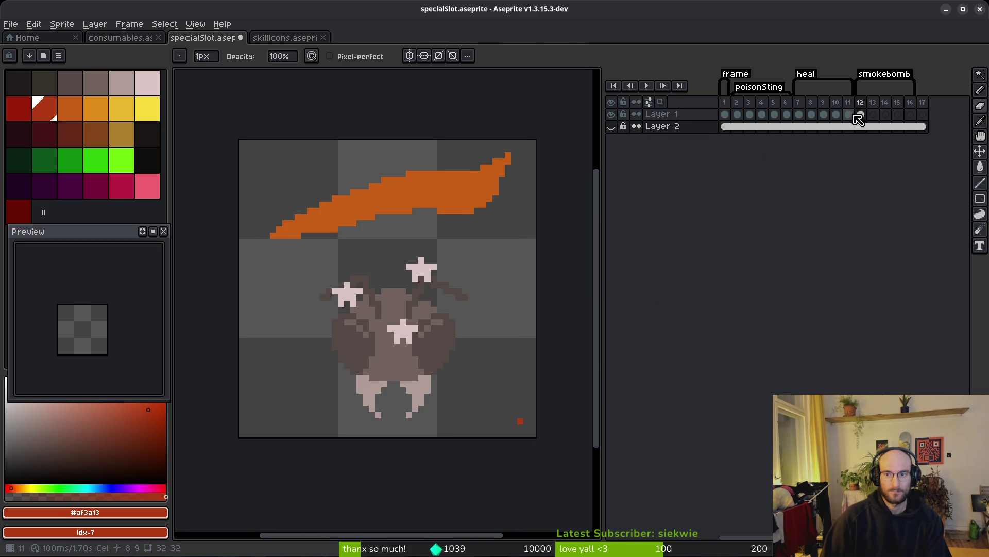
click(860, 114)
click(520, 421)
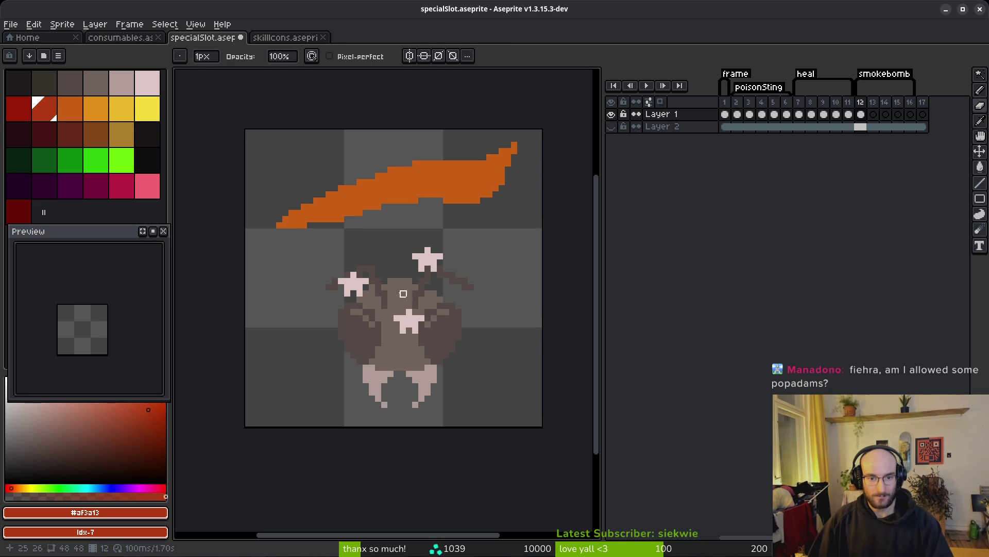
key(m)
mouse_move(282, 241)
mouse_down()
mouse_move(489, 416)
mouse_move(448, 380)
mouse_up()
key(ctrl+d)
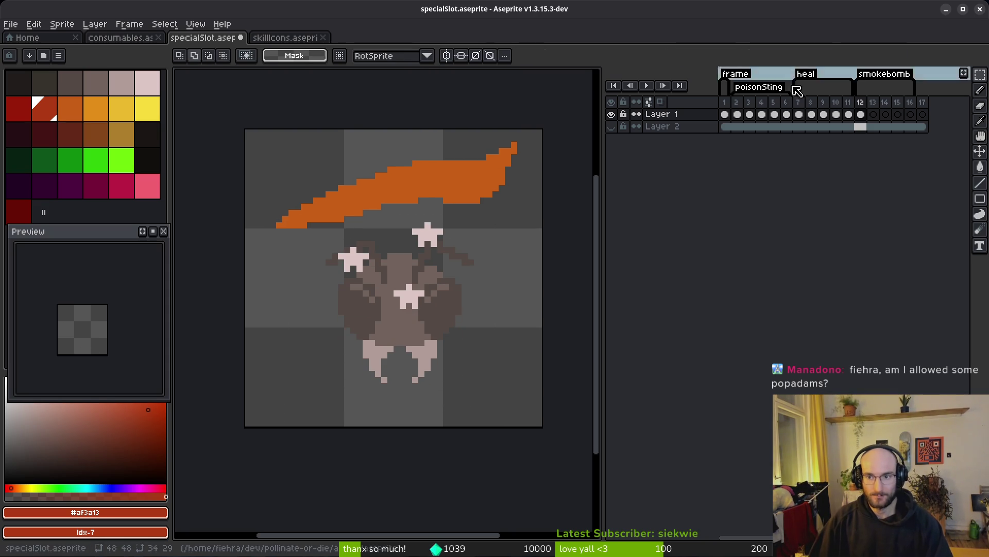
- Show Layer 2's frame border again and delete the beetle's three pale stars
click(611, 126)
scroll(845, 128, right, 1)
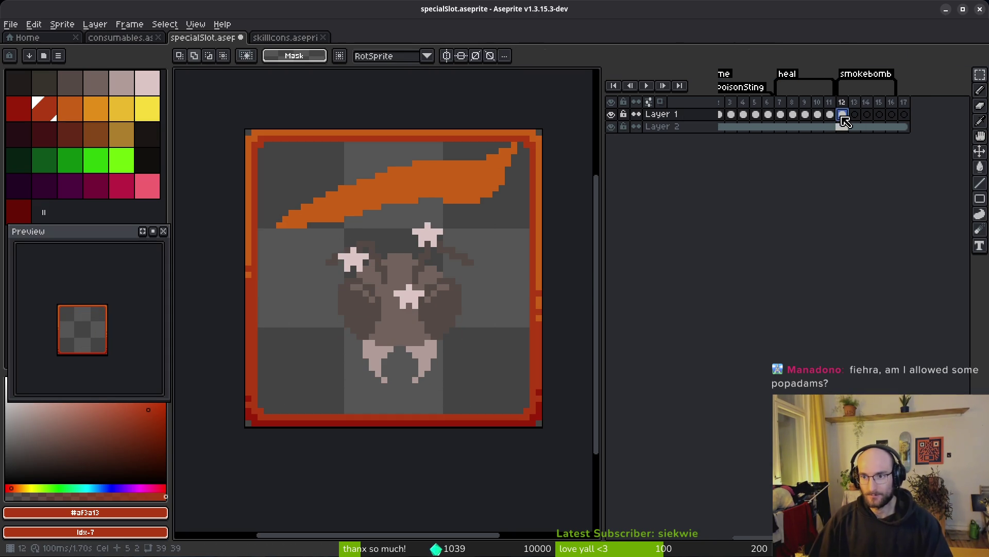
scroll(431, 309, left, 3)
key(e)
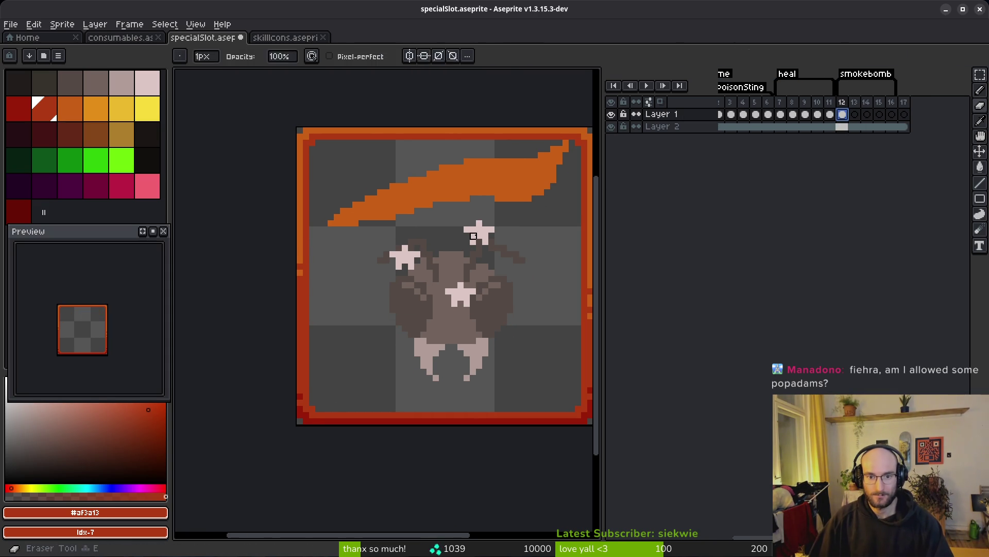
key(w)
click(473, 236)
key(Delete)
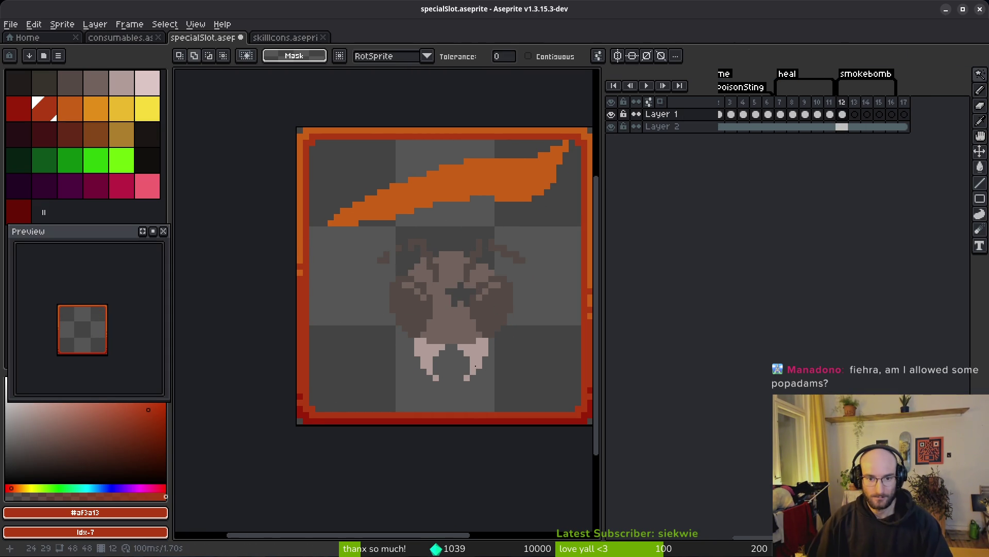
- Fill the star-shaped hole in the beetle with body brown #71625d
scroll(477, 343, up, 2)
key(i)
click(413, 283)
key(b)
mouse_move(456, 252)
mouse_down()
mouse_move(451, 219)
mouse_move(430, 251)
mouse_move(421, 222)
mouse_up()
- Add darker brown #544a45 pixels to link the left antenna, then save specialSlot.aseprite
scroll(421, 221, up, 3)
key(i)
click(492, 184)
key(b)
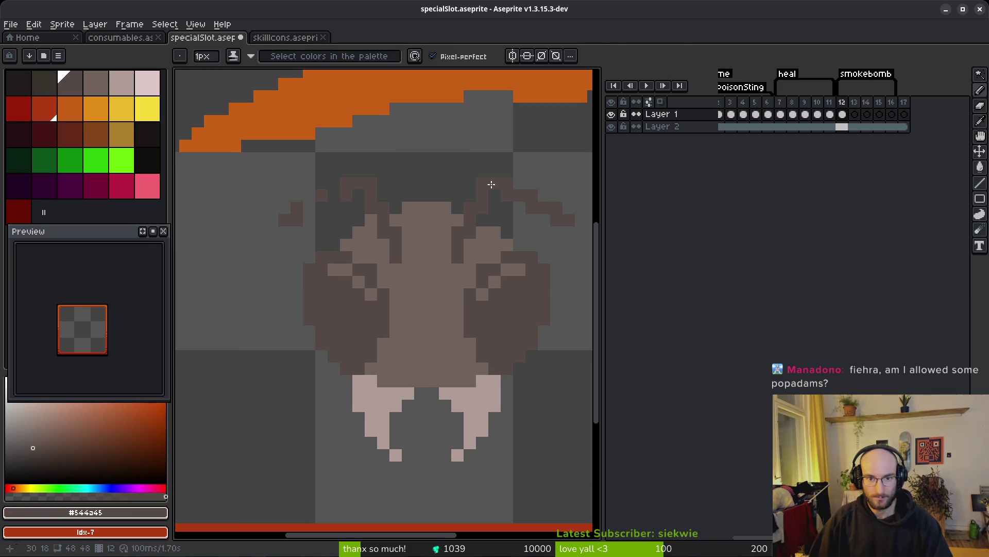
click(334, 196)
click(309, 208)
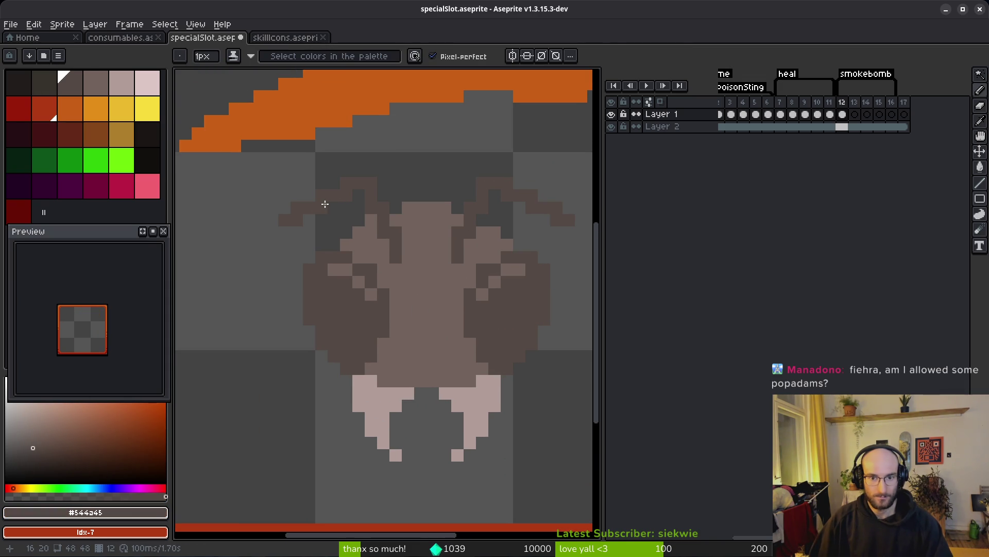
scroll(539, 291, down, 3)
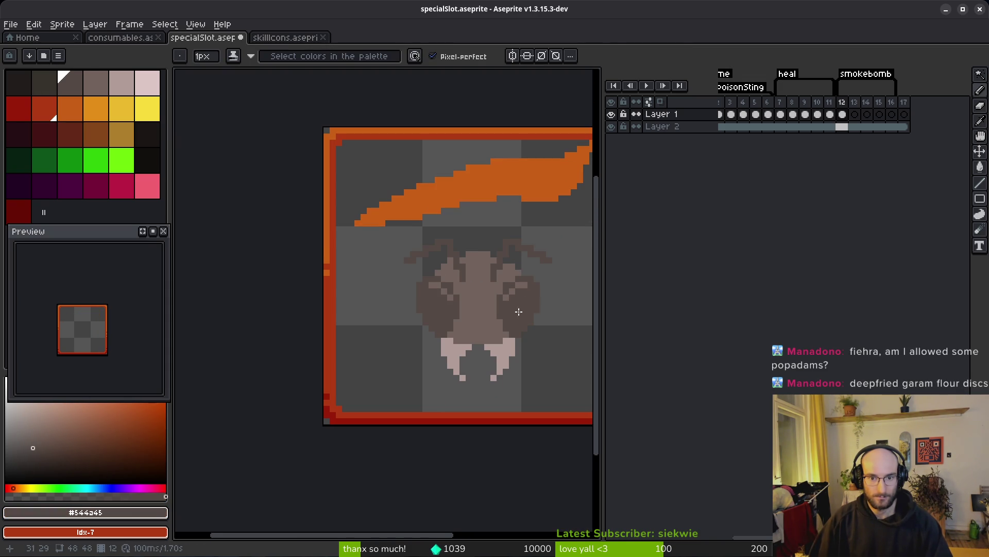
key(ctrl+s)
- Shade the beetle's face with darker and lighter pixels and save the file
scroll(464, 283, up, 3)
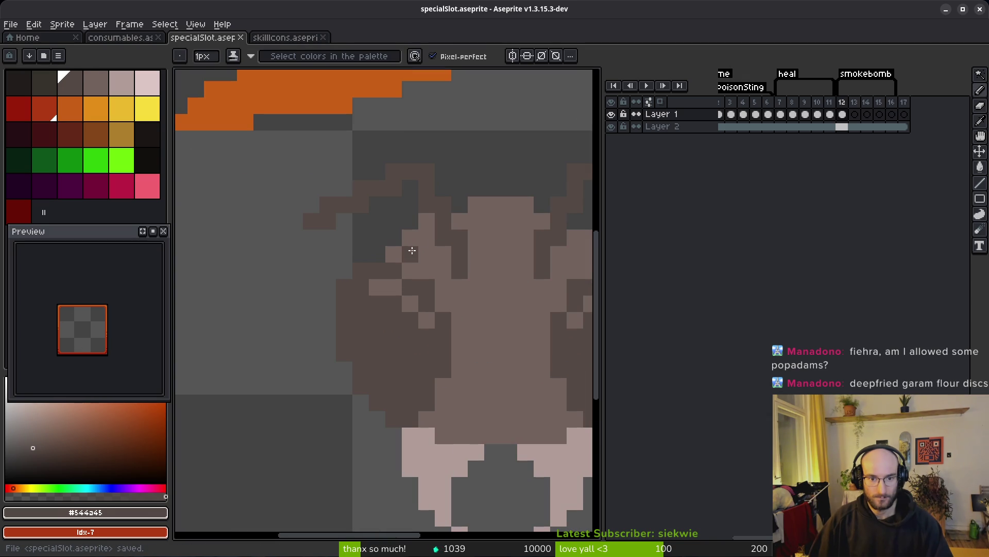
alt+click(408, 250)
drag(365, 251, 462, 299)
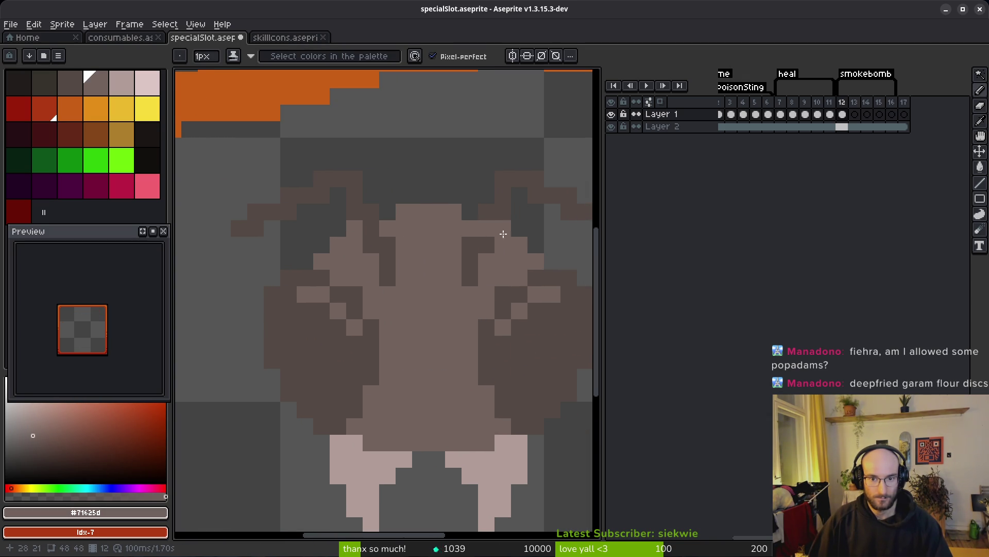
key(ctrl+z)
click(534, 247)
click(548, 261)
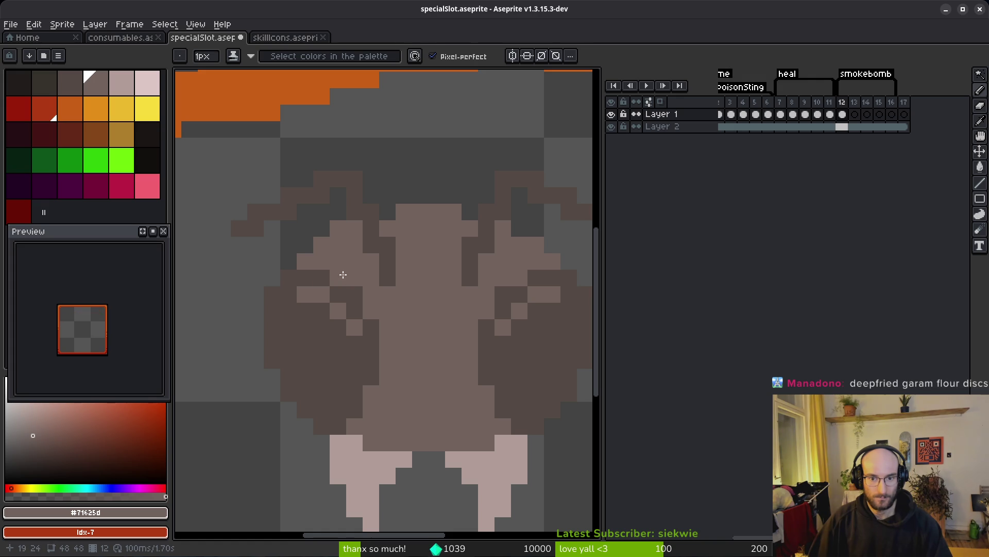
key(b)
scroll(371, 268, down, 2)
key(ctrl+s)
drag(420, 327, 417, 285)
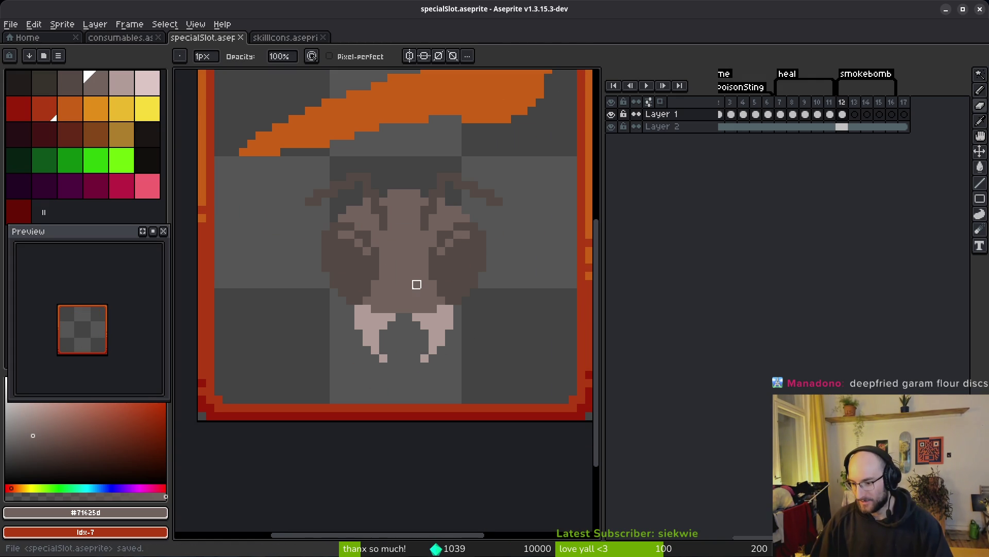
key(ctrl+s)
- Move the rectangle-selected beetle to a new position further left, then add a new layer
drag(391, 282, 396, 279)
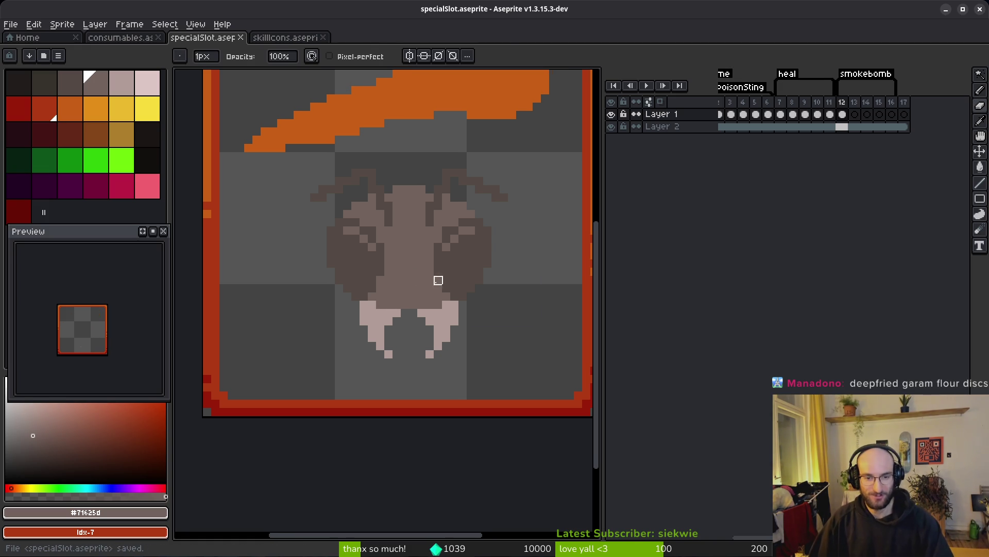
key(m)
drag(290, 163, 539, 392)
key(Up)
key(Up)
key(Up)
key(Up)
key(Right)
drag(450, 300, 430, 290)
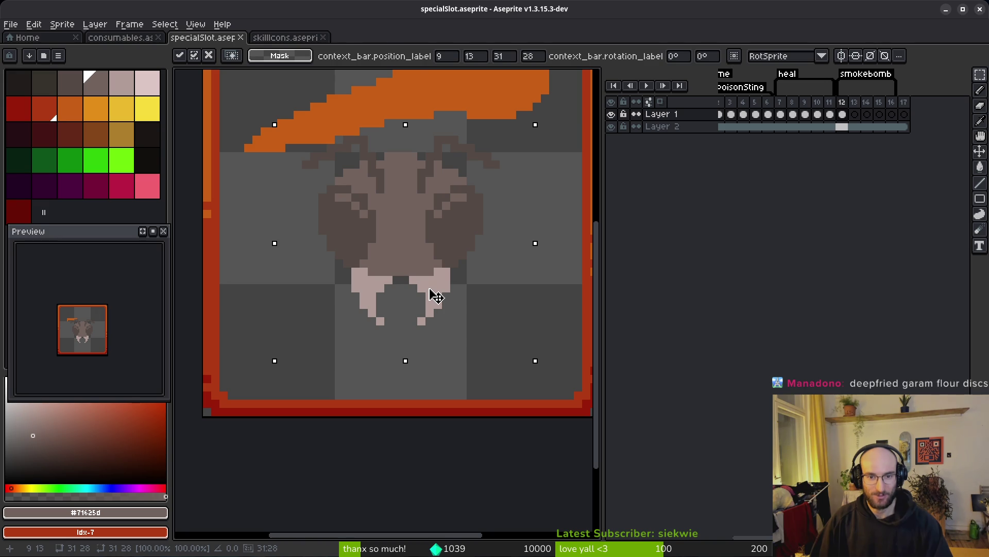
key(Return)
scroll(435, 279, up, 3)
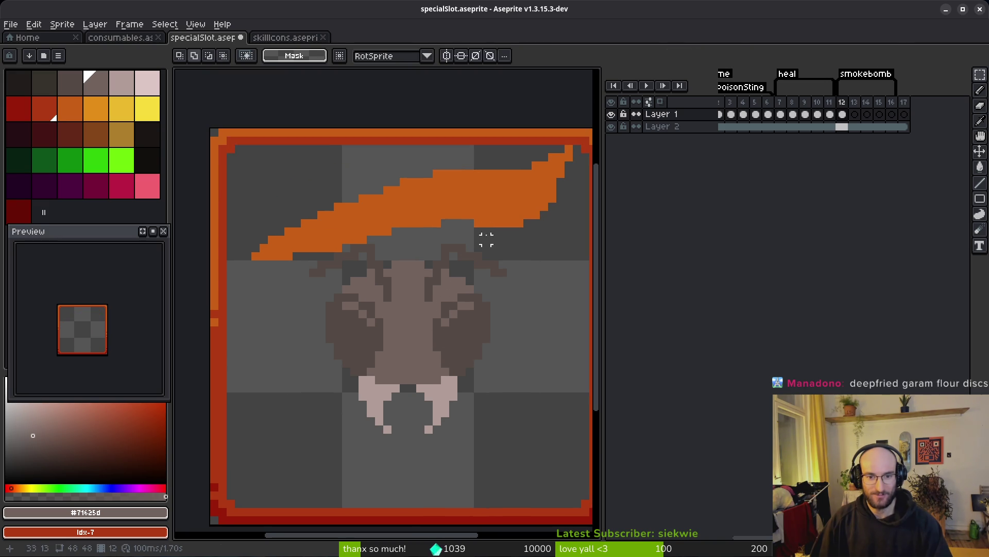
scroll(453, 281, down, 2)
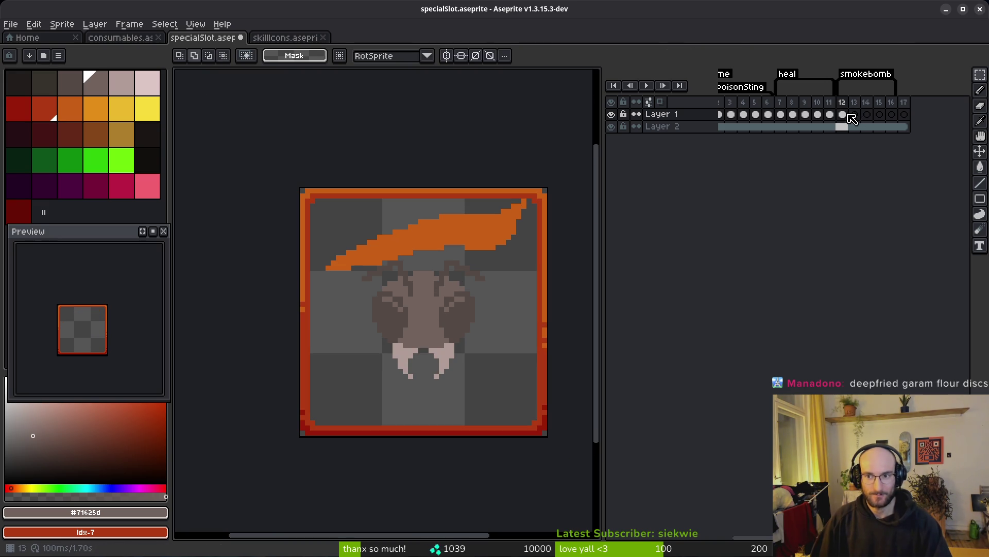
key(shift+n)
- Rename Layer 3 to 'objects'
click(683, 119)
double_click(683, 119)
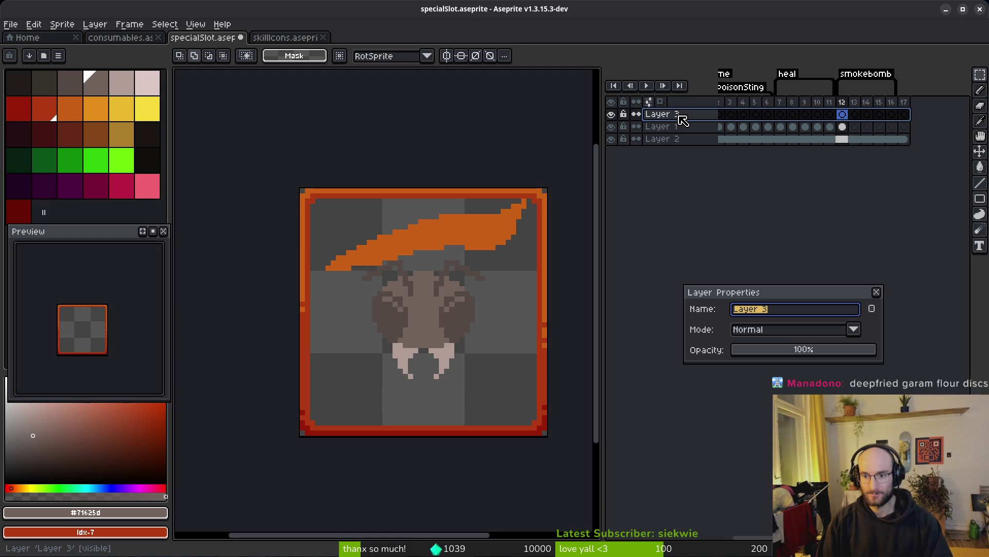
text(eal)
key(BackSpace)
key(BackSpace)
key(BackSpace)
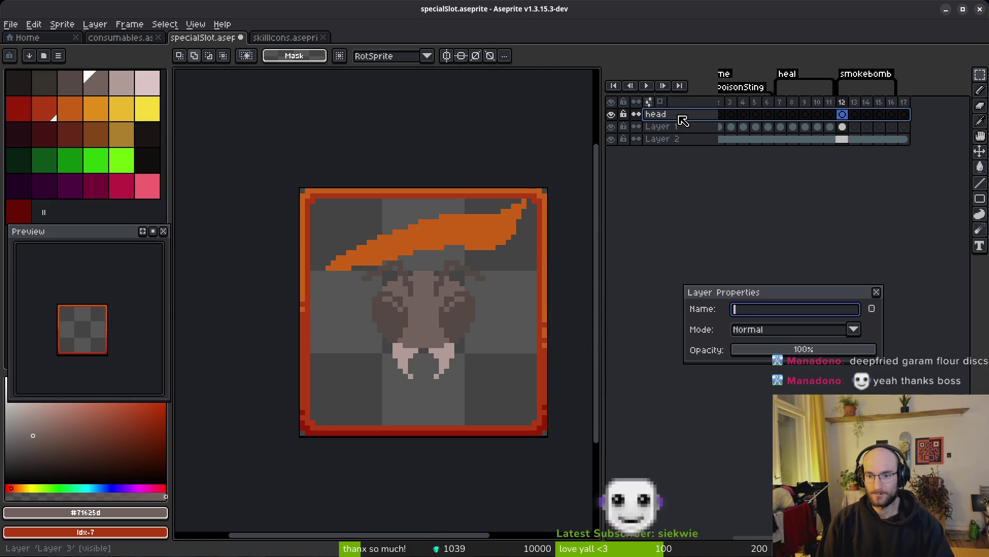
text(objects)
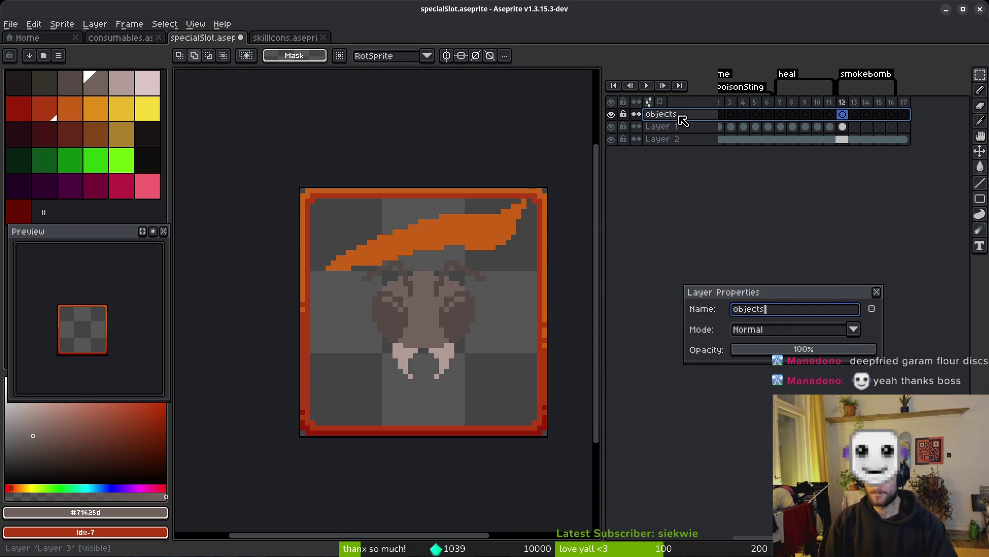
key(Return)
- Remove the beetle from Layer 1 at frame 12, leaving only the orange streak
click(843, 126)
key(w)
key(b)
scroll(408, 252, up, 2)
mouse_move(390, 262)
mouse_down()
mouse_move(375, 262)
mouse_move(397, 482)
mouse_move(541, 272)
mouse_move(475, 265)
mouse_up()
key(Delete)
click(843, 114)
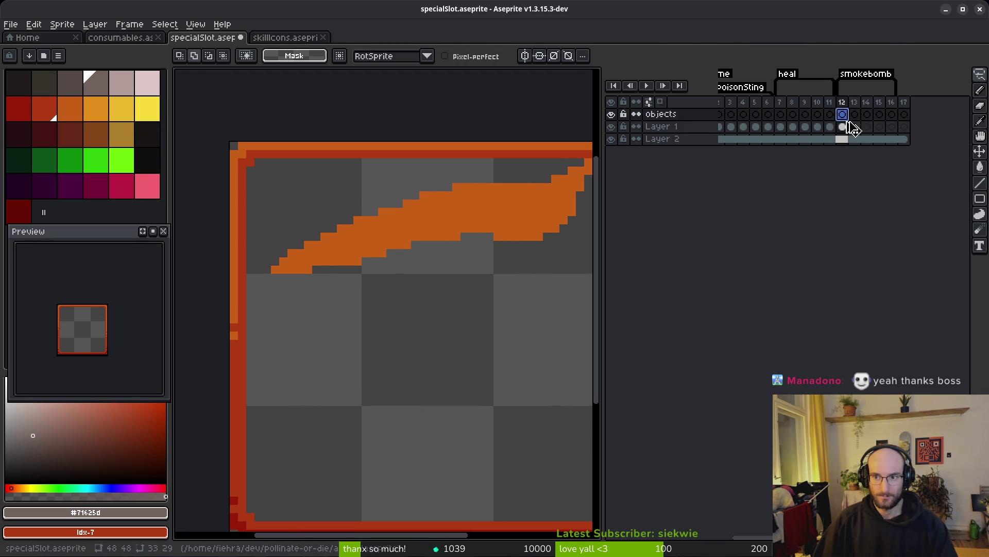
- Paste the beetle onto the objects layer, save, and test orange drips below the streak on Layer 1
key(ctrl+v)
key(ctrl+s)
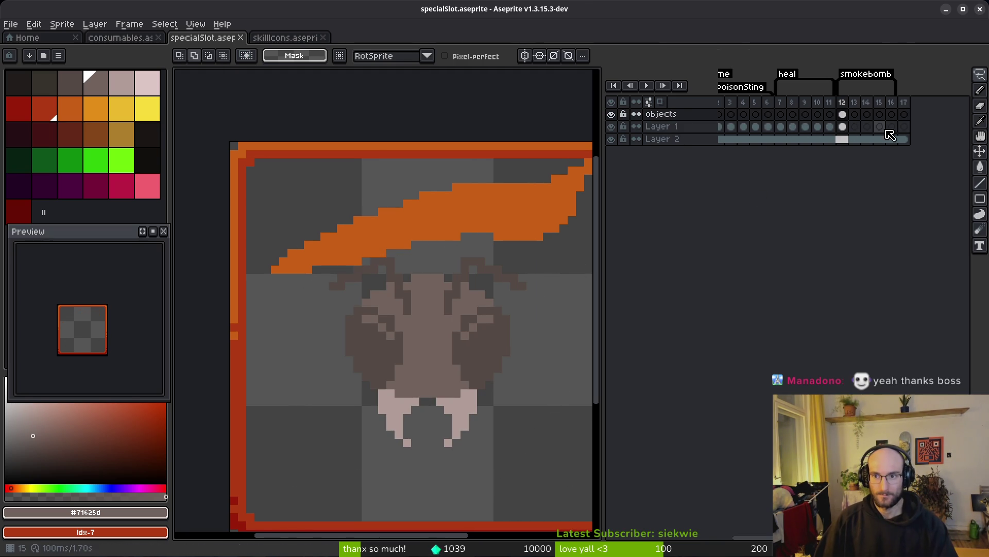
click(843, 127)
key(i)
click(481, 209)
key(b)
drag(518, 243, 506, 272)
drag(499, 284, 489, 296)
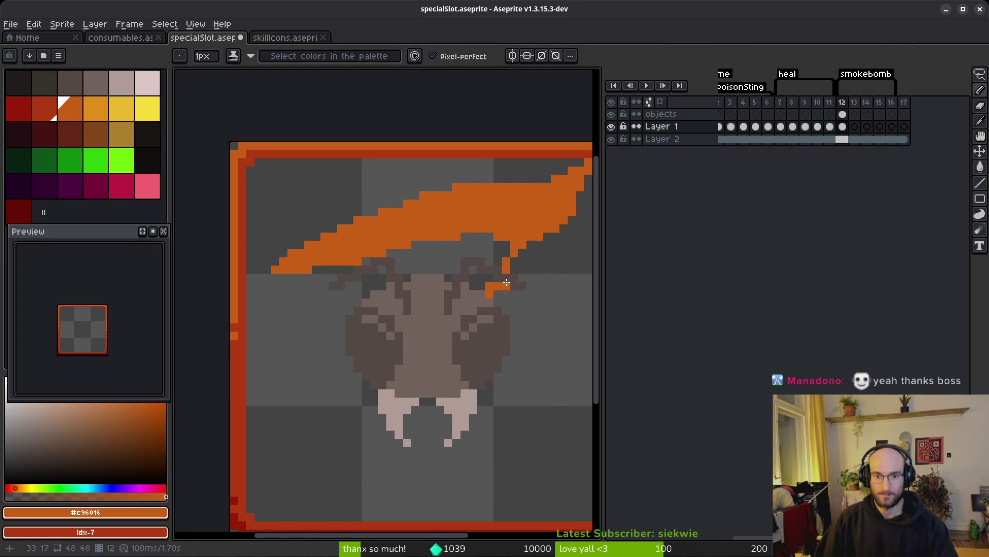
- Move the objects layer below Layer 1, then draw and erase an orange drip across the beetle
drag(665, 114, 685, 133)
drag(448, 361, 471, 316)
key(e)
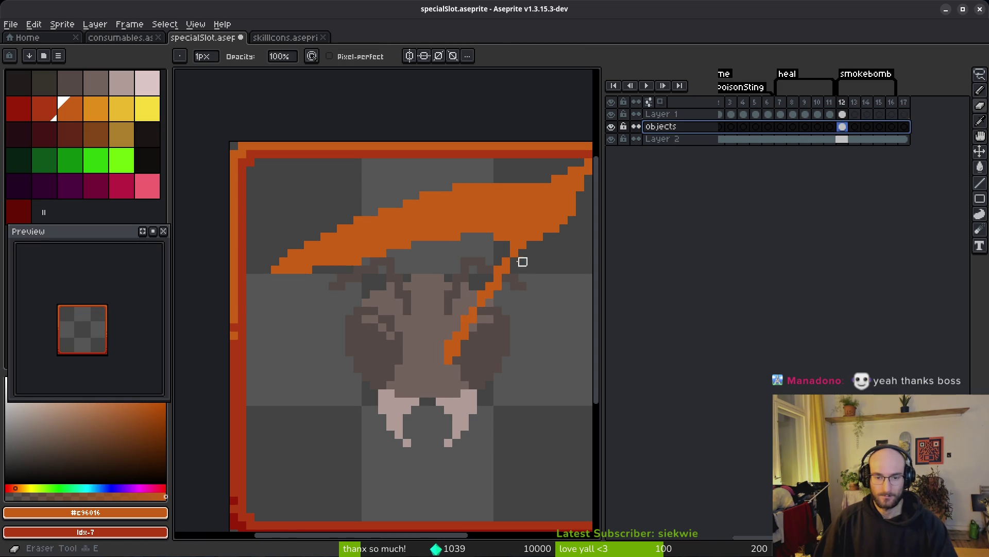
click(843, 115)
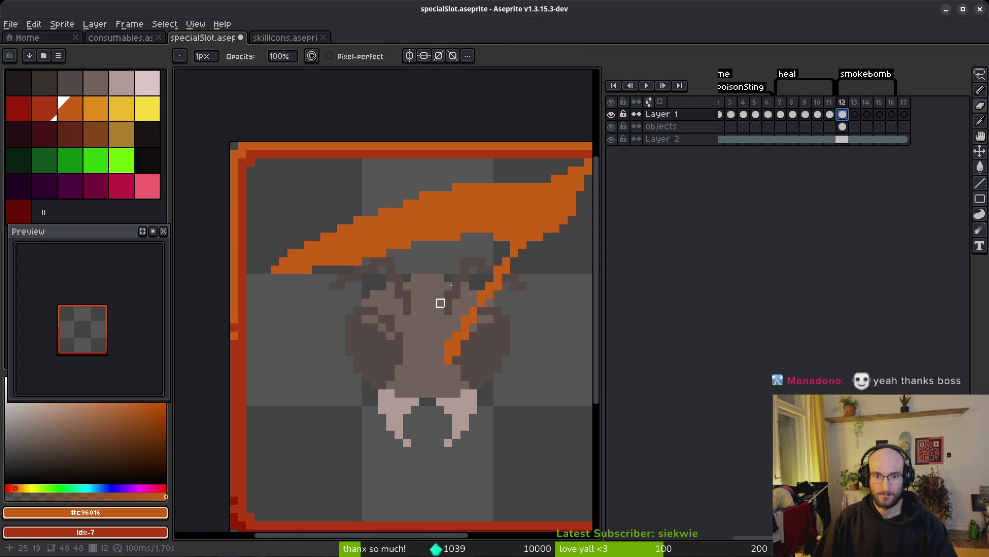
drag(464, 332, 481, 319)
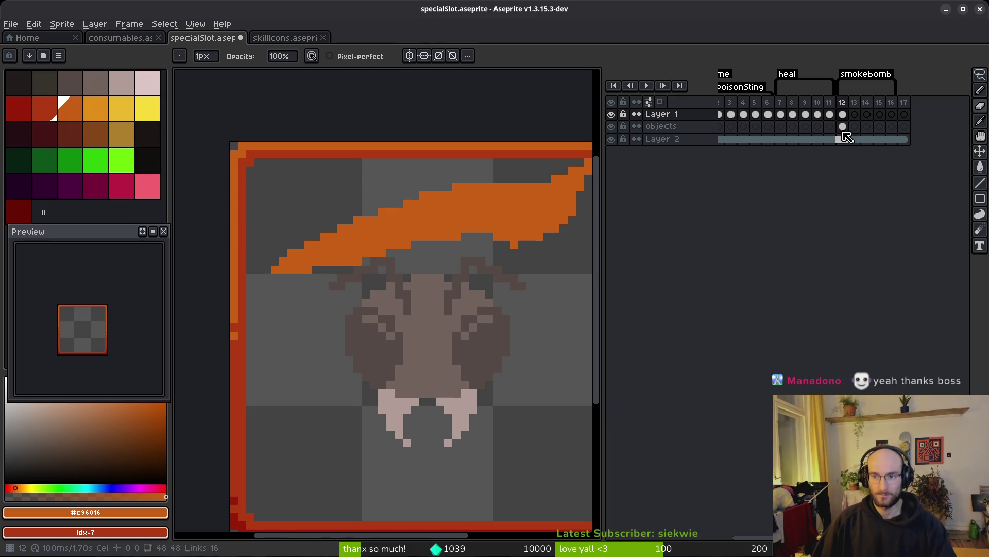
- Rename the objects layer to 'vfx'
click(664, 128)
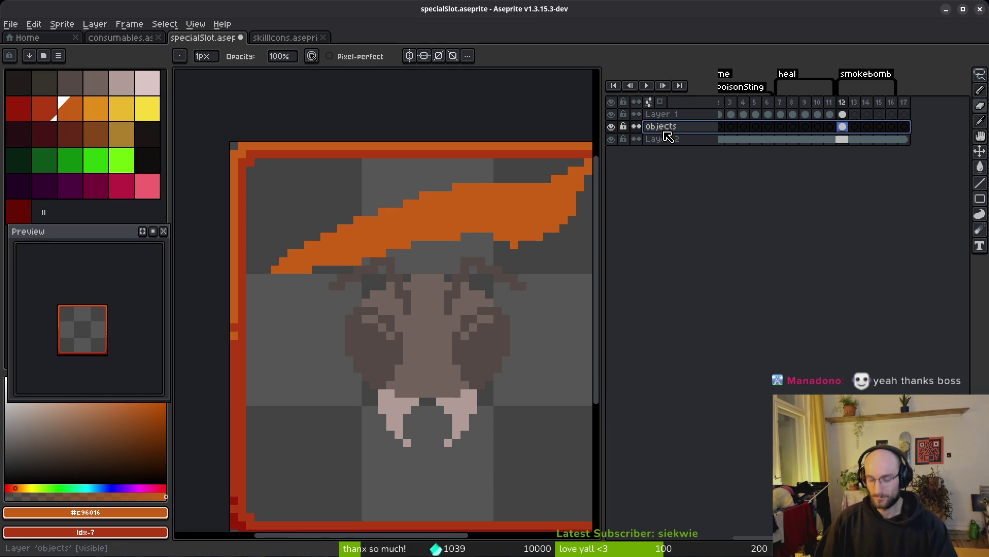
double_click(665, 129)
text(vfx)
key(Return)
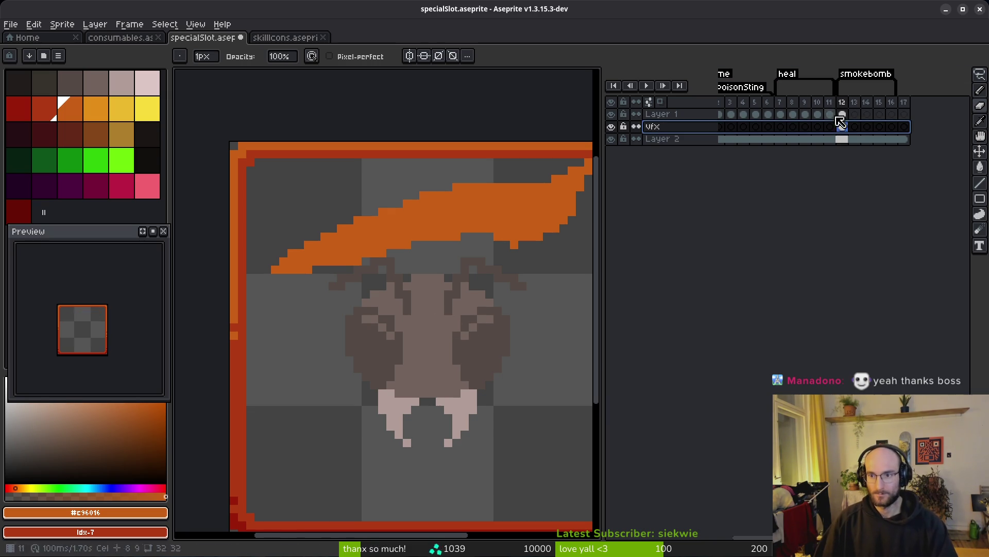
- Clear the streak from vfx frame 13 and move the vfx layer above Layer 1
click(843, 114)
click(845, 127)
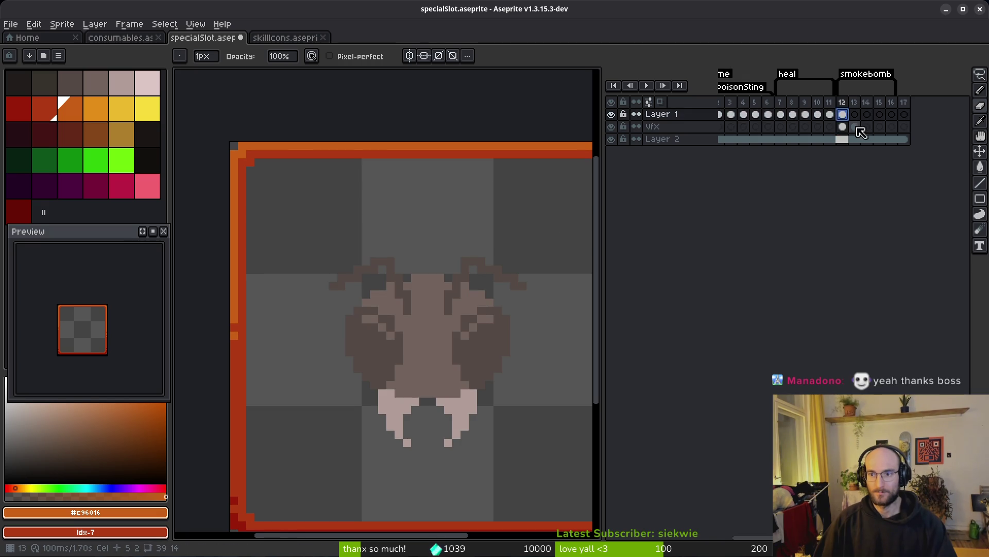
click(855, 126)
key(Delete)
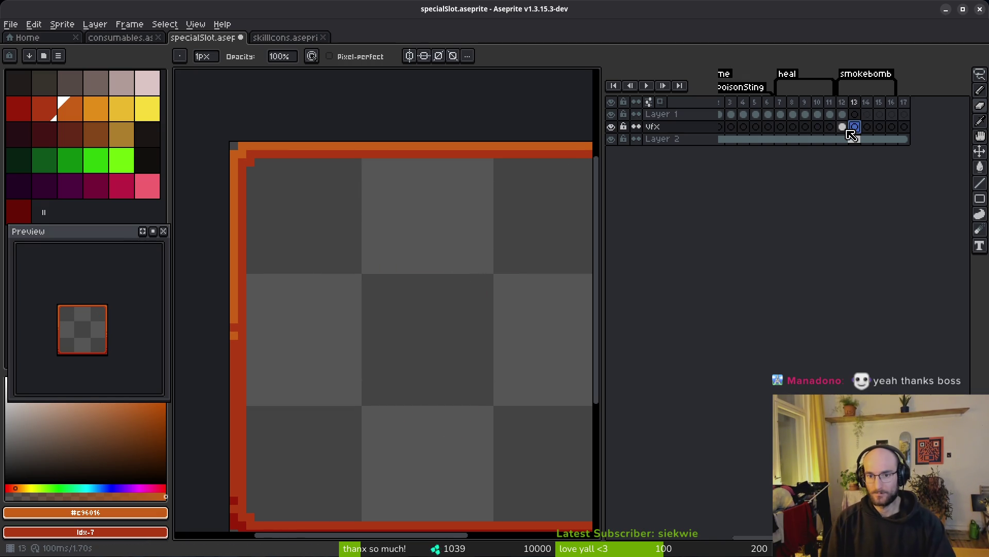
click(843, 114)
mouse_move(653, 127)
mouse_down()
mouse_move(674, 137)
mouse_move(676, 114)
mouse_up()
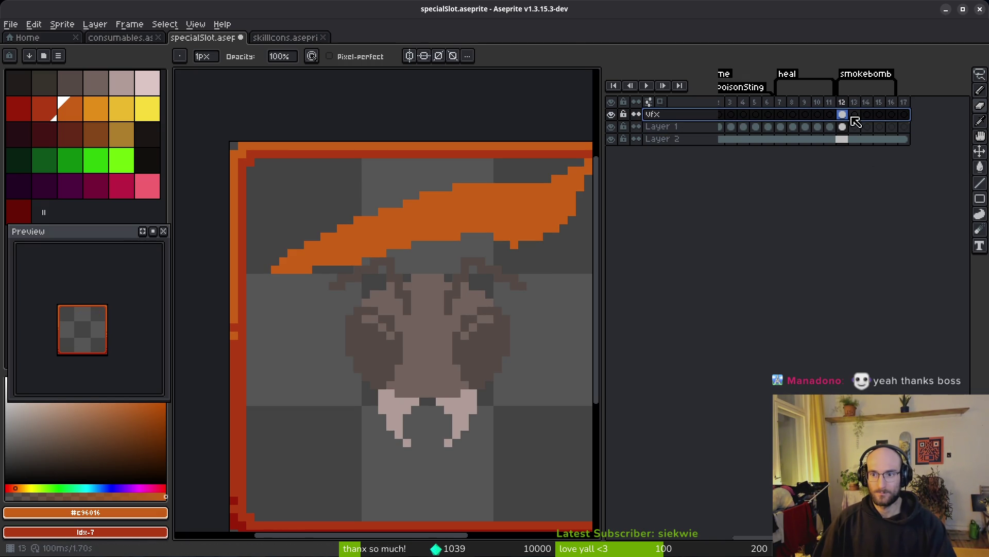
key(f)
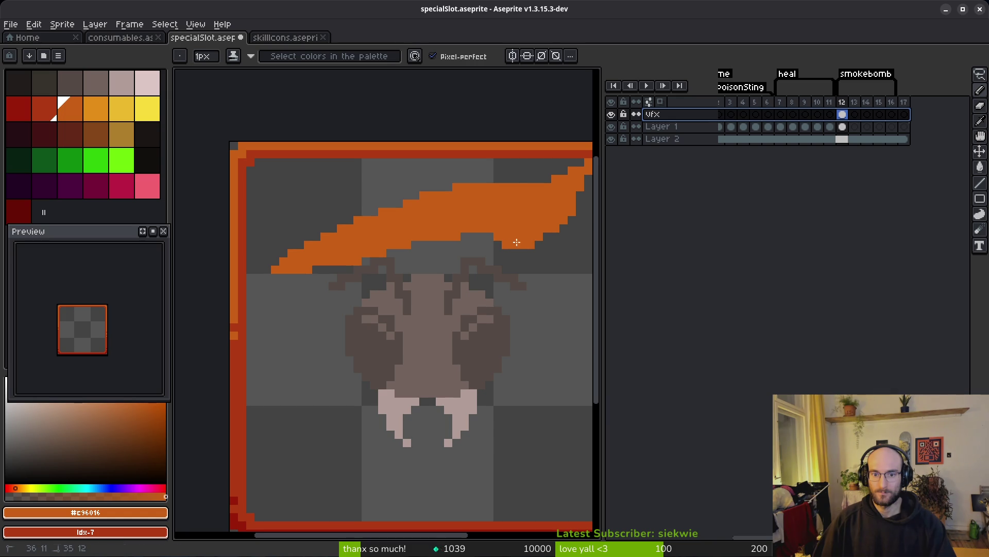
- Extend the streak's lower edge and shift the orange streak 4 pixels right and 1 up
key(ctrl+z)
drag(523, 244, 543, 241)
scroll(549, 237, down, 3)
key(ctrl+t)
drag(510, 244, 523, 242)
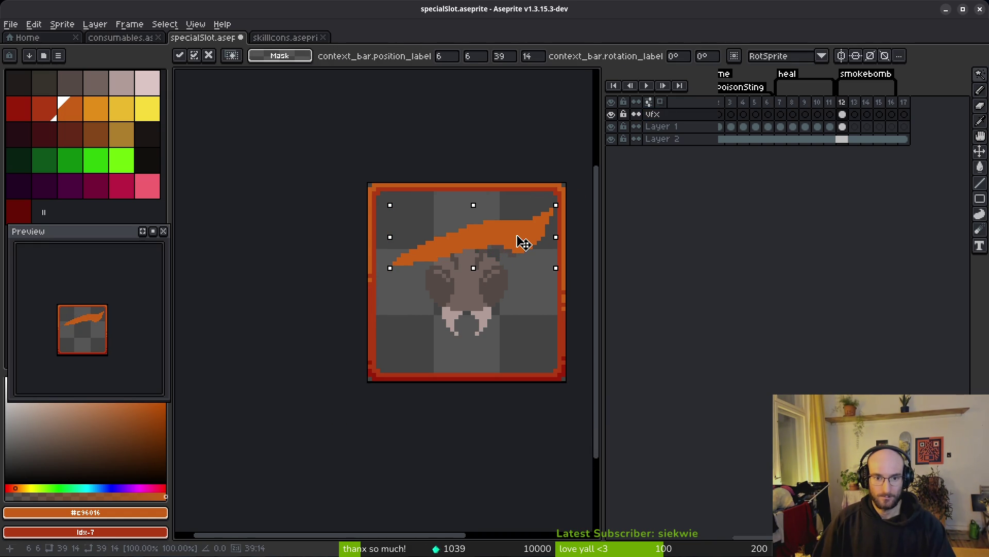
key(Return)
- Draw upper and lower orange streaks across the beetle's face and join them
scroll(512, 261, up, 2)
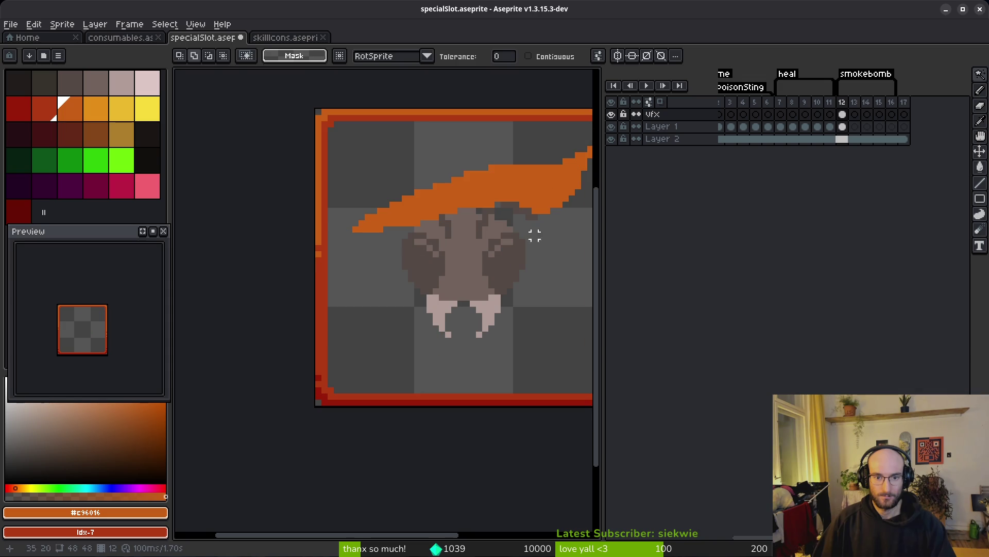
key(b)
click(502, 253)
drag(491, 251, 405, 213)
mouse_move(345, 225)
mouse_down()
mouse_move(505, 219)
mouse_move(343, 236)
mouse_up()
drag(432, 261, 472, 253)
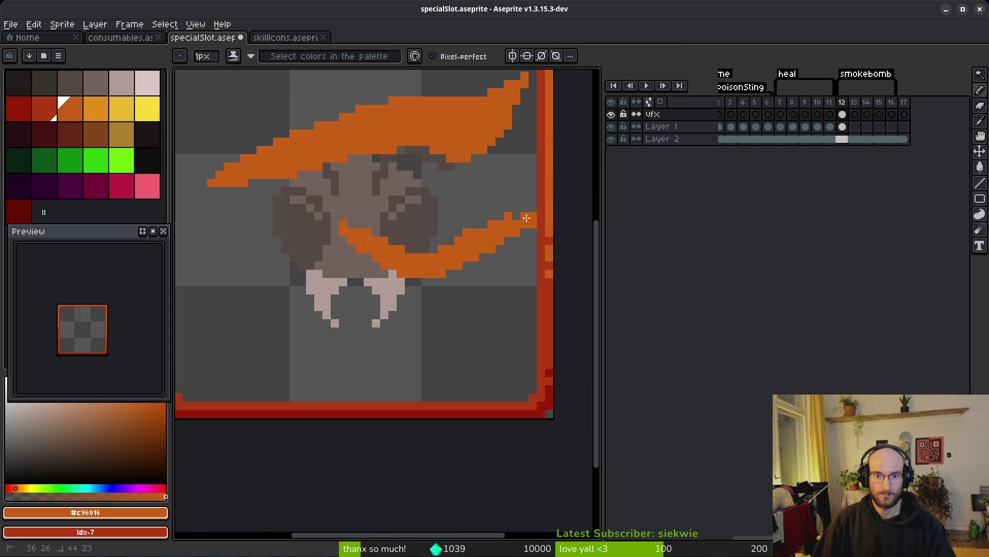
drag(434, 176, 540, 178)
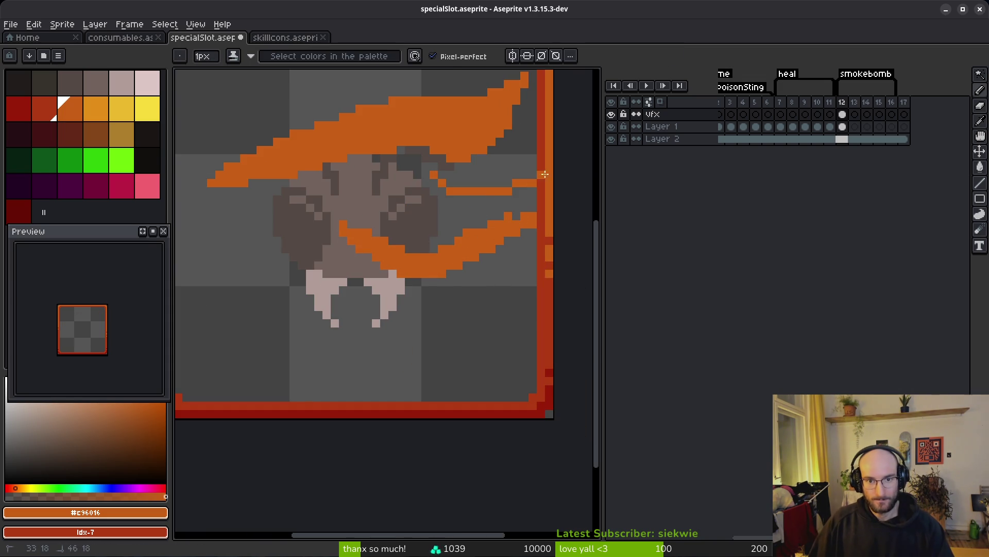
key(ctrl+z)
drag(433, 183, 489, 184)
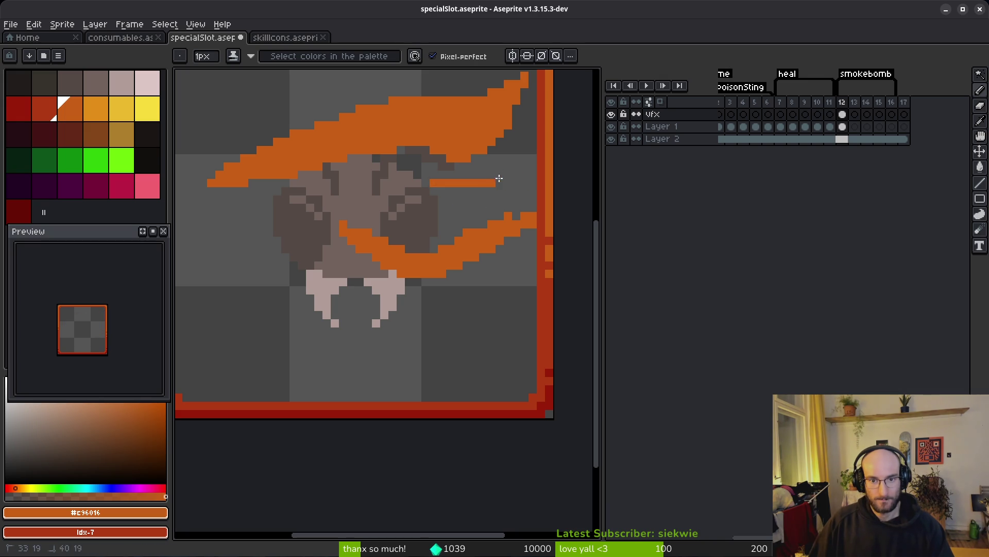
key(ctrl+z)
click(525, 158)
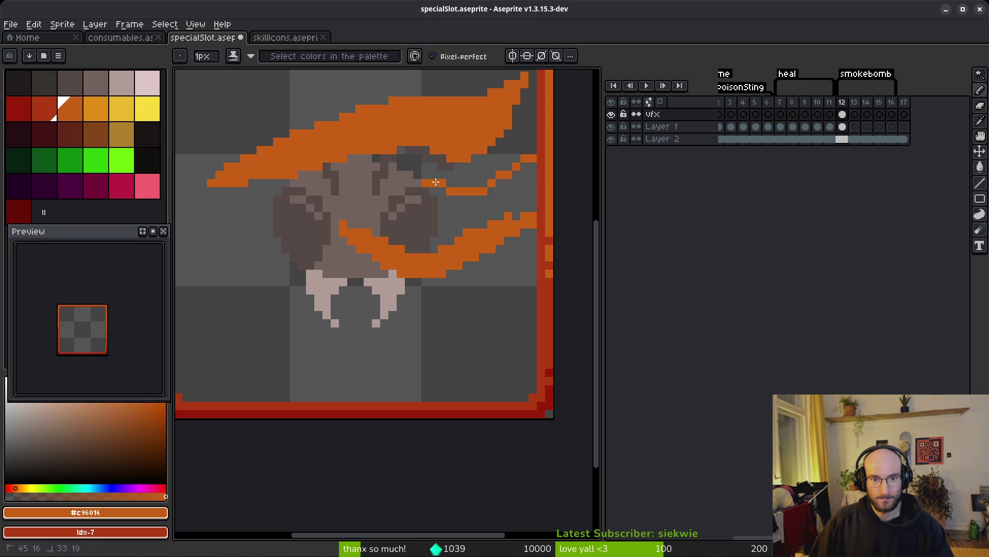
mouse_move(493, 196)
mouse_down()
mouse_move(531, 165)
mouse_move(448, 207)
mouse_up()
click(436, 183)
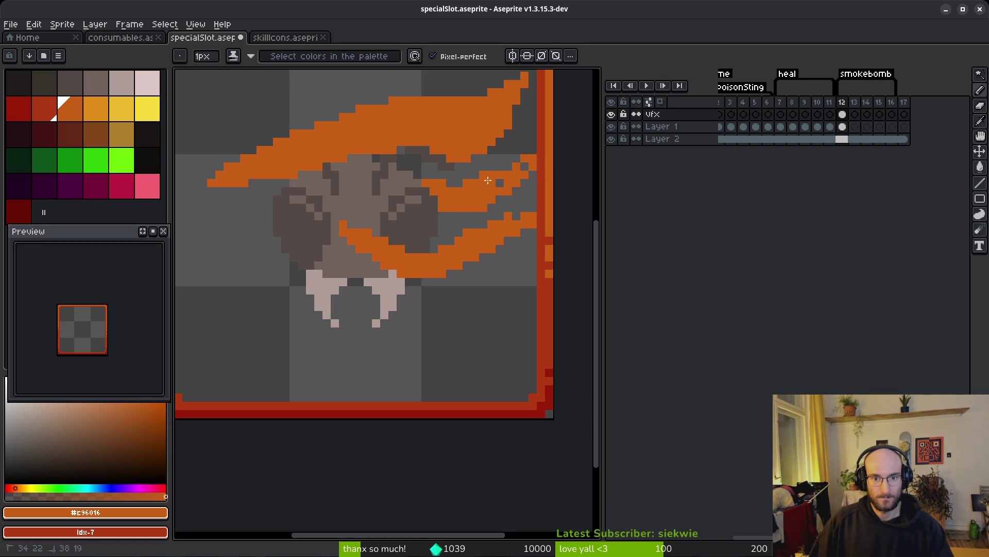
- Fill dark red between the streaks and thicken the orange band diagonally, closing its gaps
key(g)
right_click(478, 181)
scroll(460, 263, down, 3)
scroll(460, 264, up, 5)
key(b)
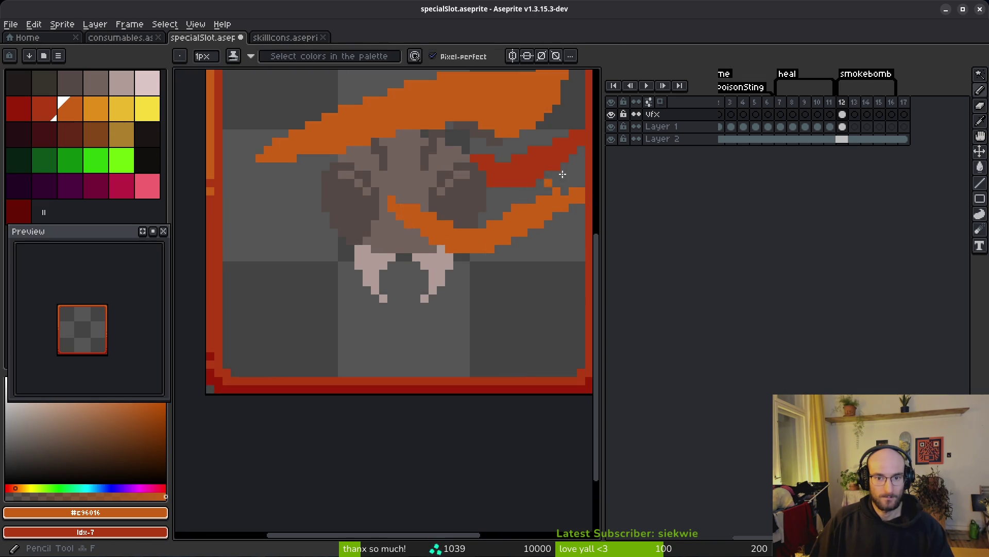
mouse_move(513, 112)
mouse_down()
mouse_move(369, 296)
mouse_move(410, 269)
mouse_move(454, 215)
mouse_move(494, 128)
mouse_move(541, 103)
mouse_move(439, 260)
mouse_up()
click(482, 263)
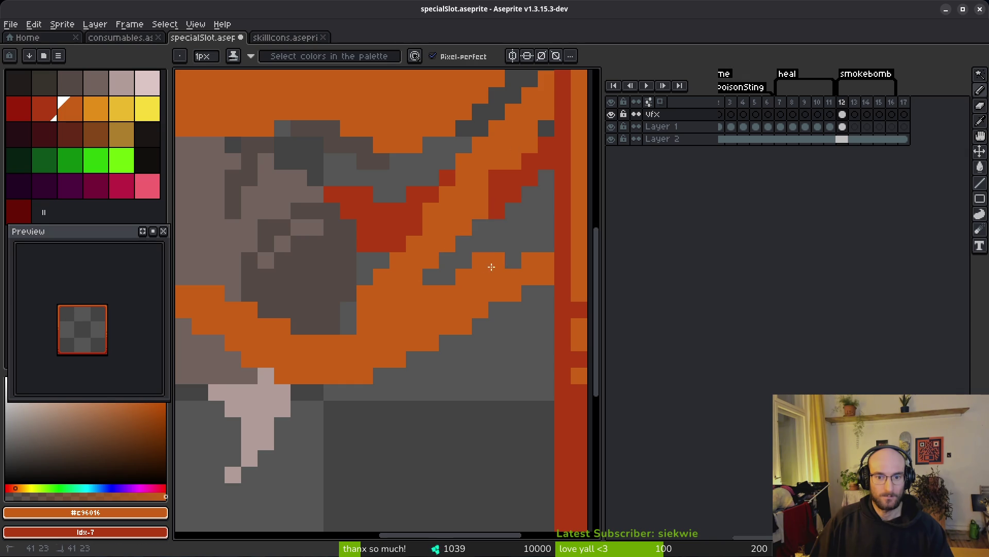
drag(510, 243, 543, 240)
scroll(476, 268, down, 4)
scroll(409, 265, up, 5)
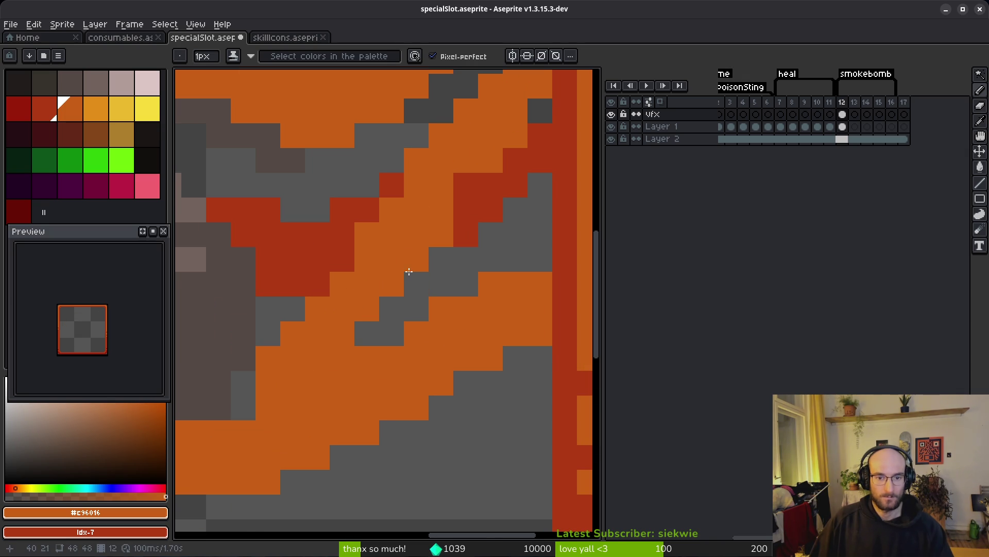
right_click(540, 196)
- Draw a stepped diagonal orange trail down the beetle's left side past the fangs
key(e)
scroll(317, 310, down, 5)
key(b)
scroll(453, 335, up, 5)
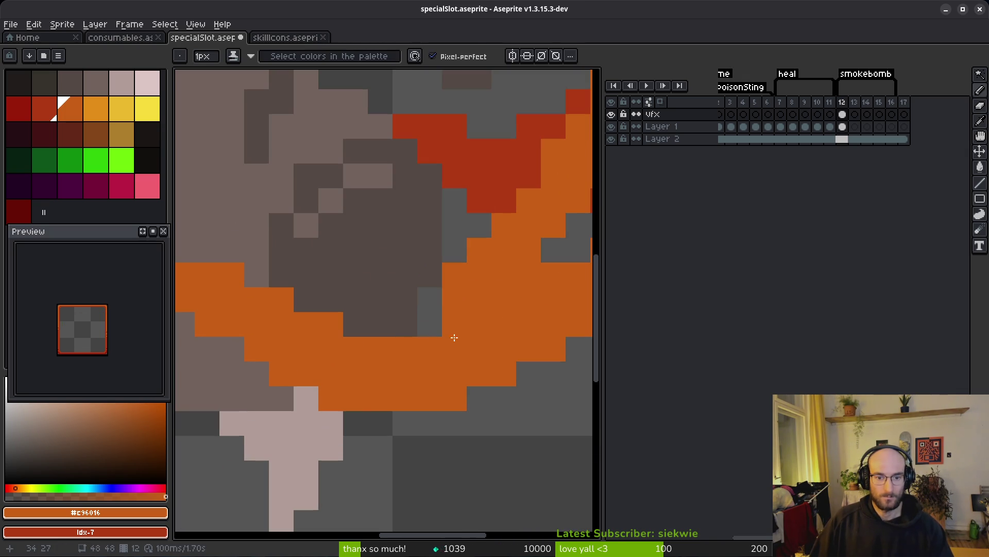
scroll(420, 352, down, 5)
scroll(354, 316, up, 3)
click(292, 301)
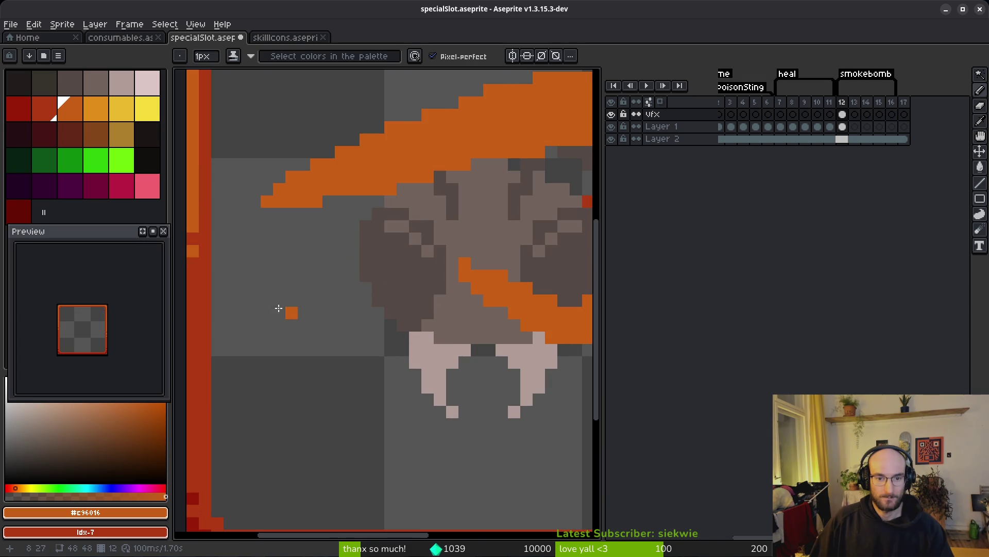
scroll(387, 261, down, 1)
scroll(475, 300, up, 1)
mouse_move(201, 237)
mouse_down()
mouse_move(330, 324)
mouse_move(496, 367)
mouse_up()
key(ctrl+z)
mouse_move(216, 226)
mouse_down()
mouse_move(377, 354)
mouse_move(489, 404)
mouse_up()
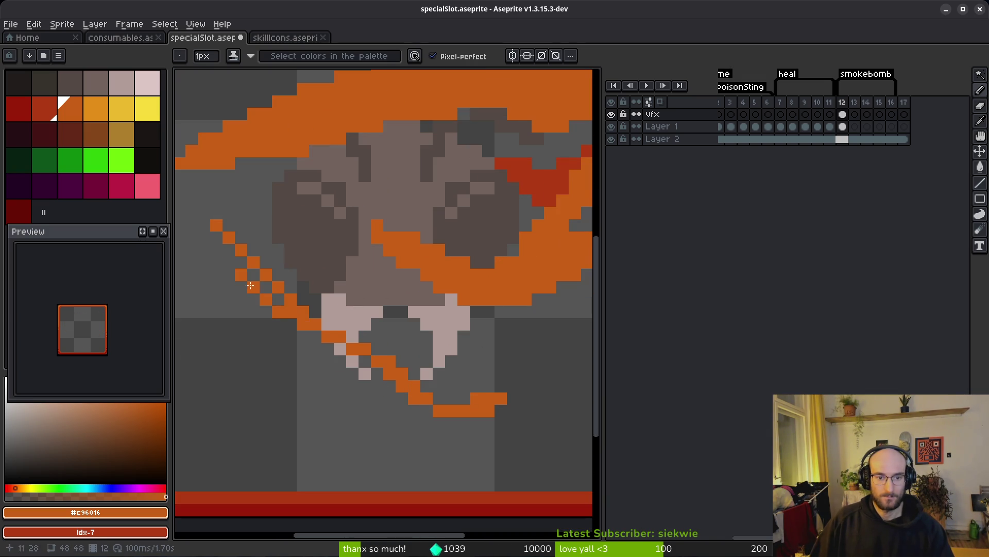
key(ctrl+z)
mouse_move(224, 251)
mouse_down()
mouse_move(464, 411)
mouse_move(217, 261)
mouse_up()
scroll(335, 289, down, 4)
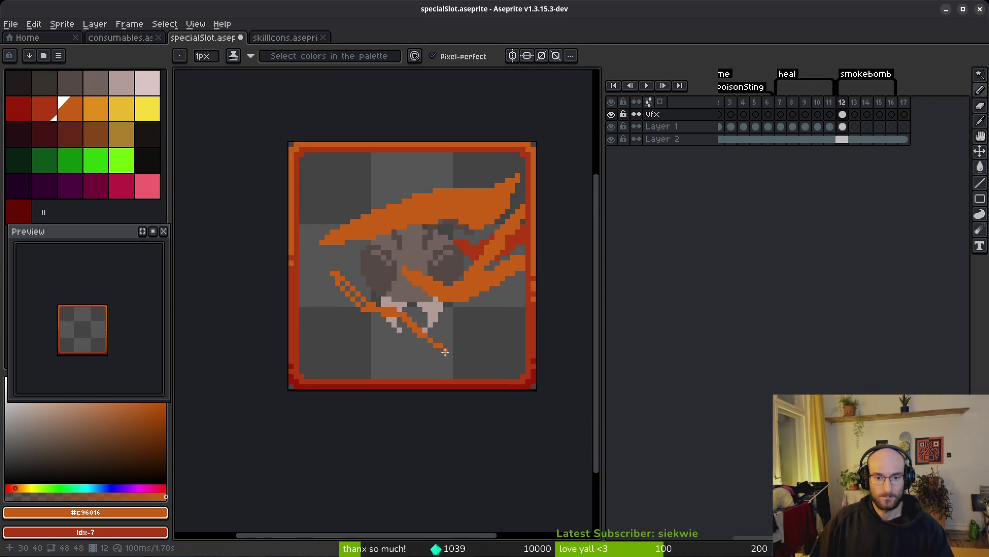
- Paint a thick 3px orange wisp along the lower left wing out to the icon's left edge
scroll(469, 329, up, 2)
click(469, 329)
mouse_move(550, 274)
mouse_down()
mouse_move(394, 347)
mouse_move(552, 294)
mouse_move(368, 328)
mouse_up()
key(plus)
key(plus)
key(ctrl+z)
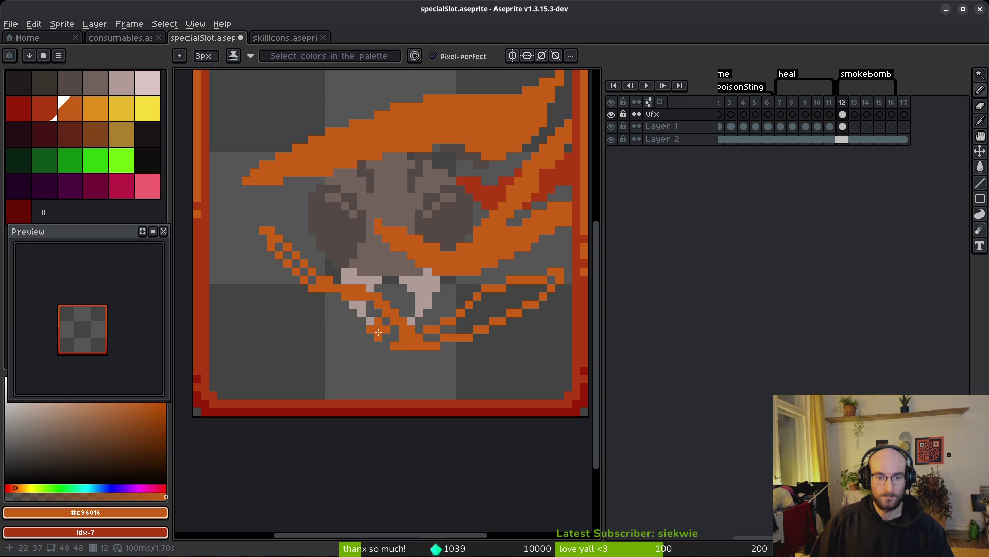
key(ctrl+z)
mouse_move(291, 291)
mouse_down()
mouse_move(281, 276)
mouse_move(332, 329)
mouse_move(381, 356)
mouse_move(423, 355)
mouse_move(457, 329)
mouse_move(553, 289)
mouse_move(527, 307)
mouse_up()
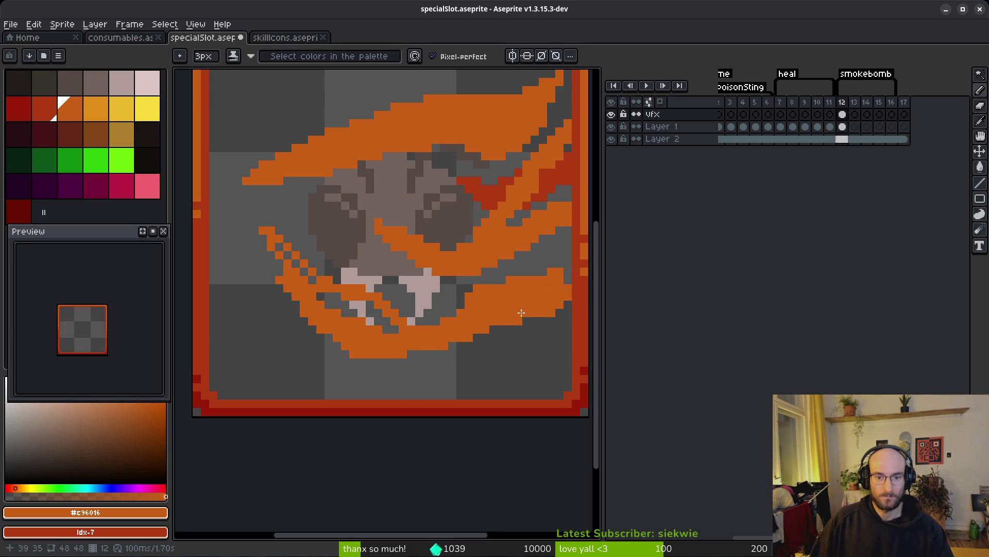
drag(216, 282, 239, 263)
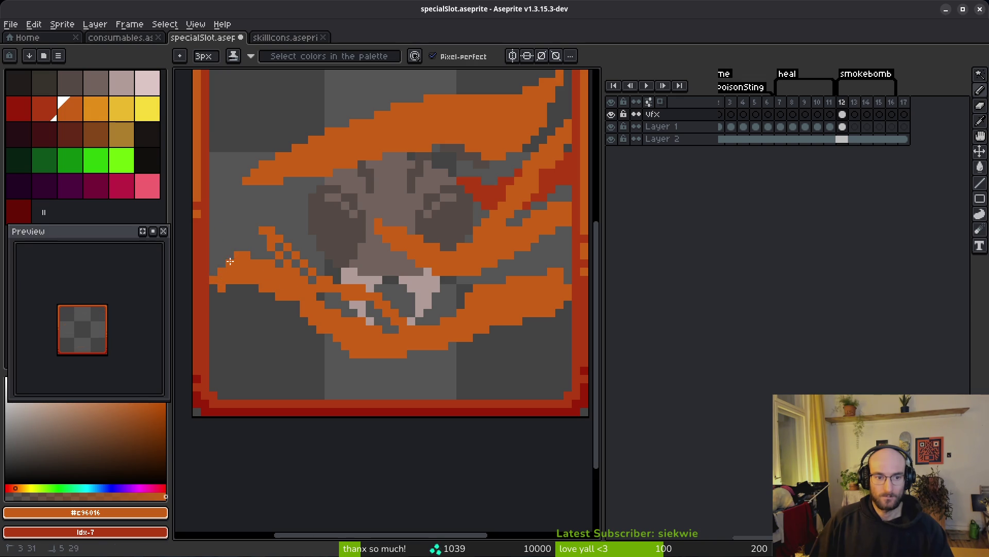
- Add thin 1px orange streaks leftward from the wing and tidy the smoke's edge
key(minus)
key(minus)
mouse_move(319, 329)
mouse_down()
mouse_move(243, 322)
mouse_move(253, 339)
mouse_up()
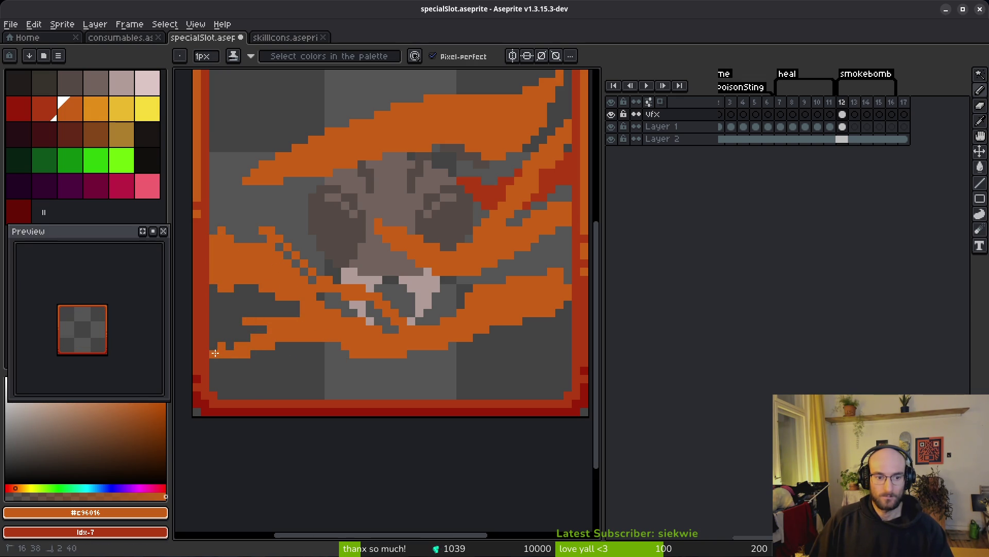
drag(266, 288, 234, 288)
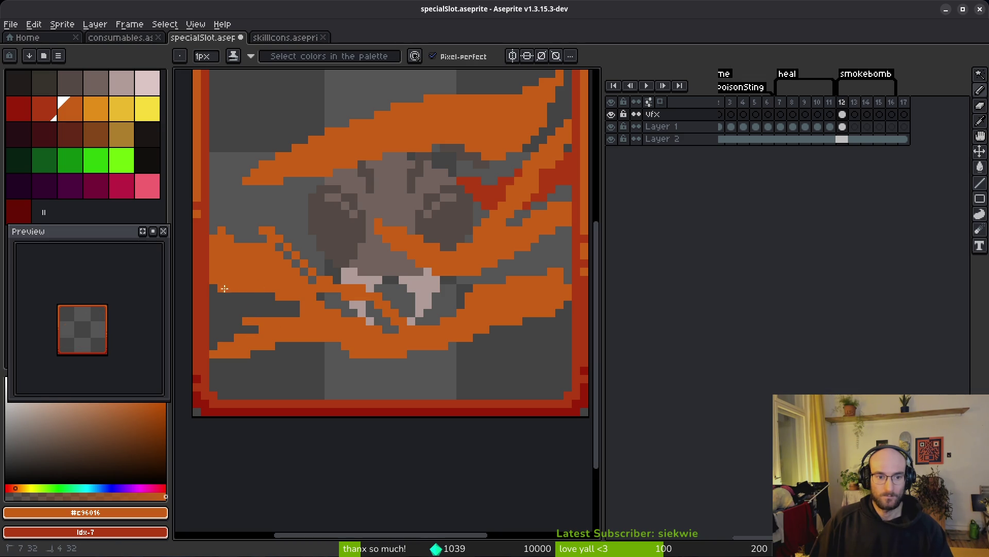
scroll(379, 371, down, 3)
scroll(341, 378, up, 3)
scroll(341, 378, up, 2)
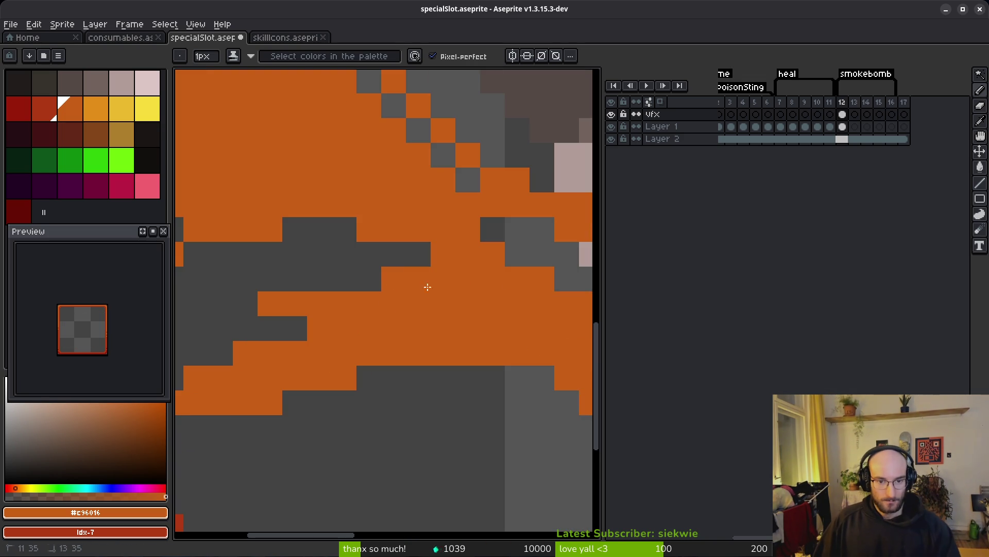
scroll(404, 353, down, 3)
scroll(358, 335, up, 3)
drag(359, 335, 349, 347)
scroll(427, 361, down, 3)
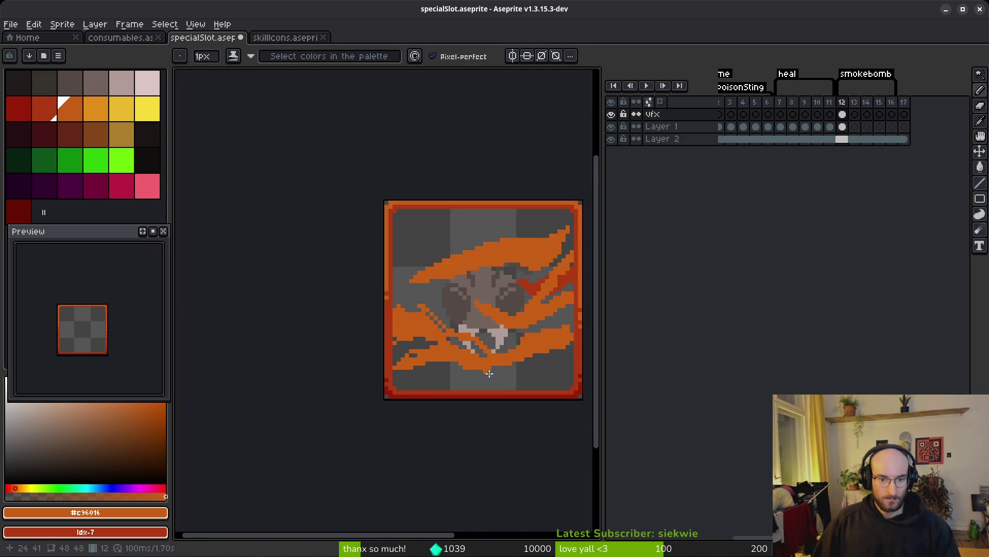
- Erase a couple of stray pixels along the orange smoke edge
scroll(412, 351, up, 3)
click(399, 361)
key(e)
click(399, 350)
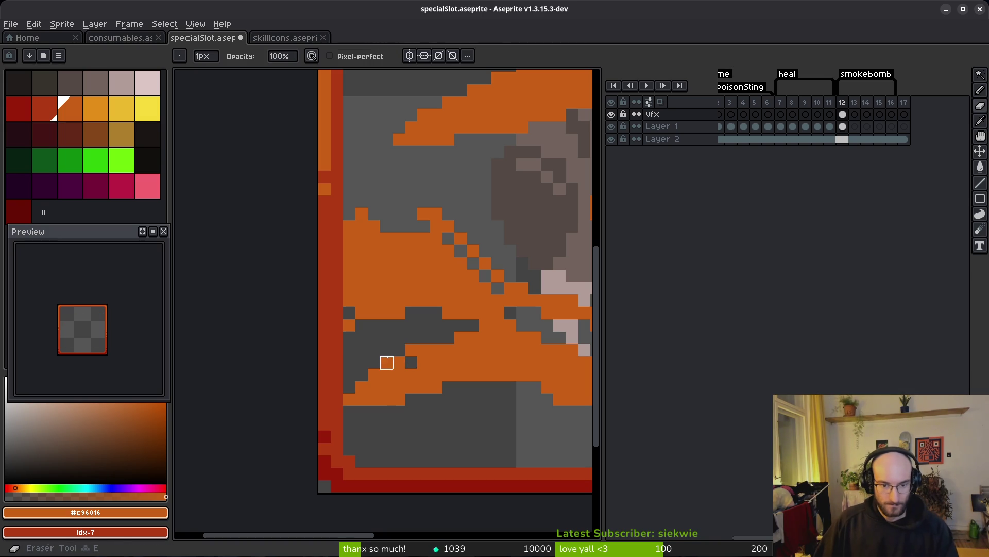
scroll(436, 387, down, 4)
scroll(362, 336, up, 3)
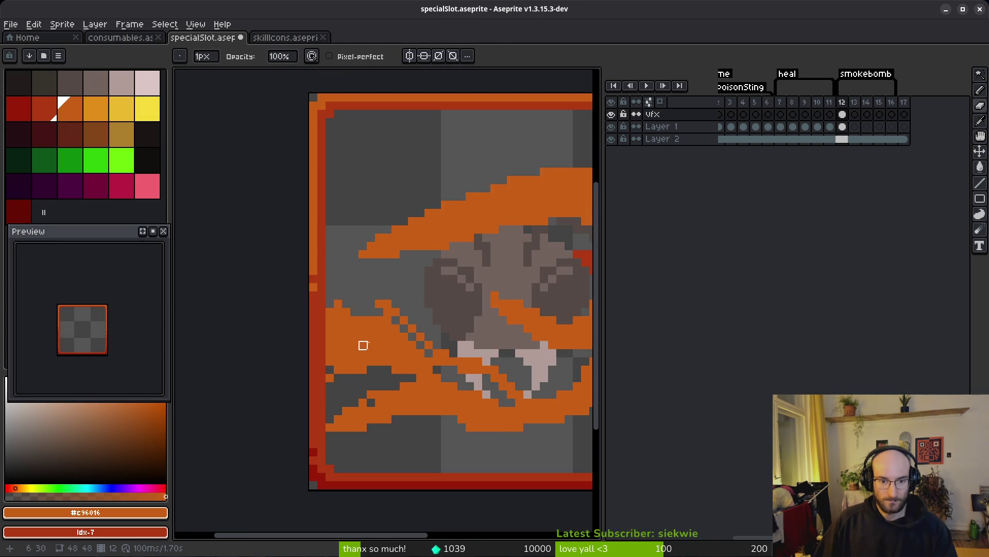
key(b)
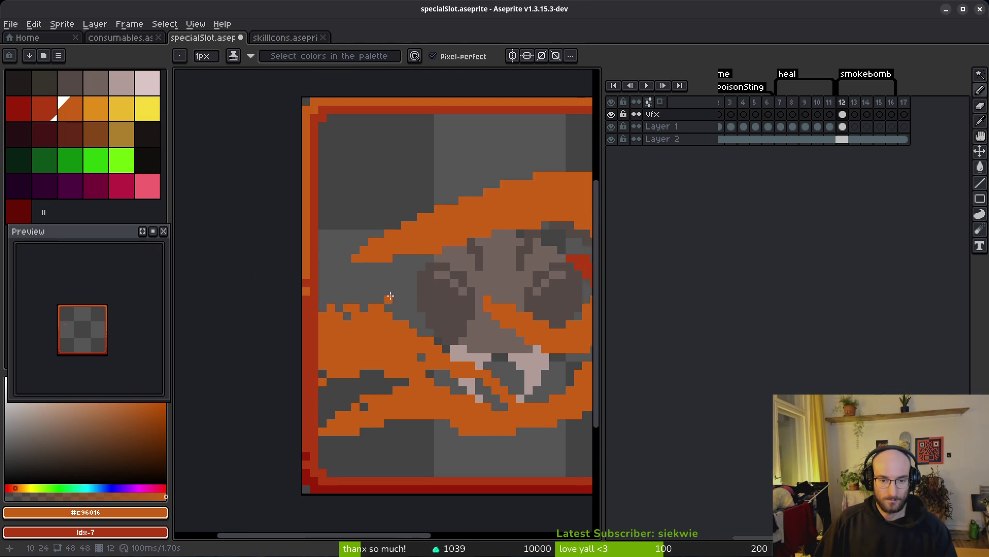
scroll(406, 286, up, 3)
- Draw a dark red diagonal shadow line under the upper smoke wisps, plus extra red pixels
drag(435, 238, 324, 288)
right_click(464, 222)
right_click(369, 288)
right_click(437, 282)
right_click(419, 305)
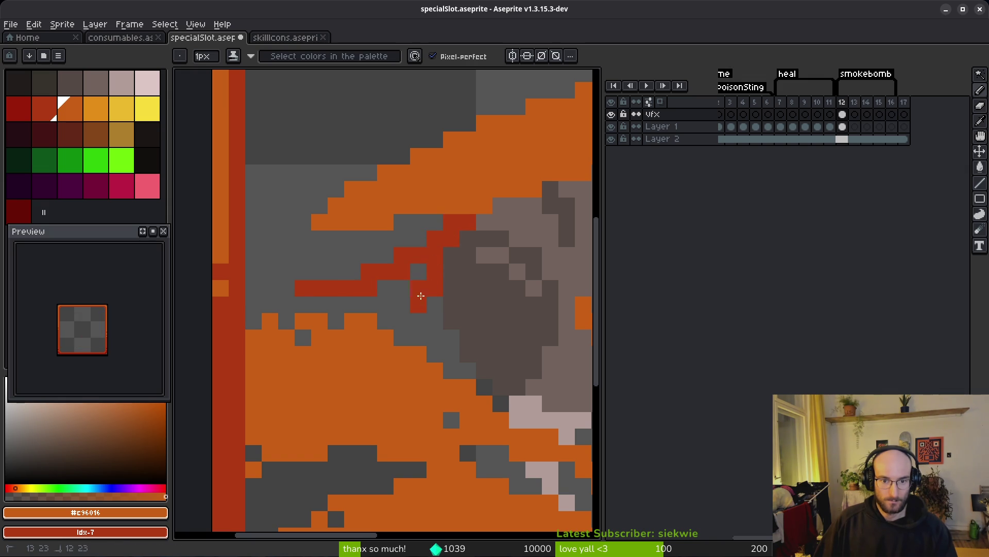
right_click(286, 271)
right_click(270, 255)
right_click(253, 254)
right_click(402, 321)
right_click(418, 321)
- Paint dark red shadow cells near the beetle's jaws, with one orange cell
scroll(450, 332, down, 6)
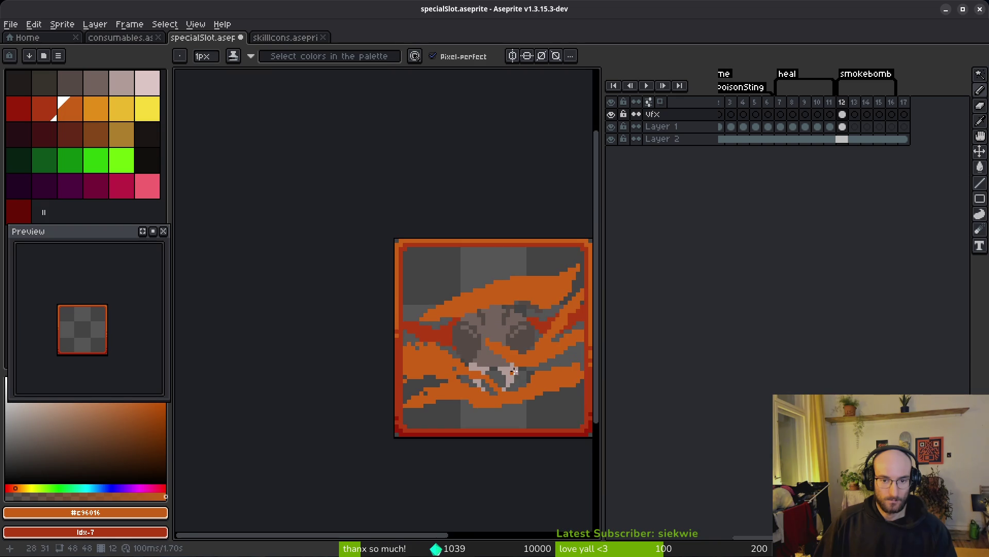
scroll(372, 265, up, 6)
scroll(310, 241, up, 1)
right_click(298, 225)
right_click(248, 175)
right_click(322, 250)
right_click(273, 201)
right_click(298, 200)
click(318, 229)
- Extend the red shadow around the jaws down and to the right
right_click(273, 176)
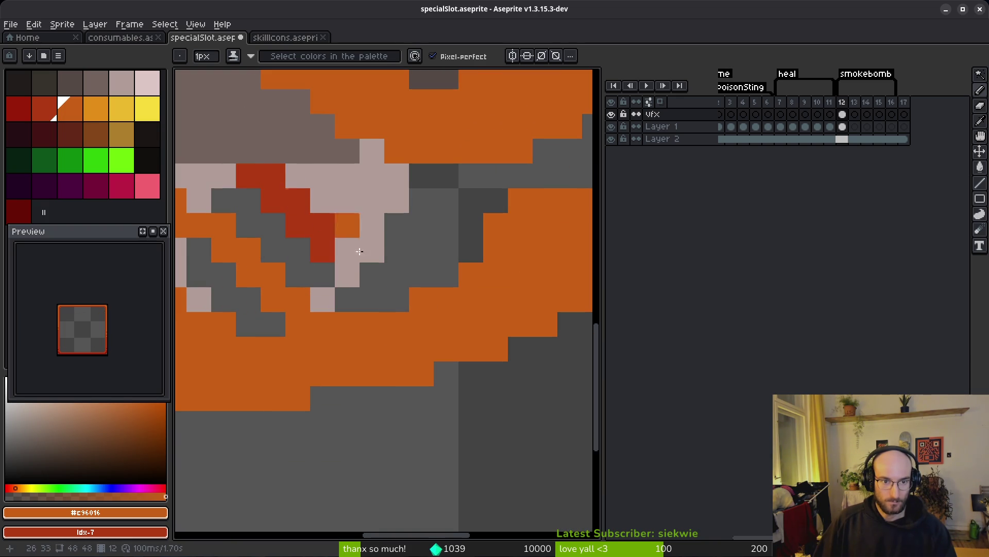
right_click(372, 275)
right_click(421, 250)
right_click(397, 225)
right_click(401, 249)
right_click(422, 275)
right_click(446, 273)
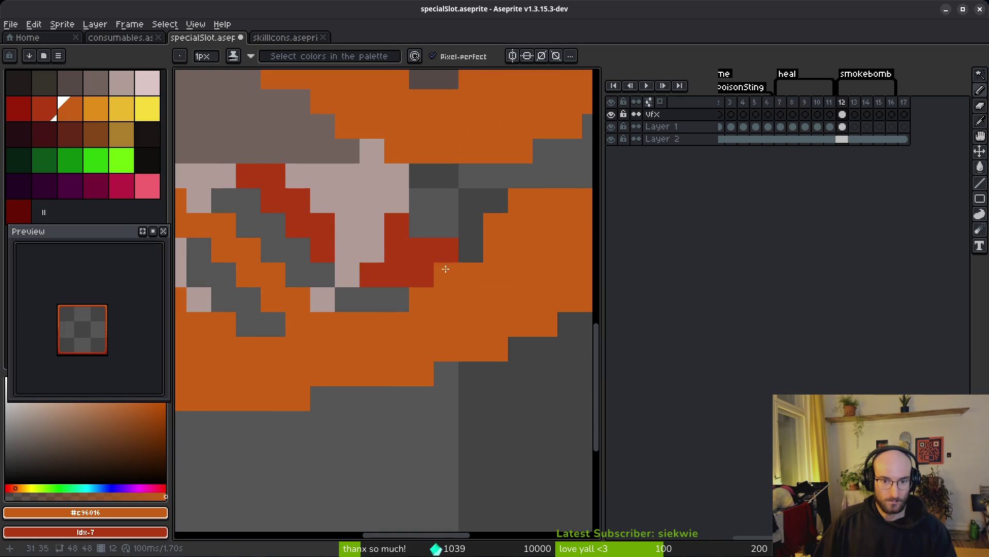
- Draw a curved dark red shadow line along the lower smoke
scroll(490, 323, down, 5)
scroll(430, 270, up, 5)
scroll(430, 270, down, 5)
scroll(380, 270, up, 5)
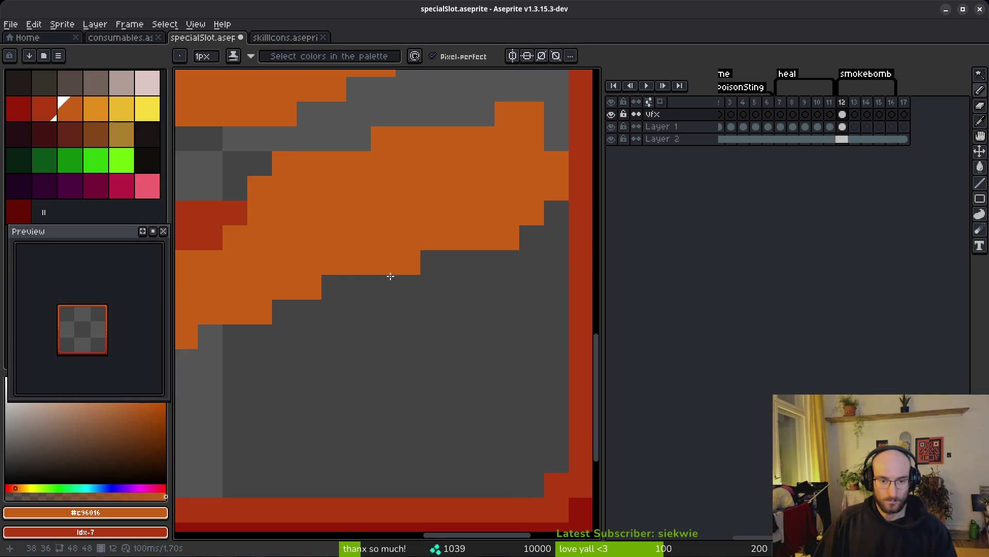
mouse_move(331, 283)
mouse_down()
mouse_move(533, 298)
mouse_move(537, 278)
mouse_move(366, 281)
mouse_move(554, 265)
mouse_move(507, 299)
mouse_up()
- Fill the small grey gaps in the smoke with orange
scroll(507, 358, down, 5)
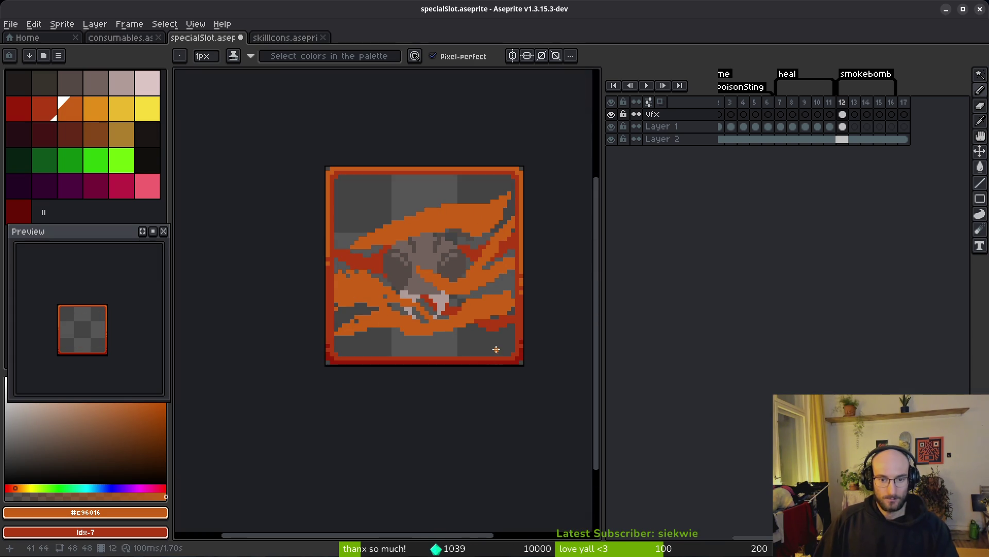
scroll(471, 343, down, 5)
scroll(473, 343, up, 10)
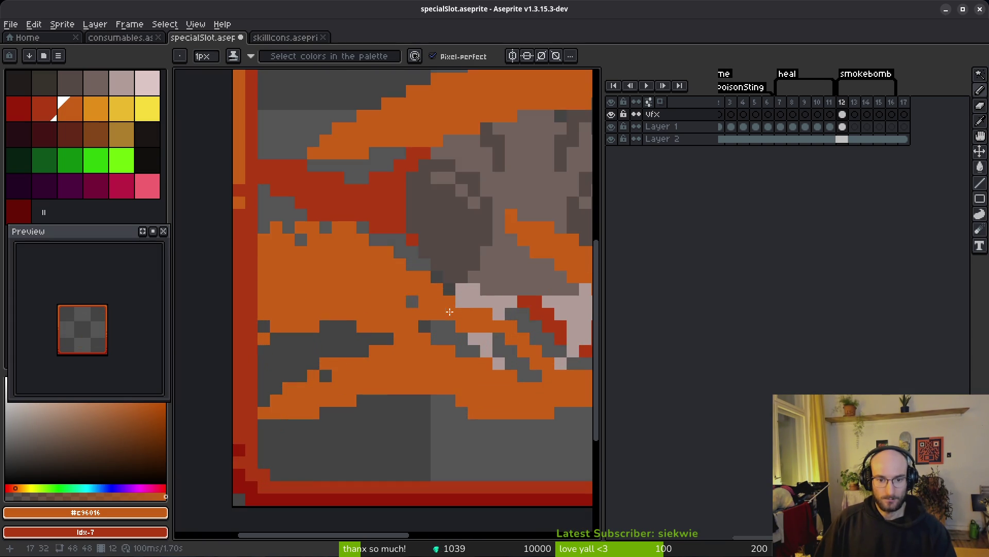
drag(267, 216, 346, 240)
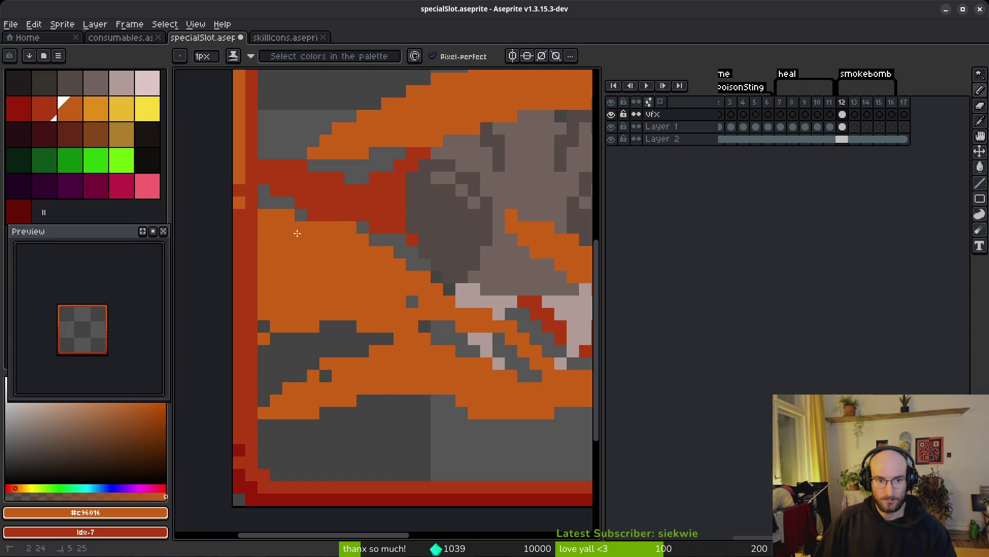
scroll(376, 331, down, 4)
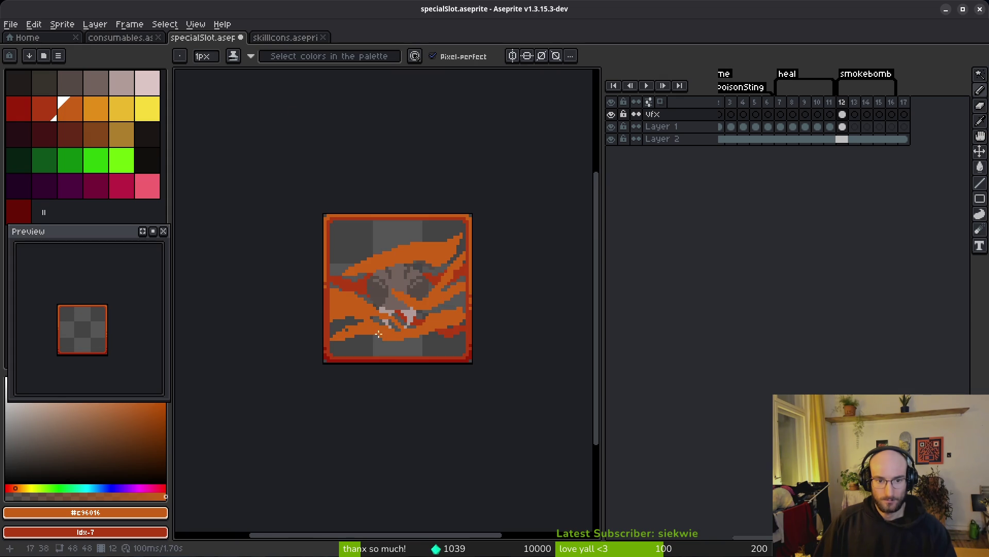
- Select the light orange swatch; a trial bucket fill of the smoke is undone
click(101, 114)
scroll(360, 289, up, 3)
key(g)
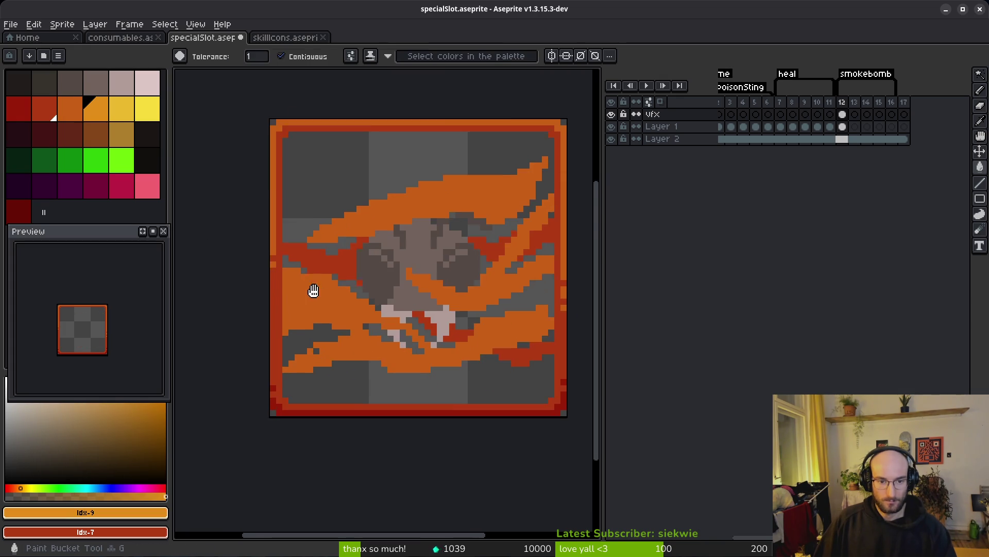
scroll(409, 330, up, 3)
click(316, 296)
key(ctrl+z)
key(f)
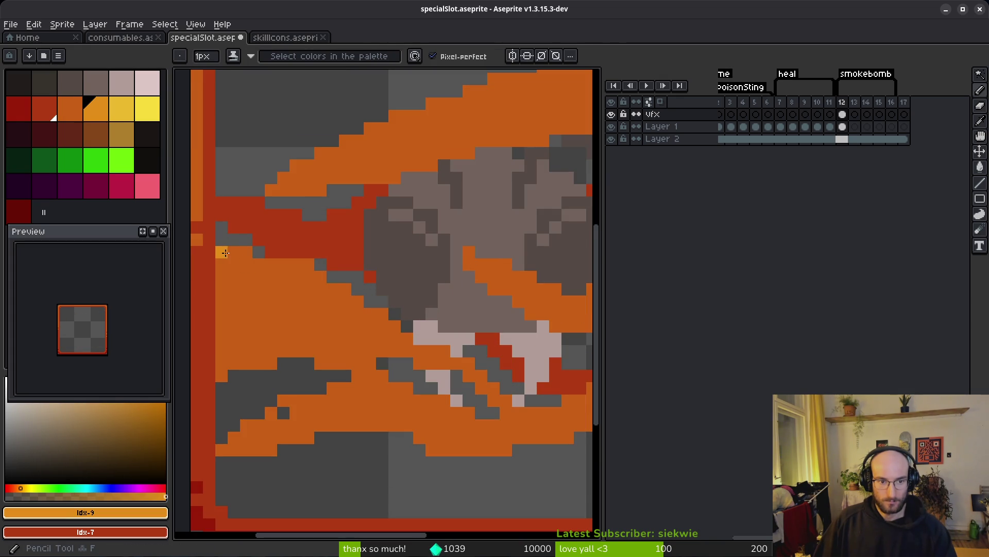
- Outline a light-orange highlight band across the left smoke and bucket-fill it
drag(250, 260, 373, 327)
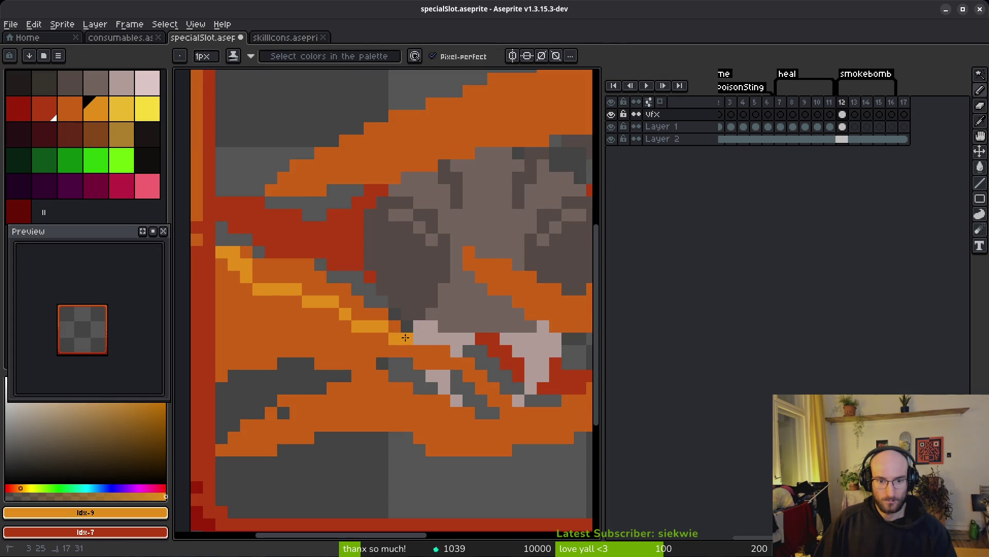
scroll(404, 337, down, 1)
key(g)
click(268, 260)
scroll(263, 250, down, 2)
scroll(264, 249, up, 2)
key(f)
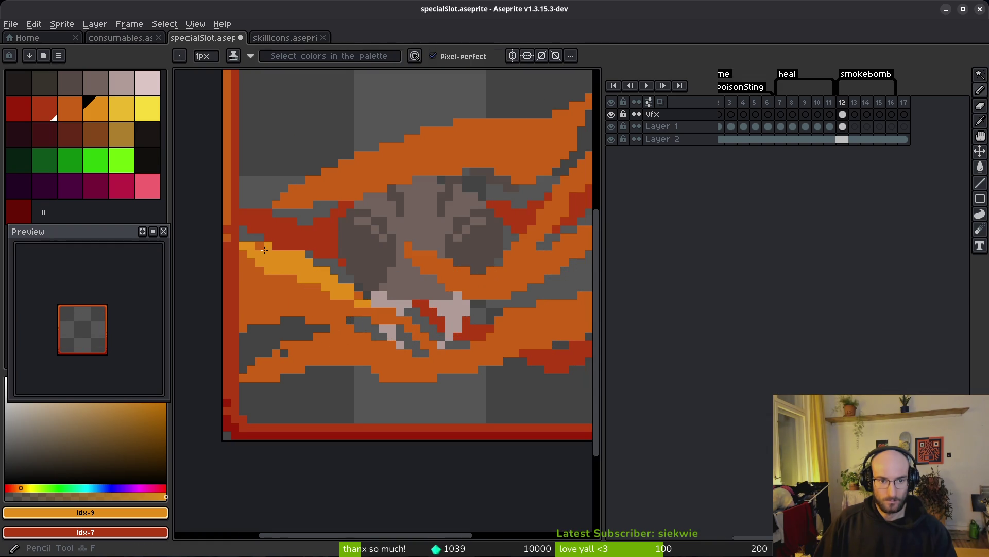
- Add a longer light-orange streak and stair-step pixels running down-left
scroll(265, 250, down, 1)
scroll(345, 234, up, 5)
mouse_move(345, 234)
mouse_down()
mouse_move(515, 277)
mouse_move(402, 254)
mouse_move(302, 256)
mouse_move(438, 252)
mouse_up()
mouse_move(359, 289)
mouse_down()
mouse_move(407, 265)
mouse_move(335, 312)
mouse_move(272, 314)
mouse_up()
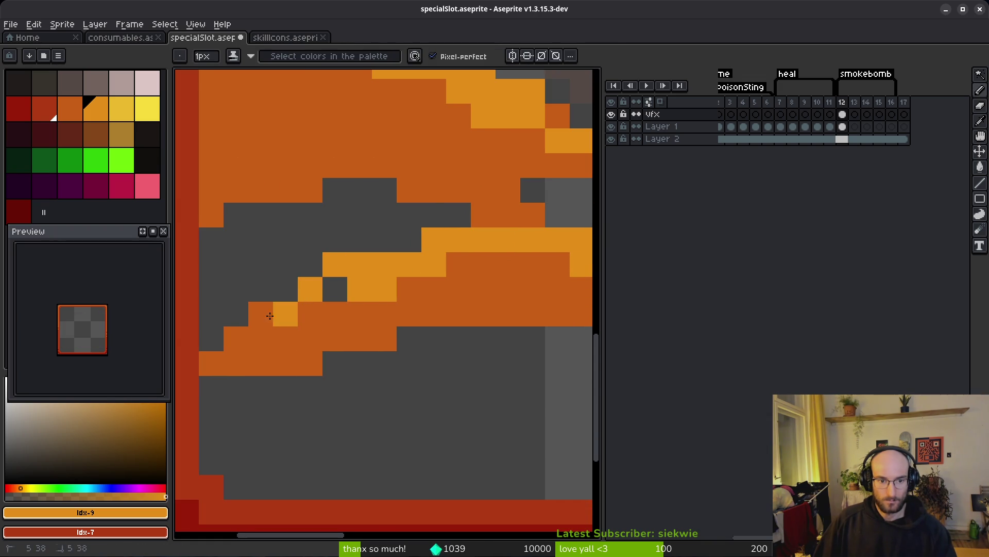
scroll(320, 345, down, 7)
scroll(462, 344, down, 5)
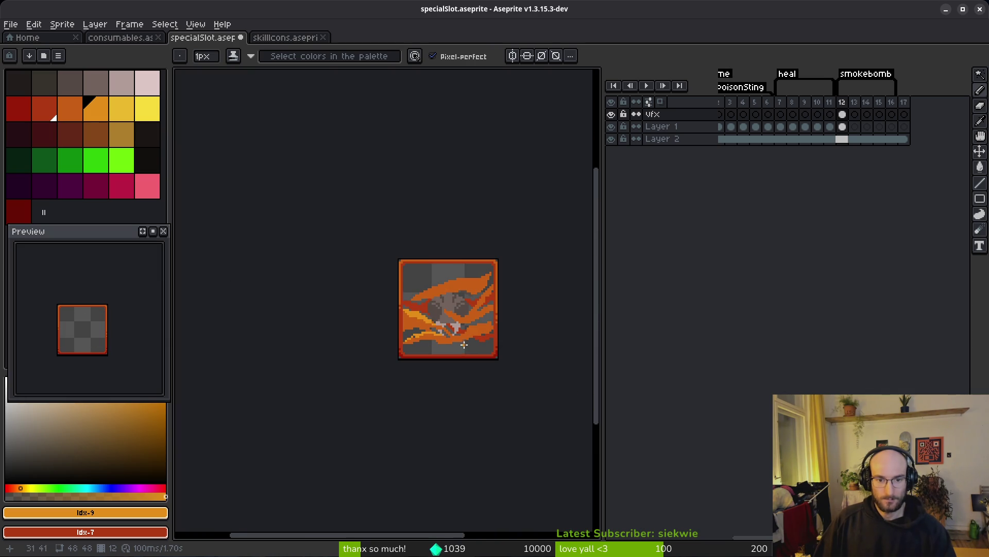
scroll(468, 350, down, 1)
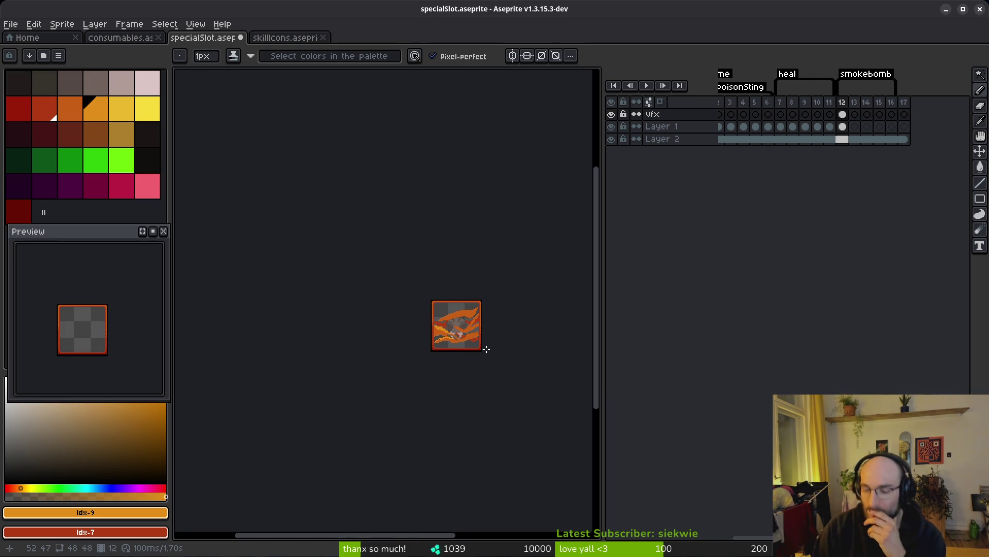
scroll(461, 309, up, 3)
scroll(428, 316, up, 1)
alt+click(471, 283)
- Sketch an orange smoke zigzag across the grey upper area and rework its strokes
scroll(325, 273, up, 2)
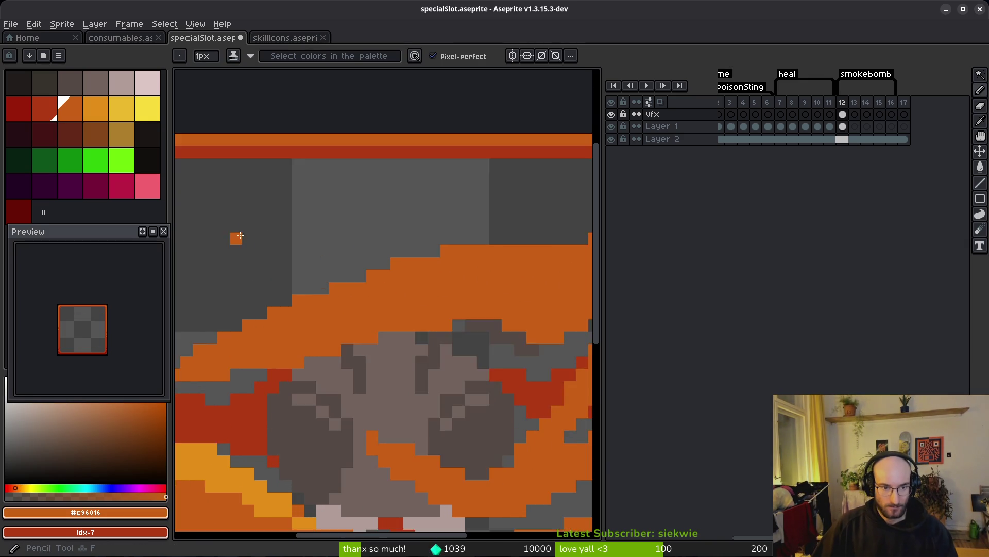
scroll(239, 232, left, 3)
mouse_move(249, 218)
mouse_down()
mouse_move(427, 239)
mouse_move(253, 301)
mouse_move(324, 267)
mouse_move(526, 222)
mouse_move(466, 214)
mouse_move(454, 228)
mouse_up()
key(e)
key(b)
drag(305, 229, 379, 229)
key(g)
click(280, 254)
key(ctrl+z)
key(b)
drag(243, 229, 245, 243)
- Bucket-fill the grey pockets inside the orange stroke with orange
key(g)
click(279, 253)
click(299, 290)
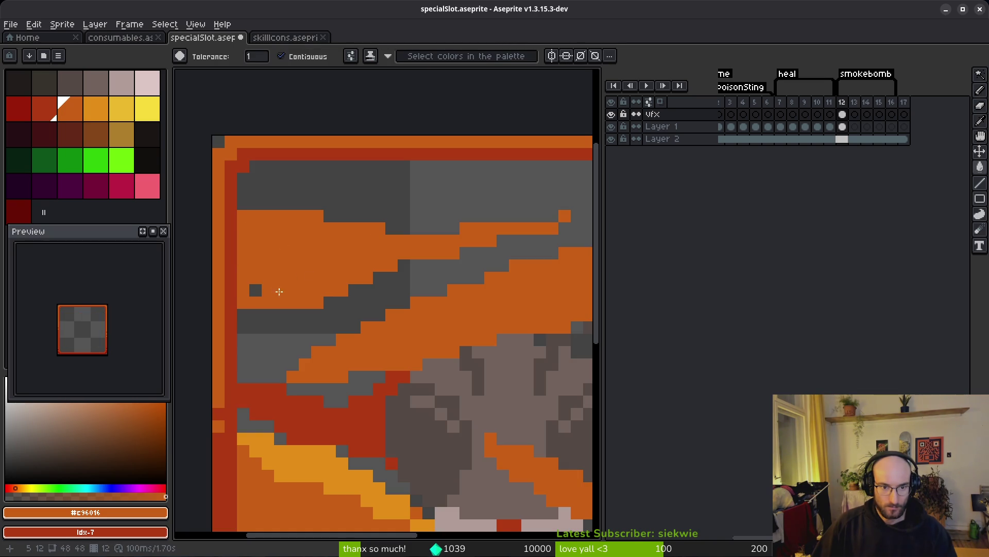
scroll(259, 291, down, 2)
key(b)
scroll(331, 265, up, 2)
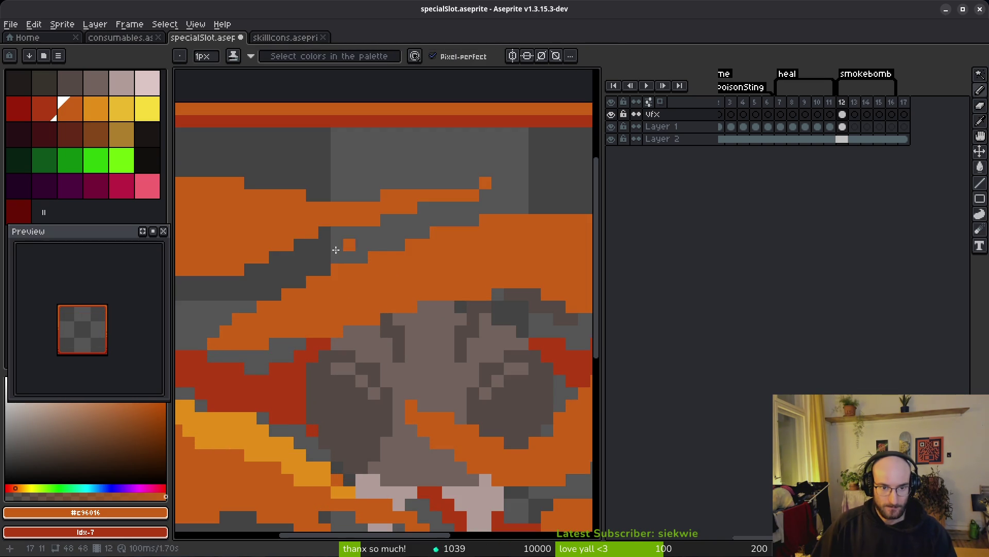
- Paint red pixels and a red diagonal line into the upper smoke streak
drag(347, 243, 292, 247)
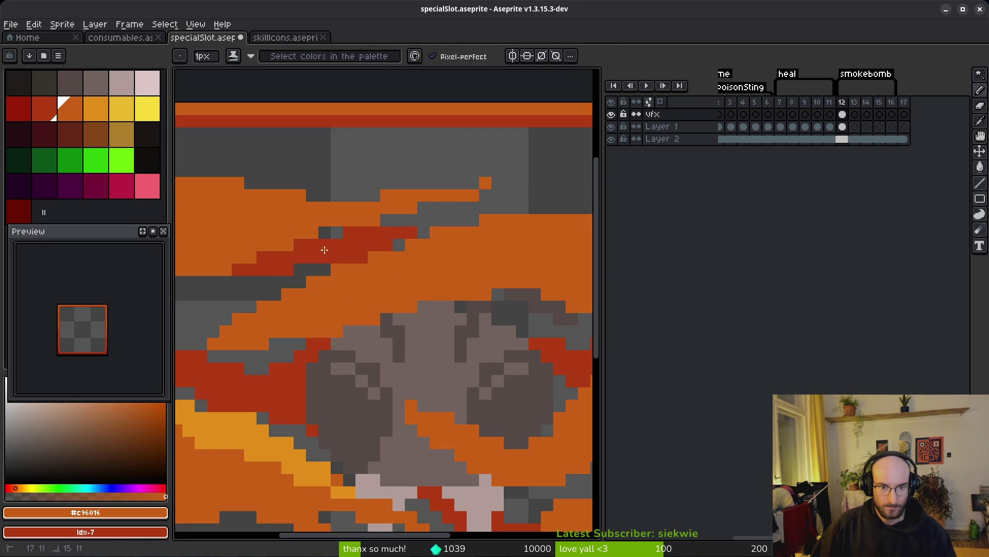
scroll(328, 250, left, 3)
drag(407, 279, 388, 280)
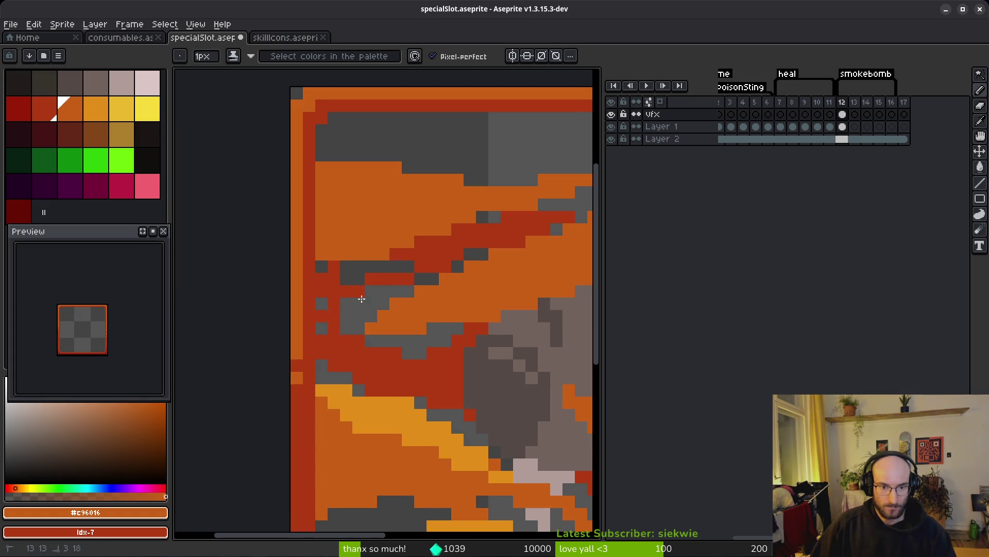
drag(451, 270, 354, 283)
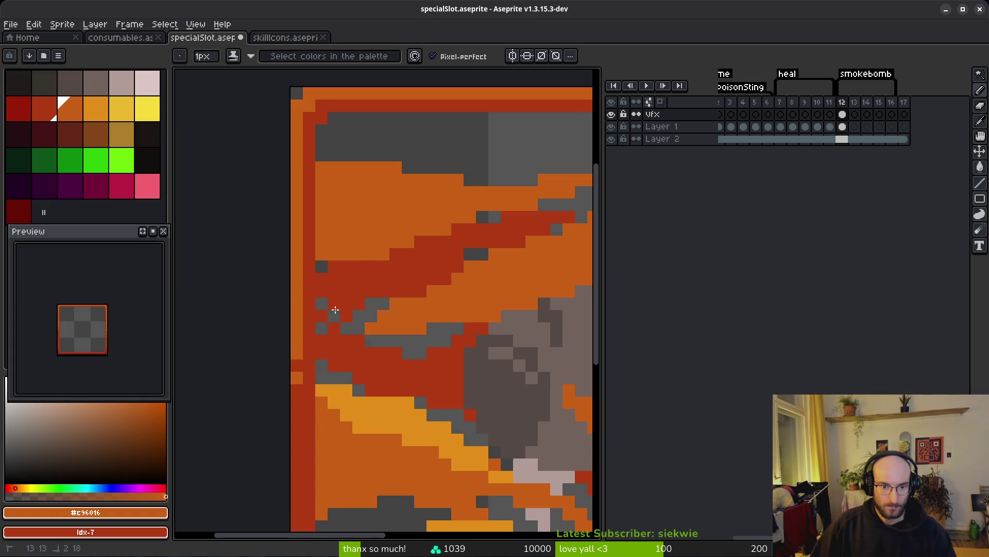
mouse_move(334, 328)
mouse_down()
mouse_move(371, 303)
mouse_move(347, 316)
mouse_up()
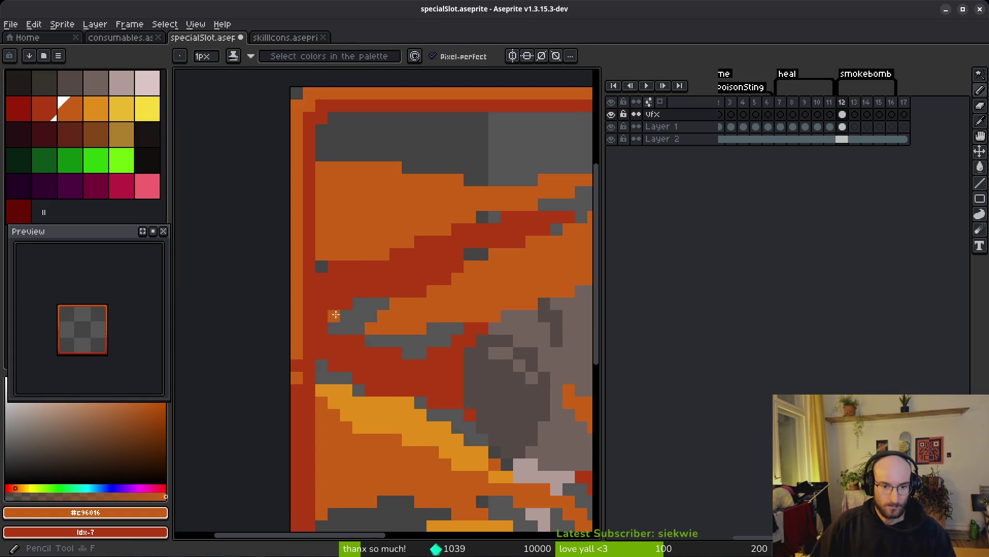
scroll(409, 317, down, 4)
scroll(414, 308, up, 3)
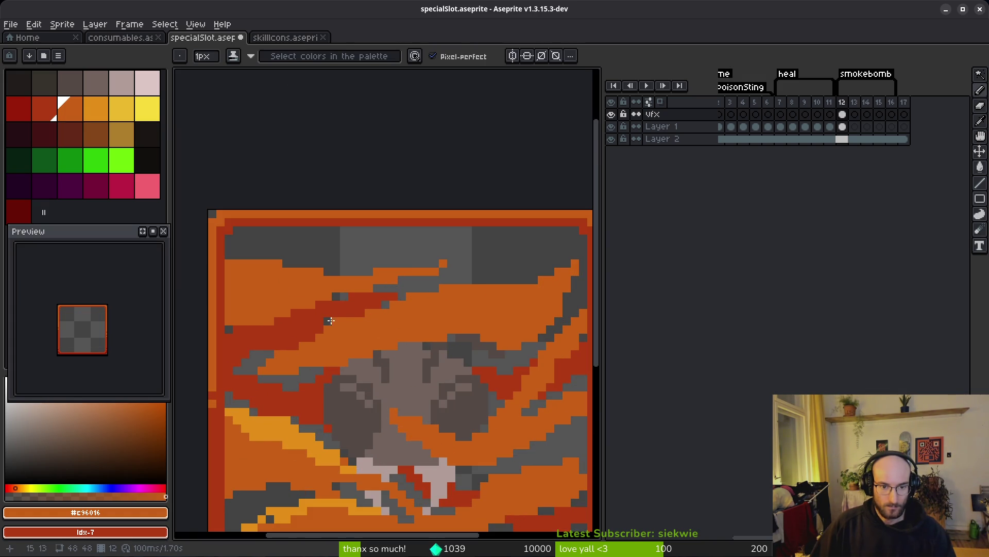
- Paint orange diagonally over the red band and cover stray grey and red pixels
shift+click(277, 306)
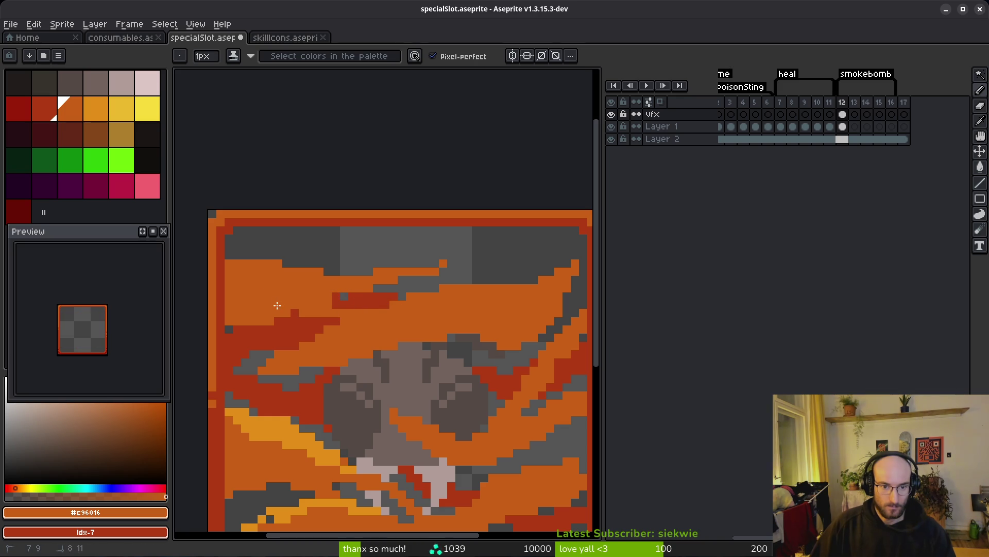
mouse_move(287, 329)
mouse_down()
mouse_move(234, 335)
mouse_move(238, 308)
mouse_move(258, 306)
mouse_move(254, 293)
mouse_move(227, 311)
mouse_move(262, 328)
mouse_move(236, 313)
mouse_move(235, 329)
mouse_move(248, 338)
mouse_up()
scroll(352, 389, down, 3)
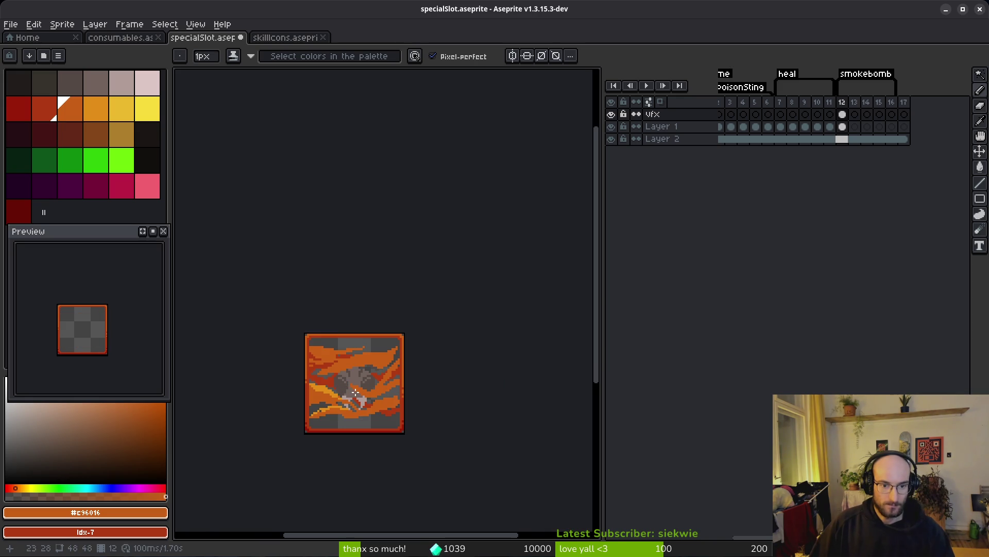
scroll(353, 392, up, 3)
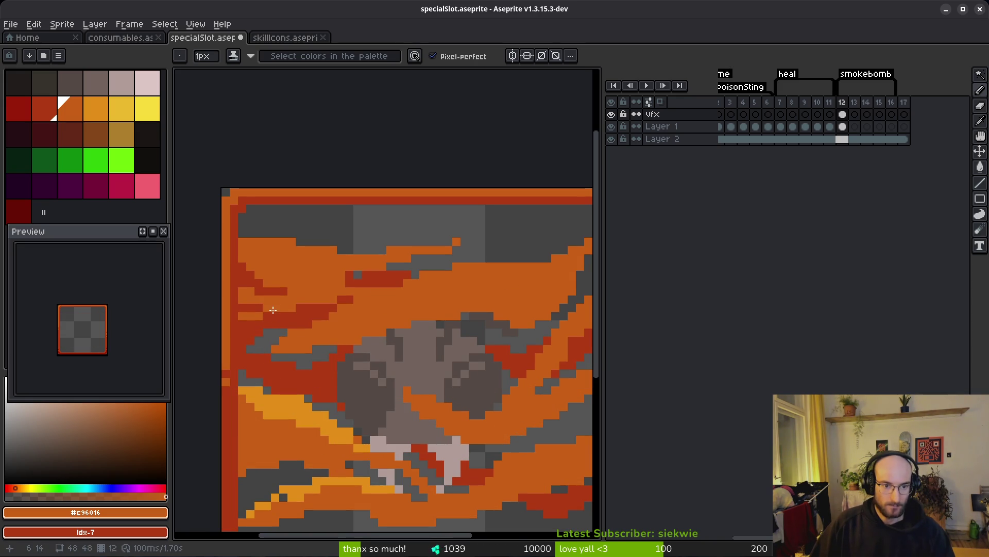
scroll(453, 351, down, 2)
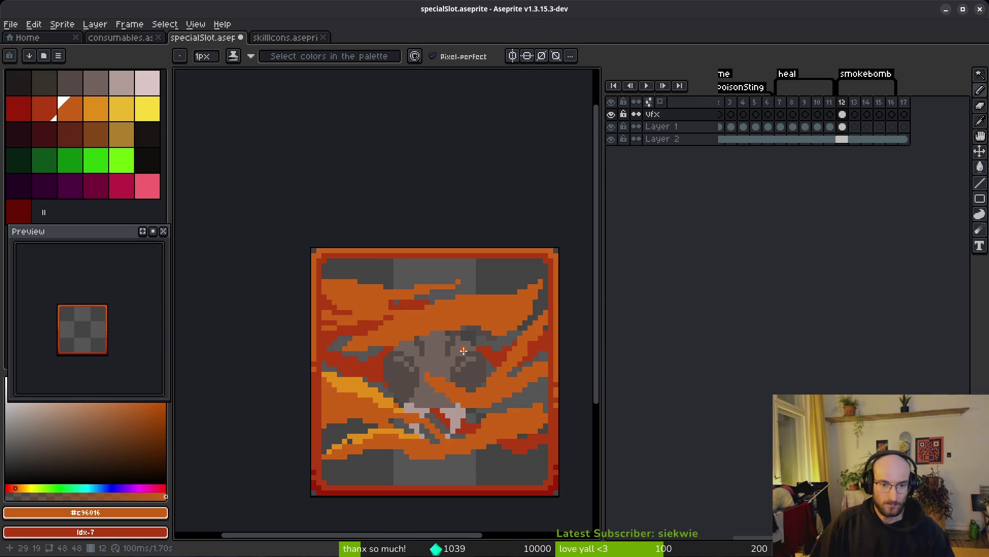
scroll(407, 346, up, 5)
drag(362, 222, 344, 238)
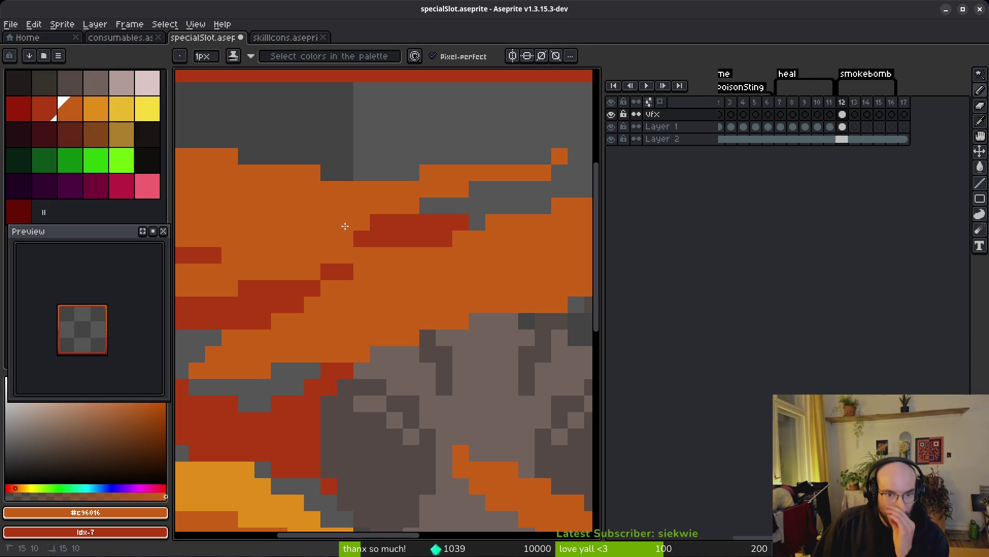
- Touch up the streak's grey pixels, turning them red and orange
scroll(396, 197, right, 3)
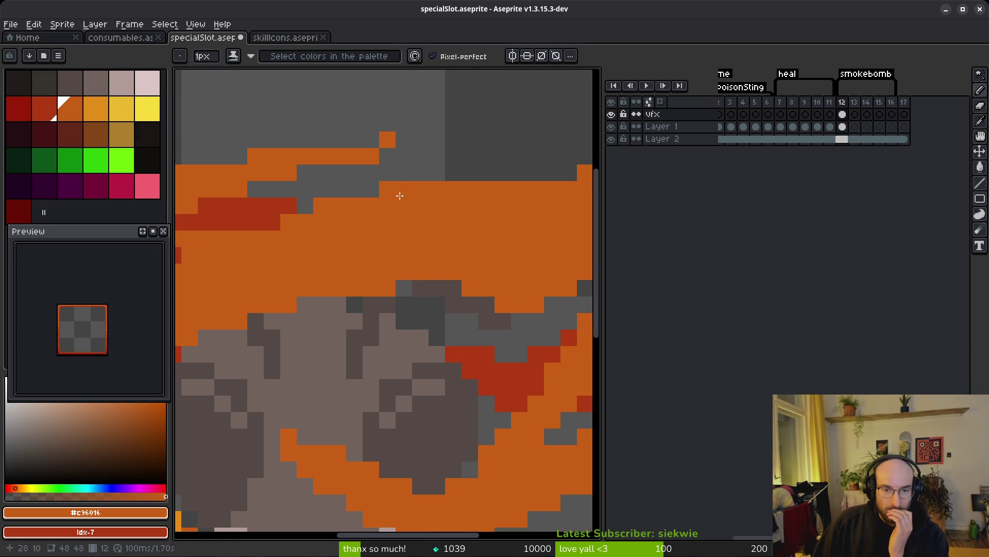
scroll(428, 353, down, 6)
scroll(444, 225, up, 2)
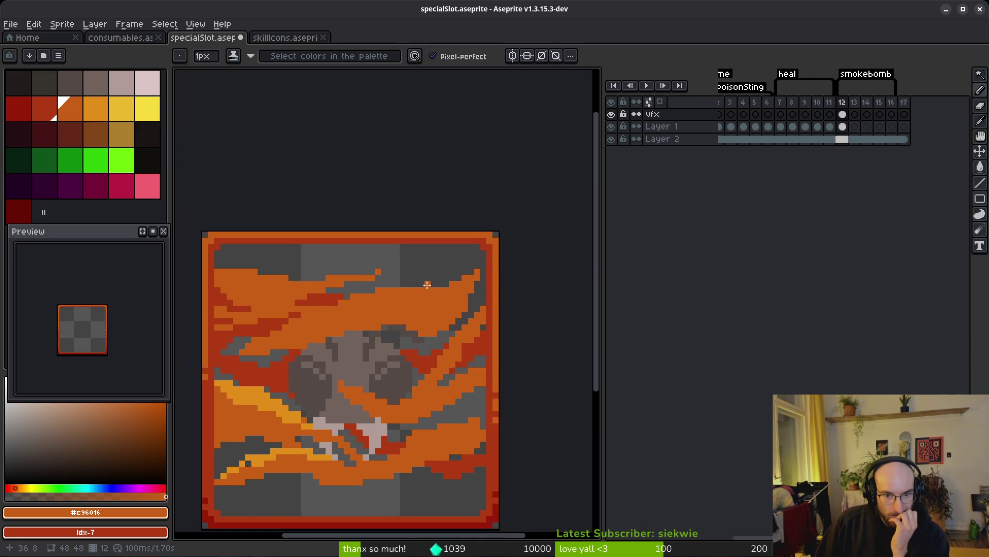
mouse_move(280, 260)
mouse_down()
mouse_move(474, 250)
mouse_move(272, 253)
mouse_move(414, 252)
mouse_up()
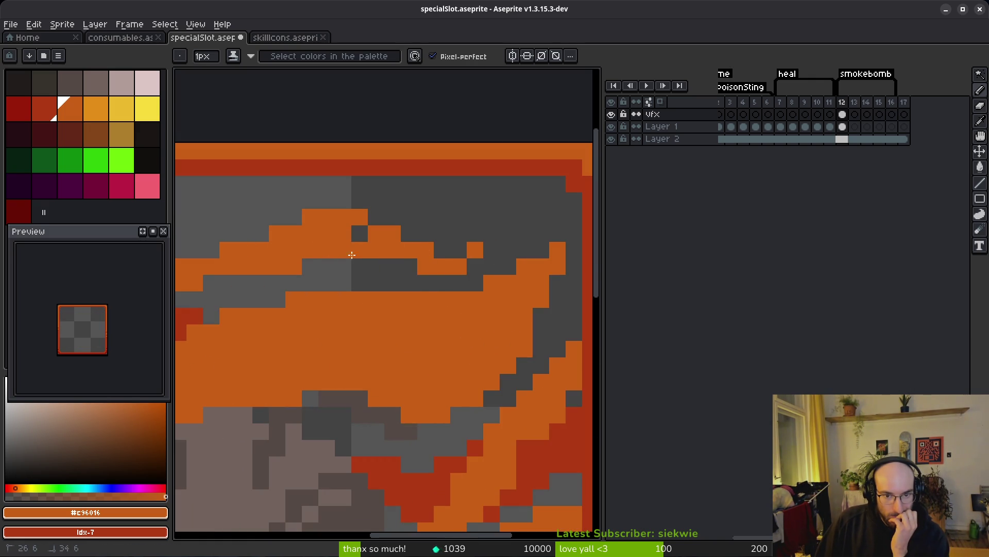
scroll(443, 327, down, 4)
scroll(424, 297, up, 3)
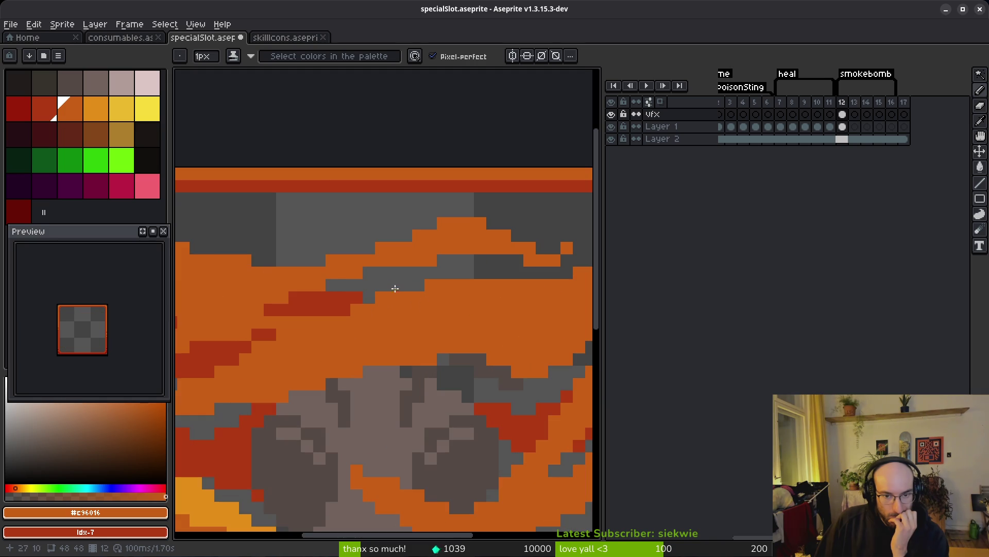
right_click(368, 285)
click(369, 297)
- Paint a red arc along the top streak and turn a grey pixel orange
scroll(454, 343, down, 3)
click(407, 335)
scroll(410, 316, up, 3)
key(ctrl+z)
drag(346, 311, 468, 308)
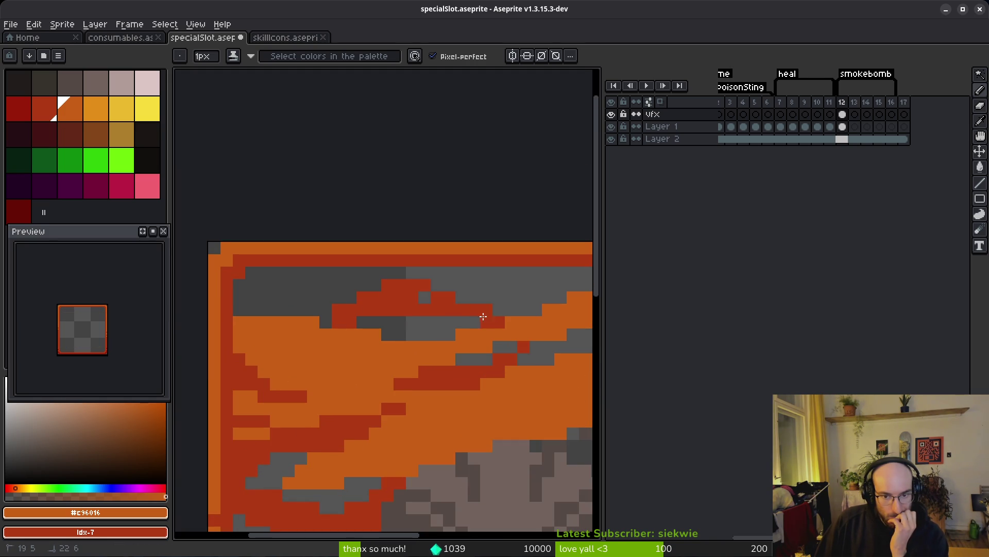
click(483, 321)
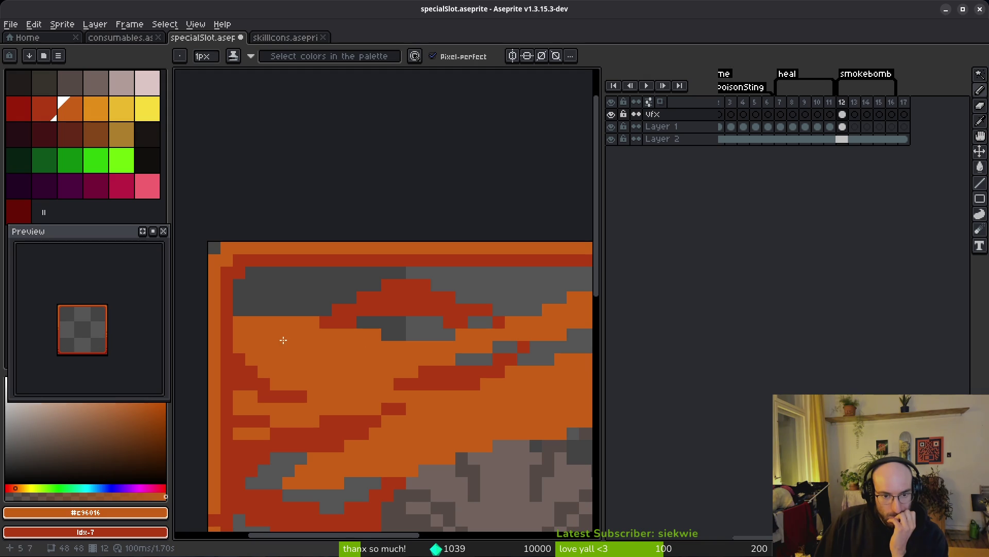
- Pick yellow-orange palette colour idx-9 and paint a stepped highlight stripe along the streak
click(91, 105)
drag(239, 322, 445, 350)
mouse_move(369, 335)
mouse_down()
mouse_move(288, 322)
mouse_move(301, 334)
mouse_up()
mouse_move(385, 369)
mouse_down()
mouse_move(359, 373)
mouse_move(420, 320)
mouse_move(471, 319)
mouse_up()
scroll(359, 373, up, 2)
mouse_move(391, 344)
mouse_down()
mouse_move(448, 294)
mouse_move(358, 340)
mouse_move(387, 310)
mouse_move(436, 338)
mouse_up()
- Turn orange pixels beside the stripe yellow-orange and paint light-orange pixels into the smoke
click(481, 360)
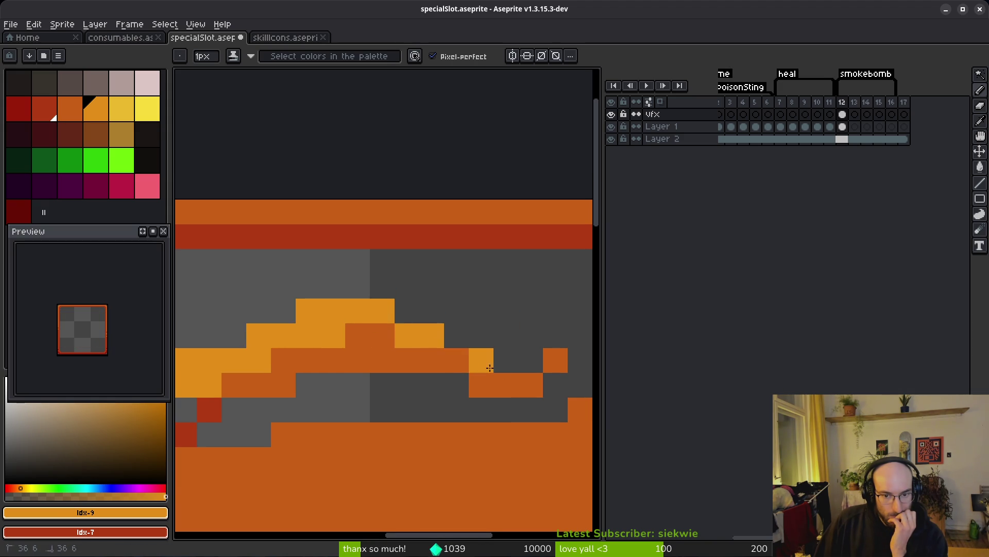
click(556, 360)
click(525, 378)
scroll(541, 390, up, 6)
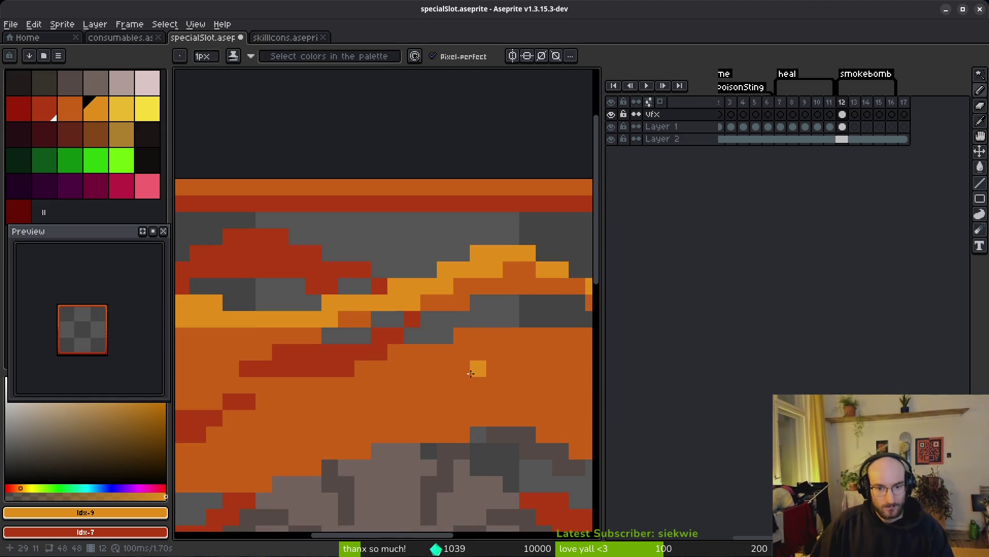
mouse_move(375, 304)
mouse_down()
mouse_move(433, 343)
mouse_move(291, 374)
mouse_up()
scroll(433, 343, down, 3)
scroll(392, 351, up, 2)
- Paint light-orange rows and diagonal highlights along the upper-right smoke streaks and edge
click(266, 407)
drag(266, 407, 437, 390)
drag(366, 402, 457, 371)
mouse_move(407, 399)
mouse_down()
mouse_move(317, 444)
mouse_move(330, 435)
mouse_up()
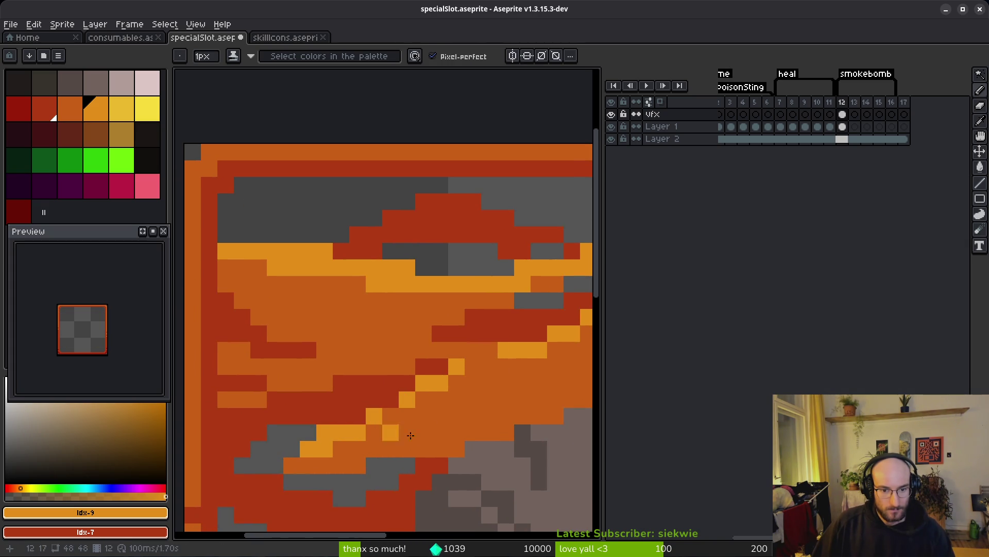
scroll(402, 391, down, 2)
scroll(437, 357, up, 2)
scroll(438, 357, down, 1)
scroll(420, 355, up, 1)
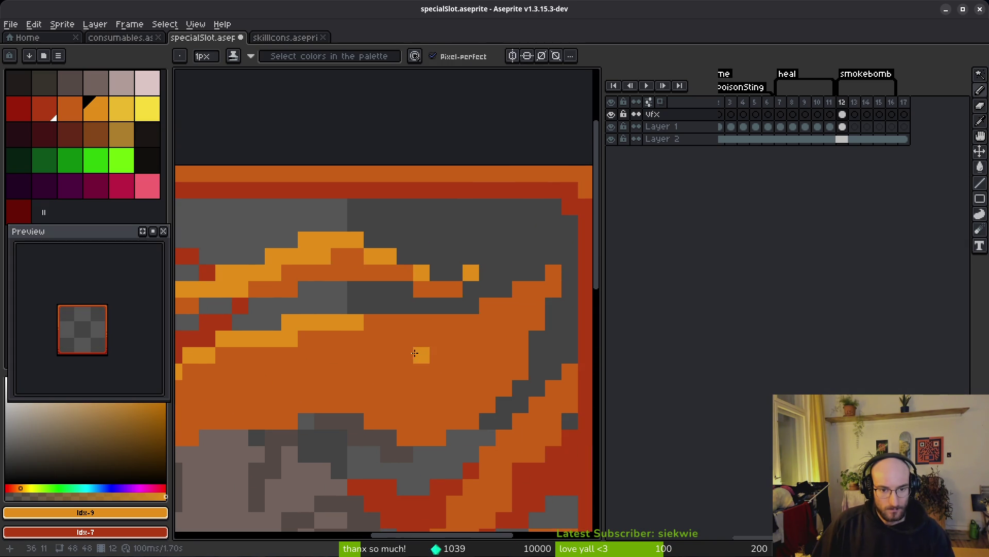
drag(360, 325, 476, 336)
mouse_move(544, 280)
mouse_down()
mouse_move(553, 281)
mouse_move(484, 320)
mouse_move(361, 340)
mouse_move(380, 331)
mouse_up()
- Undo the overlong stroke, set darker orange as secondary, and erase the stray highlight row
key(ctrl+z)
alt+right_click(537, 322)
key(e)
drag(455, 322, 404, 323)
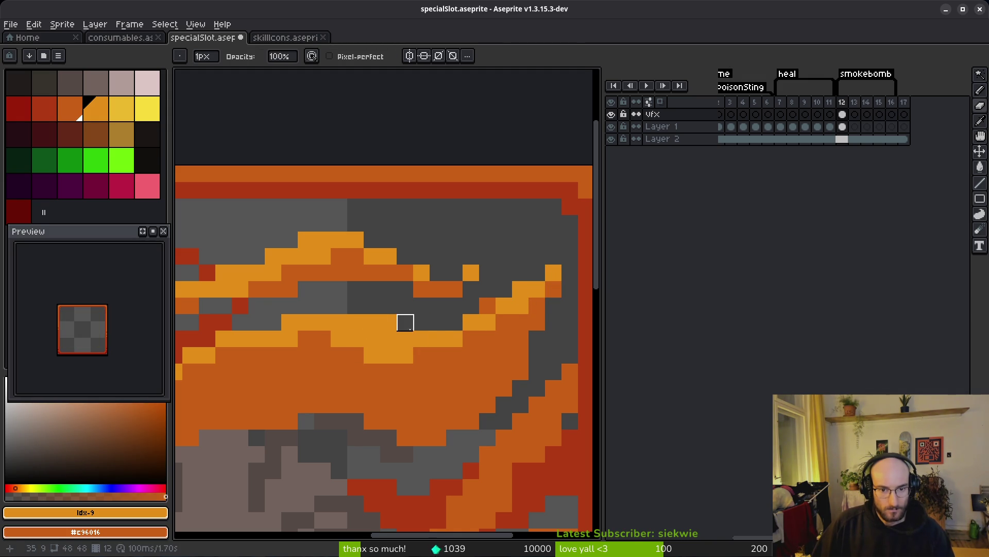
key(b)
- Add light-orange diagonal strokes and a single light-orange pixel to the smoke
scroll(487, 305, down, 3)
scroll(448, 310, up, 3)
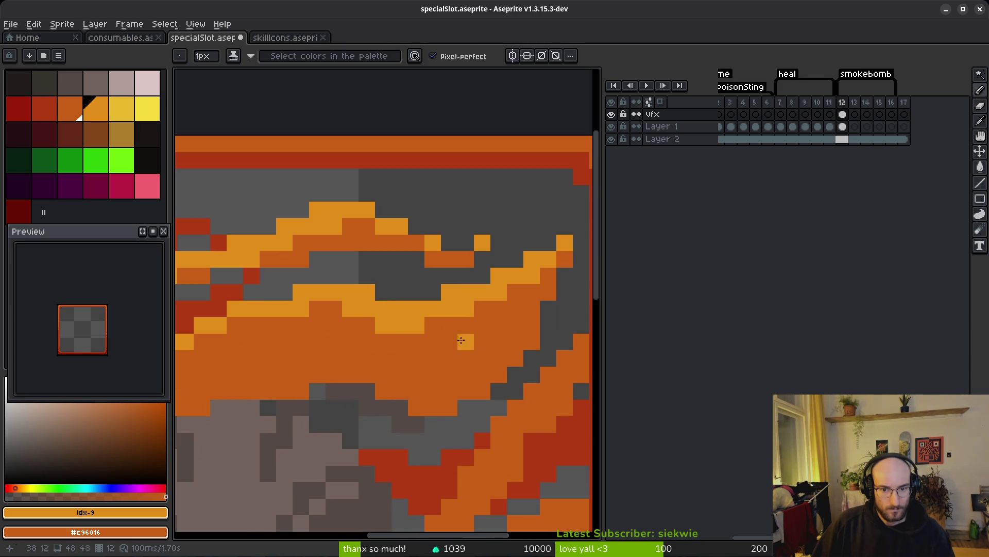
scroll(446, 394, down, 3)
scroll(413, 393, down, 4)
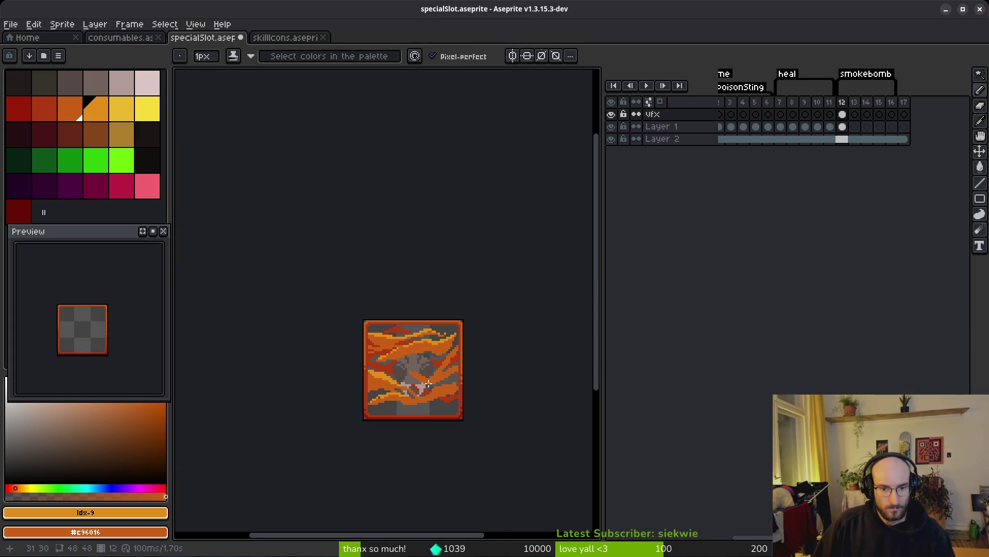
scroll(428, 384, down, 2)
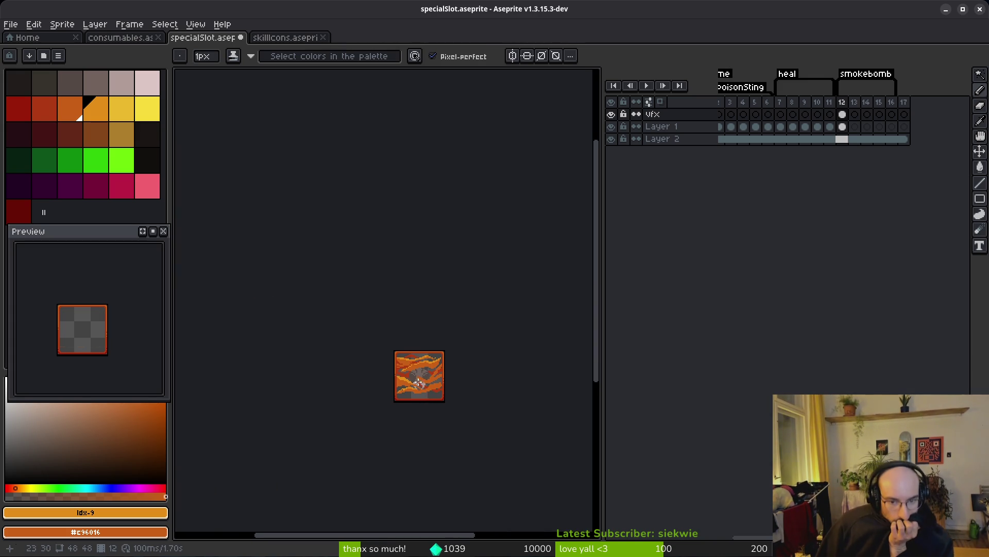
scroll(420, 384, up, 9)
mouse_move(297, 311)
mouse_down()
mouse_move(383, 341)
mouse_move(281, 322)
mouse_move(309, 347)
mouse_move(476, 383)
mouse_move(377, 443)
mouse_move(360, 419)
mouse_move(466, 313)
mouse_move(510, 250)
mouse_move(494, 291)
mouse_move(468, 294)
mouse_move(425, 350)
mouse_move(492, 302)
mouse_move(365, 460)
mouse_up()
mouse_move(394, 388)
mouse_down()
mouse_move(415, 335)
mouse_move(538, 213)
mouse_up()
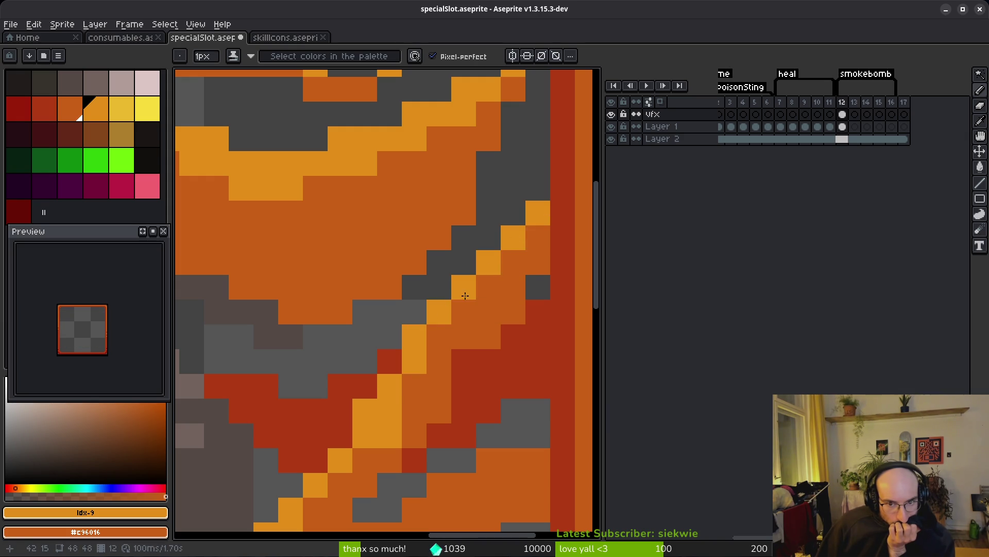
click(414, 385)
scroll(407, 413, down, 2)
scroll(469, 393, up, 2)
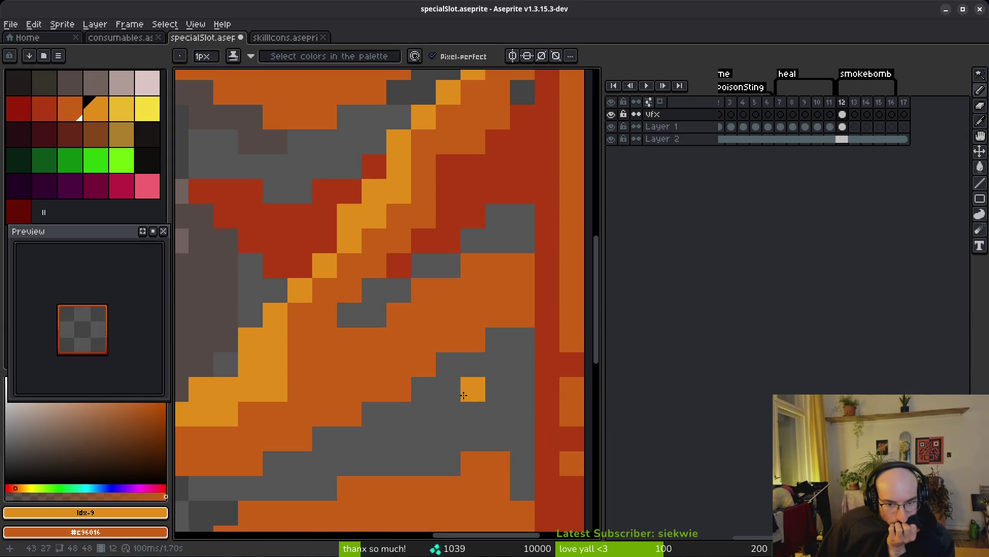
- Add a darker orange pixel and more light-orange highlight pixels along the smoke edge
right_click(275, 388)
mouse_move(299, 363)
mouse_down()
mouse_move(419, 324)
mouse_move(489, 264)
mouse_move(430, 292)
mouse_up()
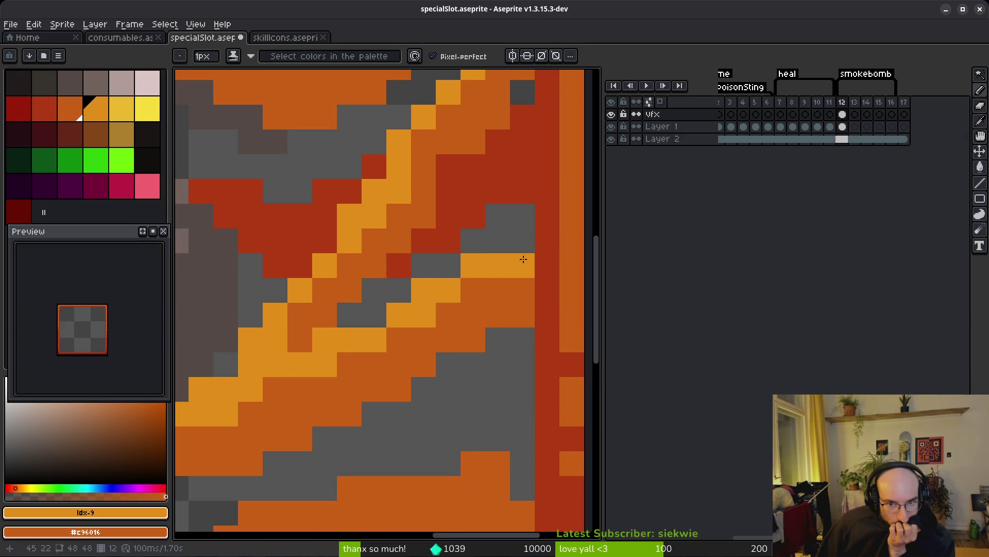
scroll(512, 326, down, 5)
scroll(439, 429, up, 5)
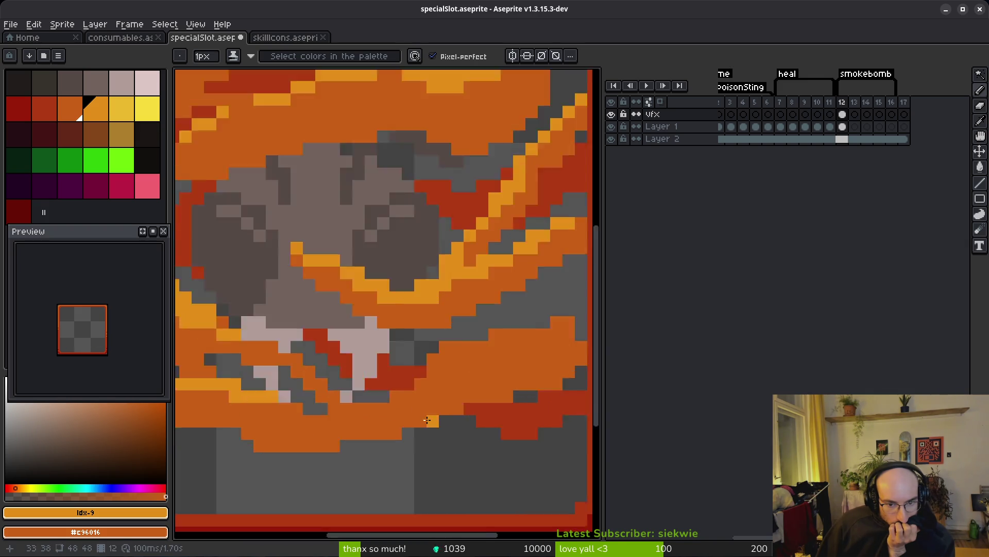
click(379, 353)
click(396, 353)
click(462, 402)
- Fill the remaining smoke gaps with light orange and extend one stroke by a pixel
mouse_move(462, 402)
mouse_down()
mouse_move(335, 406)
mouse_move(402, 386)
mouse_up()
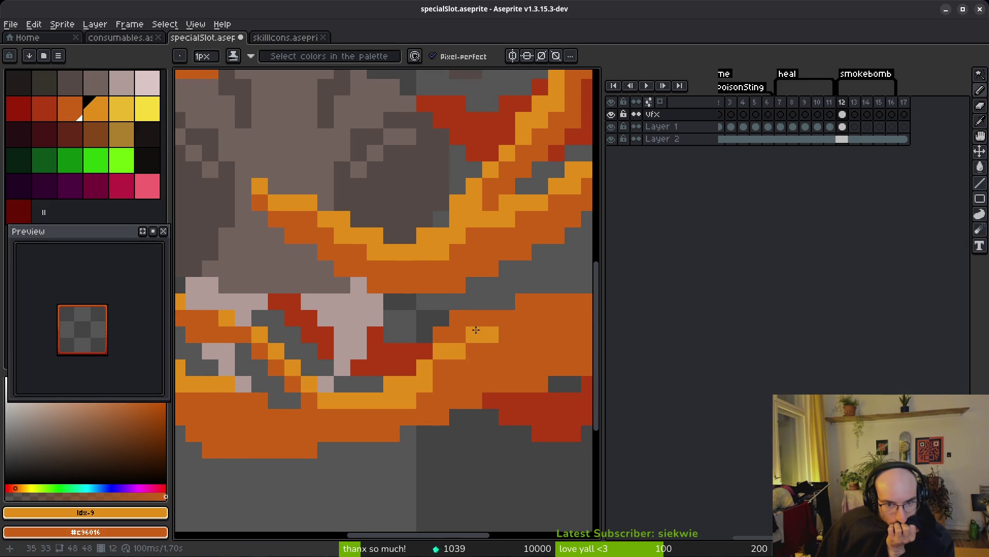
drag(529, 332, 410, 352)
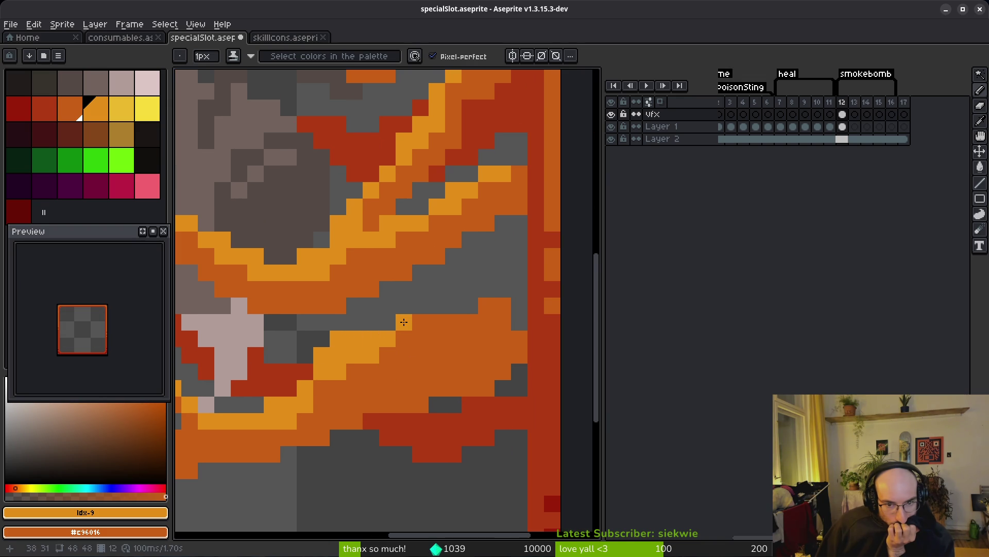
click(503, 307)
click(454, 323)
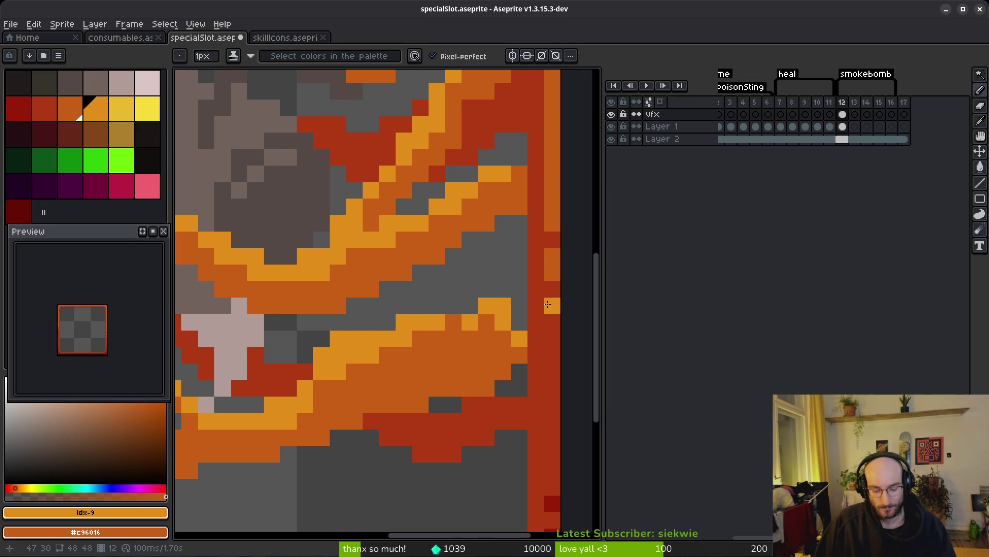
key(e)
key(b)
drag(449, 325, 472, 311)
scroll(461, 322, down, 3)
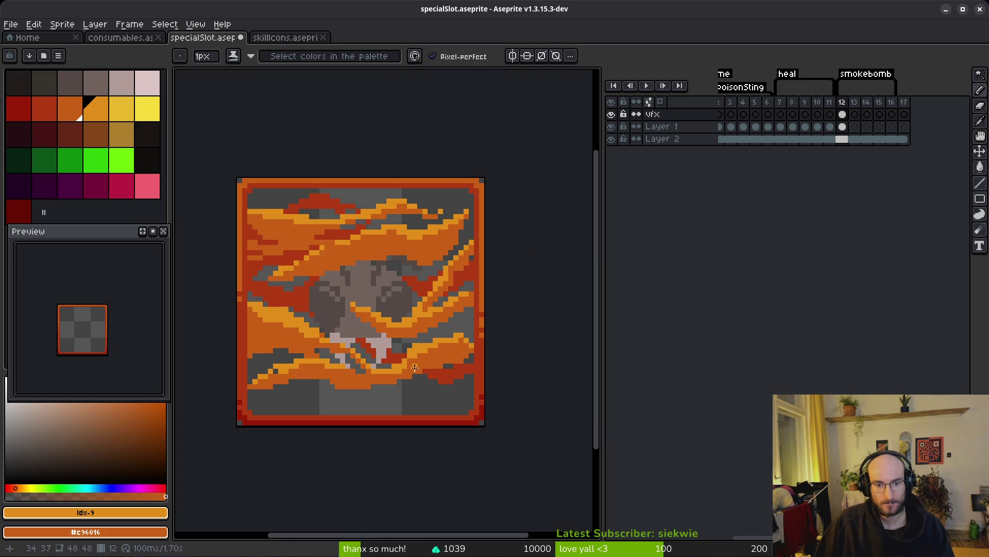
scroll(259, 354, up, 2)
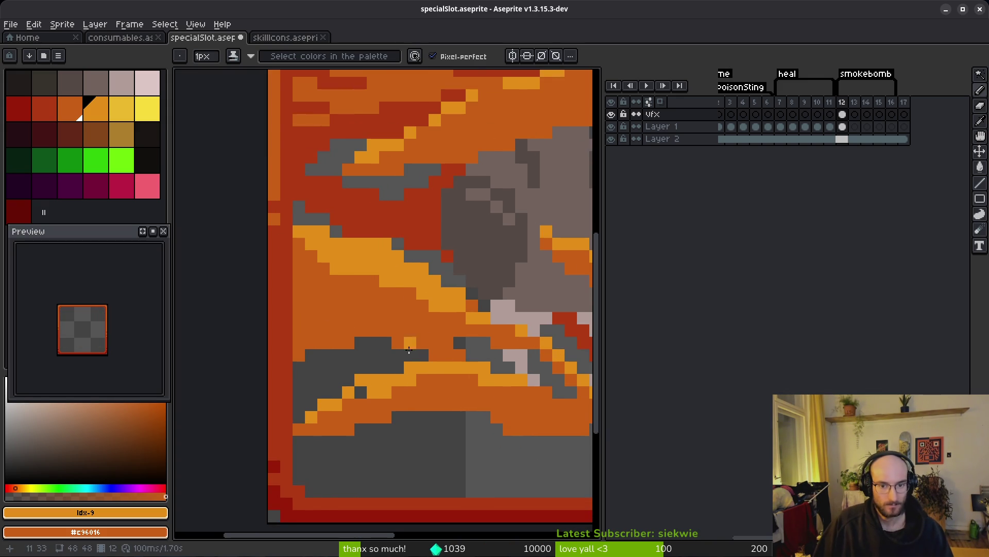
scroll(442, 355, down, 3)
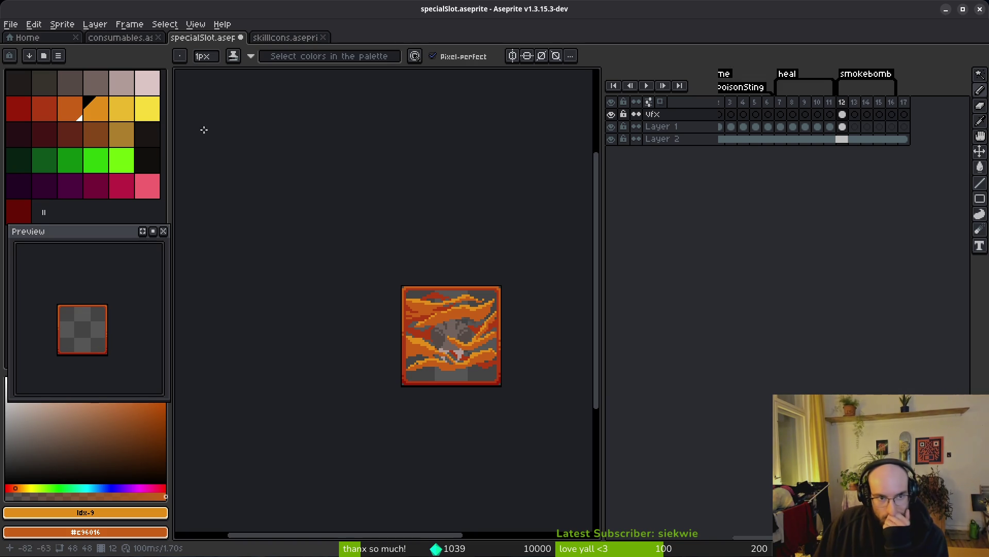
- Replace the smoke's light orange with pale pink
right_click(122, 84)
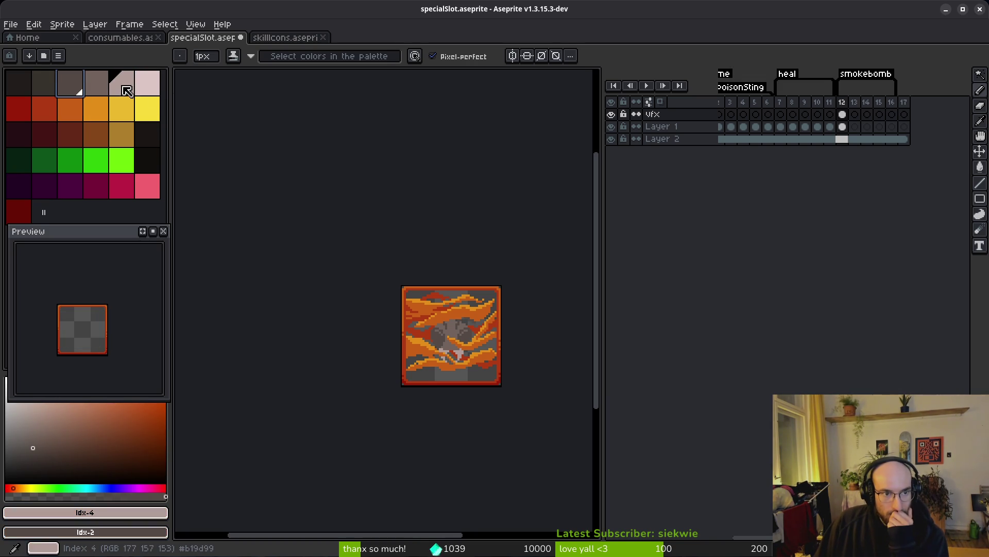
click(148, 82)
scroll(441, 318, up, 2)
scroll(483, 290, down, 1)
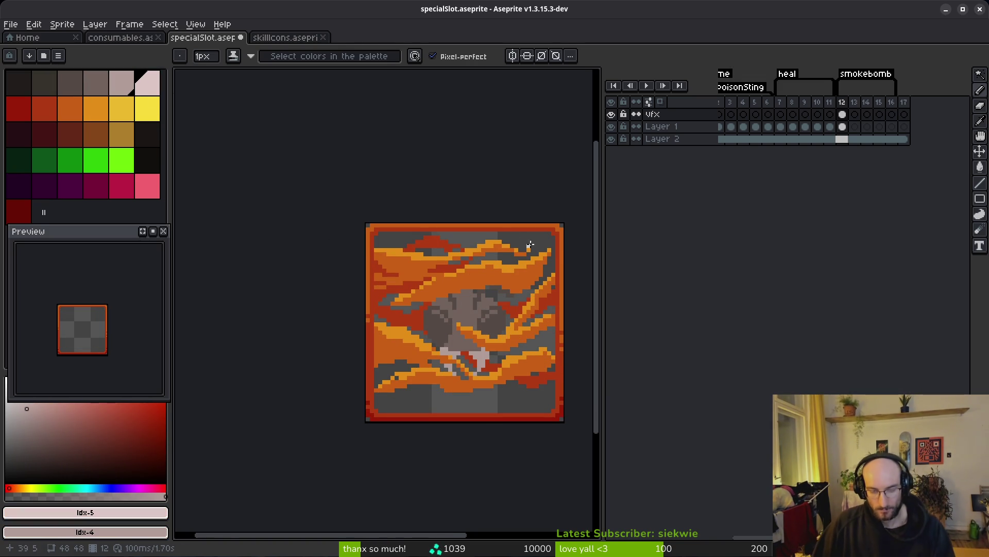
alt+click(503, 259)
key(shift+r)
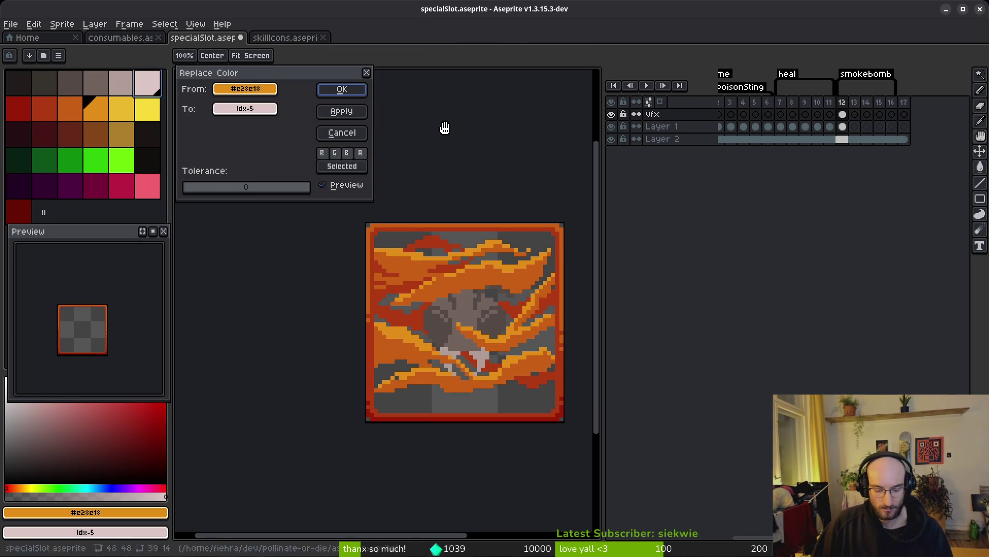
click(341, 89)
- Replace the mid orange with greyish pink and the dark orange-red with grey-brown
click(70, 109)
right_click(124, 85)
key(shift+r)
click(342, 88)
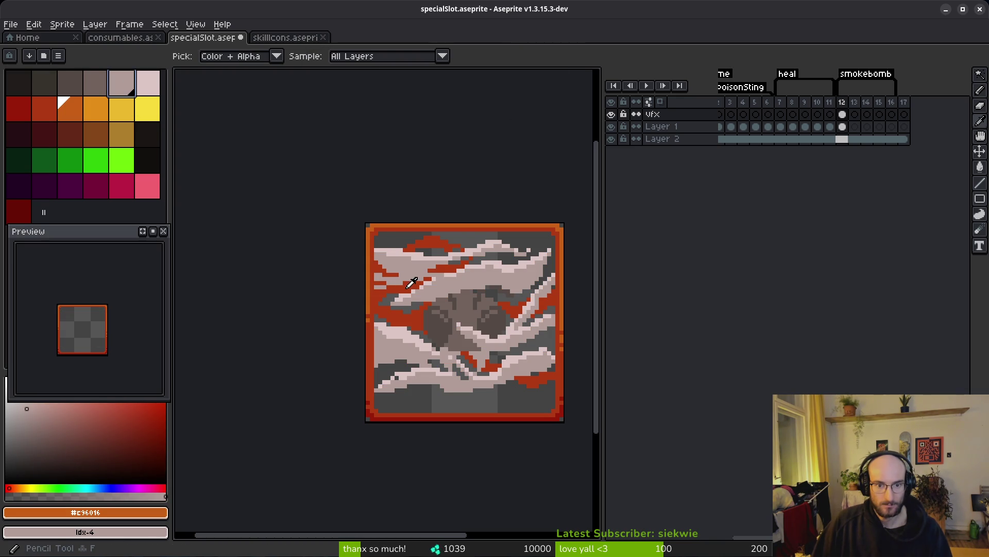
alt+click(411, 281)
right_click(96, 85)
key(shift+r)
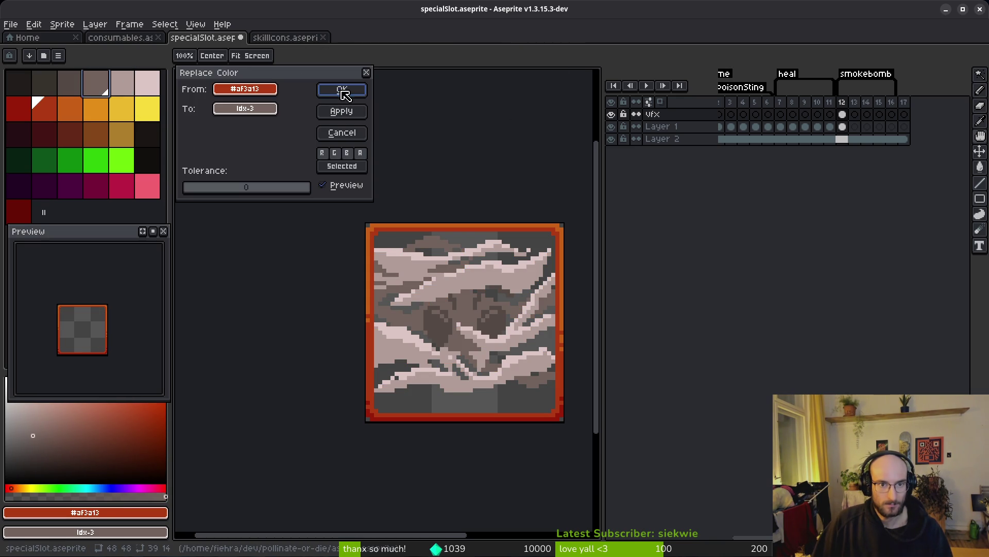
click(342, 91)
- On frame 12, recolour the beetle's dark grey to dark red
click(844, 129)
scroll(507, 307, up, 2)
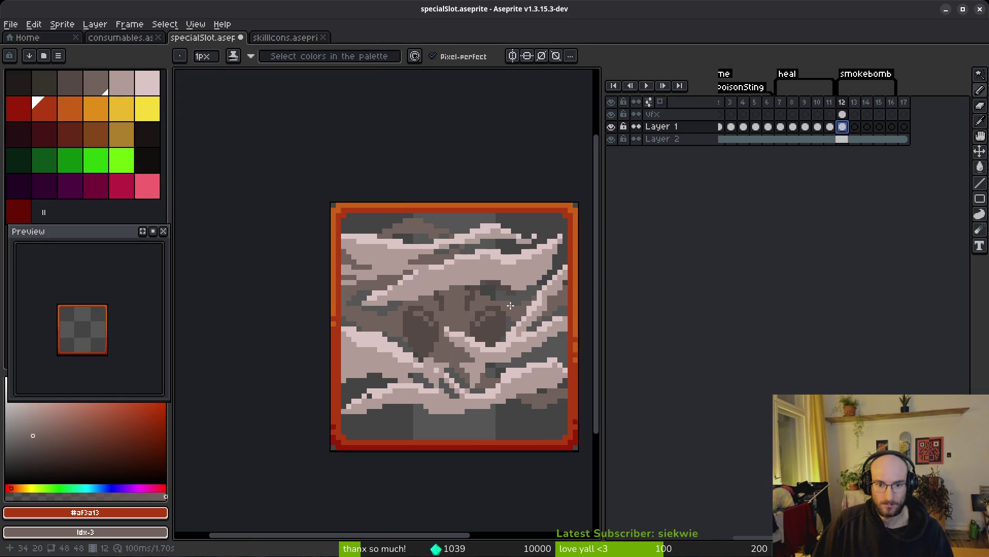
alt+click(497, 326)
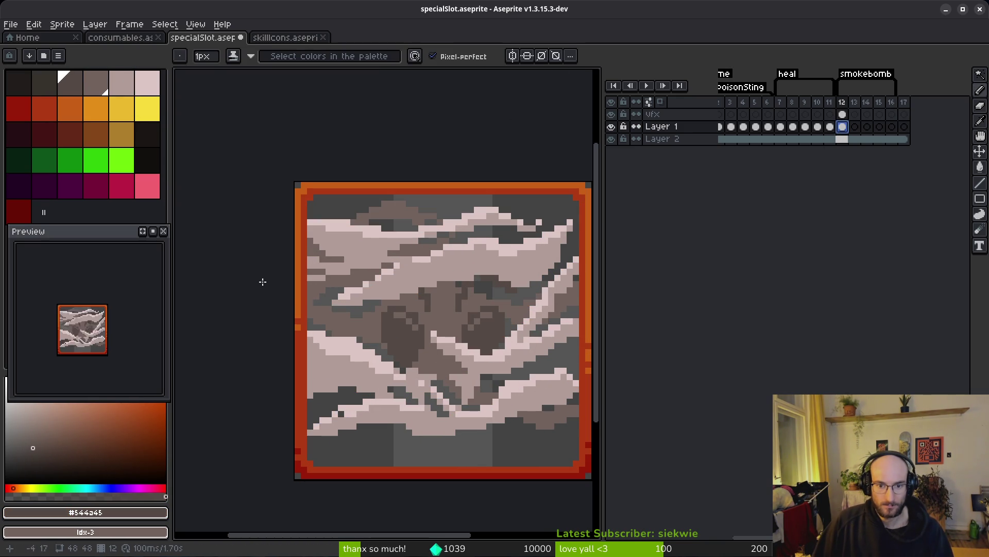
click(21, 217)
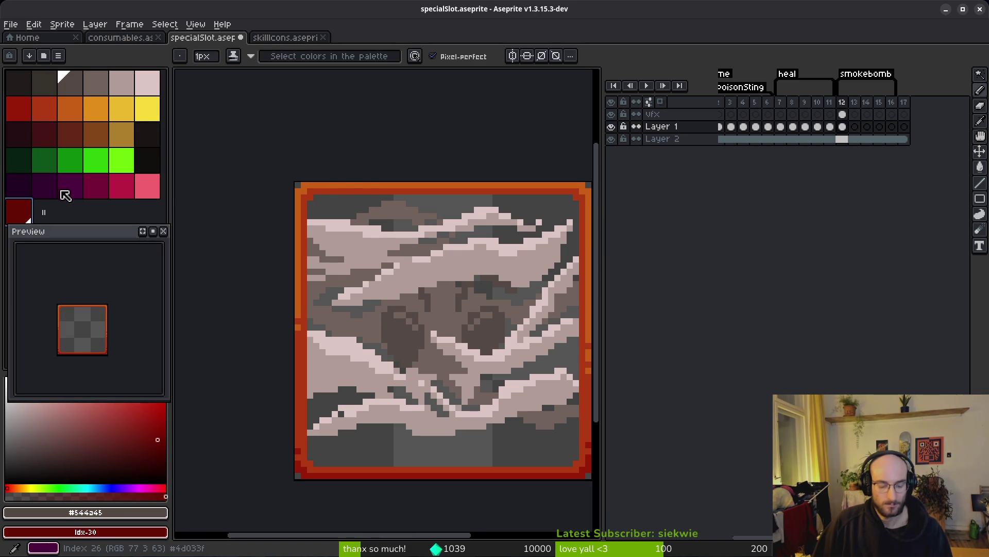
key(shift+r)
click(342, 89)
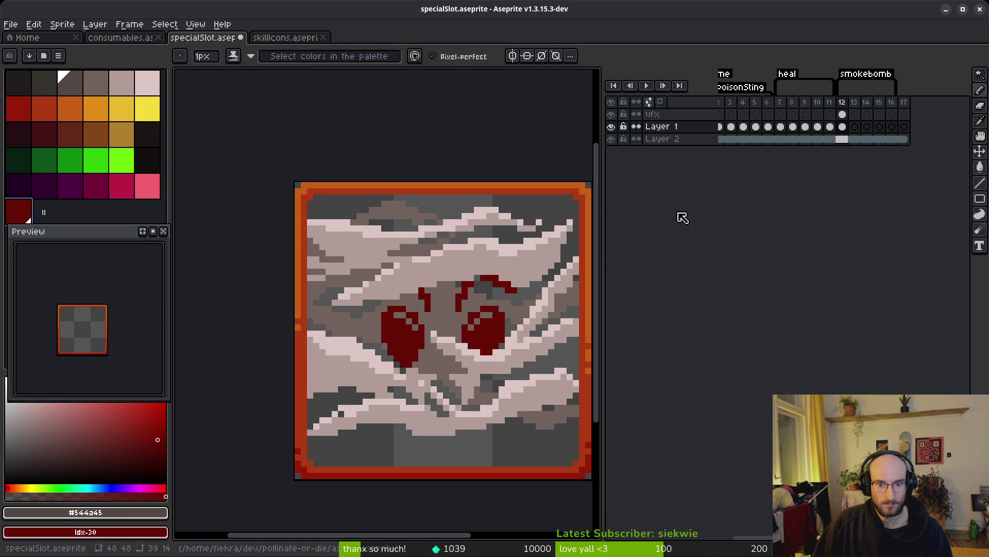
- Turn the beetle's brown-grey body red and its pale-pink legs orange
alt+click(454, 317)
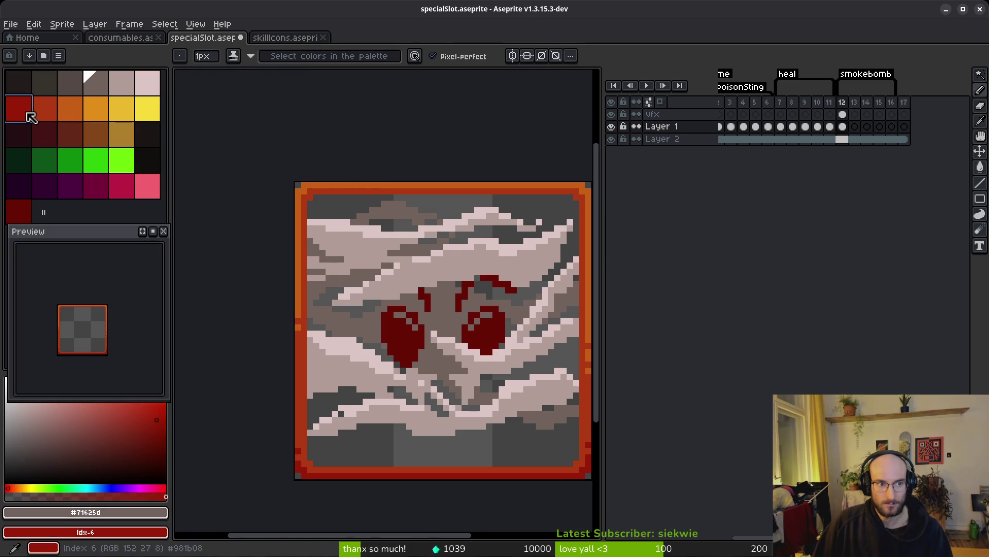
right_click(25, 111)
key(shift+r)
click(343, 88)
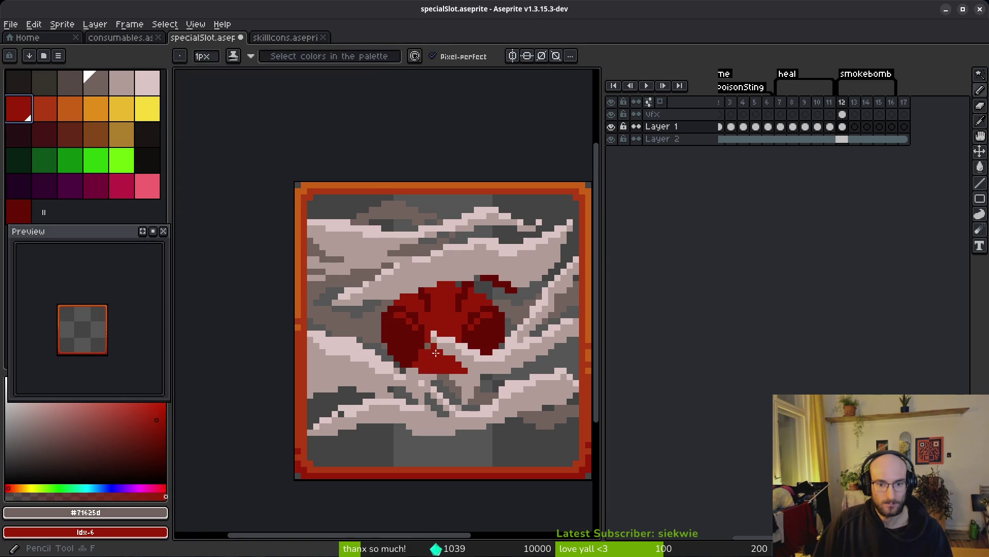
alt+click(456, 396)
right_click(75, 111)
key(shift+r)
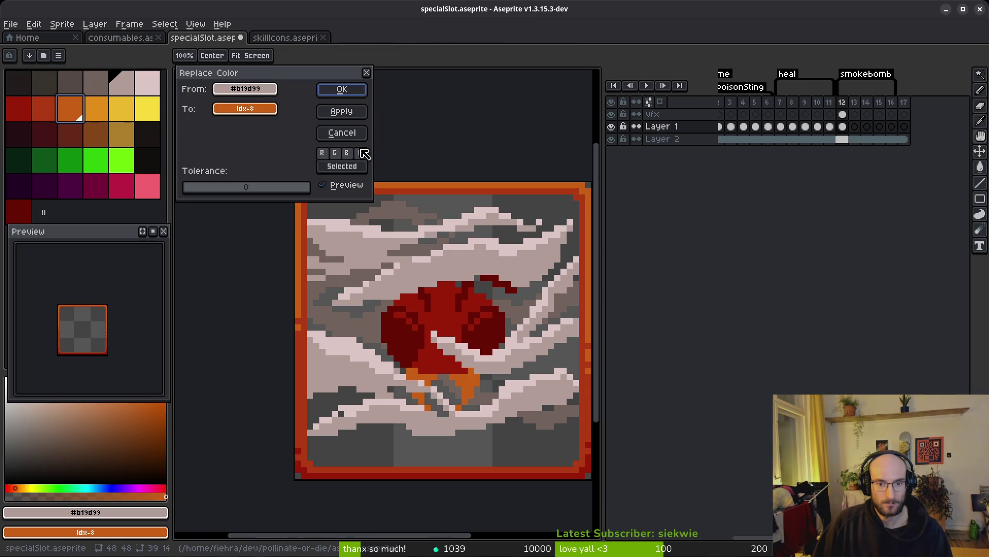
click(343, 92)
- Compare against the red beetle icon in skillIcons, then save specialSlot.aseprite
click(293, 38)
key(Right)
key(Right)
key(Left)
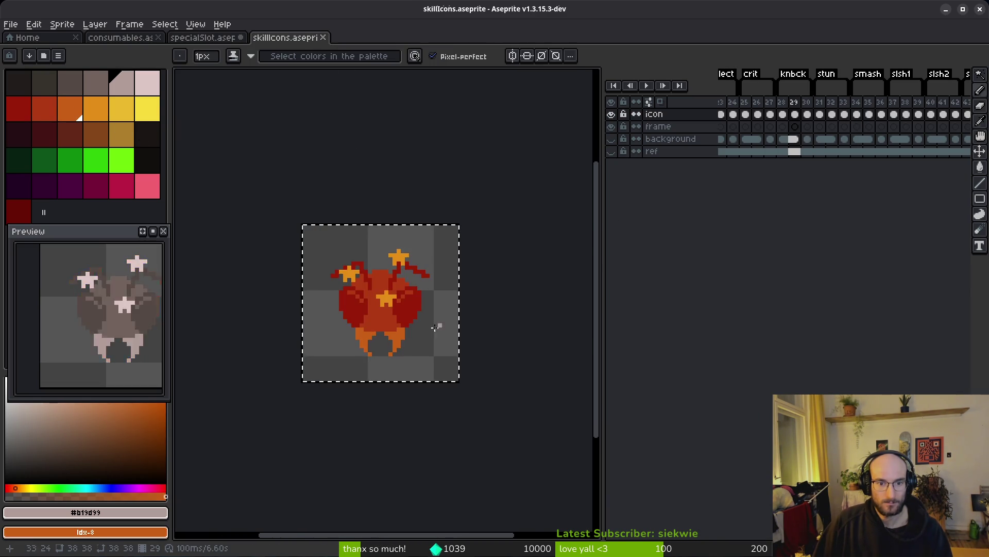
scroll(428, 328, up, 1)
click(203, 37)
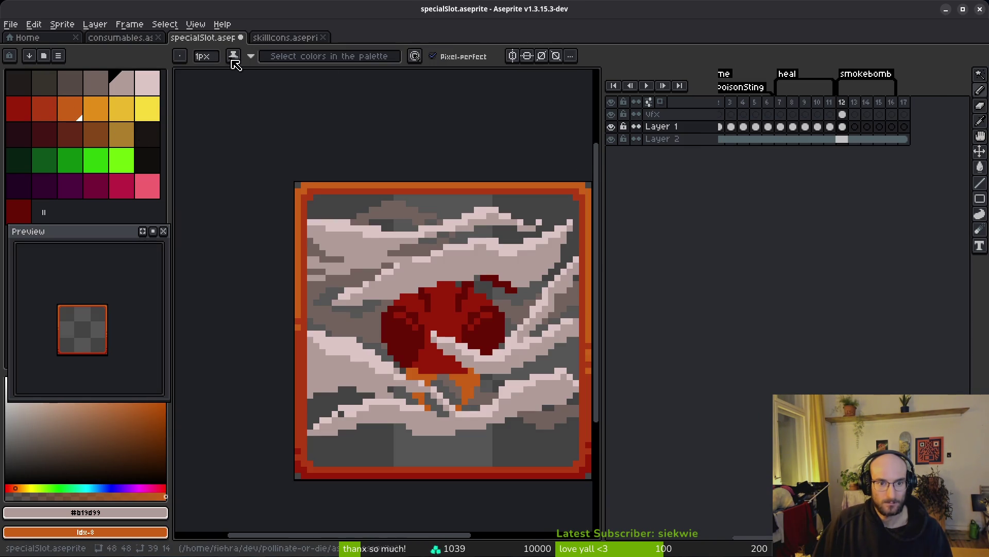
scroll(472, 326, down, 5)
key(ctrl+s)
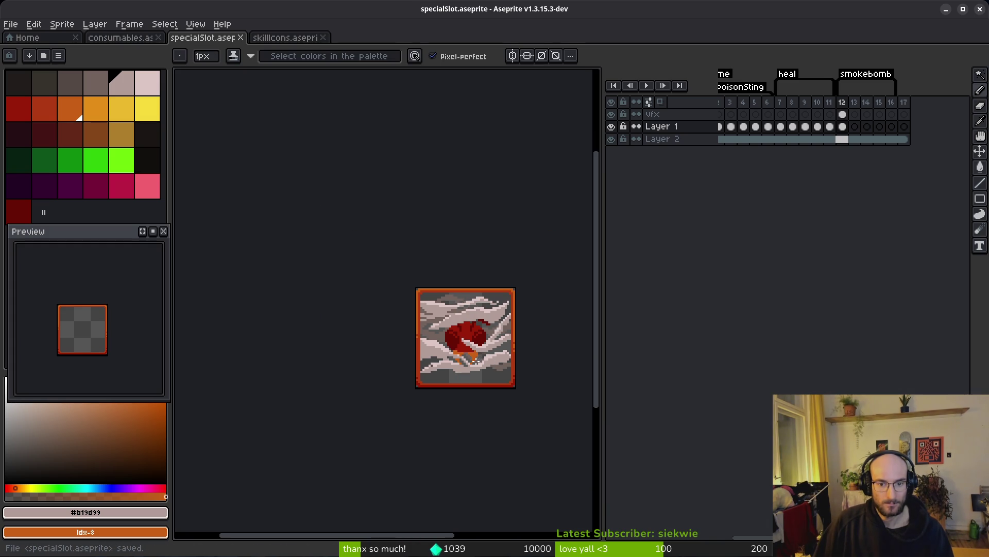
- Try light-pink streaks across the lower smoke, undo them, and redo the orange leg recolour
scroll(477, 350, up, 3)
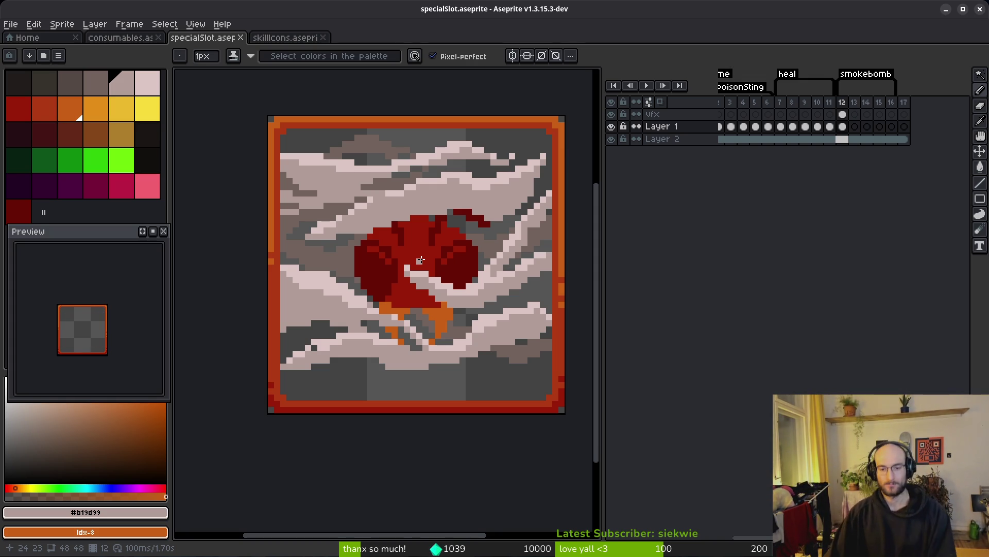
scroll(469, 254, up, 4)
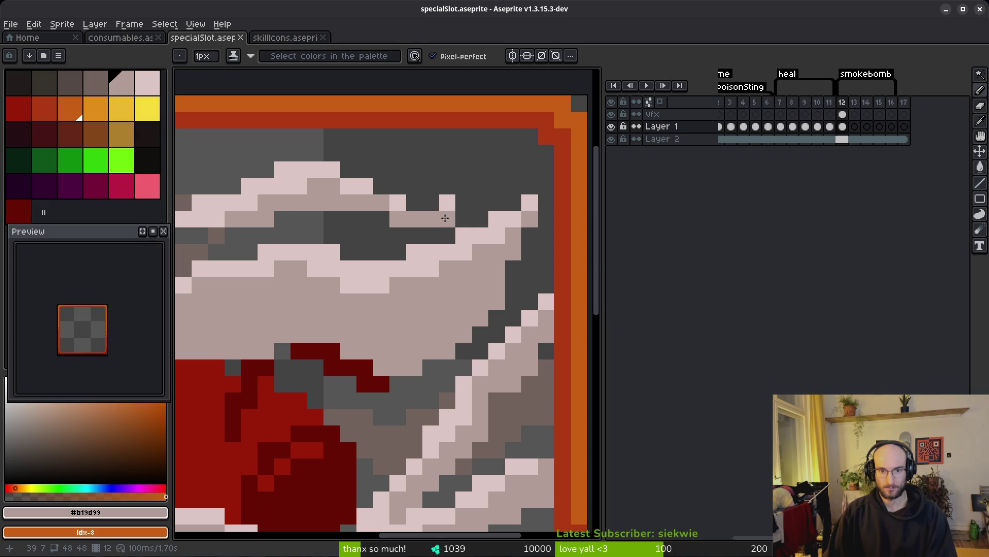
scroll(379, 216, down, 3)
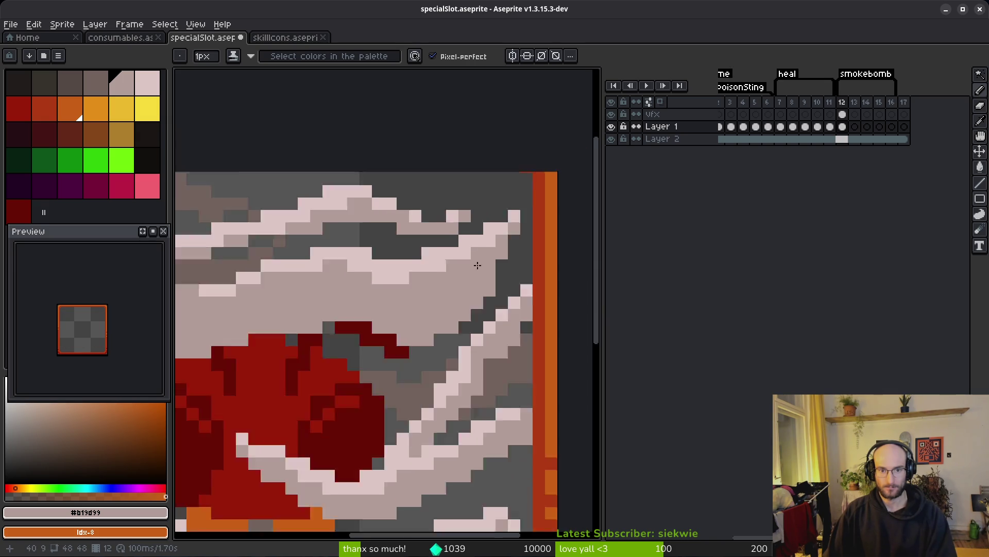
scroll(459, 340, up, 4)
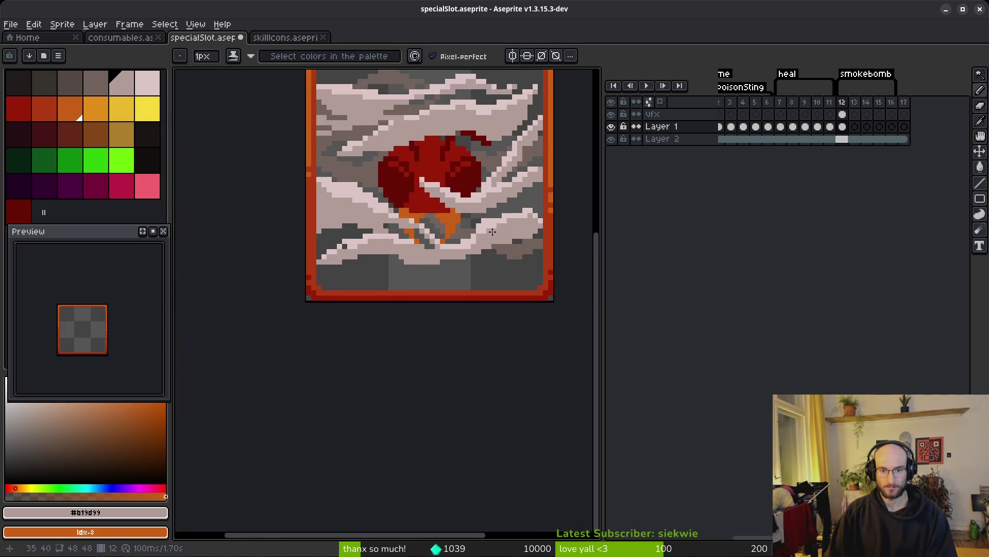
drag(400, 240, 357, 235)
mouse_move(451, 237)
mouse_down()
mouse_move(409, 260)
mouse_move(308, 279)
mouse_move(477, 229)
mouse_up()
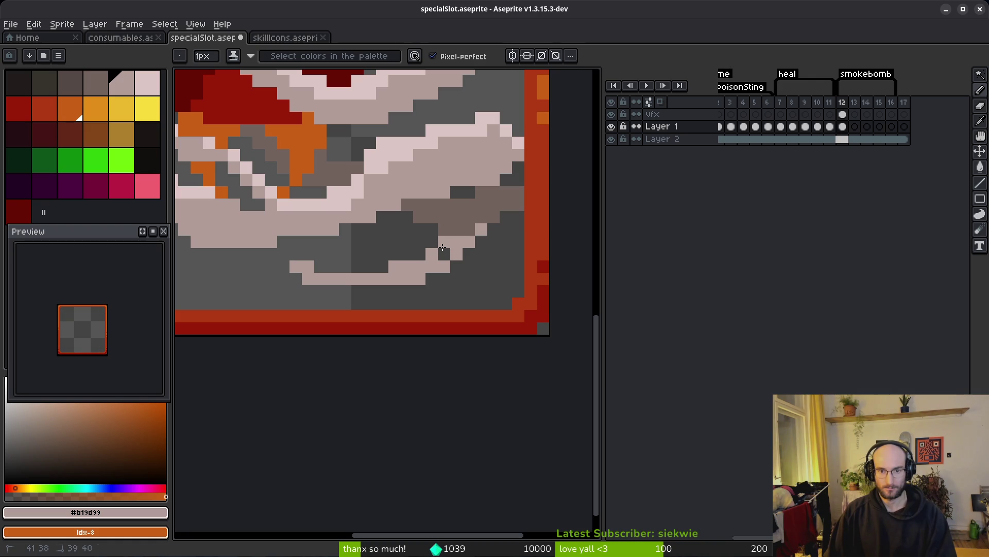
key(ctrl+z)
scroll(396, 213, down, 3)
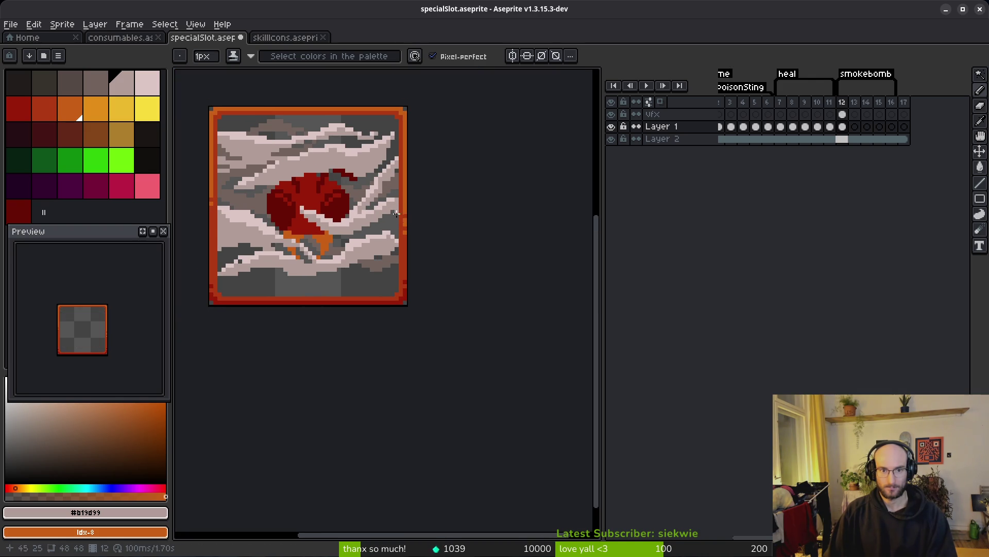
key(ctrl+y)
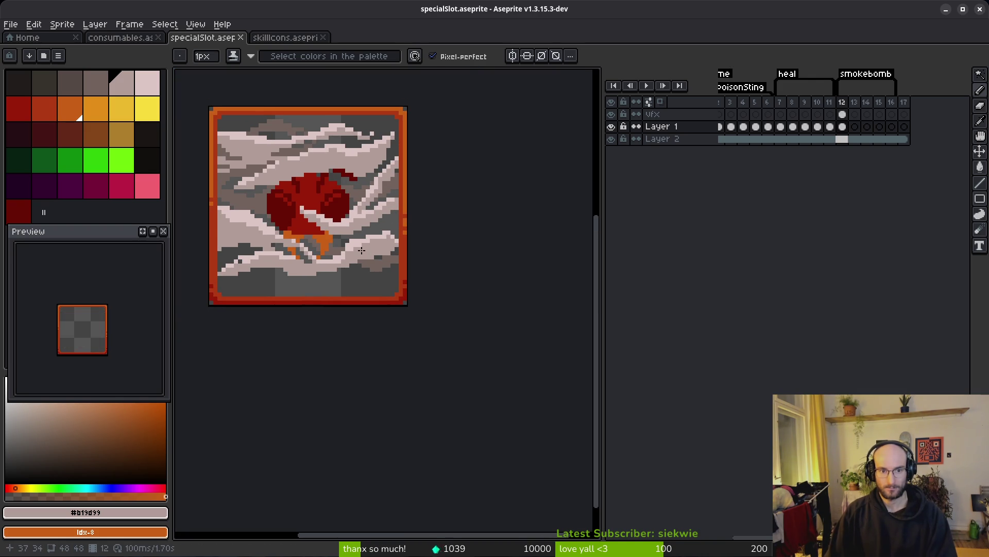
scroll(361, 250, up, 2)
- Replace the legs' orange with light orange and save the sprite
alt+click(448, 233)
right_click(95, 108)
key(shift+r)
click(342, 88)
scroll(491, 279, down, 2)
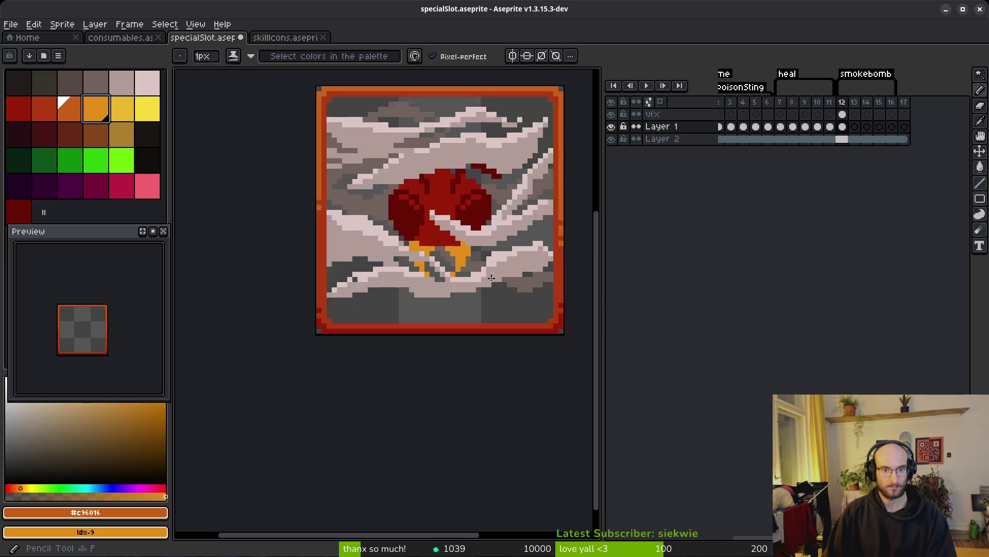
scroll(492, 278, down, 2)
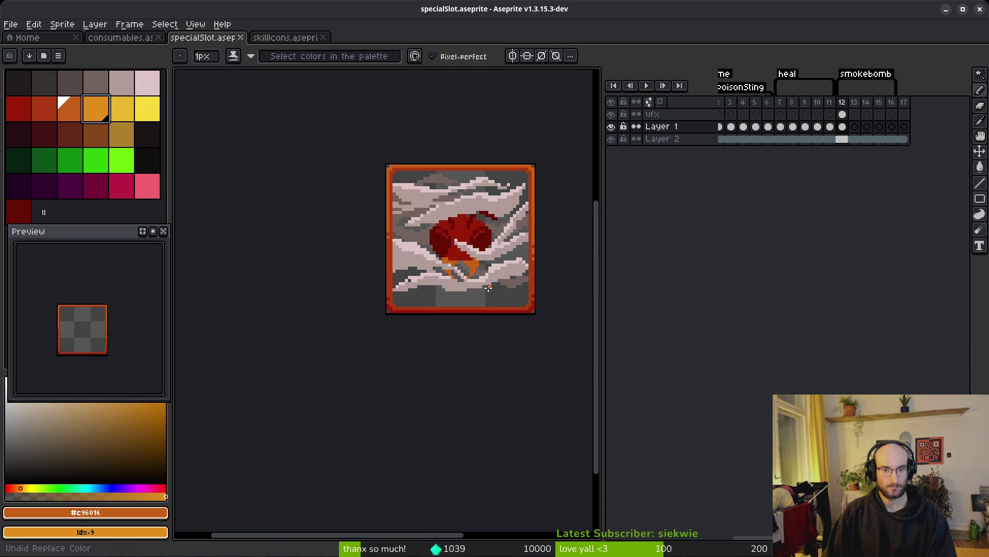
key(ctrl+s)
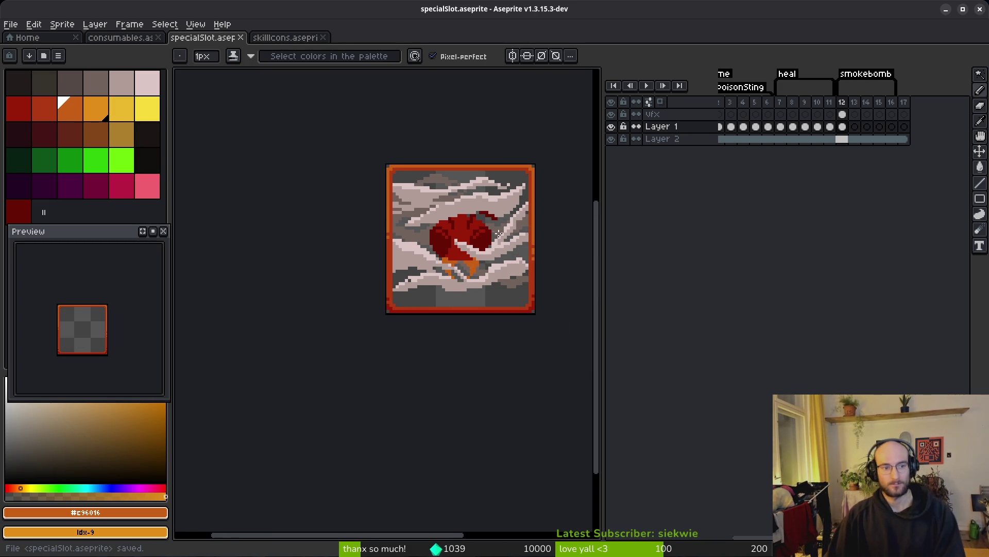
- Pick the beetle's dark red and choose dark maroon as its replacement
scroll(483, 236, up, 2)
scroll(482, 237, up, 1)
alt+click(483, 236)
right_click(43, 134)
- Apply the dark red to maroon replacement, then swap the brighter red for darker maroon
key(shift+r)
click(360, 99)
click(19, 108)
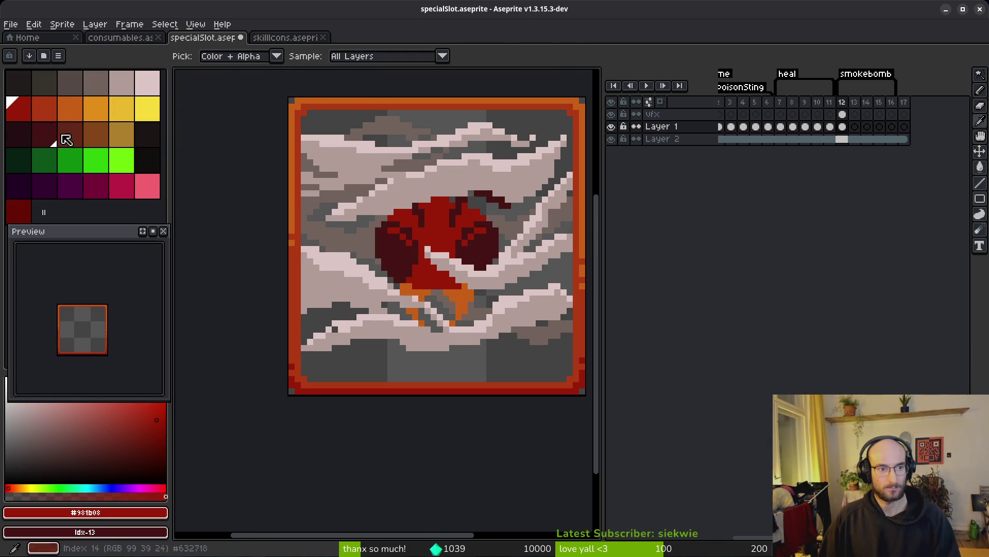
right_click(19, 212)
key(shift+r)
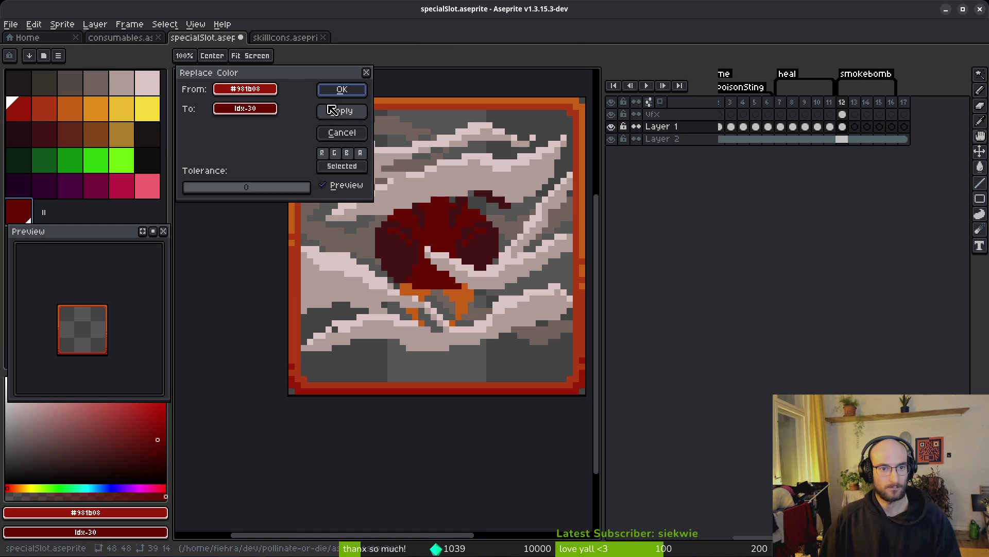
click(342, 89)
- Replace the beetle's orange with red, then save specialSlot.aseprite
alt+click(461, 295)
right_click(44, 109)
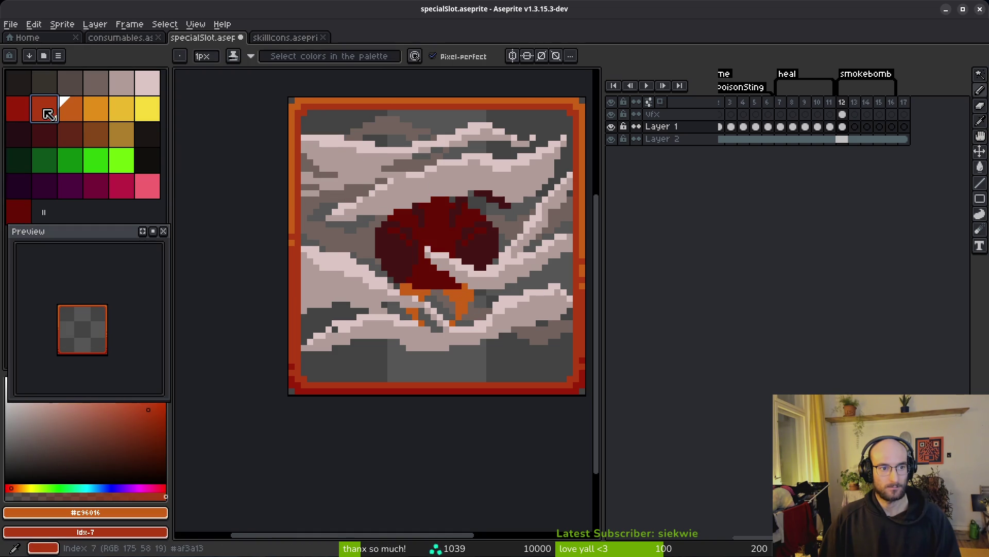
key(shift+r)
click(342, 91)
scroll(492, 289, down, 5)
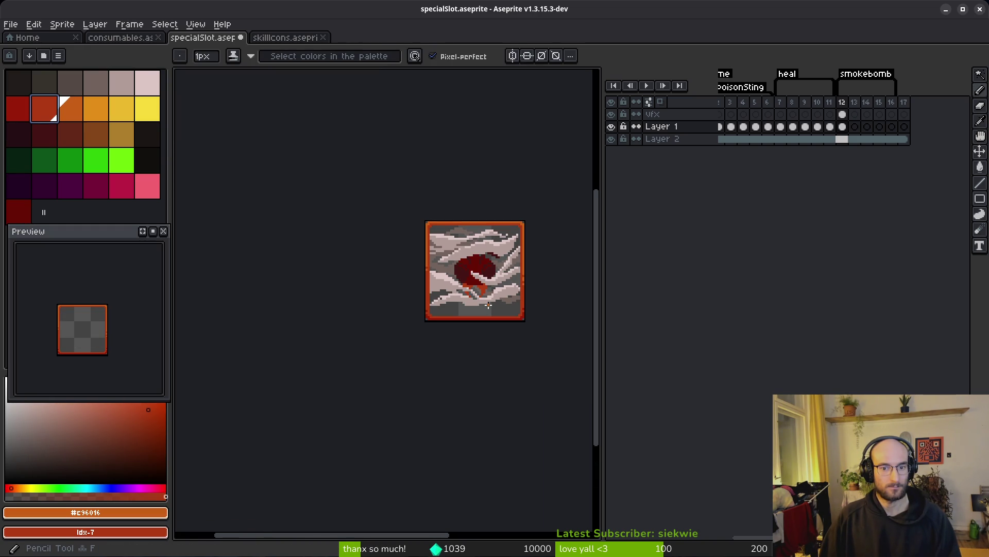
key(ctrl+z)
key(ctrl+y)
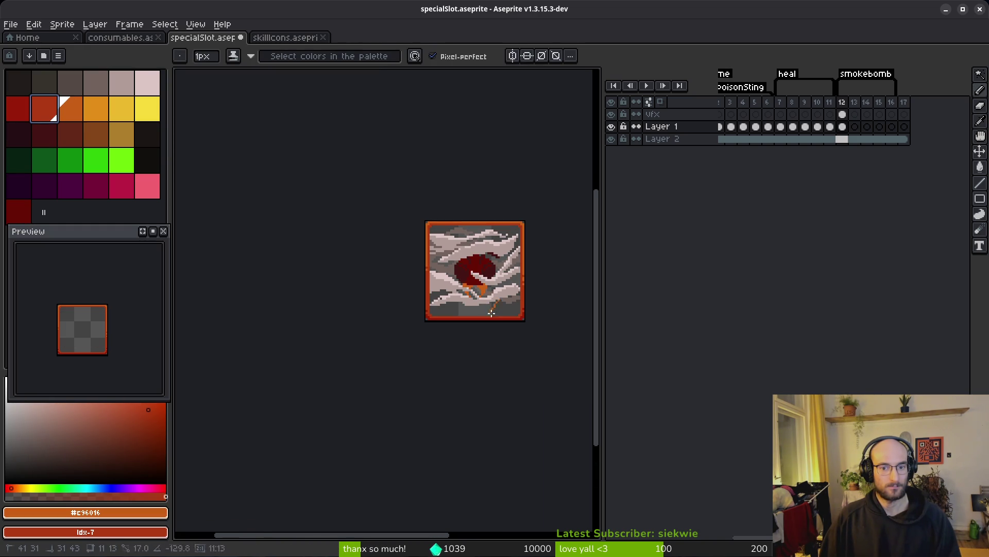
key(ctrl+s)
drag(493, 327, 446, 337)
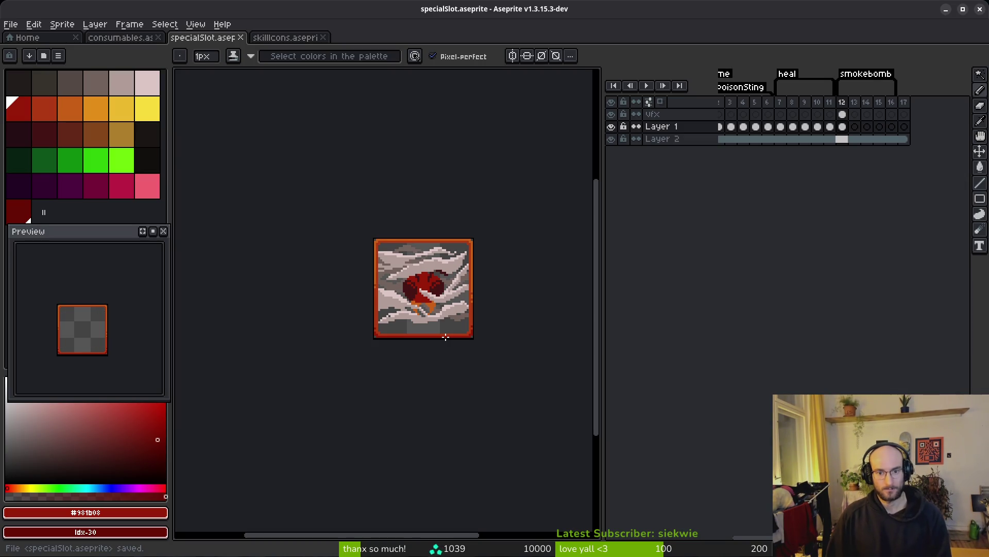
click(854, 103)
click(842, 102)
drag(842, 103, 871, 110)
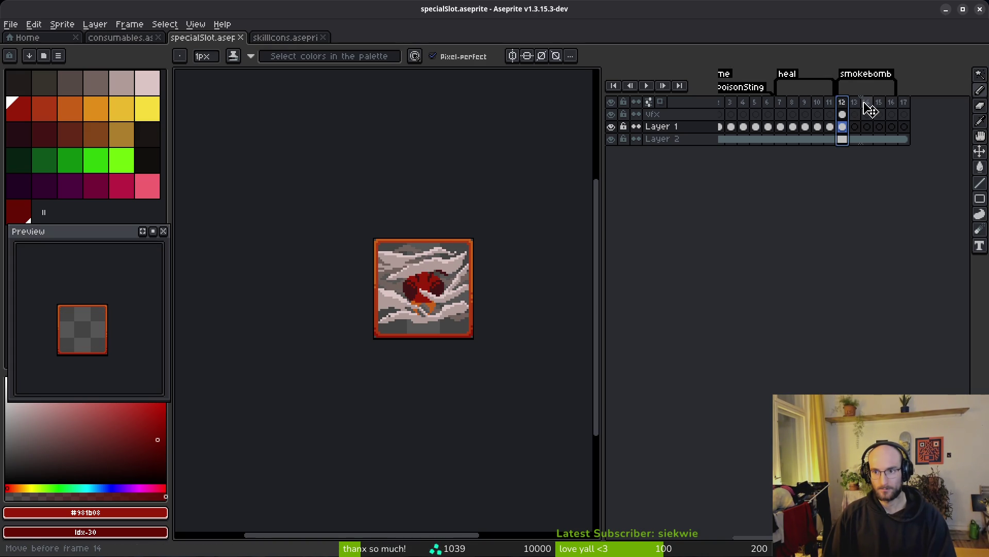
mouse_move(870, 109)
mouse_down()
mouse_move(879, 106)
mouse_move(869, 107)
mouse_up()
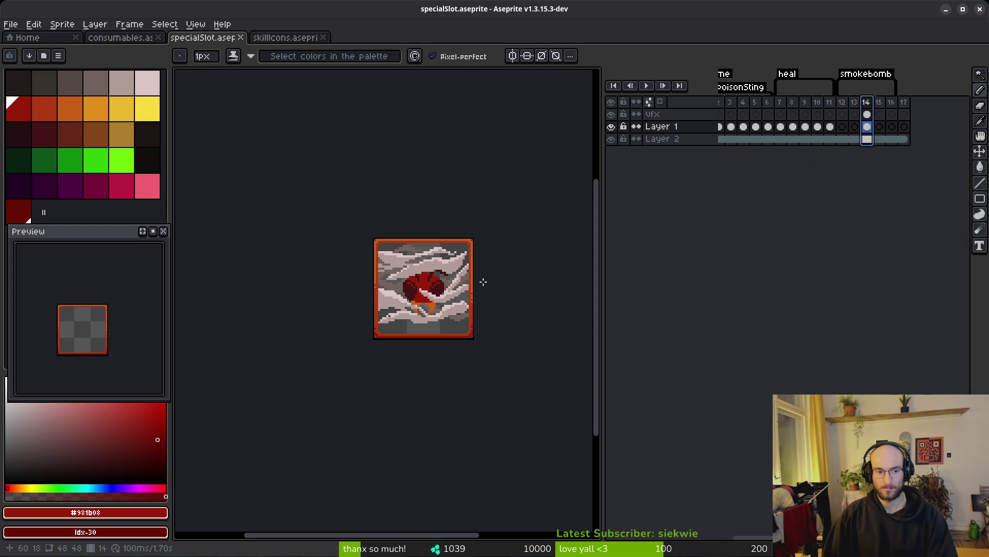
scroll(439, 317, up, 6)
alt+click(397, 274)
scroll(439, 252, up, 2)
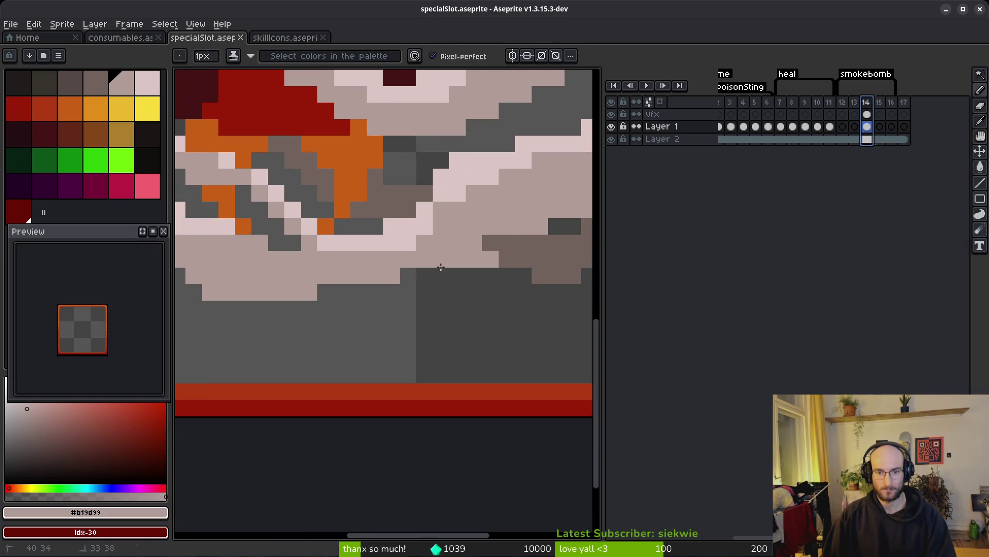
scroll(496, 263, down, 2)
scroll(496, 263, down, 1)
scroll(469, 256, up, 2)
mouse_move(429, 292)
mouse_down()
mouse_move(369, 329)
mouse_move(226, 342)
mouse_up()
click(309, 316)
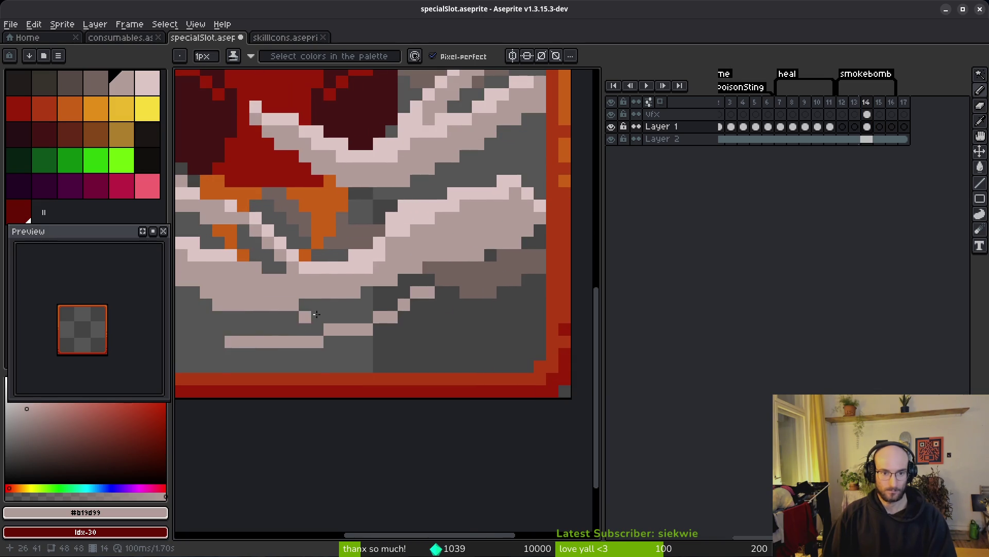
drag(310, 316, 464, 274)
drag(382, 301, 222, 256)
key(g)
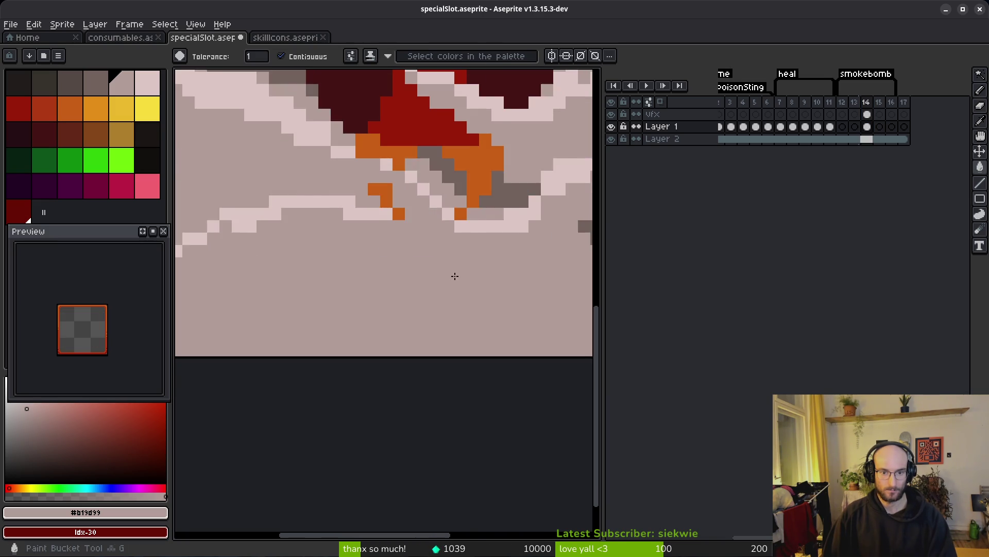
scroll(442, 280, down, 2)
scroll(534, 242, up, 2)
key(b)
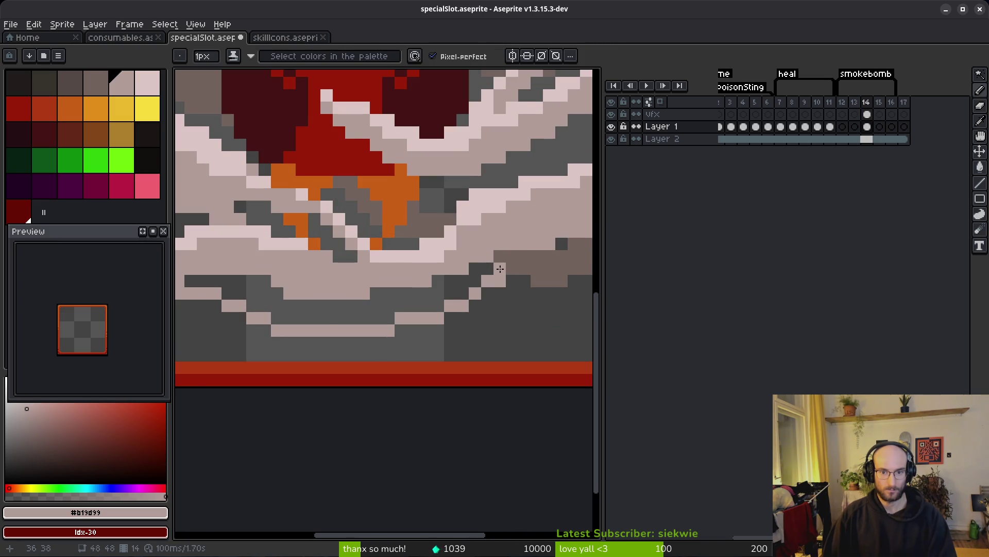
scroll(500, 268, down, 3)
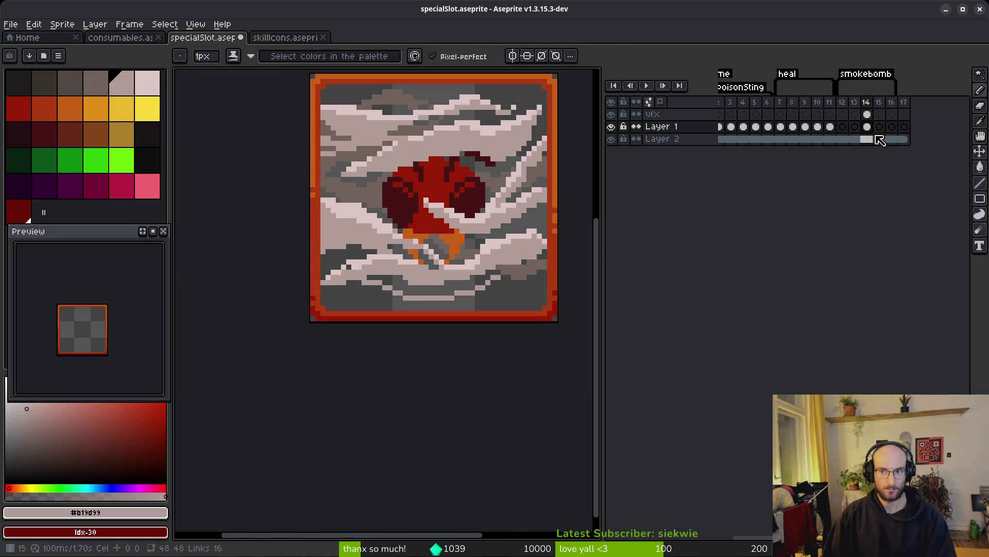
key(ctrl+z)
key(ctrl+z)
key(ctrl+z)
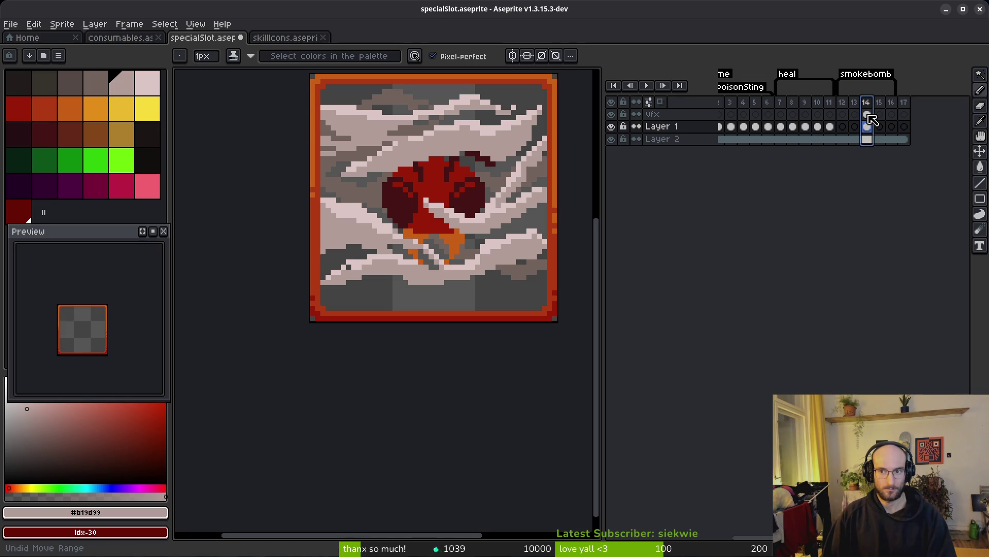
click(867, 115)
scroll(496, 269, up, 2)
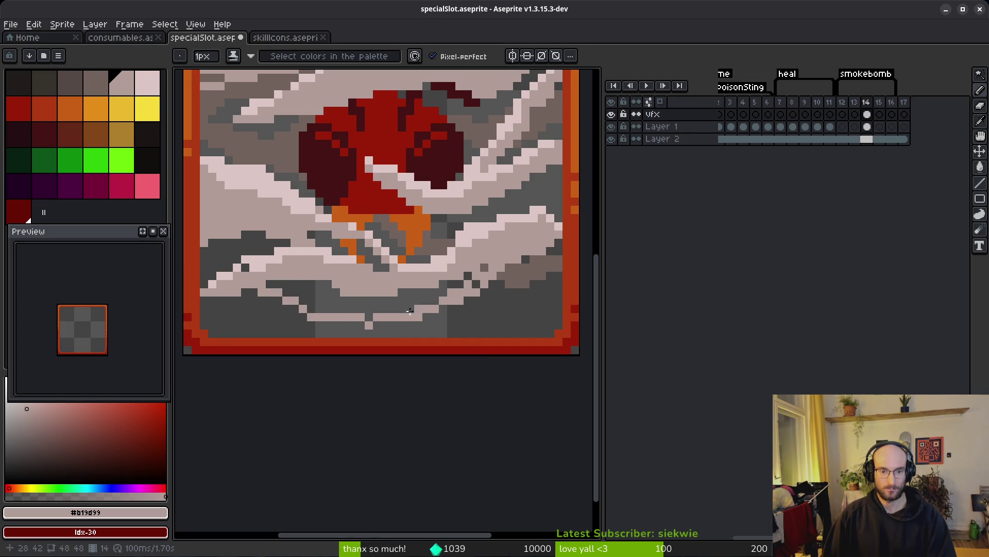
key(ctrl+z)
key(ctrl+z)
key(ctrl+z)
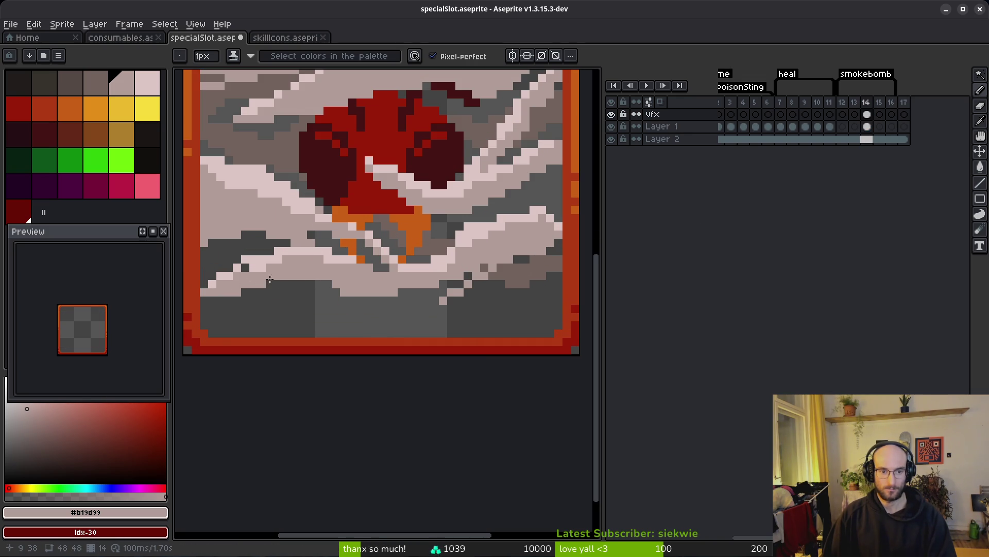
key(g)
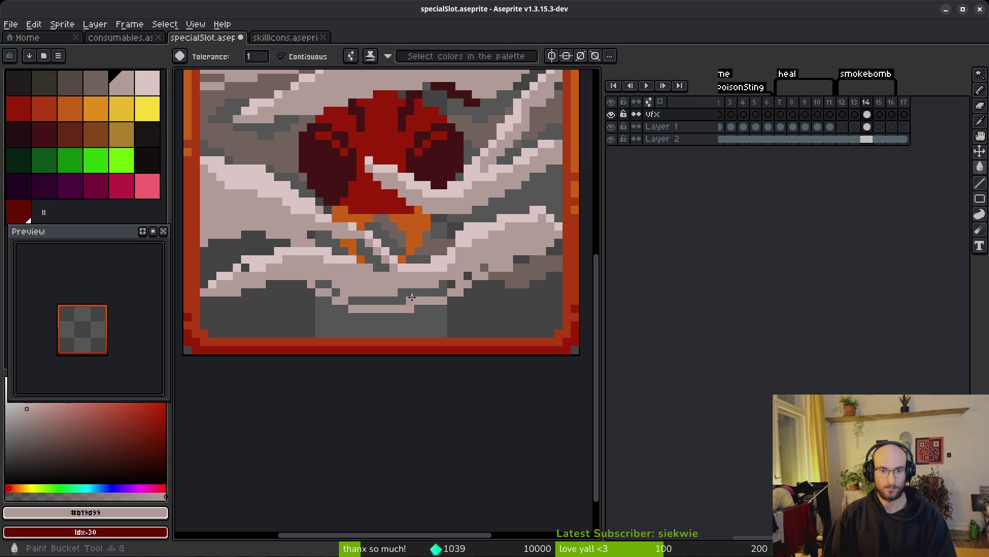
click(462, 285)
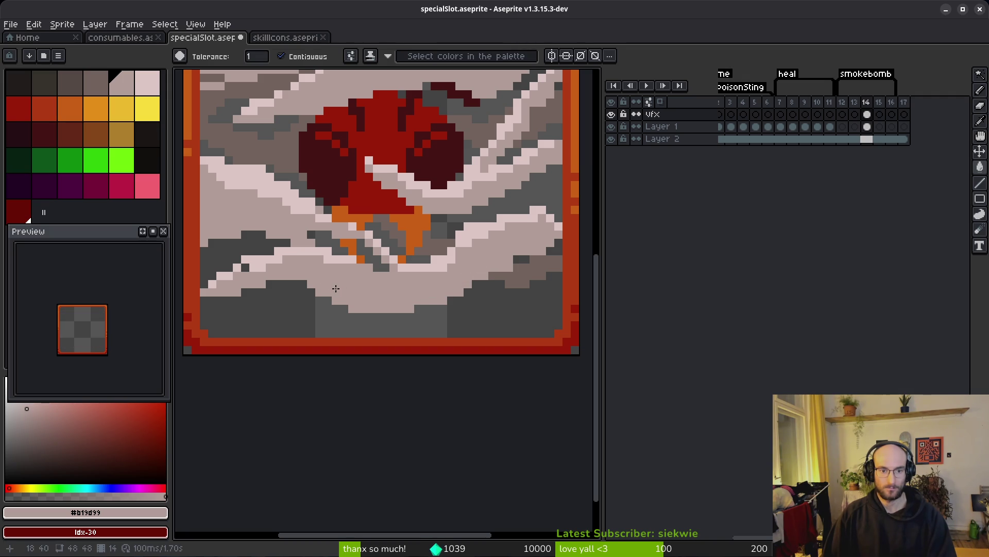
key(b)
scroll(335, 265, up, 2)
mouse_move(191, 229)
mouse_down()
mouse_move(276, 262)
mouse_move(524, 220)
mouse_move(385, 276)
mouse_up()
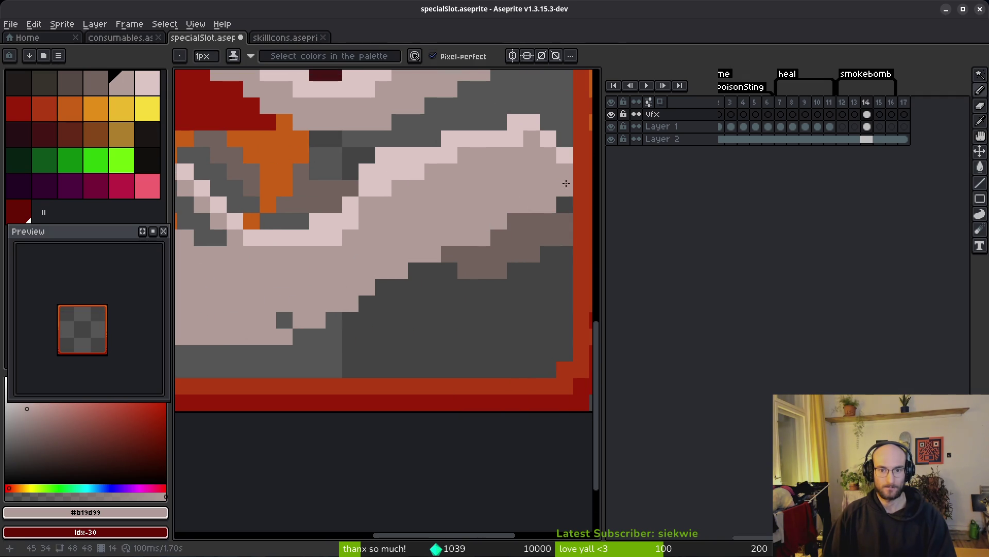
scroll(565, 184, down, 3)
scroll(436, 241, up, 5)
click(251, 192)
scroll(379, 219, down, 6)
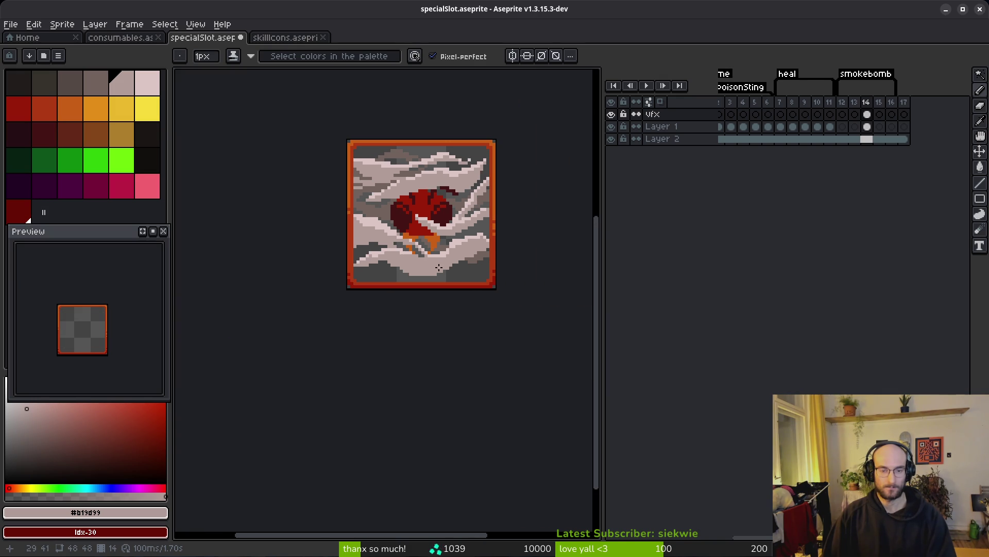
scroll(375, 245, up, 2)
scroll(462, 270, up, 5)
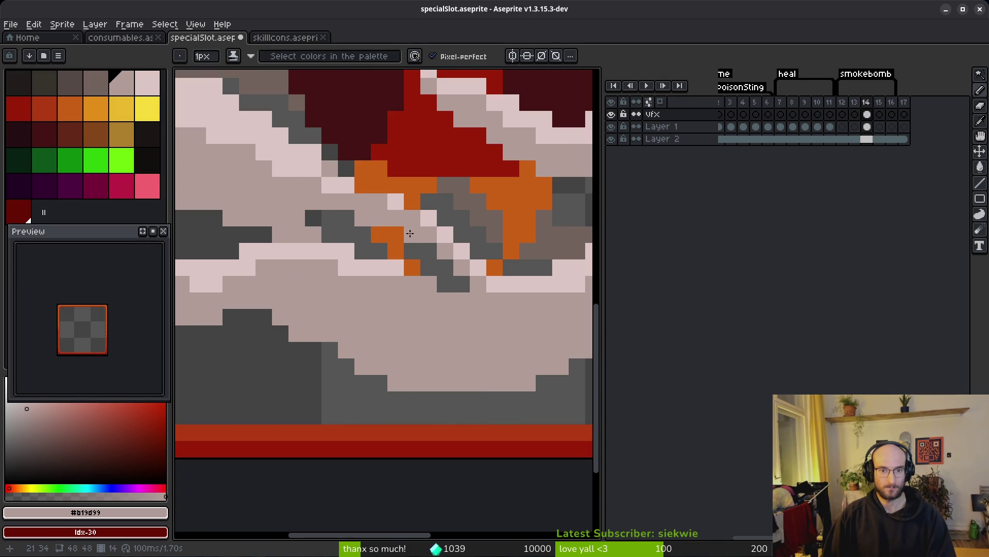
shift+click(409, 242)
key(e)
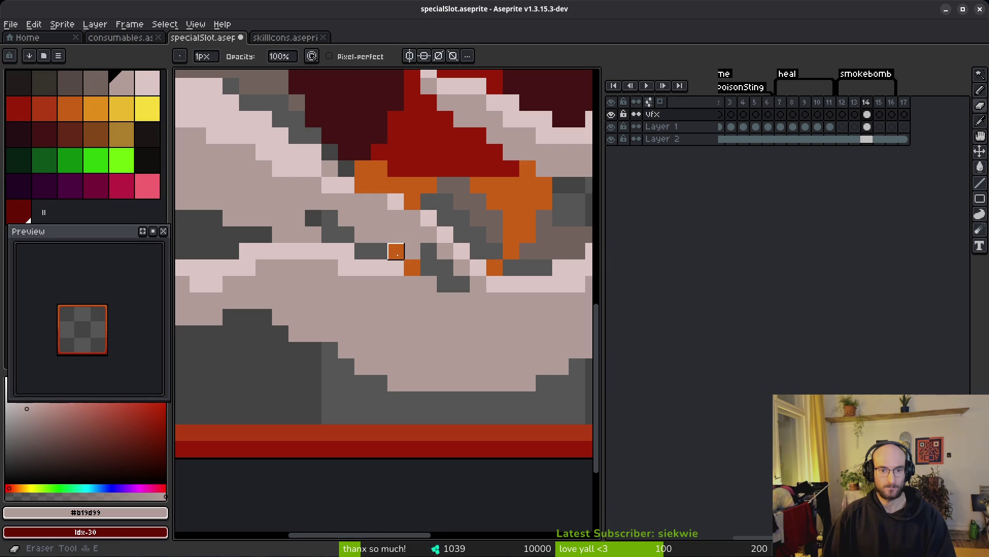
scroll(471, 320, down, 6)
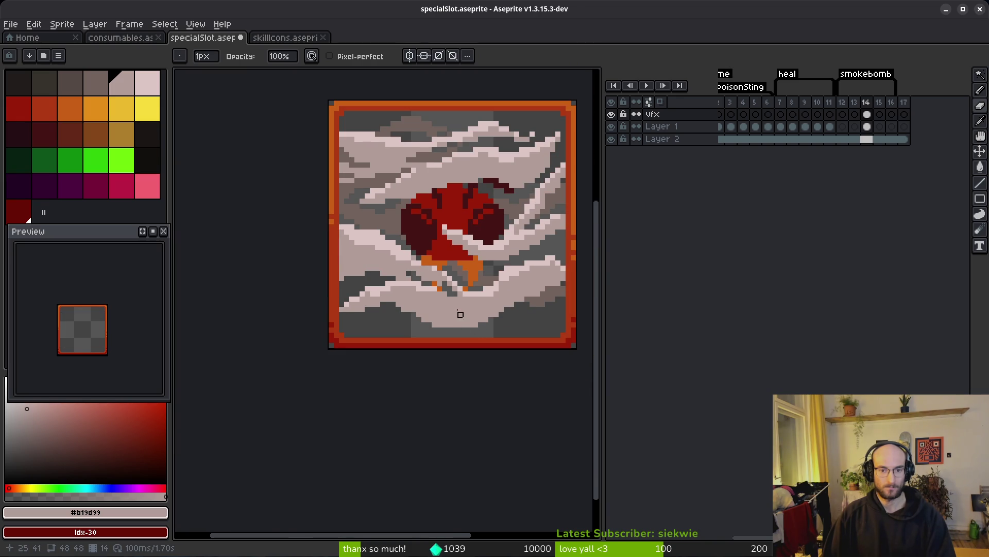
scroll(460, 314, up, 6)
key(b)
drag(388, 231, 458, 268)
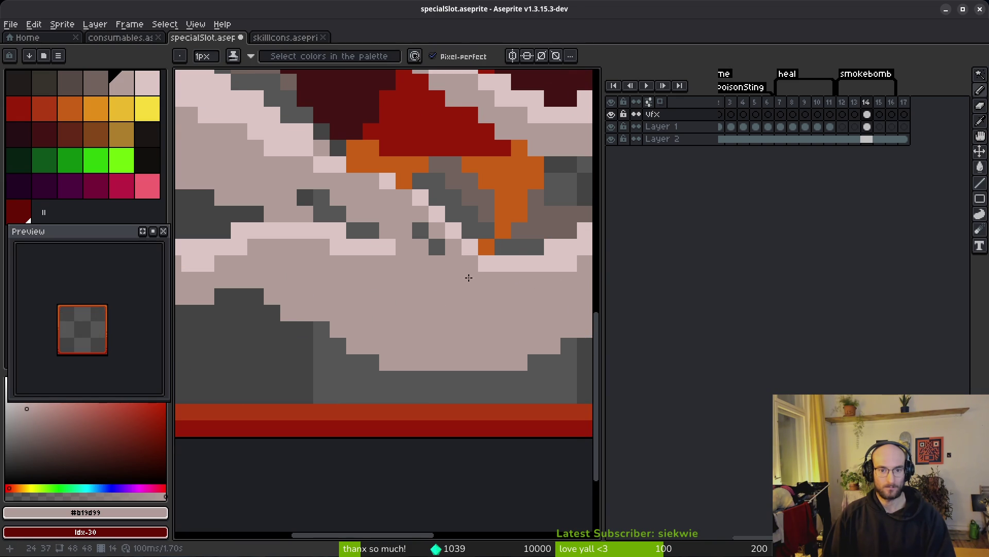
scroll(458, 268, down, 5)
scroll(481, 316, right, 2)
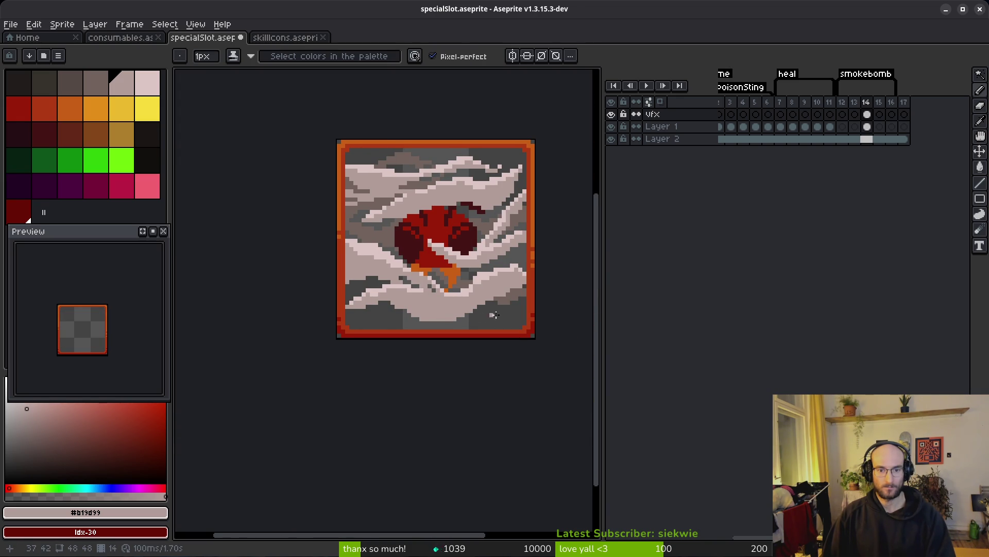
scroll(492, 315, right, 1)
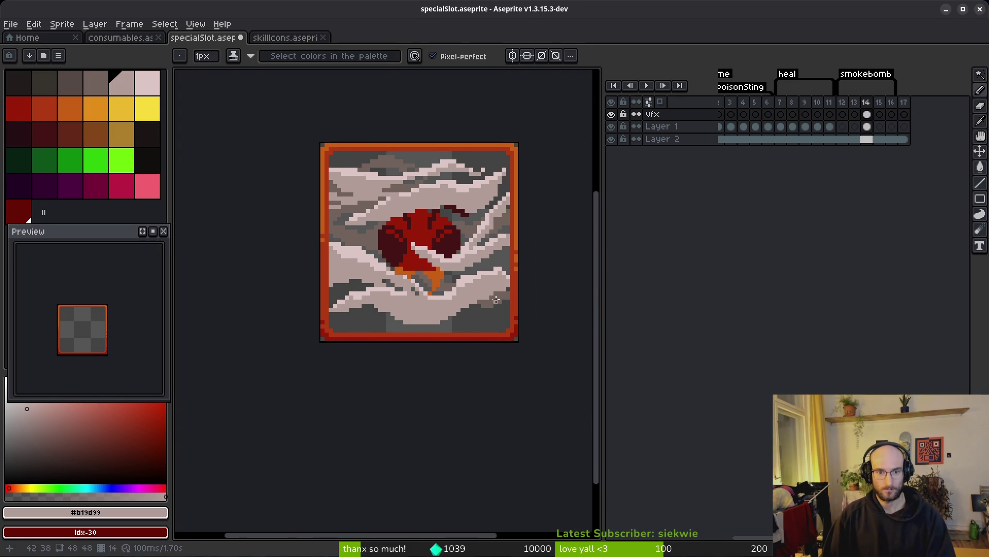
scroll(491, 163, up, 4)
scroll(464, 232, down, 3)
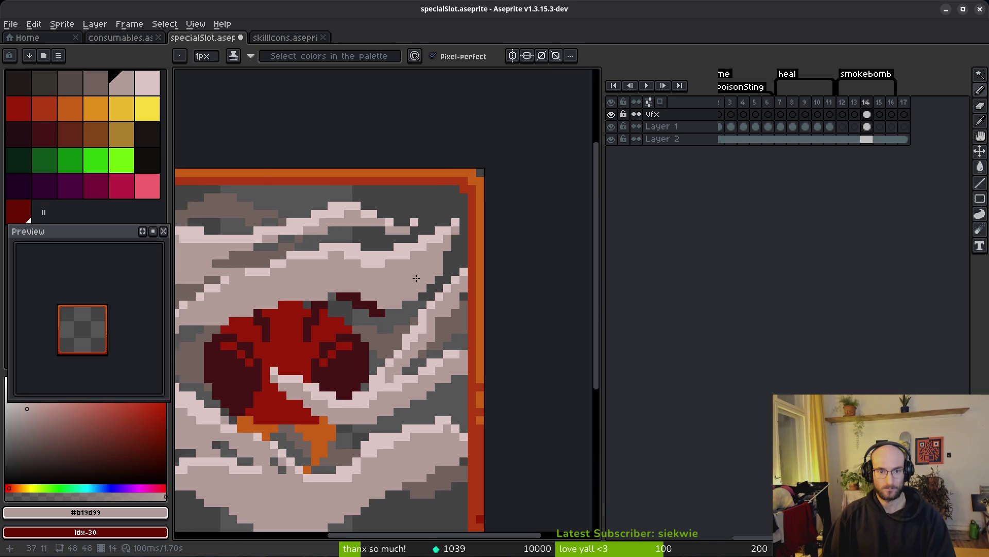
scroll(371, 273, up, 1)
scroll(371, 273, up, 6)
scroll(407, 242, down, 7)
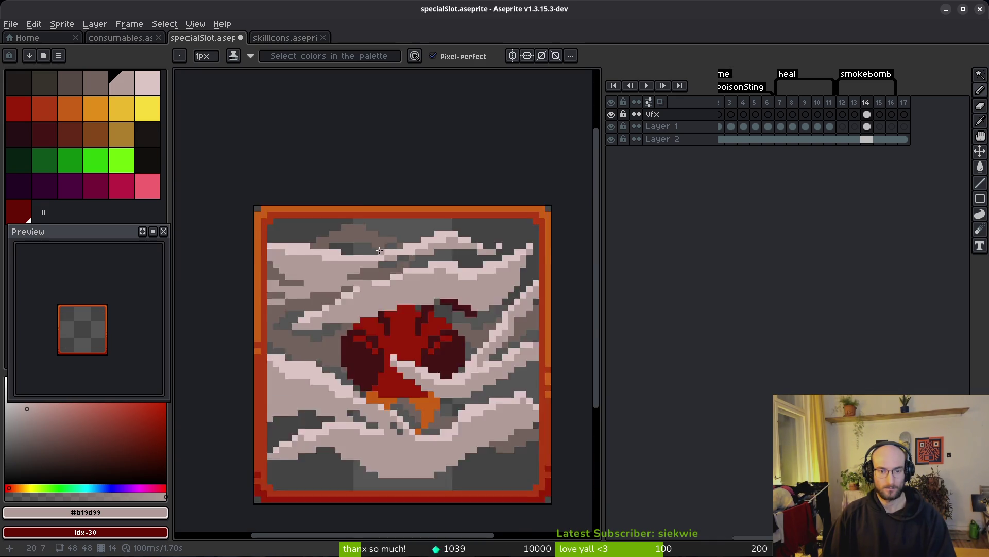
scroll(515, 289, up, 1)
scroll(426, 271, down, 7)
scroll(428, 310, up, 5)
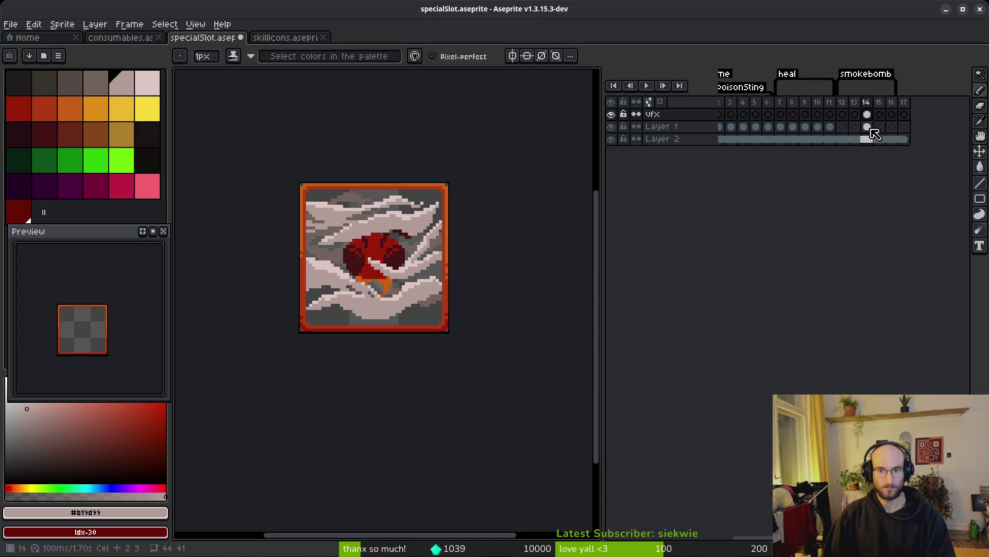
- Go to empty frame 15 on the VFX layer with onion skin on and pale pink colours picked
click(879, 115)
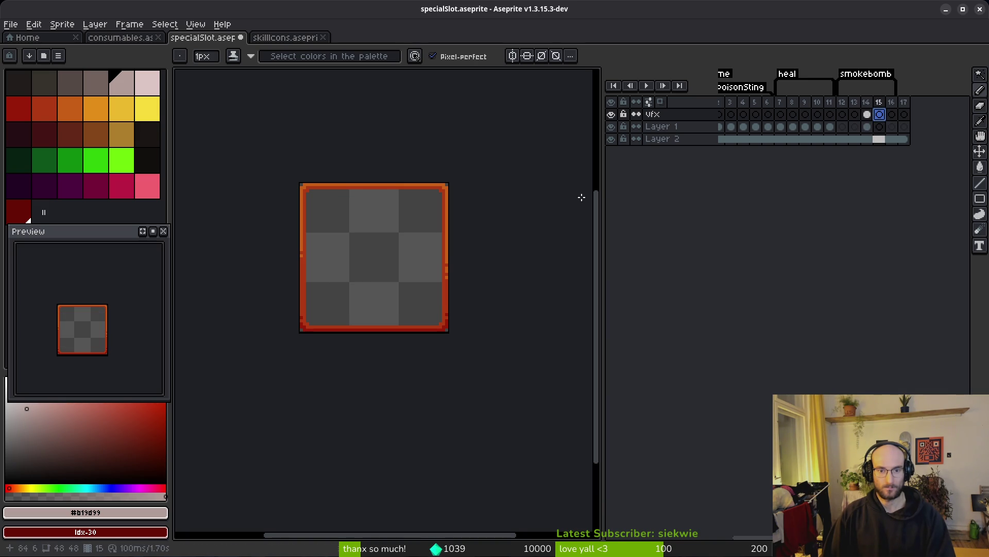
click(661, 102)
scroll(407, 256, up, 2)
scroll(427, 206, left, 4)
scroll(467, 212, up, 1)
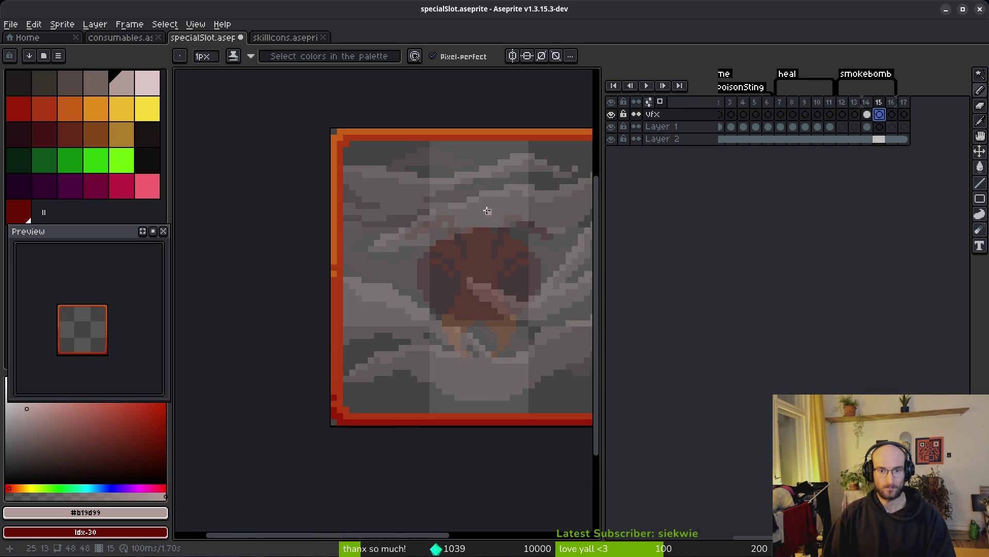
drag(474, 214, 424, 231)
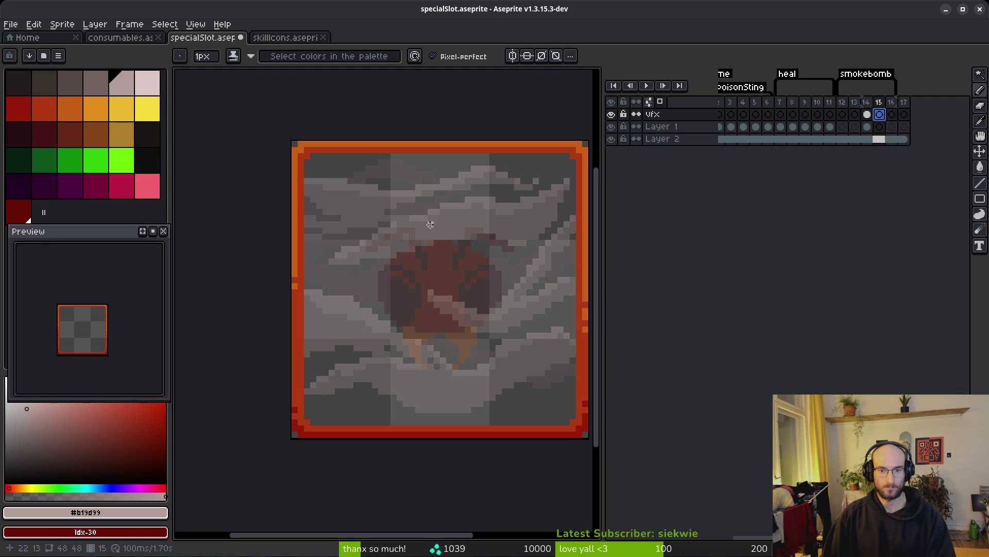
scroll(446, 223, up, 2)
scroll(440, 226, down, 2)
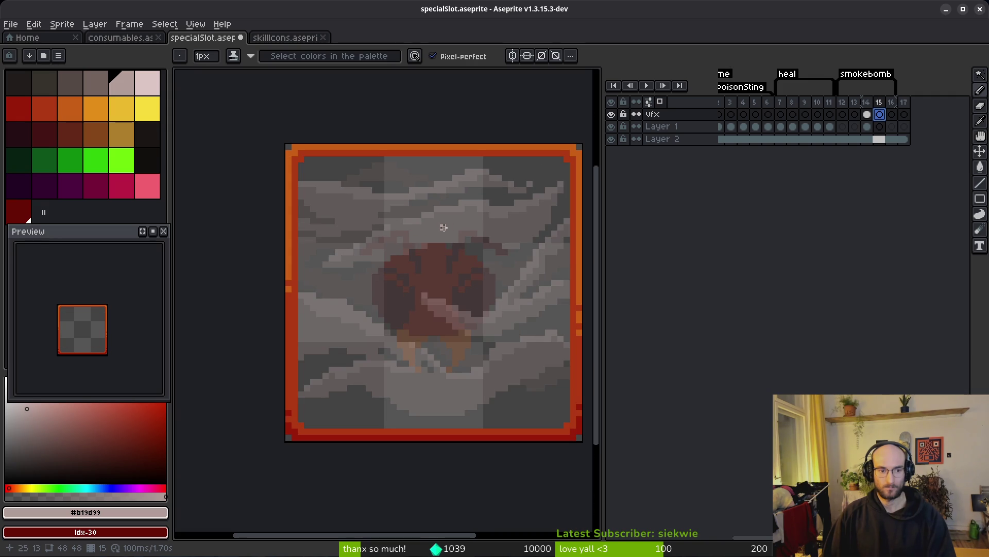
scroll(451, 231, up, 1)
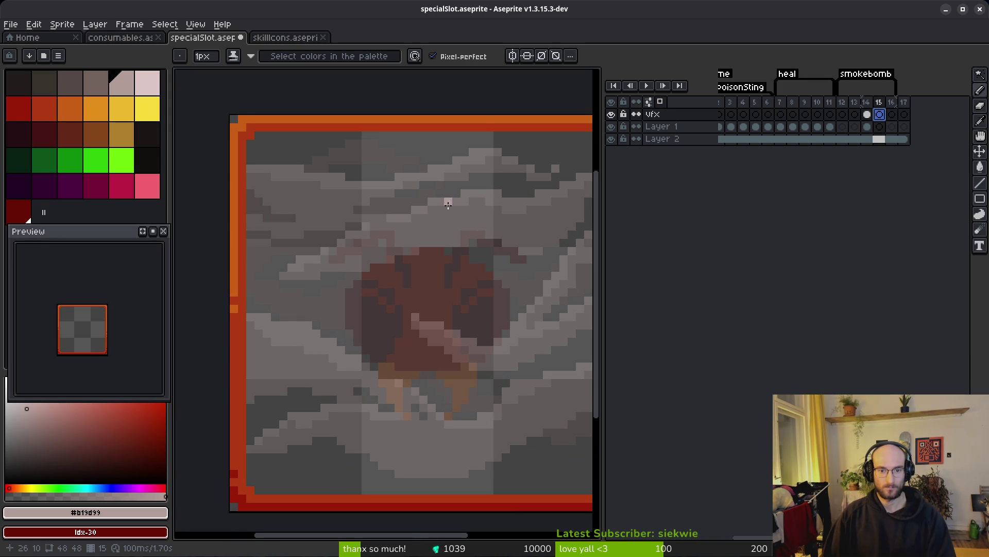
scroll(449, 206, up, 1)
scroll(434, 209, down, 1)
click(130, 88)
right_click(149, 90)
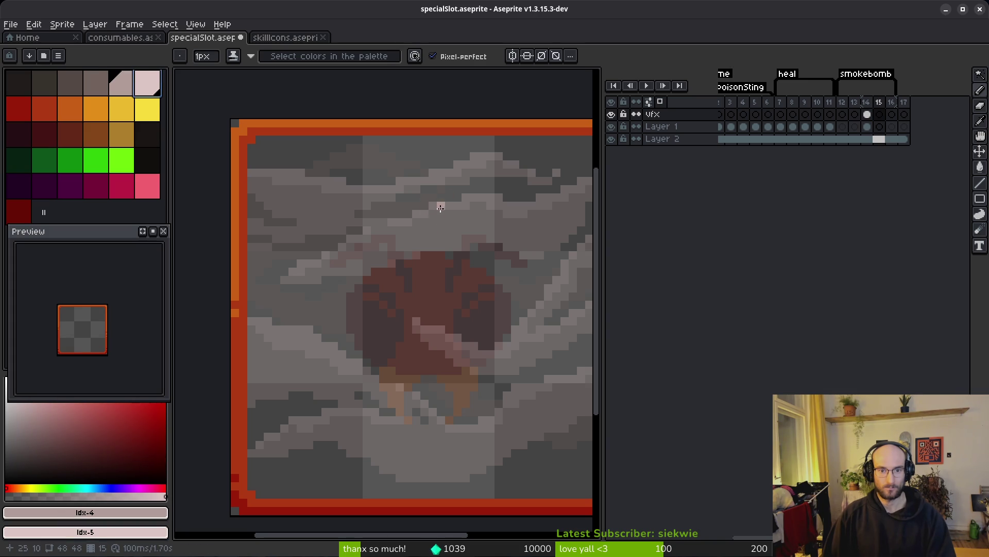
- Outline a pale pink smoke streak sweeping across the frame's upper middle
drag(383, 223, 278, 269)
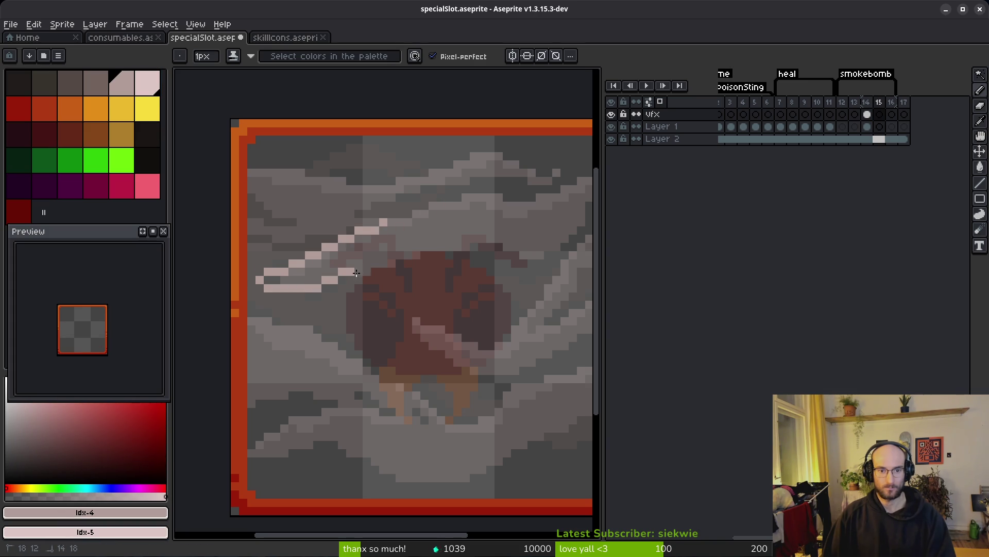
drag(353, 273, 423, 240)
drag(504, 263, 554, 243)
scroll(554, 243, down, 1)
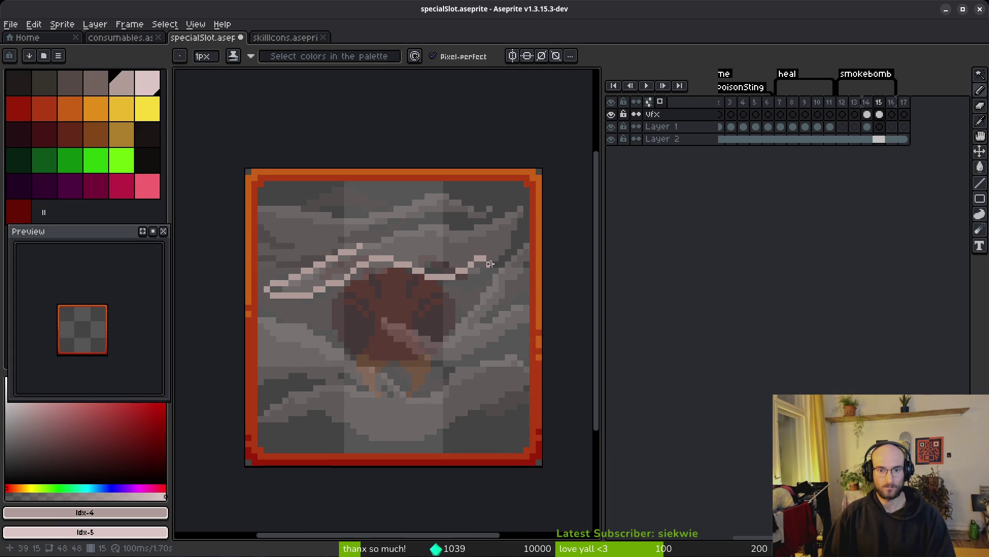
mouse_move(483, 256)
mouse_down()
mouse_move(523, 221)
mouse_move(486, 233)
mouse_up()
click(469, 238)
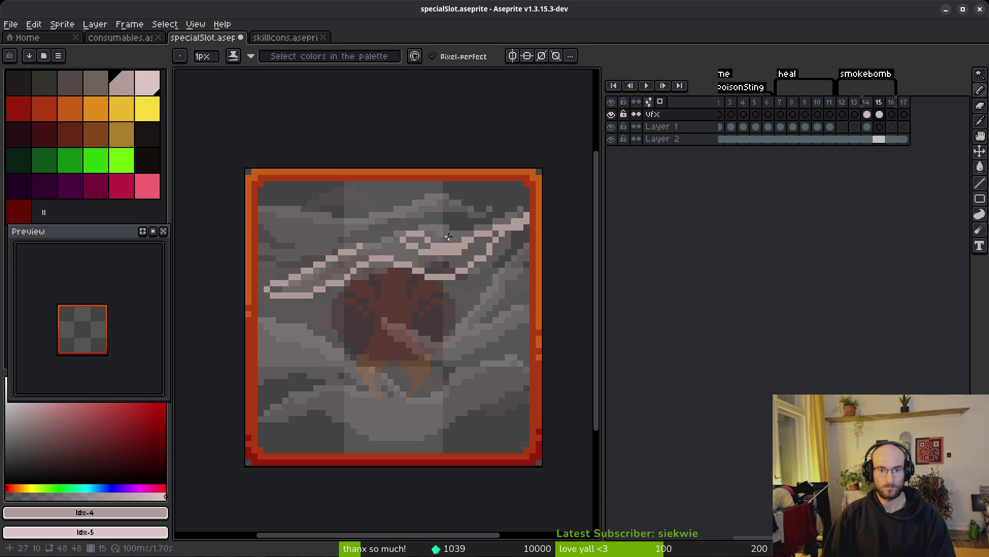
- Bucket-fill the inside and leftover dark gaps of the pale streak outline
key(g)
click(464, 240)
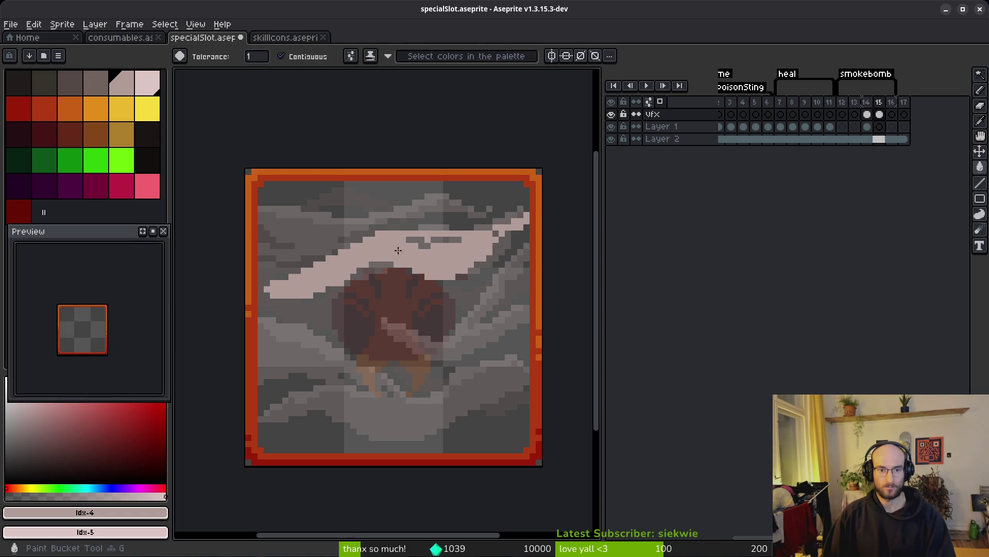
click(452, 238)
click(418, 241)
- Draw a pale diagonal wisp from the frame's top-left corner across the top area
key(b)
scroll(464, 232, up, 2)
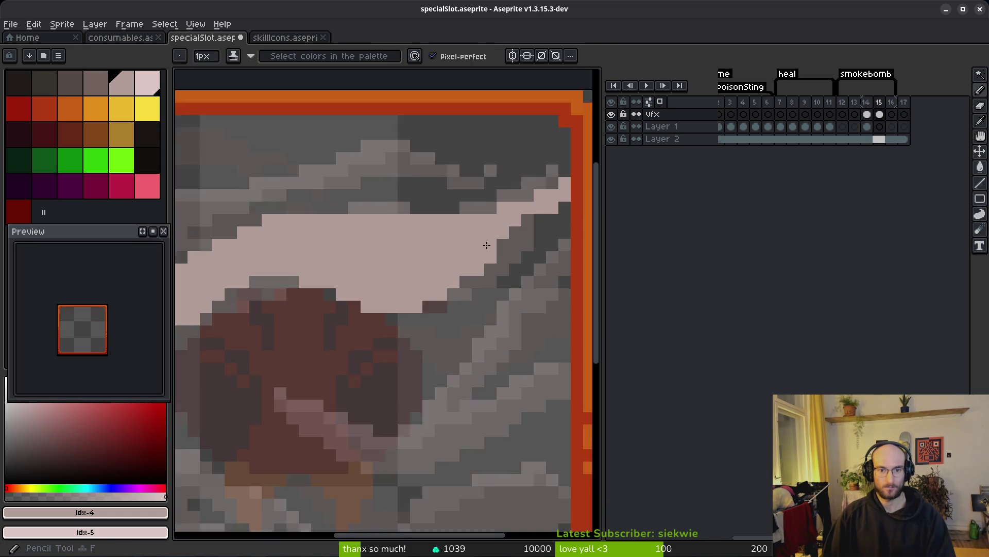
scroll(474, 227, down, 3)
scroll(430, 232, up, 3)
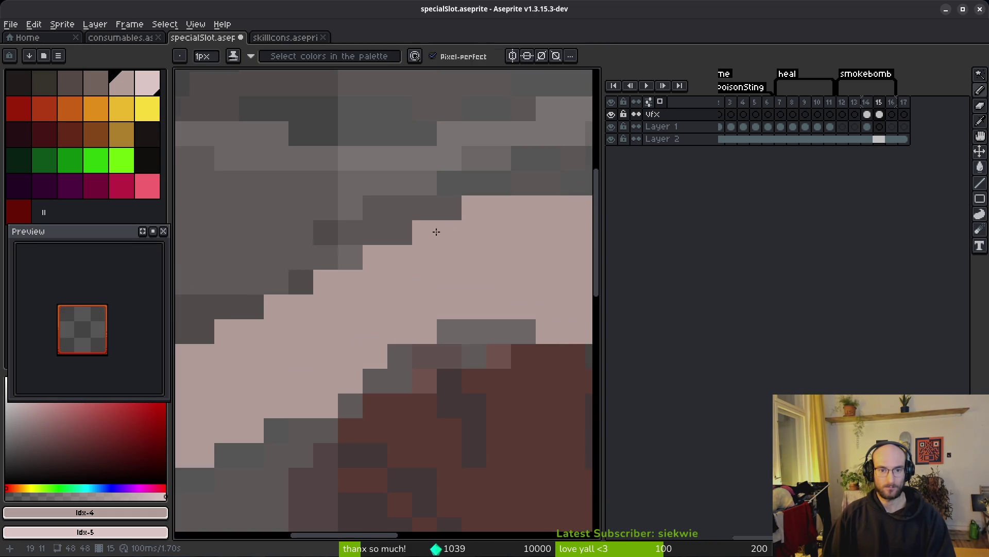
drag(494, 250, 484, 297)
scroll(484, 297, down, 2)
scroll(320, 247, up, 2)
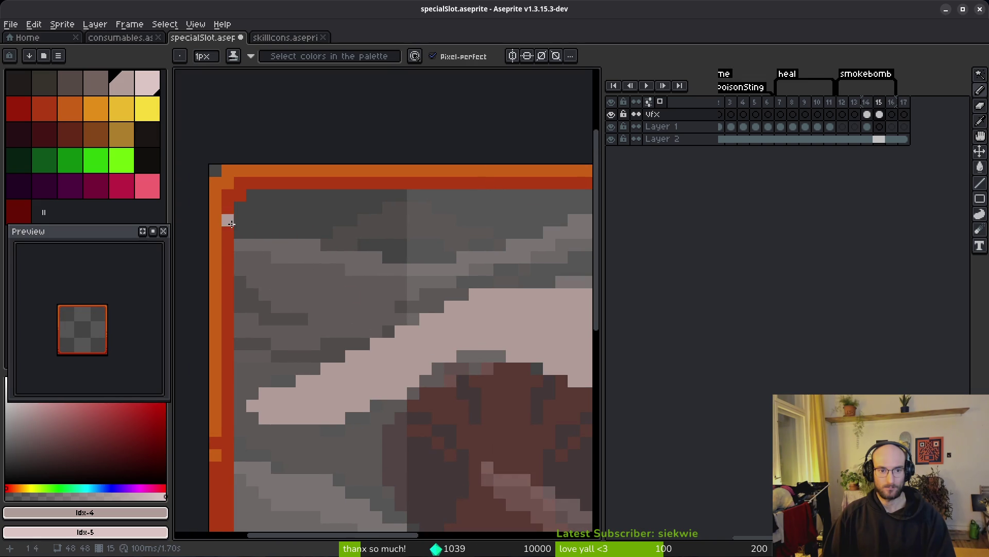
drag(239, 225, 409, 276)
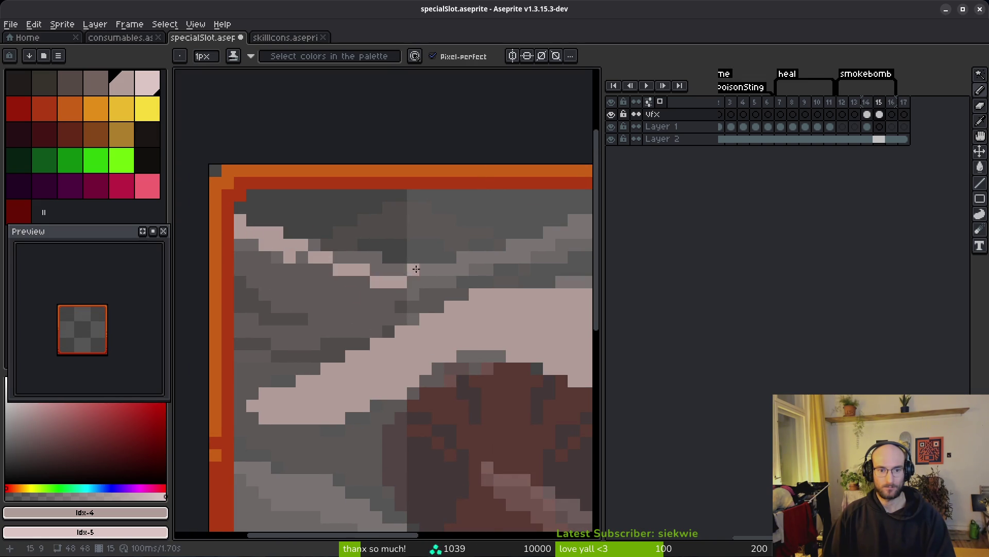
scroll(409, 276, right, 2)
mouse_move(330, 296)
mouse_down()
mouse_move(416, 252)
mouse_move(484, 242)
mouse_up()
scroll(325, 264, right, 2)
mouse_move(337, 253)
mouse_down()
mouse_move(526, 290)
mouse_move(377, 285)
mouse_up()
- Add more pale wisps toward the left border, undoing and redrawing the bad strokes
scroll(378, 284, left, 2)
drag(466, 267, 292, 342)
scroll(411, 320, down, 2)
mouse_move(422, 305)
mouse_down()
mouse_move(407, 317)
mouse_move(282, 317)
mouse_move(402, 305)
mouse_up()
key(ctrl+z)
key(ctrl+z)
key(ctrl+z)
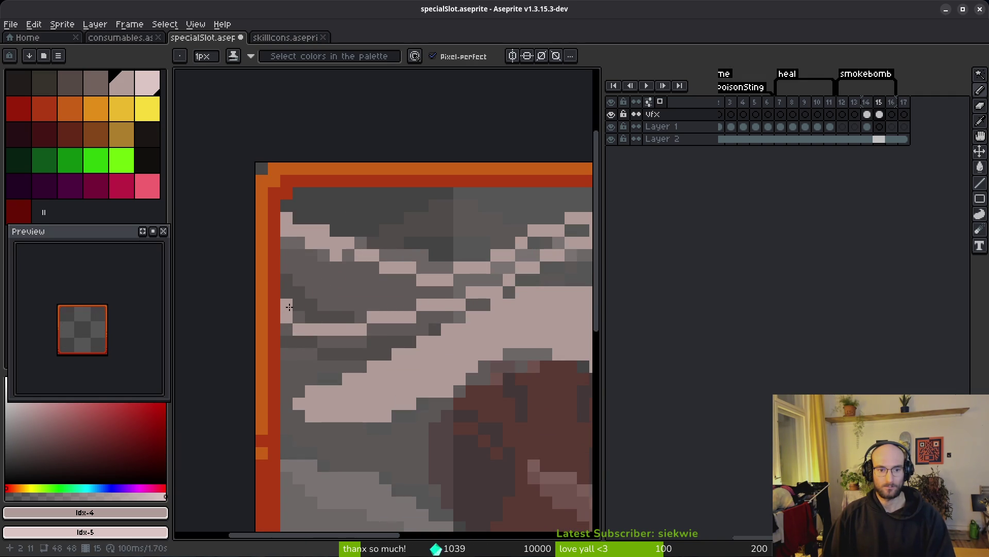
drag(285, 272, 351, 312)
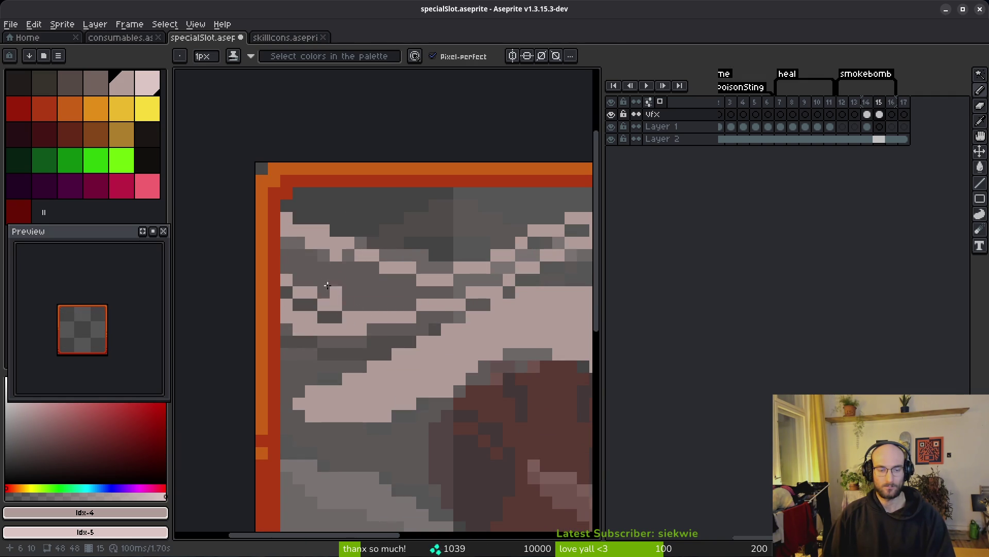
- Fill the grey gap between the upper-left wisps with pale pink
key(g)
click(362, 287)
key(ctrl+z)
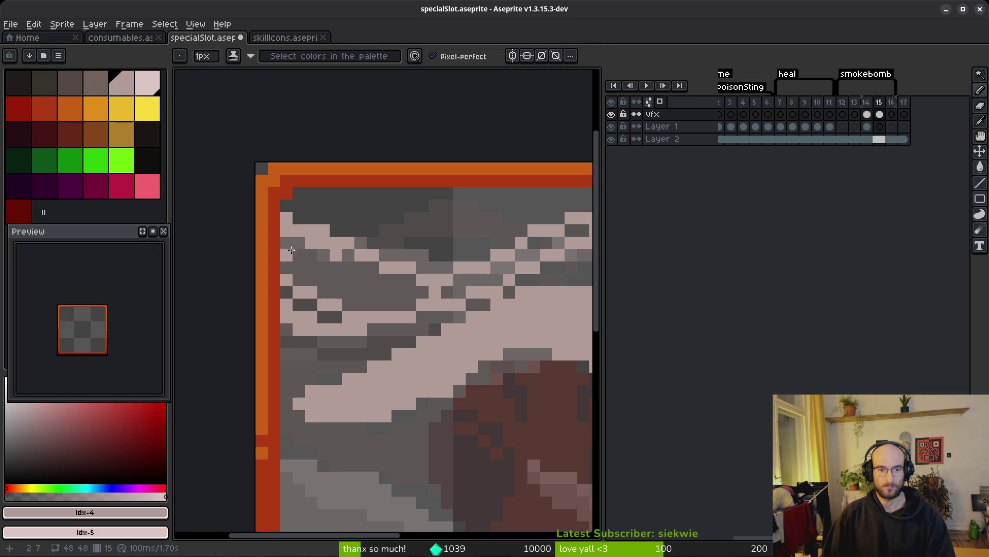
click(363, 289)
scroll(363, 289, down, 1)
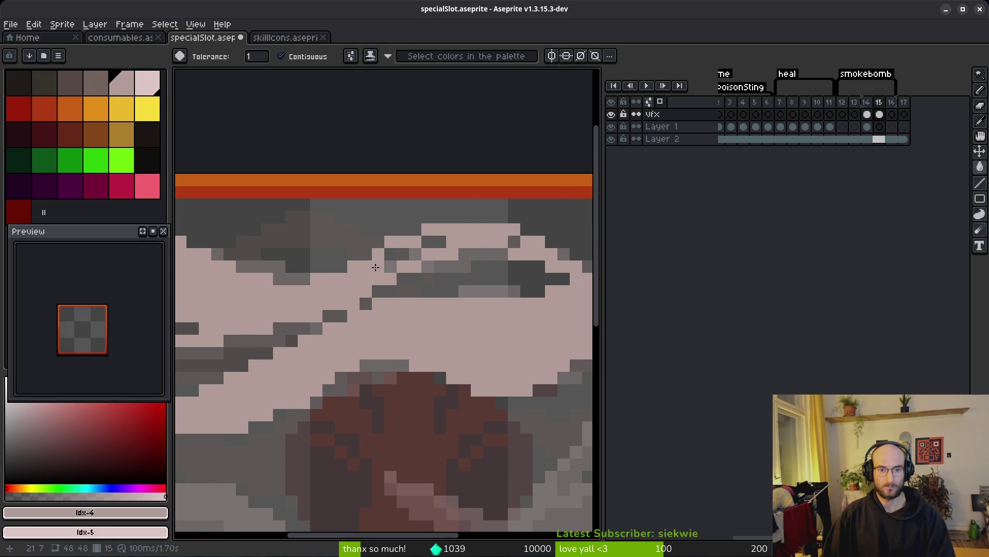
scroll(512, 255, down, 3)
scroll(511, 254, up, 2)
key(b)
scroll(421, 256, down, 1)
scroll(413, 248, down, 3)
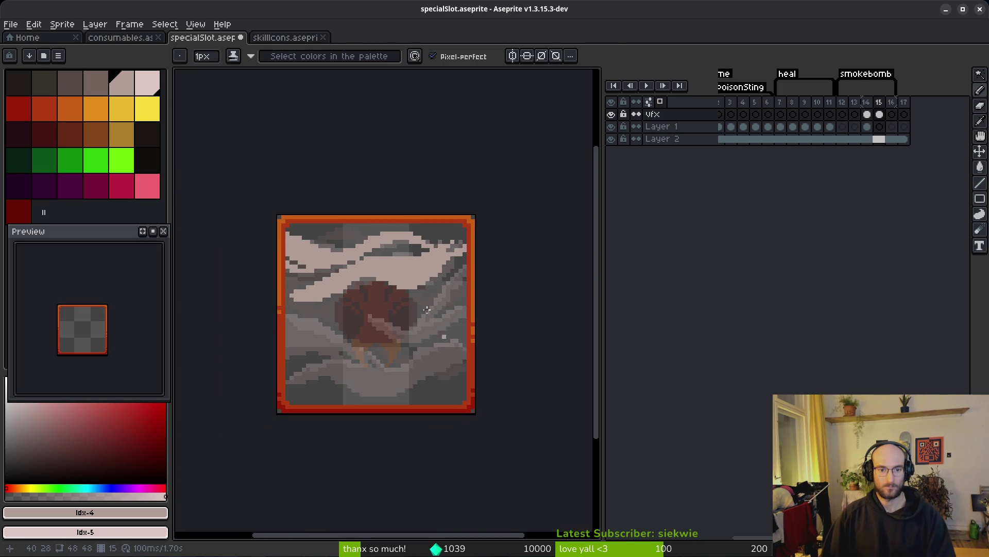
scroll(501, 221, up, 2)
scroll(501, 221, up, 2)
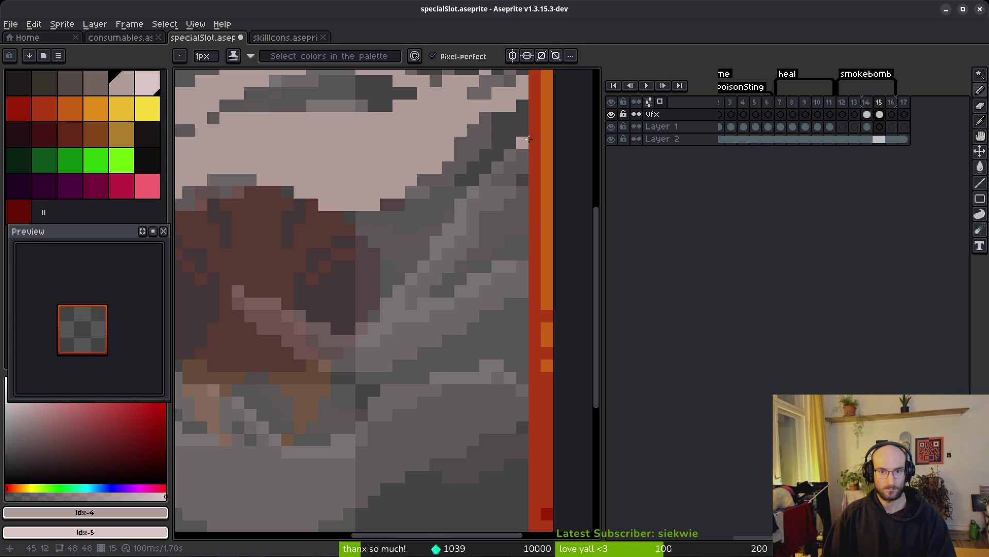
- Draw a pale streak from the top-right edge curling down-left across the beetle
mouse_move(526, 132)
mouse_down()
mouse_move(445, 211)
mouse_move(414, 296)
mouse_up()
mouse_move(341, 330)
mouse_down()
mouse_move(227, 278)
mouse_move(235, 298)
mouse_move(278, 312)
mouse_move(356, 366)
mouse_move(443, 313)
mouse_up()
mouse_move(455, 249)
mouse_down()
mouse_move(499, 180)
mouse_move(491, 184)
mouse_up()
key(ctrl+z)
mouse_move(523, 138)
mouse_down()
mouse_move(466, 222)
mouse_move(451, 289)
mouse_up()
mouse_move(383, 351)
mouse_down()
mouse_move(297, 342)
mouse_move(234, 296)
mouse_up()
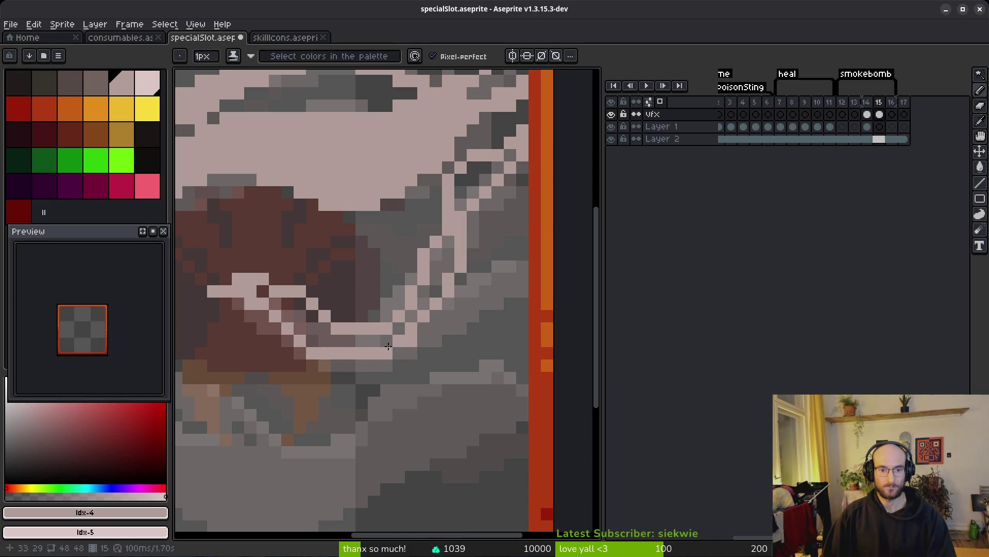
- Thicken the curl and run pale lines from it out to the right border
drag(381, 365, 303, 344)
drag(390, 363, 454, 264)
drag(399, 350, 492, 314)
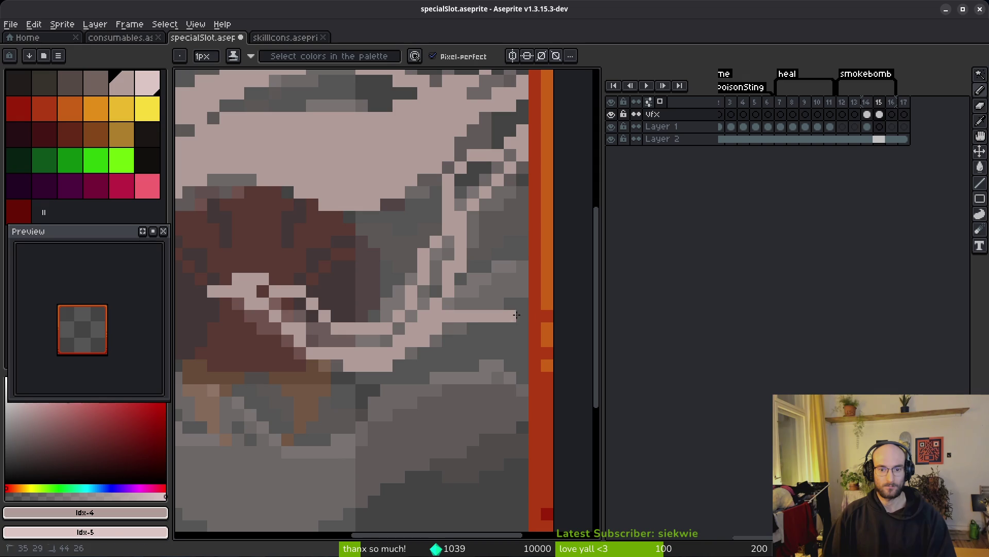
key(ctrl+z)
mouse_move(407, 350)
mouse_down()
mouse_move(486, 302)
mouse_move(492, 310)
mouse_up()
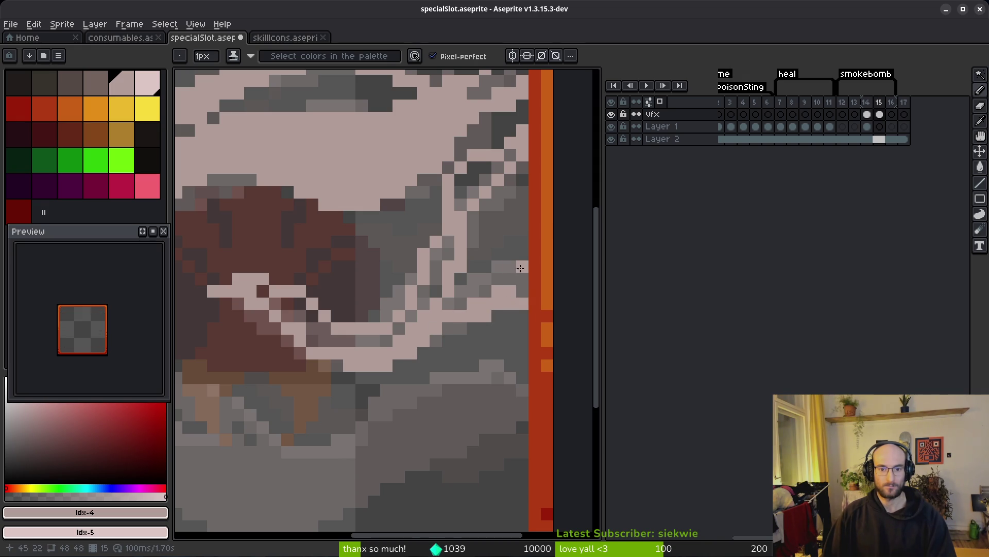
drag(524, 256, 453, 298)
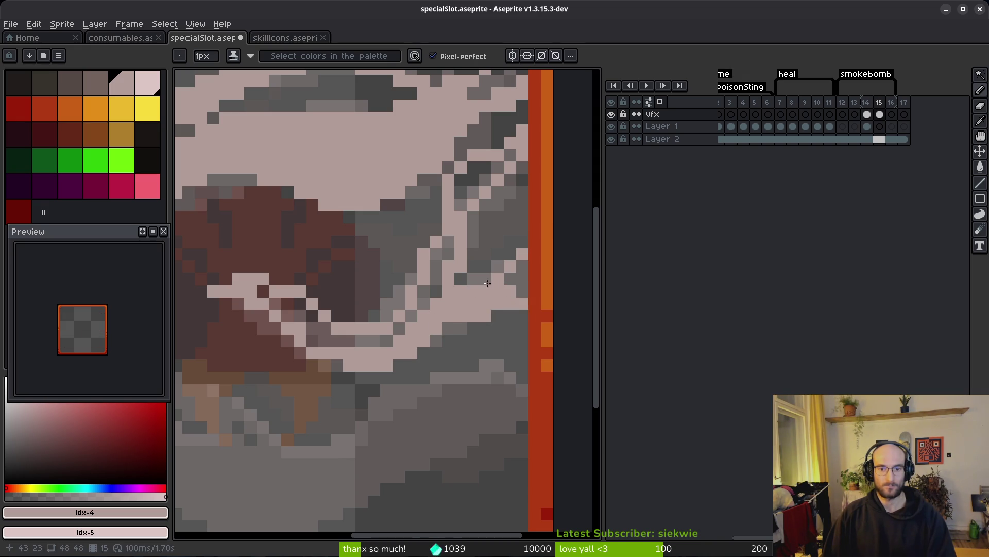
scroll(513, 301, down, 2)
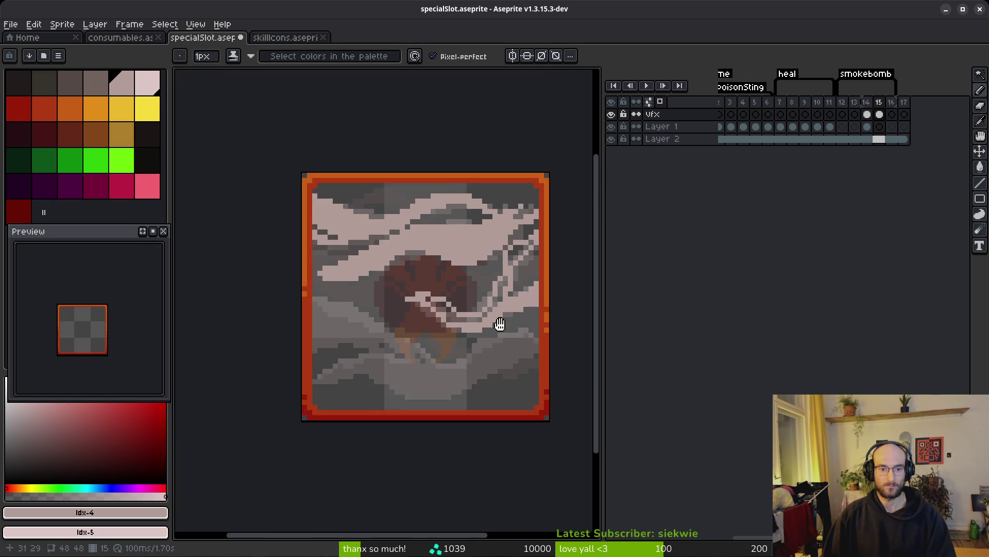
scroll(510, 316, up, 2)
scroll(416, 267, right, 1)
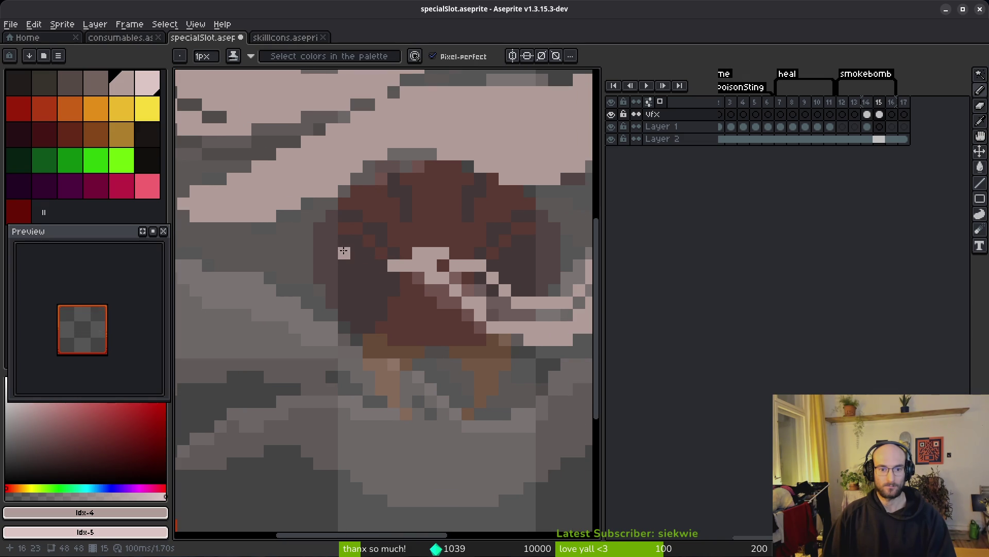
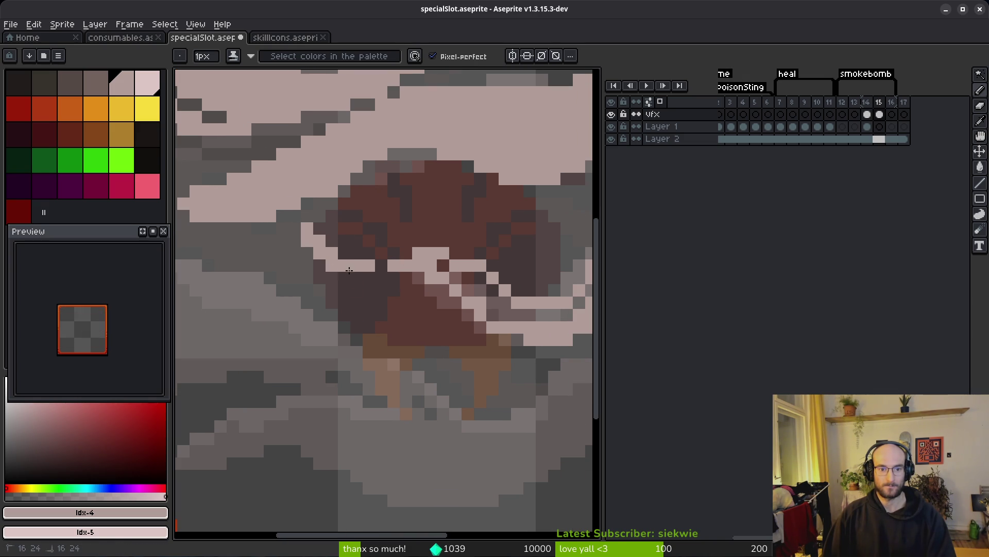
- On frame 15, draw a pale smoke streak running left and a looping streak on the left side
scroll(354, 275, down, 2)
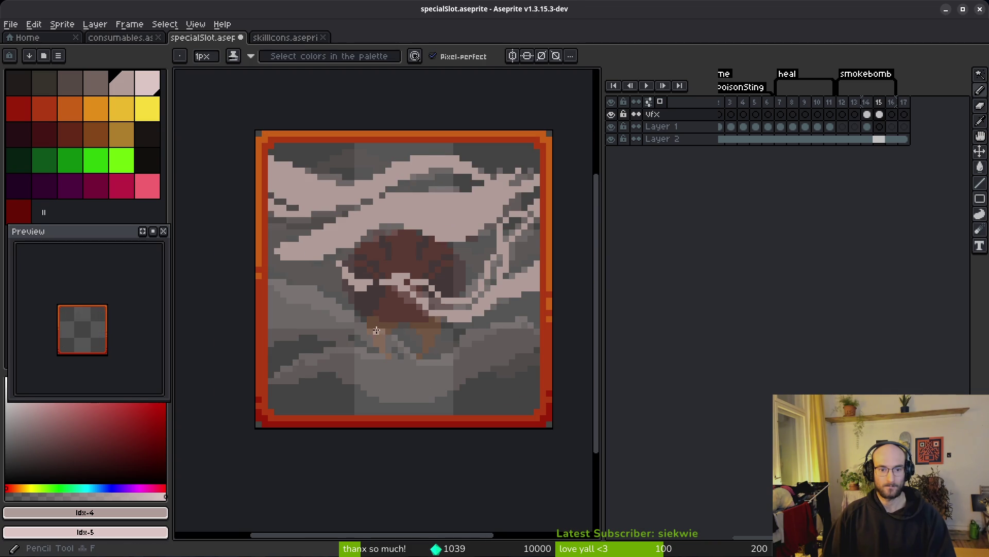
scroll(315, 280, up, 2)
scroll(315, 280, down, 1)
scroll(315, 281, up, 1)
scroll(256, 303, down, 2)
scroll(256, 304, up, 2)
scroll(353, 393, right, 3)
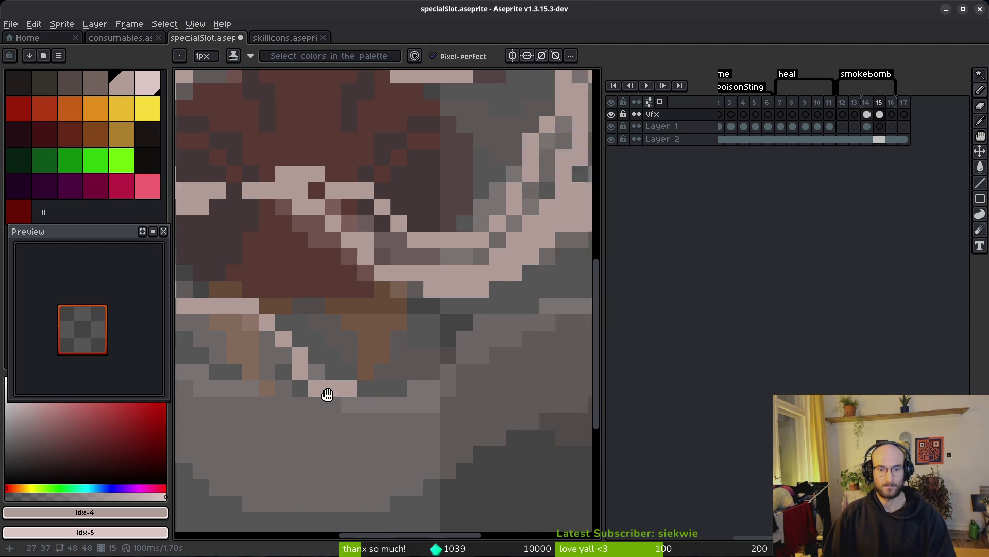
scroll(542, 272, right, 2)
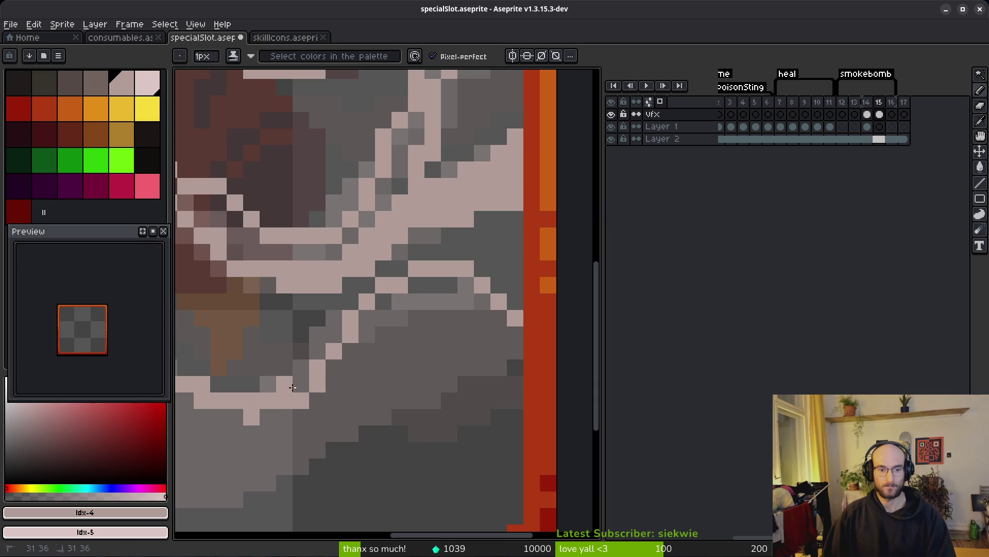
scroll(534, 314, down, 2)
scroll(533, 314, left, 2)
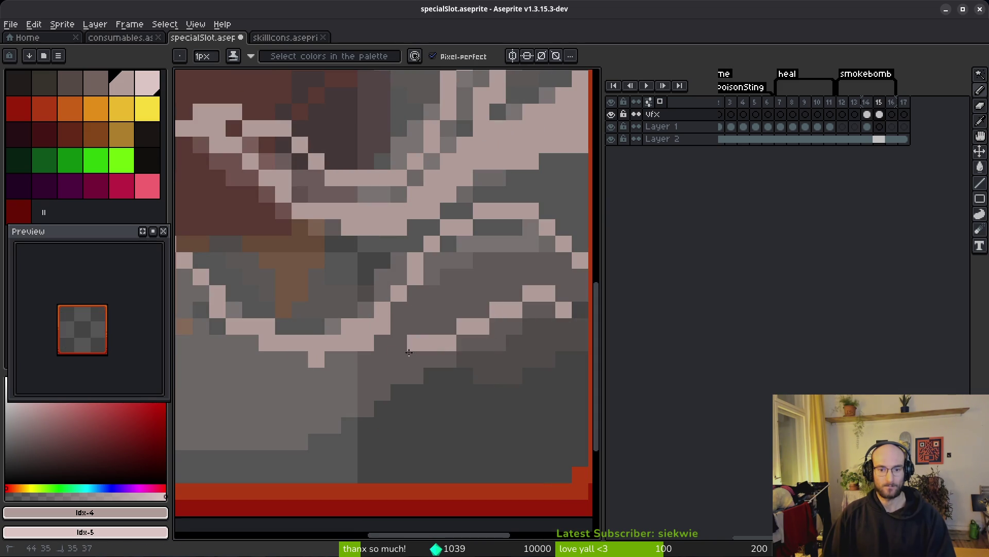
scroll(503, 314, down, 2)
scroll(380, 337, left, 2)
scroll(379, 356, down, 1)
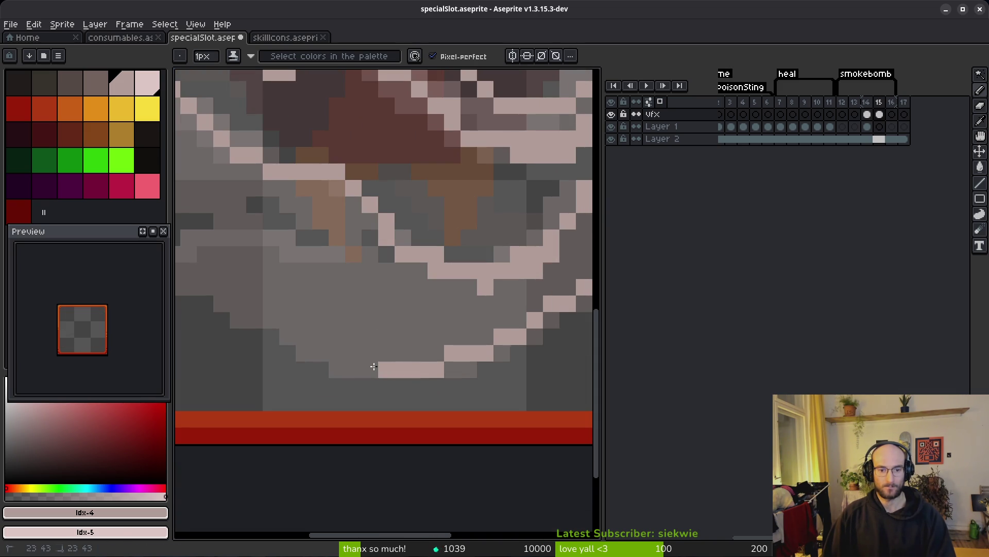
scroll(380, 334, left, 3)
mouse_move(304, 336)
mouse_down()
mouse_move(238, 346)
mouse_move(232, 306)
mouse_move(376, 237)
mouse_move(499, 257)
mouse_up()
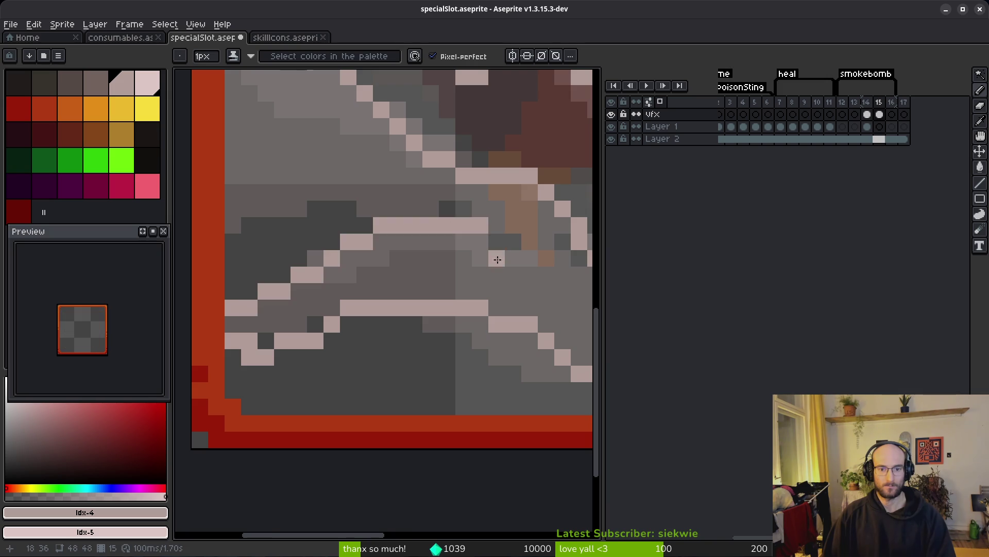
scroll(369, 310, up, 2)
scroll(369, 310, right, 2)
scroll(333, 307, up, 2)
scroll(333, 307, left, 3)
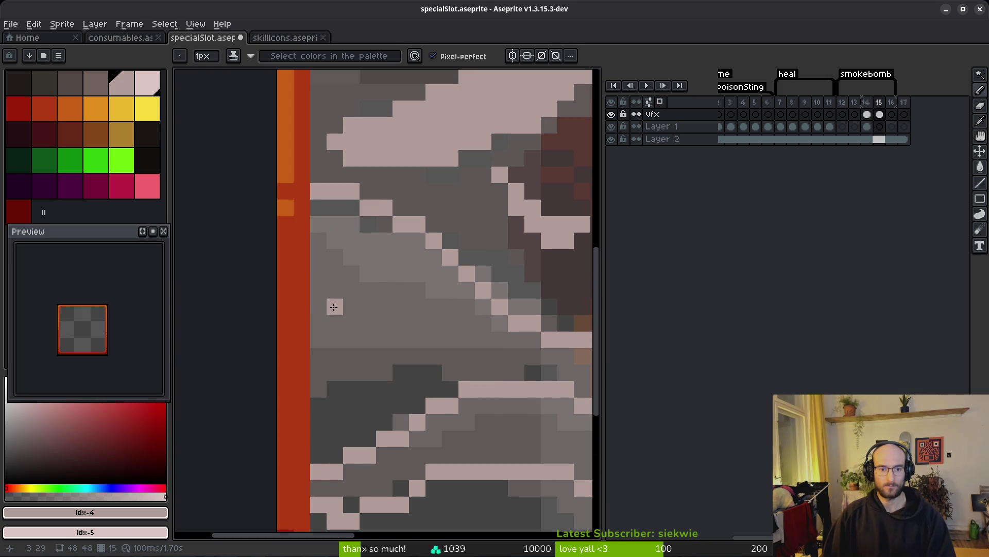
mouse_move(318, 305)
mouse_down()
mouse_move(391, 361)
mouse_move(317, 322)
mouse_move(315, 338)
mouse_move(543, 356)
mouse_up()
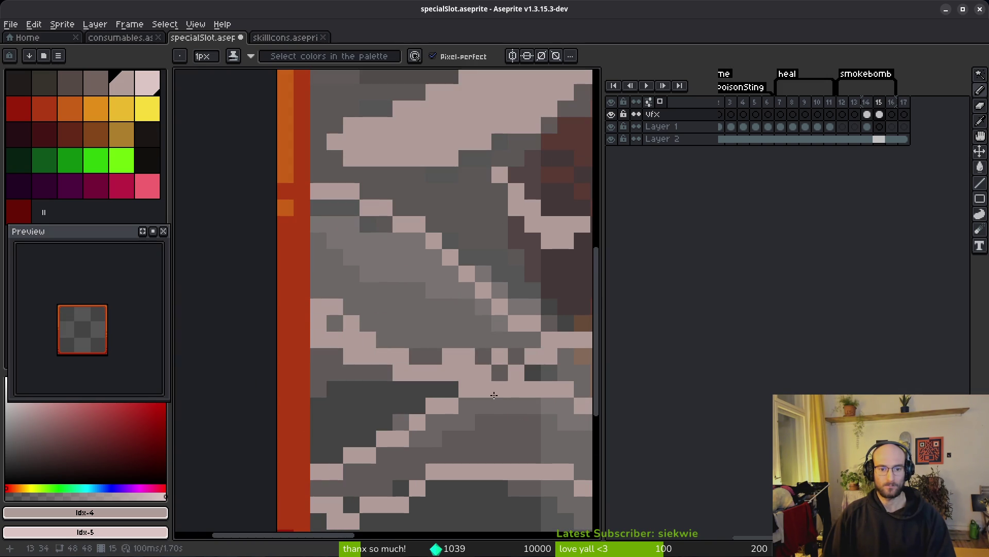
- Check frame 14 for reference, then draw a long pale streak rightward across the smoke
key(comma)
scroll(494, 393, down, 4)
key(alt)
key(period)
scroll(282, 312, up, 2)
mouse_move(267, 309)
mouse_down()
mouse_move(326, 289)
mouse_move(482, 327)
mouse_move(540, 315)
mouse_up()
mouse_move(536, 315)
mouse_down()
mouse_move(309, 305)
mouse_move(334, 306)
mouse_move(412, 344)
mouse_move(428, 367)
mouse_move(428, 407)
mouse_up()
- Paint the left pixel column pale pink and fill the enclosed grey area pink
scroll(428, 407, down, 4)
scroll(288, 316, up, 3)
drag(280, 283, 280, 382)
key(g)
click(321, 353)
key(f)
scroll(321, 352, right, 5)
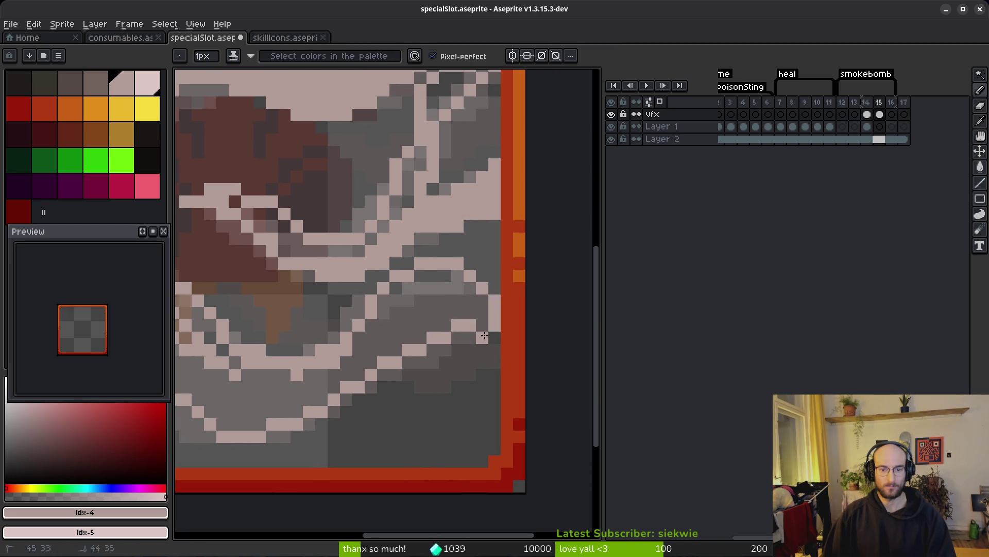
- Fill frame 15's grey patches pink: lower left, top right, and five pixels along the diagonal
key(g)
click(271, 400)
scroll(270, 400, down, 4)
scroll(444, 340, up, 2)
scroll(444, 340, up, 1)
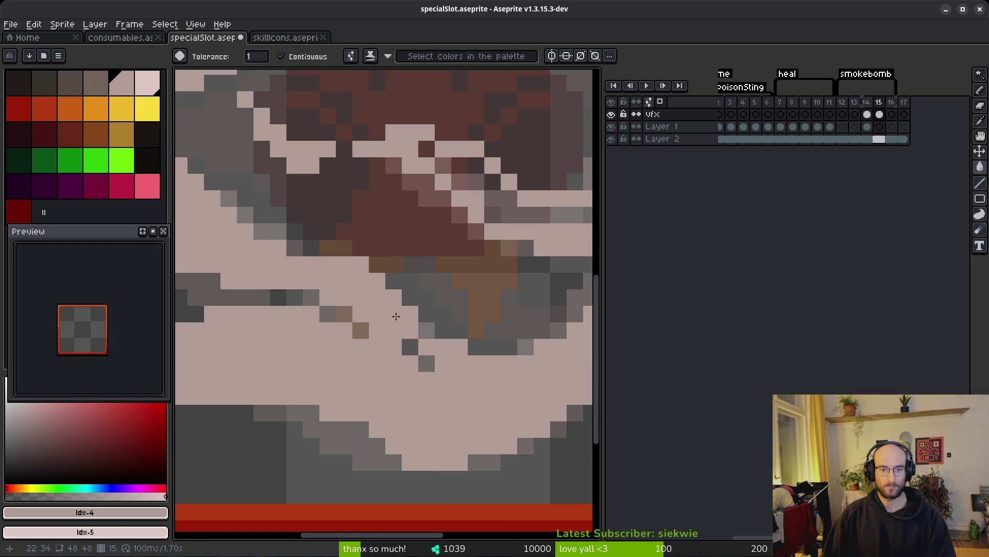
scroll(464, 309, up, 1)
drag(486, 270, 439, 381)
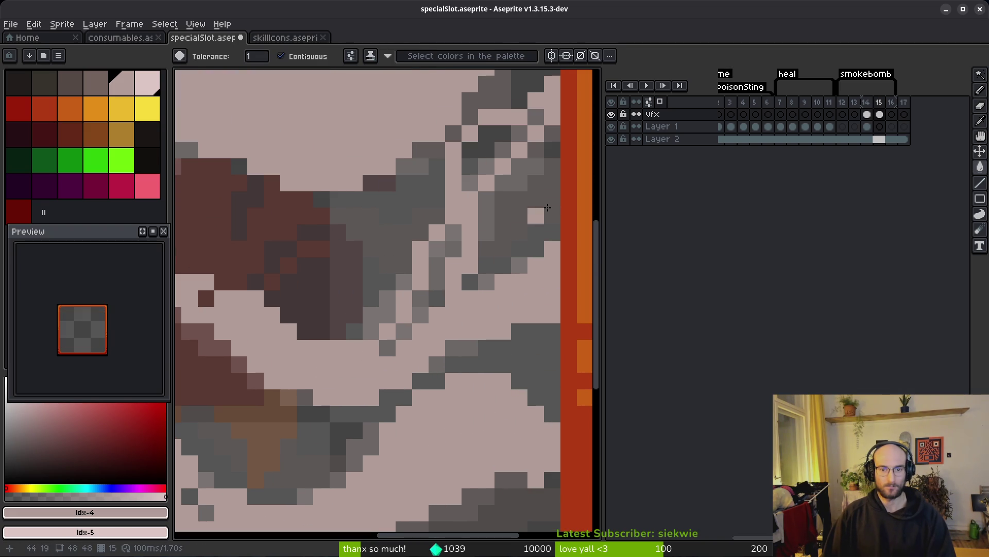
click(484, 154)
click(437, 283)
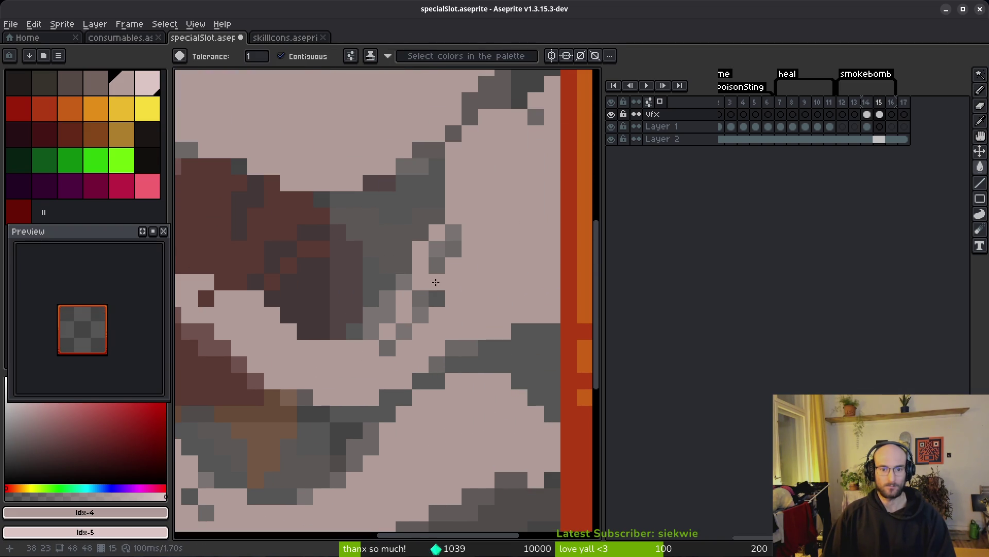
click(437, 258)
click(420, 309)
click(404, 331)
click(387, 348)
- On frame 14, repaint the pixels around the creature's eye in grey-pink and light pink
key(e)
scroll(499, 334, down, 4)
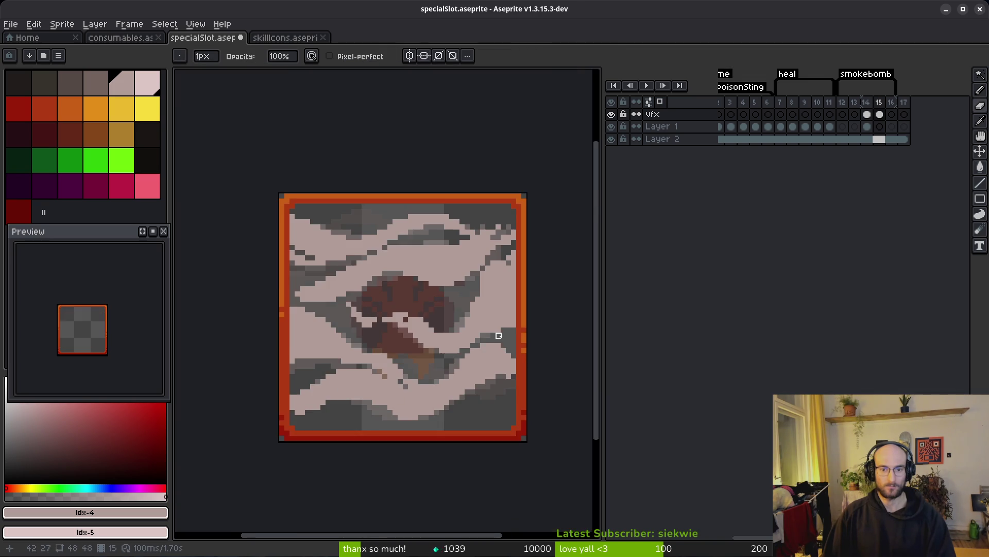
scroll(418, 289, up, 1)
key(b)
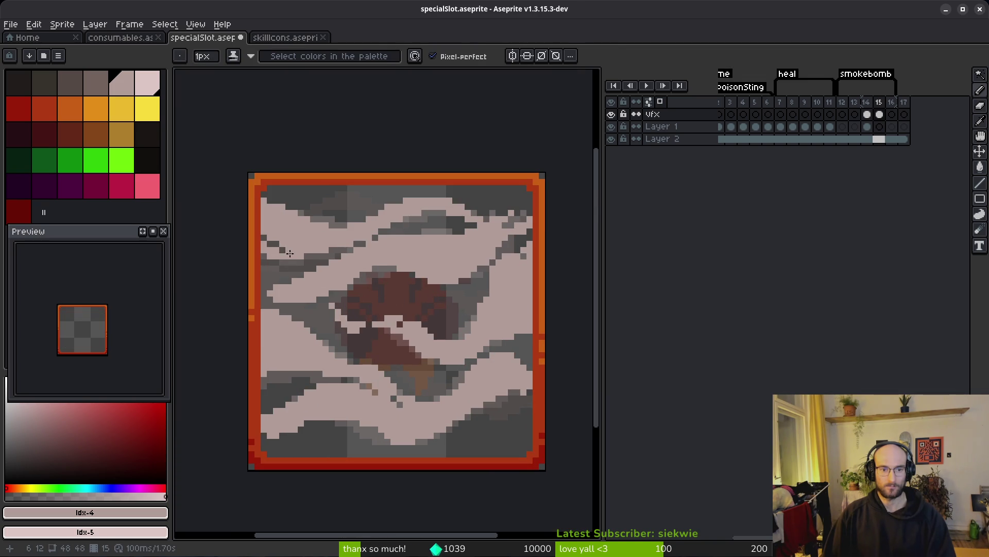
scroll(492, 236, up, 3)
scroll(456, 297, down, 3)
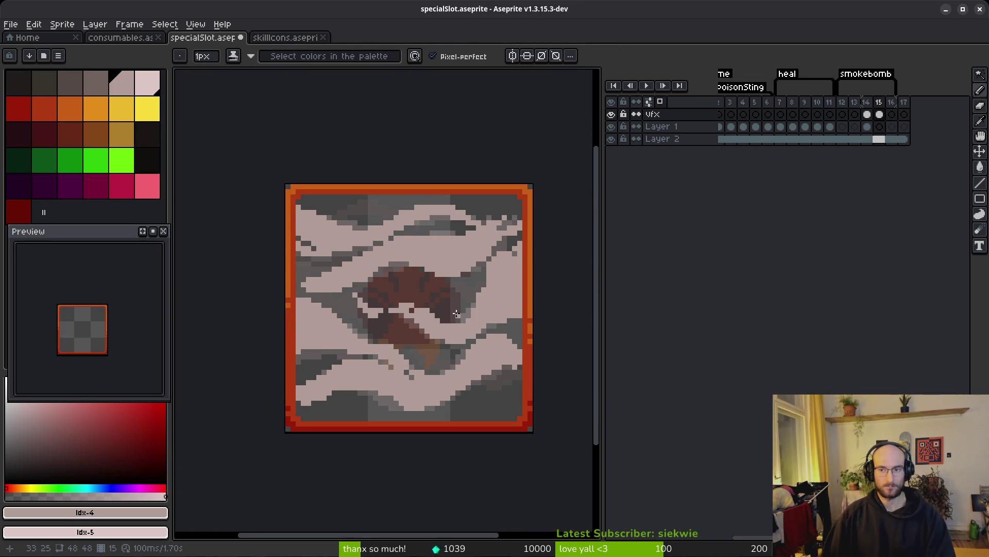
key(i)
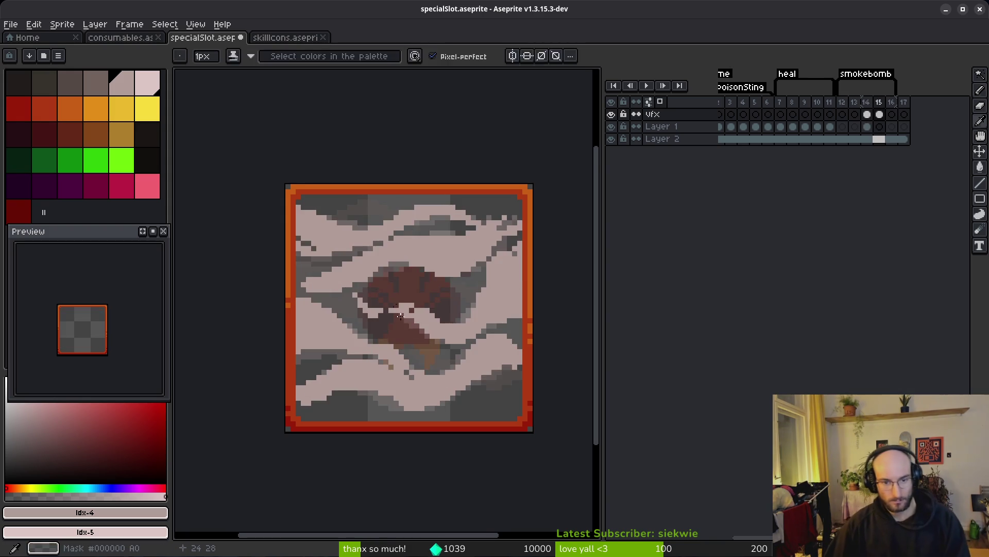
key(comma)
key(b)
scroll(407, 322, up, 5)
click(425, 319)
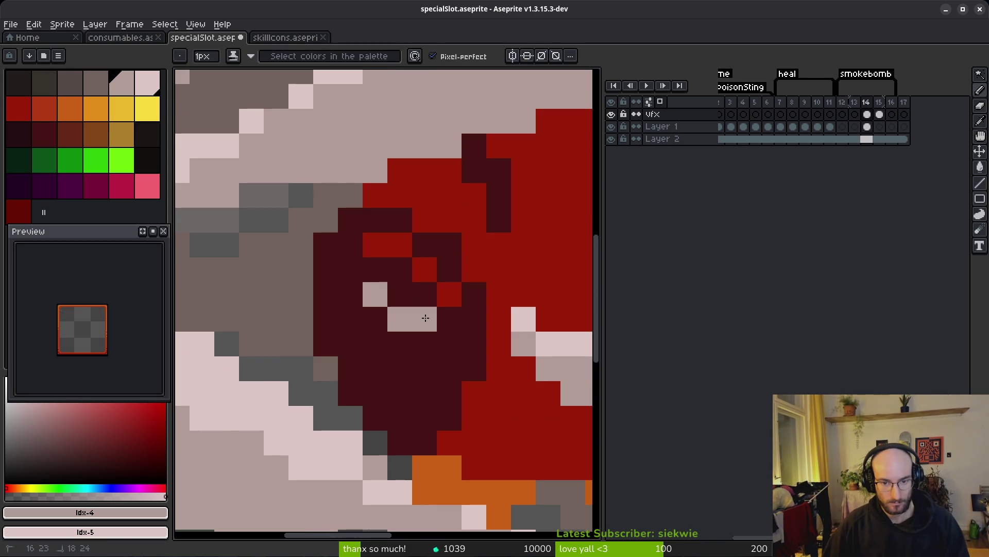
right_click(375, 289)
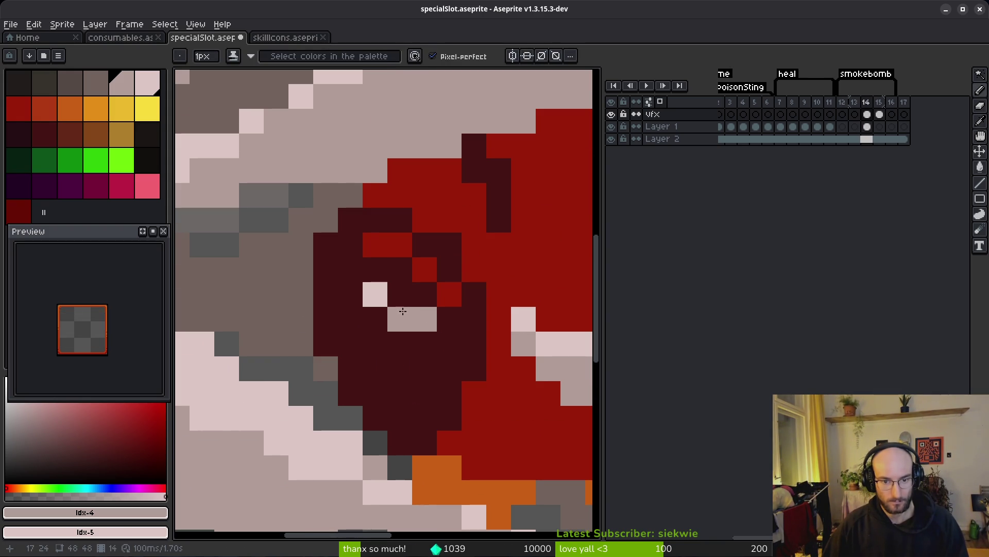
right_click(375, 269)
click(405, 302)
click(378, 290)
click(474, 319)
- Compare frames 14 and 15, then move on to the grey frame 16
scroll(474, 325, down, 5)
key(i)
key(period)
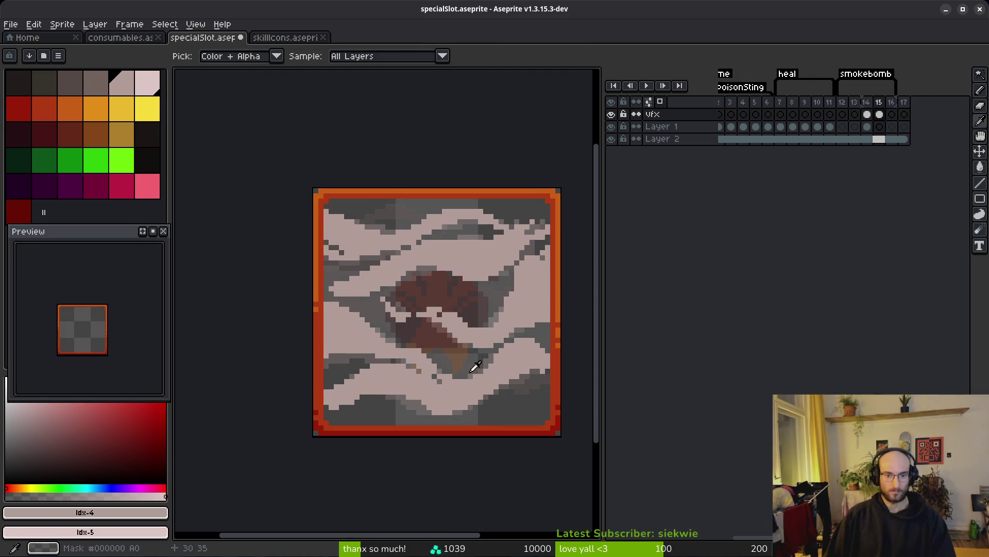
scroll(475, 366, up, 3)
key(comma)
key(period)
key(b)
scroll(477, 269, down, 3)
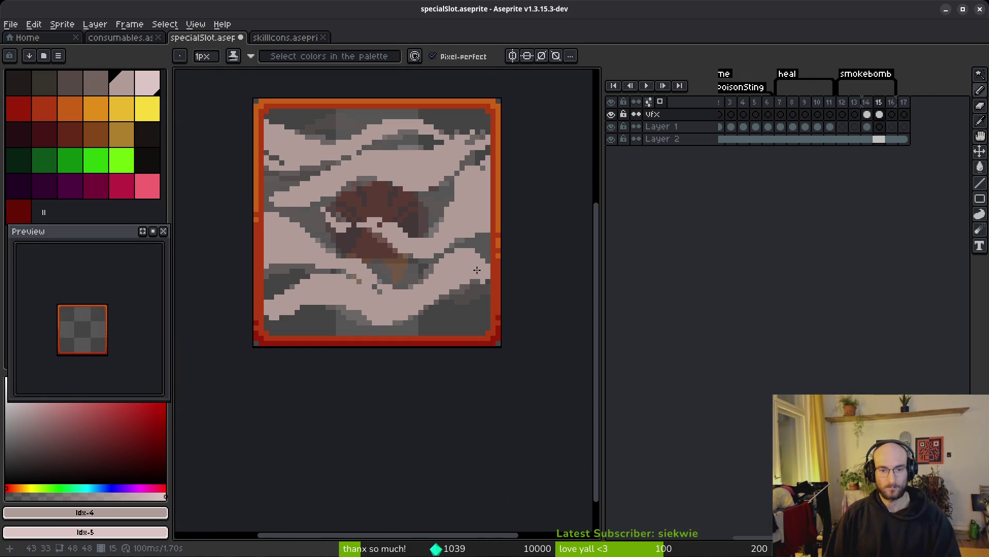
key(period)
scroll(477, 269, up, 1)
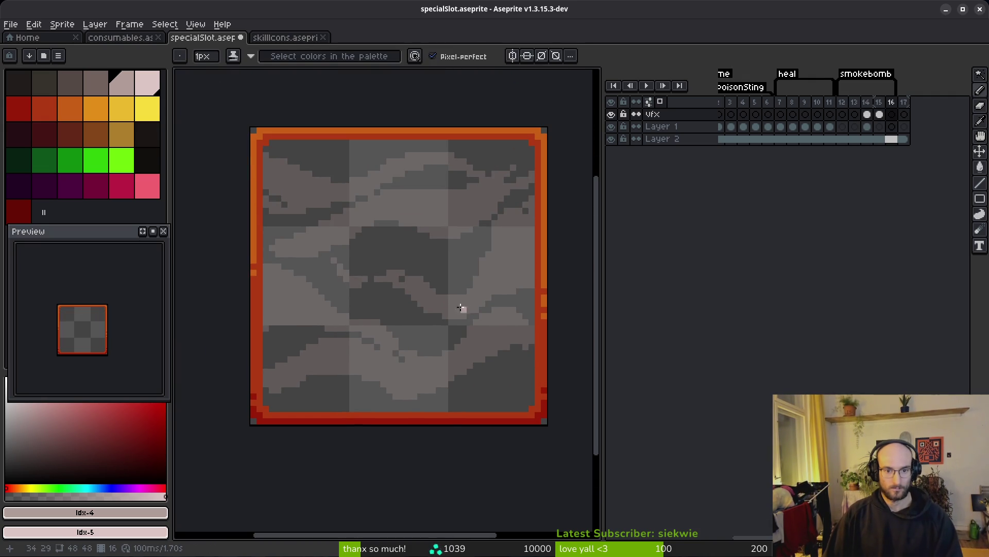
- Draw a pale diagonal streak from the top right curving left, undoing the last extra stroke
scroll(499, 251, up, 3)
mouse_move(568, 164)
mouse_down()
mouse_move(526, 214)
mouse_move(463, 258)
mouse_up()
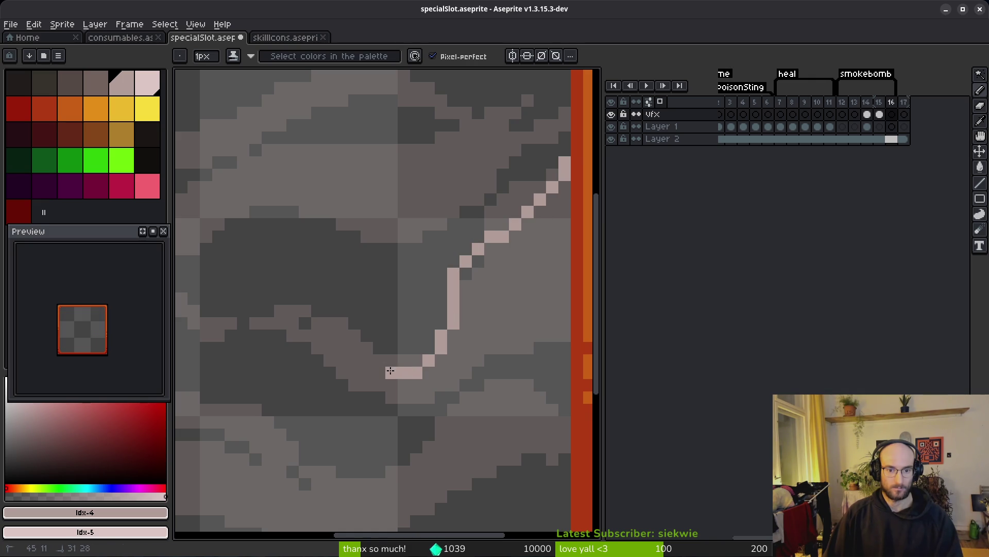
drag(281, 311, 308, 305)
drag(273, 326, 365, 300)
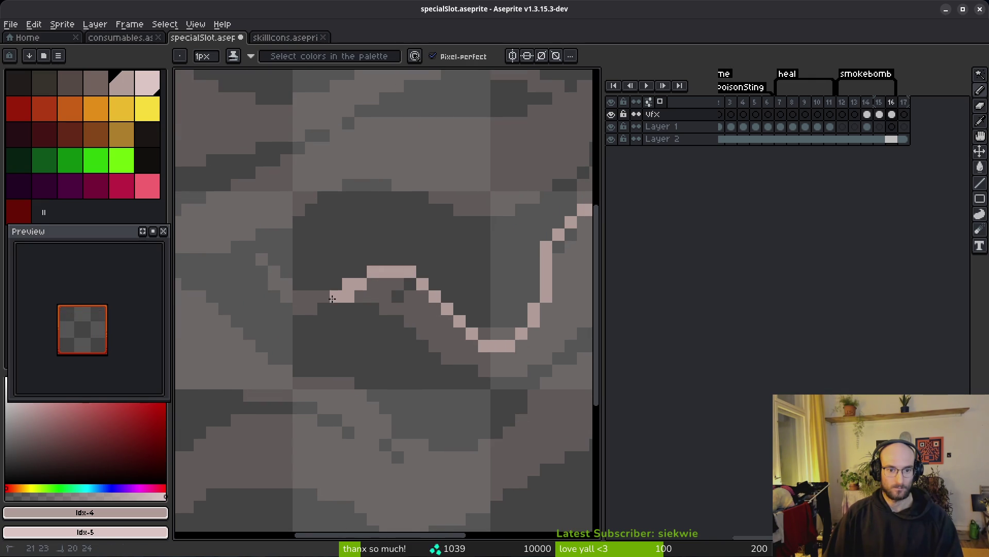
shift+click(321, 321)
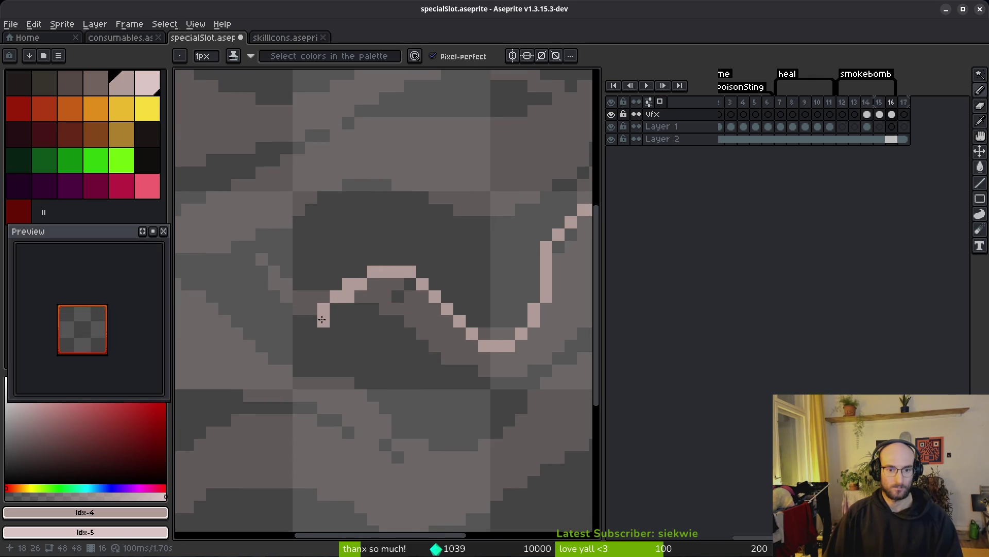
key(ctrl+z)
- Add a second pale line below the curve, clear a stray dark pixel, and undo a trial pink fill
mouse_move(401, 312)
mouse_down()
mouse_move(371, 289)
mouse_move(422, 360)
mouse_move(492, 381)
mouse_up()
mouse_move(492, 381)
mouse_down()
mouse_move(441, 400)
mouse_move(531, 326)
mouse_move(438, 344)
mouse_move(495, 334)
mouse_up()
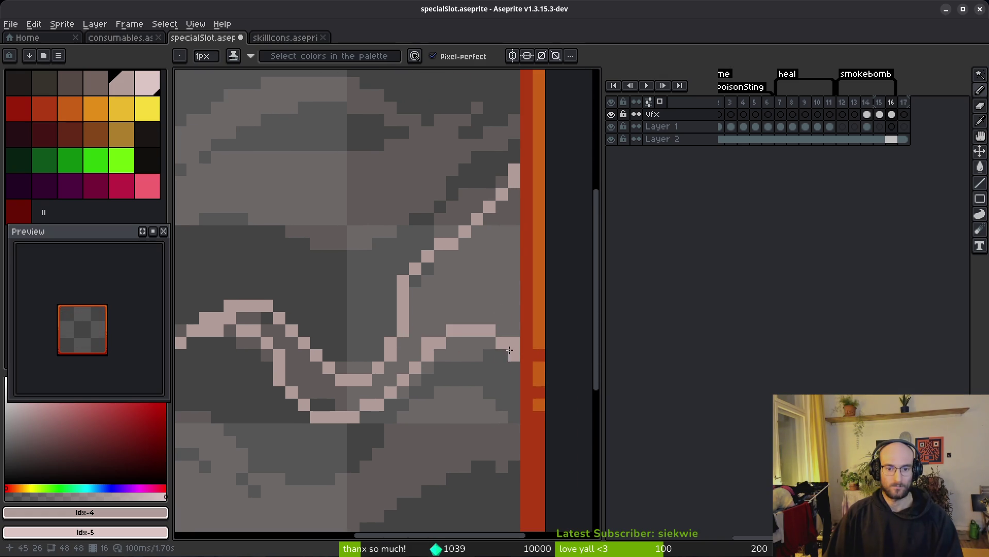
click(415, 282)
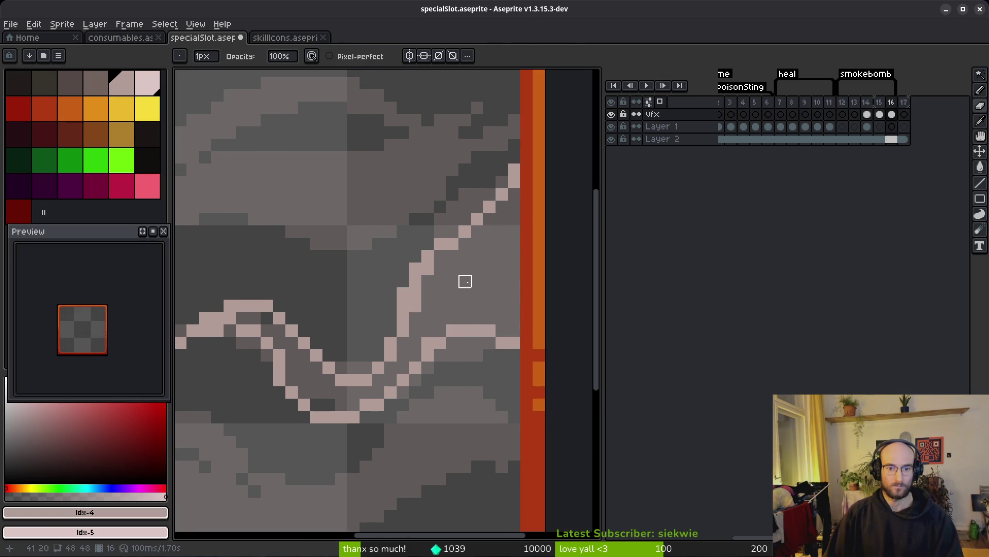
key(g)
click(417, 344)
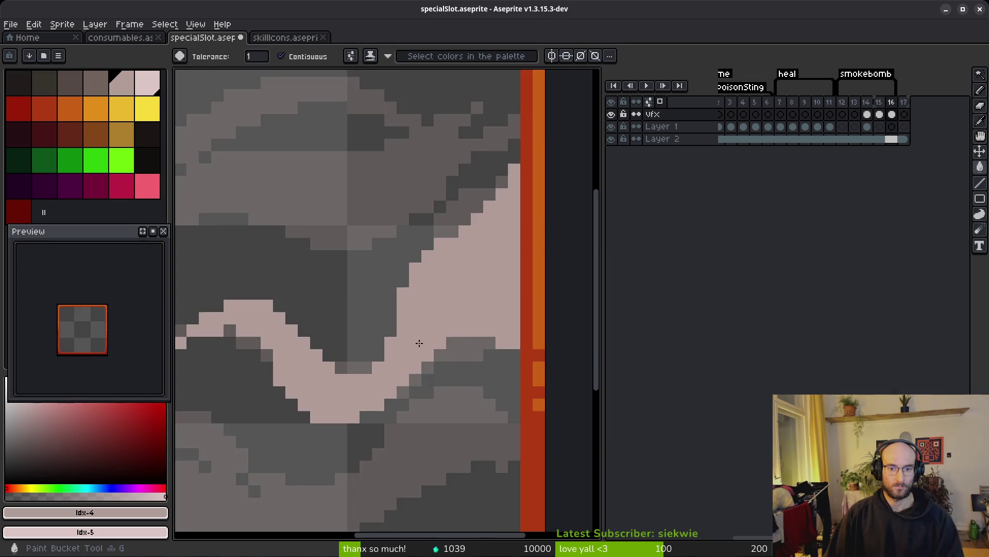
key(ctrl+z)
- Draw diagonal pale smoke lines from the top and from the left border
scroll(371, 328, up, 2)
key(b)
click(385, 206)
drag(359, 182, 431, 327)
scroll(400, 308, down, 3)
scroll(416, 328, down, 1)
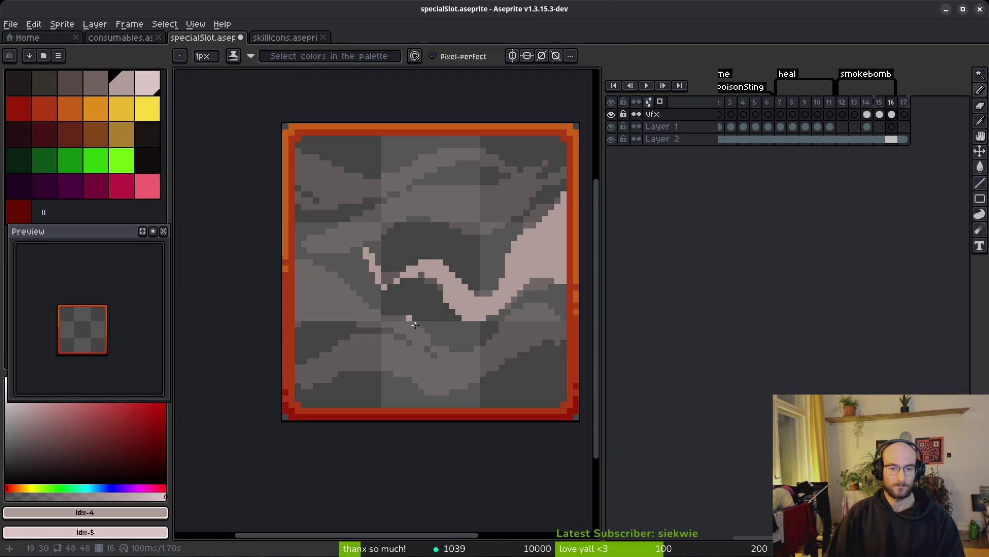
scroll(309, 248, up, 3)
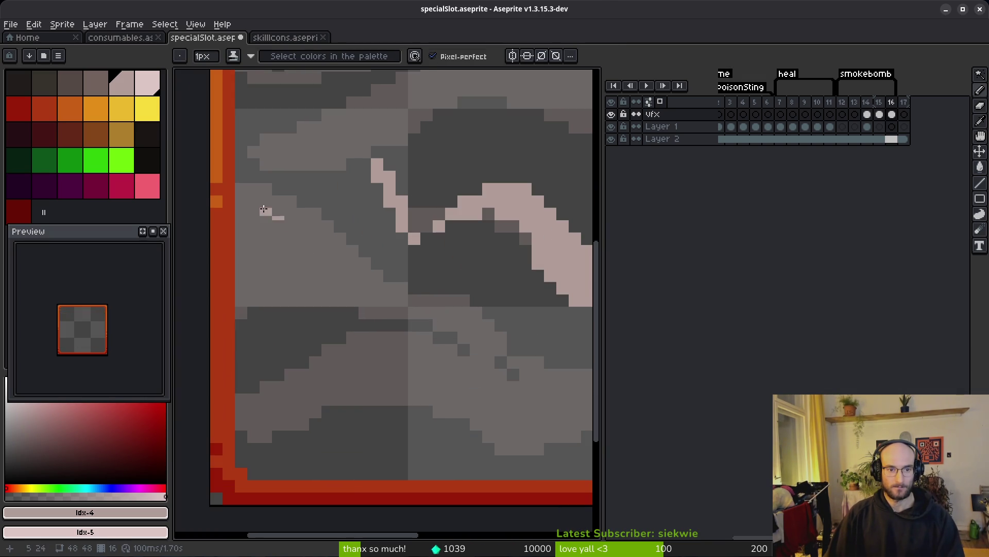
mouse_move(234, 197)
mouse_down()
mouse_move(350, 220)
mouse_move(402, 291)
mouse_move(467, 322)
mouse_up()
mouse_move(467, 322)
mouse_down()
mouse_move(381, 284)
mouse_move(494, 358)
mouse_up()
mouse_move(495, 359)
mouse_down()
mouse_move(399, 355)
mouse_move(487, 288)
mouse_move(402, 308)
mouse_move(413, 299)
mouse_up()
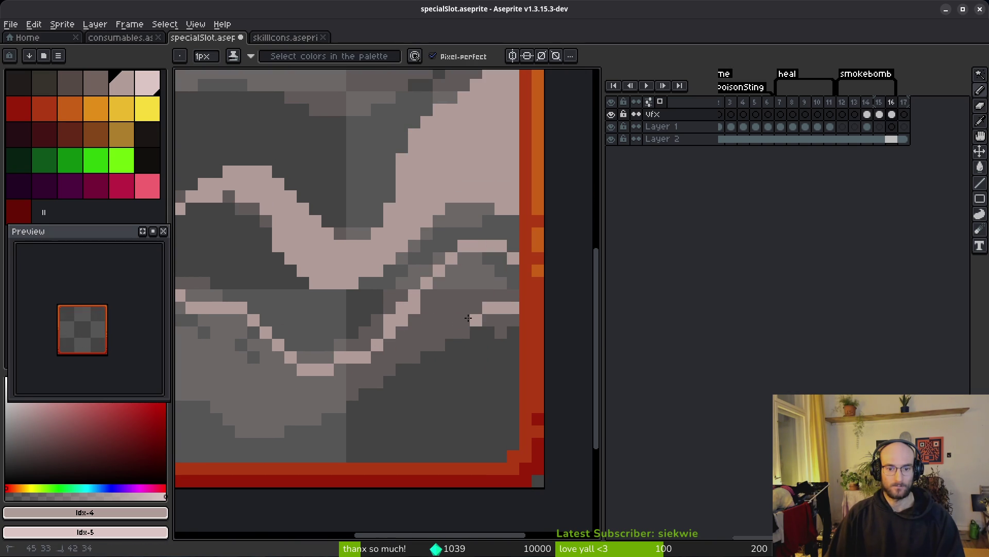
- Add short pale streaks below the wave and near the left edge, undoing a misplaced stroke
mouse_move(400, 384)
mouse_down()
mouse_move(536, 328)
mouse_move(432, 326)
mouse_move(360, 390)
mouse_move(332, 353)
mouse_up()
mouse_move(332, 354)
mouse_down()
mouse_move(479, 367)
mouse_move(550, 352)
mouse_up()
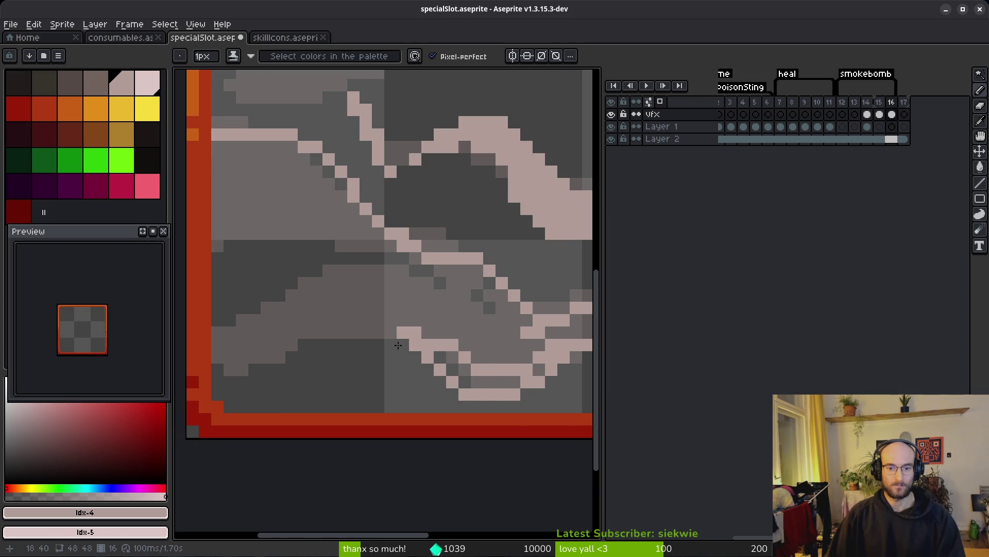
mouse_move(406, 336)
mouse_down()
mouse_move(209, 369)
mouse_move(381, 326)
mouse_move(266, 364)
mouse_up()
key(ctrl+z)
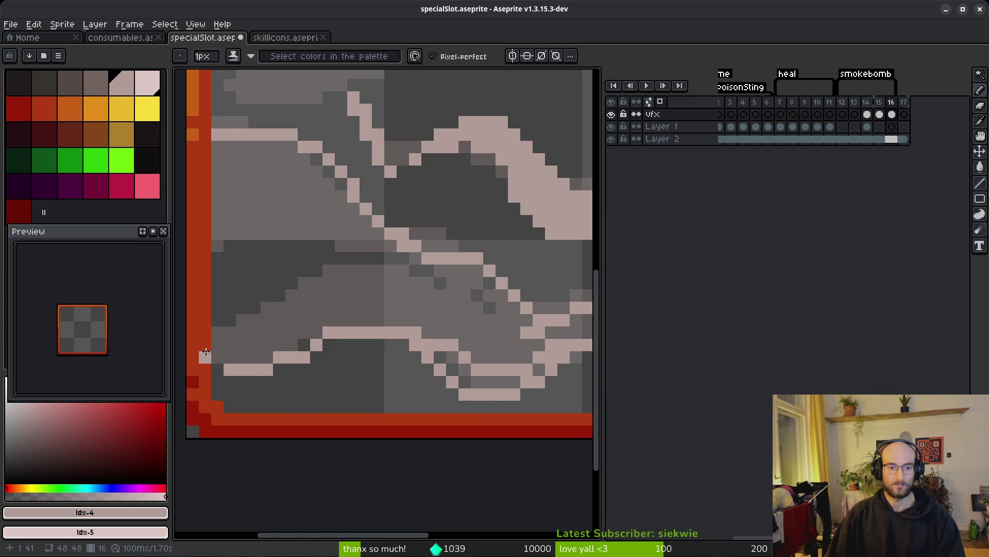
drag(211, 328, 234, 331)
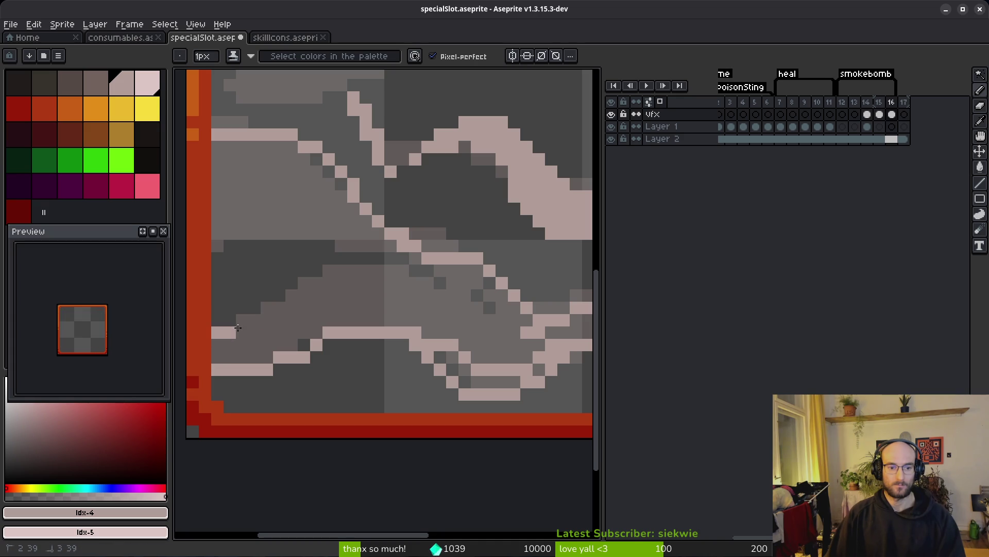
- Draw horizontal pale streaks in the lower half and from the left edge, then fill a region pink
drag(288, 283, 367, 277)
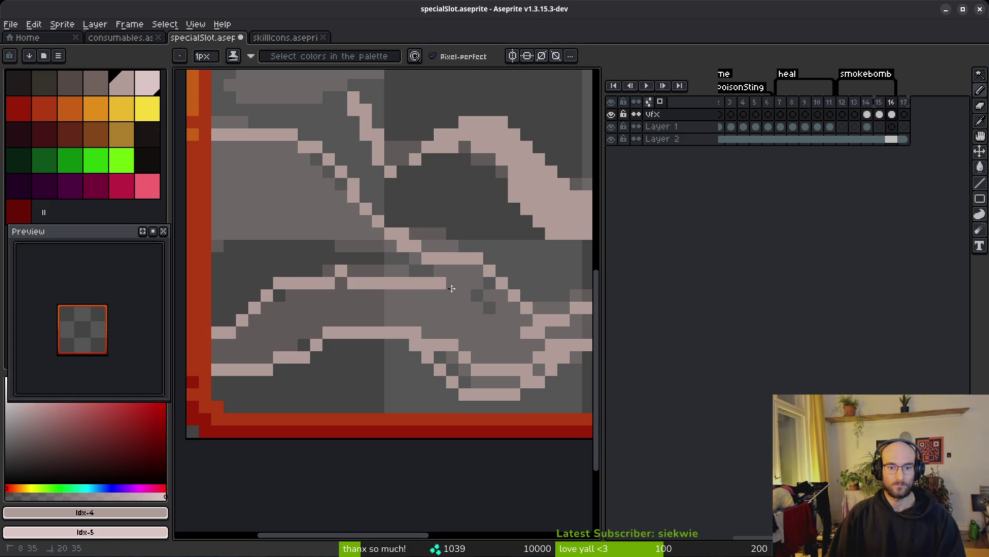
drag(278, 282, 279, 295)
drag(218, 237, 385, 245)
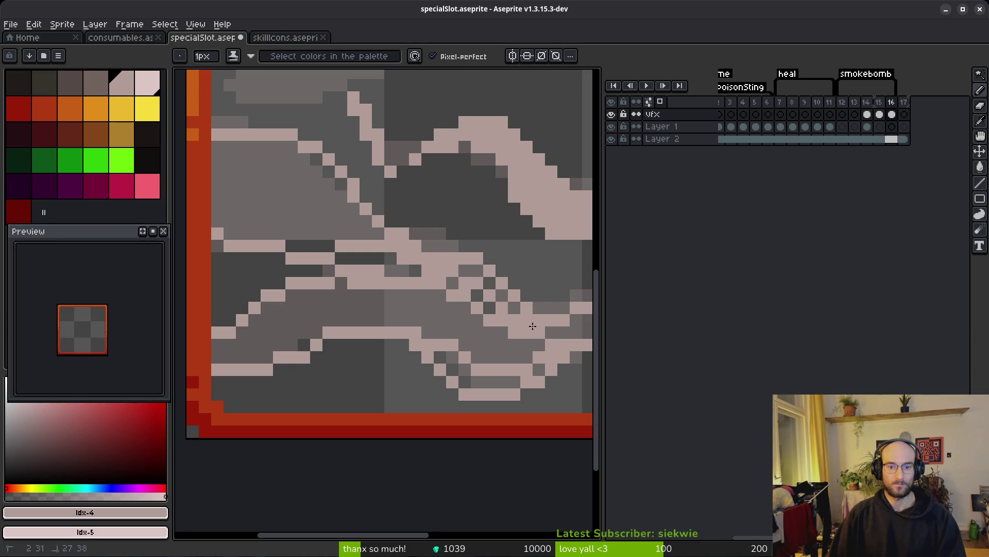
key(g)
click(302, 209)
- Fill the enclosed smoke regions with pink, undoing the misplaced trial fills
key(ctrl+z)
key(b)
click(242, 172)
key(g)
click(276, 192)
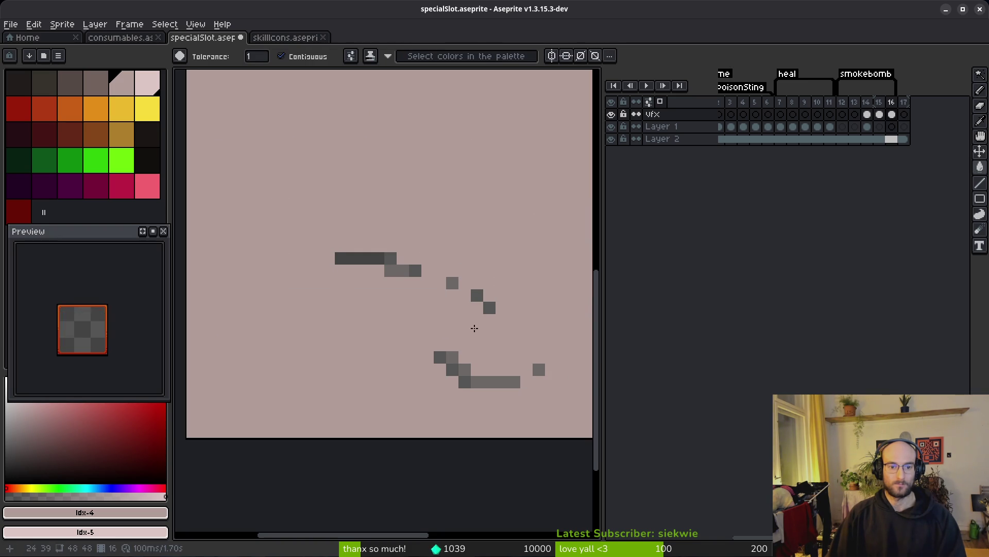
key(ctrl+z)
key(b)
scroll(322, 343, right, 5)
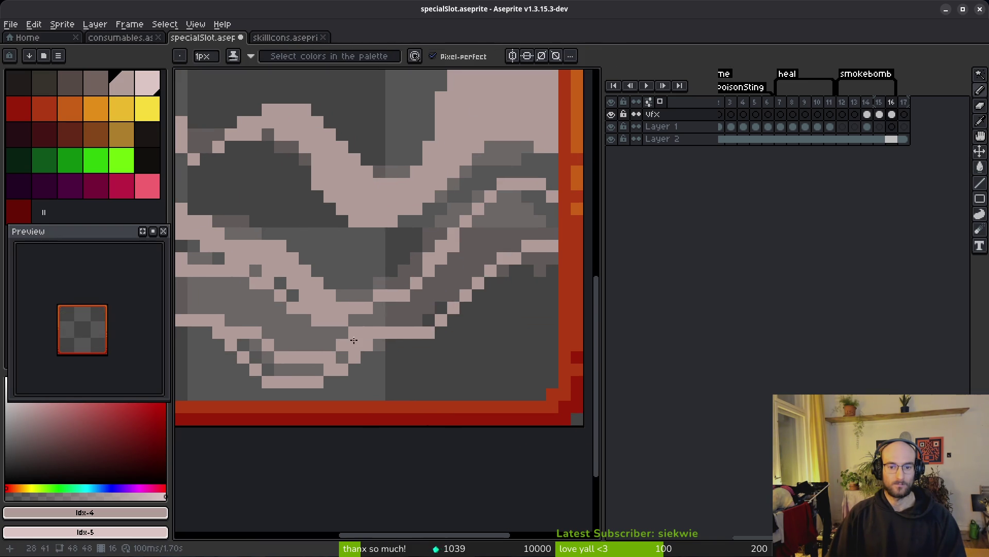
key(g)
click(528, 234)
scroll(341, 341, down, 3)
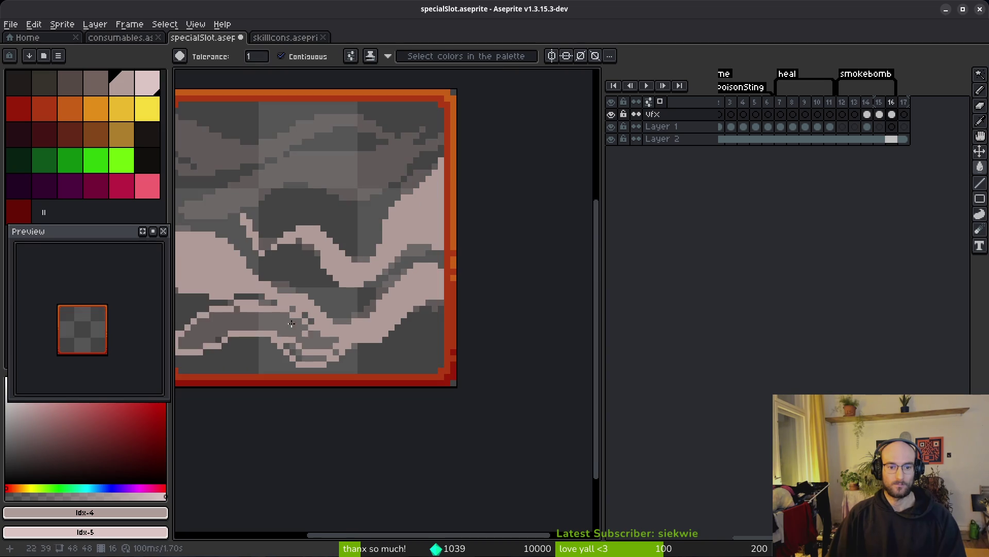
click(296, 354)
scroll(295, 354, down, 1)
scroll(389, 318, up, 2)
scroll(440, 312, down, 1)
scroll(440, 313, up, 2)
scroll(409, 287, down, 1)
- Draw long pale Pencil strokes across the upper area to extend the smoke streaks
key(b)
scroll(256, 302, up, 1)
mouse_move(256, 308)
mouse_down()
mouse_move(402, 291)
mouse_move(417, 274)
mouse_up()
mouse_move(253, 341)
mouse_down()
mouse_move(321, 357)
mouse_move(402, 321)
mouse_move(351, 349)
mouse_move(253, 333)
mouse_move(378, 325)
mouse_move(460, 273)
mouse_up()
mouse_move(461, 273)
mouse_down()
mouse_move(360, 285)
mouse_move(304, 268)
mouse_move(447, 340)
mouse_move(492, 278)
mouse_move(406, 330)
mouse_move(518, 281)
mouse_up()
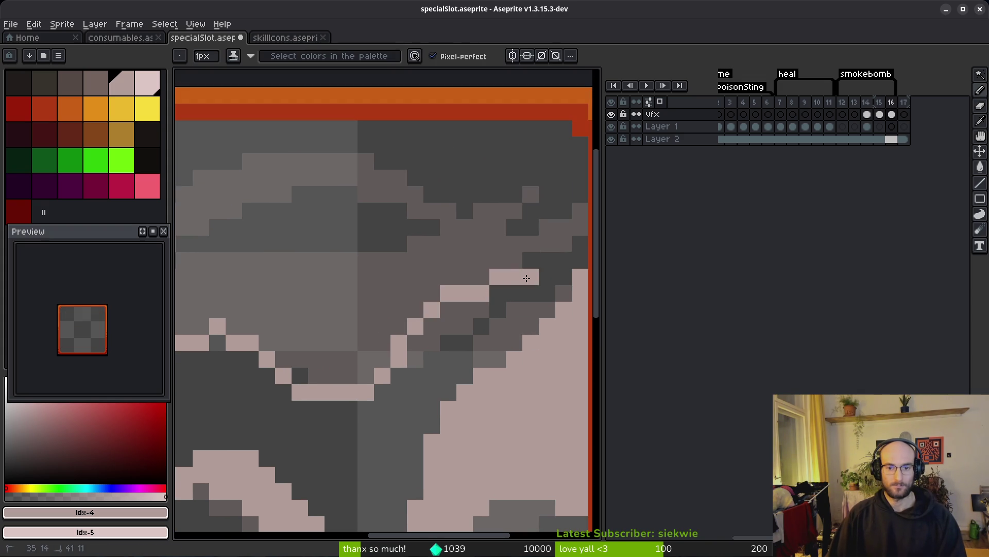
mouse_move(572, 226)
mouse_down()
mouse_move(479, 212)
mouse_move(288, 279)
mouse_up()
mouse_move(289, 278)
mouse_down()
mouse_move(396, 266)
mouse_move(250, 278)
mouse_move(347, 230)
mouse_move(398, 280)
mouse_move(490, 247)
mouse_up()
drag(451, 274, 355, 333)
click(443, 314)
- Paint a diagonal pale streak near the top and a short diagonal pale stroke
key(w)
scroll(447, 293, down, 5)
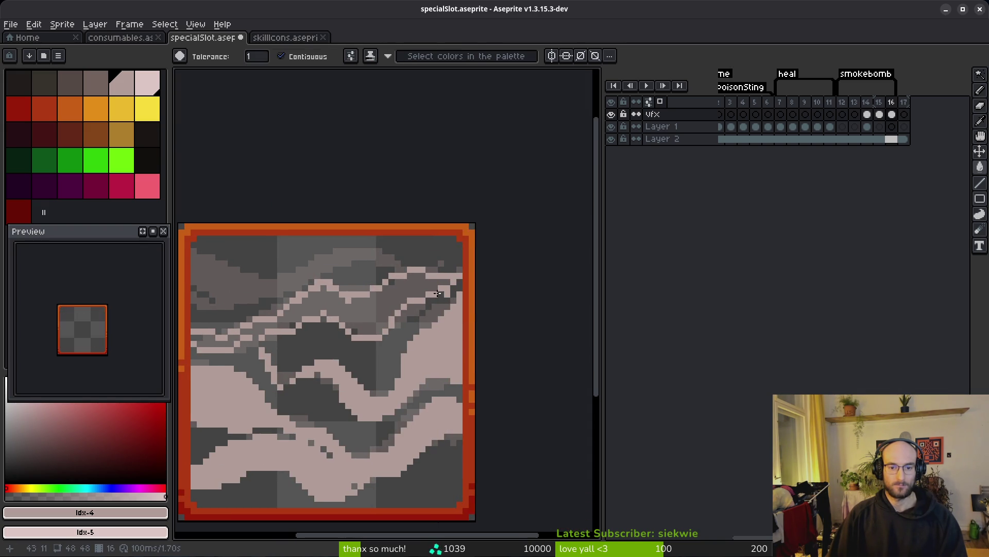
key(f)
key(g)
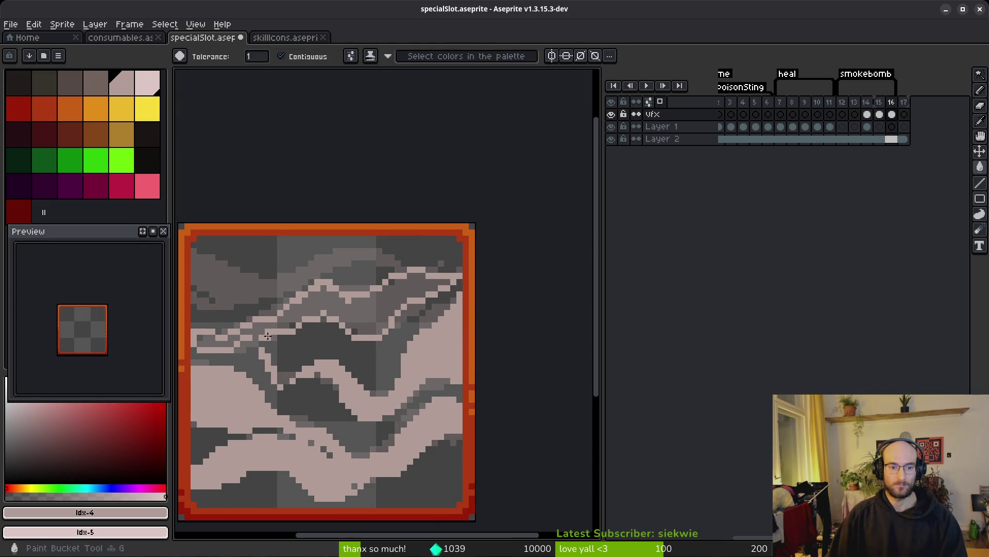
scroll(300, 313, up, 3)
key(f)
key(g)
scroll(418, 253, down, 3)
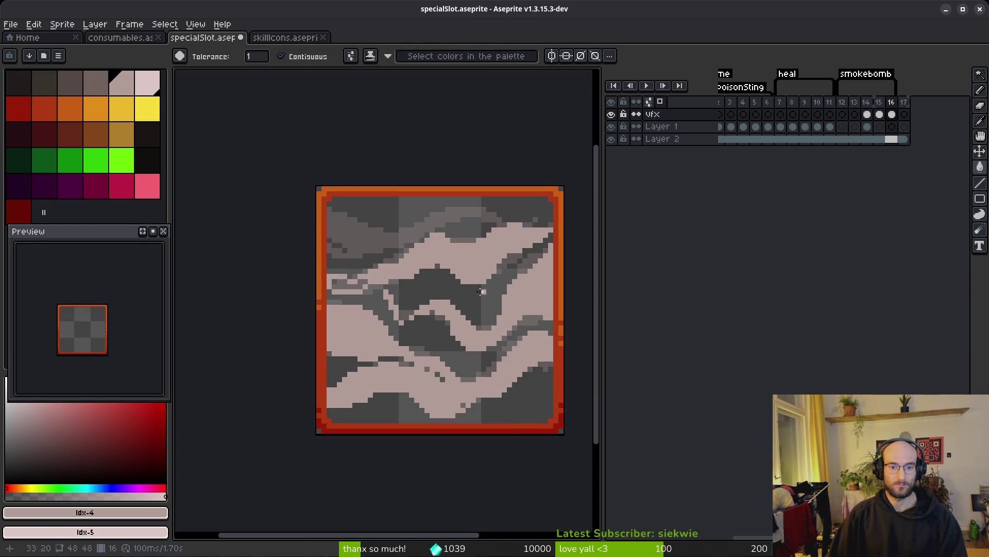
scroll(408, 254, up, 5)
key(b)
scroll(395, 267, down, 2)
scroll(428, 268, down, 3)
scroll(448, 252, up, 3)
key(f)
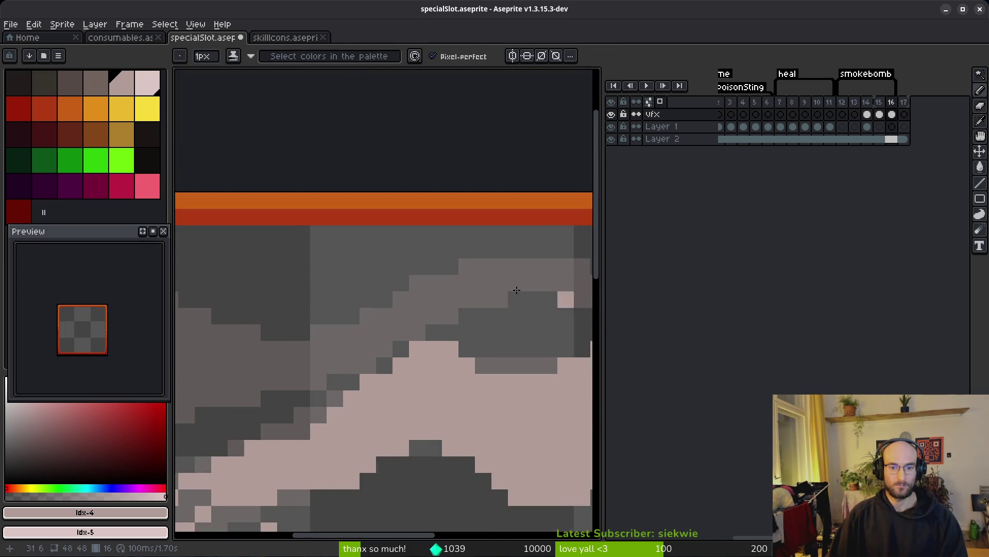
scroll(563, 309, down, 3)
scroll(338, 257, up, 3)
drag(245, 227, 359, 281)
drag(430, 295, 453, 240)
- Add several short pale strokes and a U-shaped pale curve across the upper half
scroll(359, 305, right, 3)
drag(495, 286, 364, 242)
scroll(392, 253, right, 3)
mouse_move(463, 258)
mouse_down()
mouse_move(408, 258)
mouse_move(373, 307)
mouse_up()
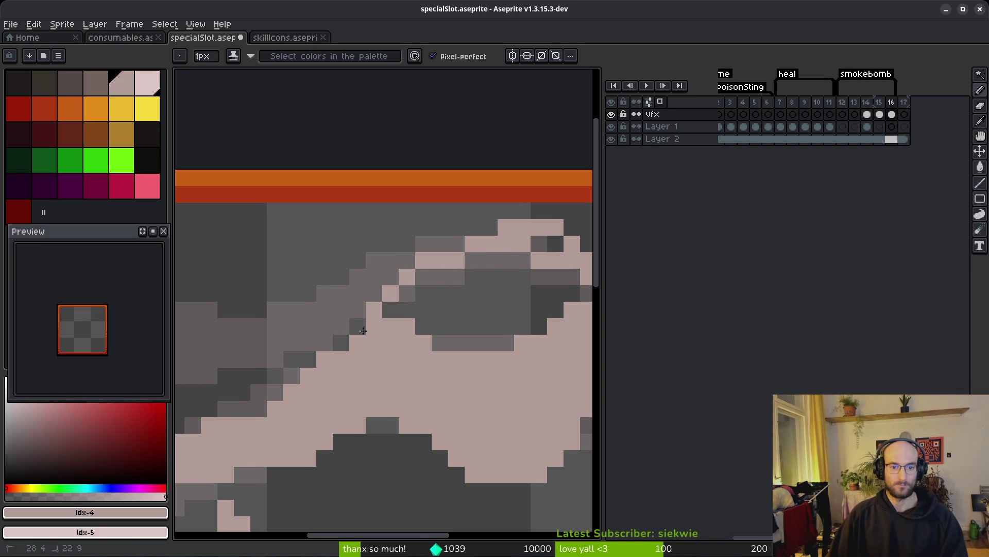
scroll(422, 268, down, 2)
scroll(422, 268, left, 2)
mouse_move(479, 221)
mouse_down()
mouse_move(400, 280)
mouse_move(301, 313)
mouse_up()
scroll(300, 314, left, 2)
mouse_move(340, 268)
mouse_down()
mouse_move(412, 301)
mouse_move(510, 260)
mouse_up()
mouse_move(319, 255)
mouse_down()
mouse_move(269, 206)
mouse_move(209, 213)
mouse_move(212, 200)
mouse_up()
- Erase the stray pixels at the end of the pale row
key(e)
key(b)
drag(311, 200, 311, 217)
key(e)
click(295, 201)
key(b)
- Draw two more pale streaks and undo an accidental pink fill
mouse_move(212, 267)
mouse_down()
mouse_move(245, 299)
mouse_move(365, 316)
mouse_up()
drag(315, 349, 217, 332)
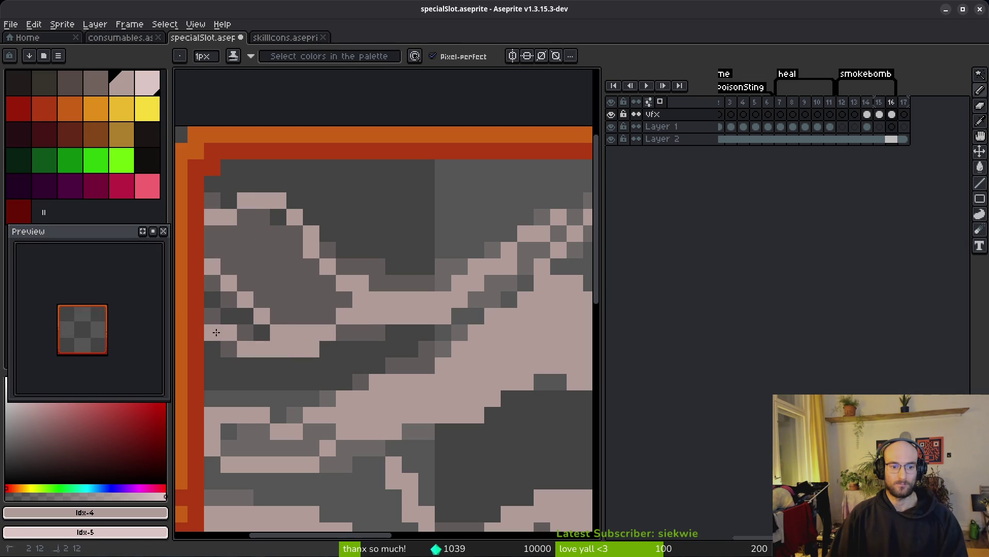
key(g)
click(413, 304)
key(ctrl+z)
key(b)
click(212, 250)
key(g)
scroll(473, 315, right, 2)
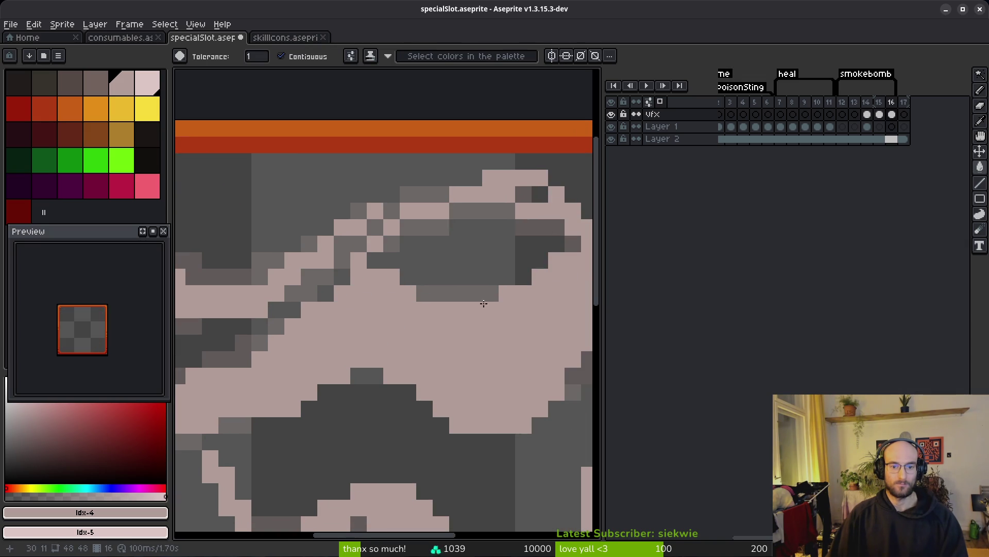
scroll(504, 260, down, 2)
scroll(376, 283, up, 2)
key(b)
scroll(576, 256, up, 1)
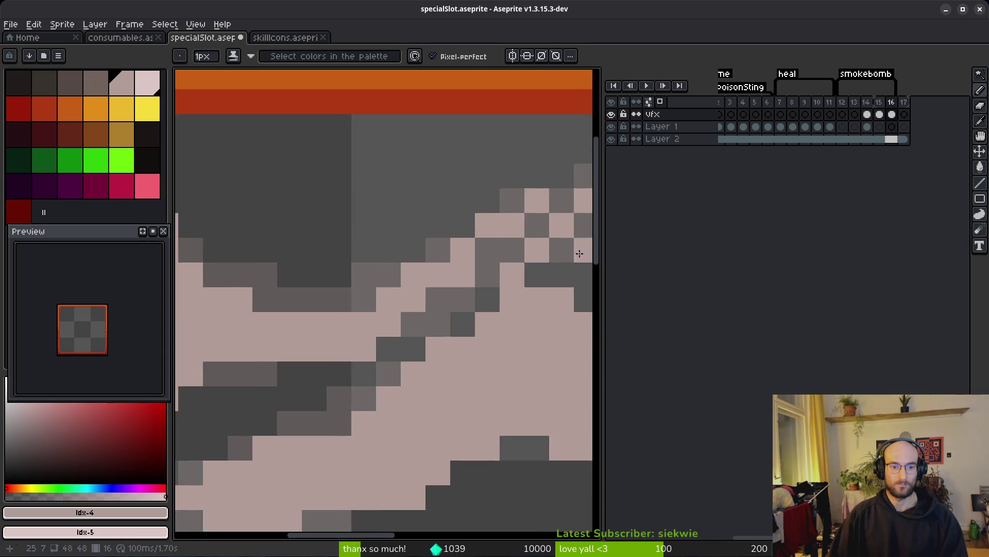
scroll(576, 256, down, 2)
scroll(367, 217, up, 3)
- Repaint the remaining dark pixels pale pink and select frame 13
drag(239, 311, 367, 216)
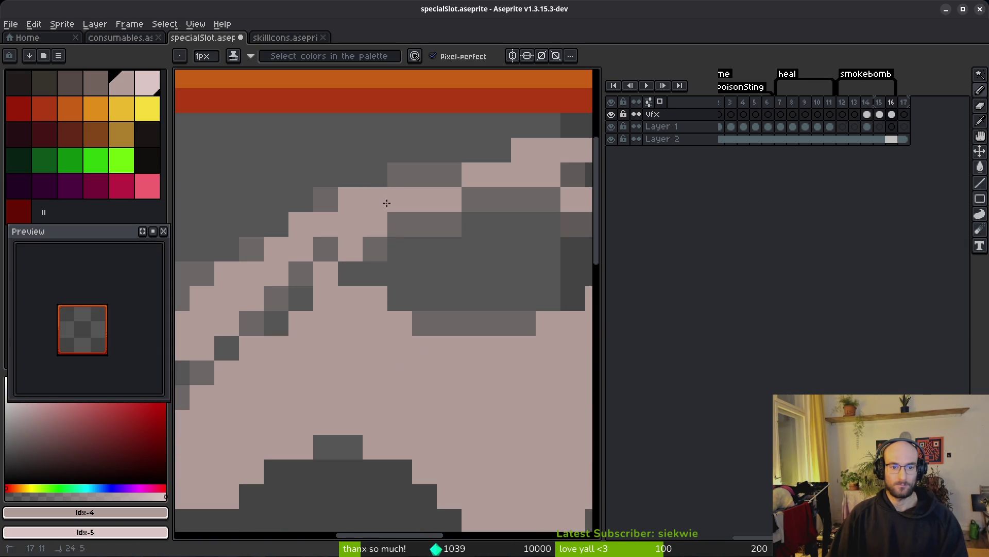
scroll(448, 252, down, 1)
scroll(448, 252, left, 3)
mouse_move(350, 306)
mouse_down()
mouse_move(448, 230)
mouse_move(435, 205)
mouse_move(443, 208)
mouse_up()
scroll(304, 323, down, 3)
scroll(283, 296, up, 3)
scroll(394, 344, down, 4)
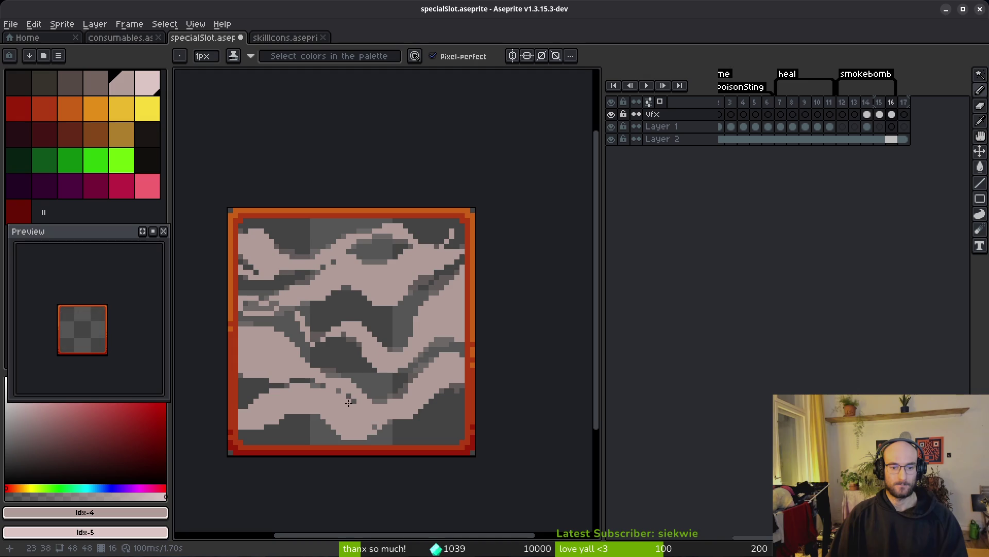
scroll(386, 351, down, 2)
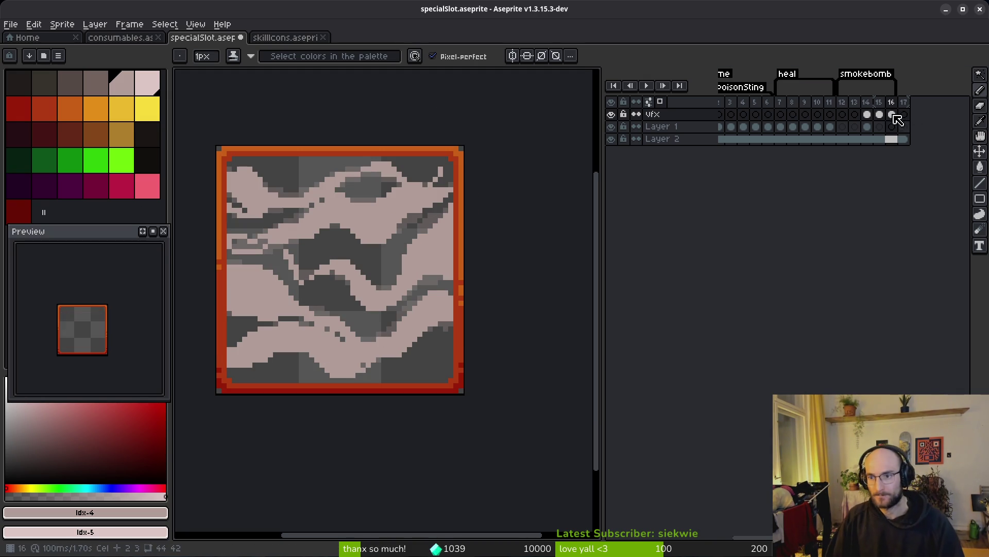
click(855, 117)
- Insert a new empty frame and move the smoke cel into frame 12
key(alt+b)
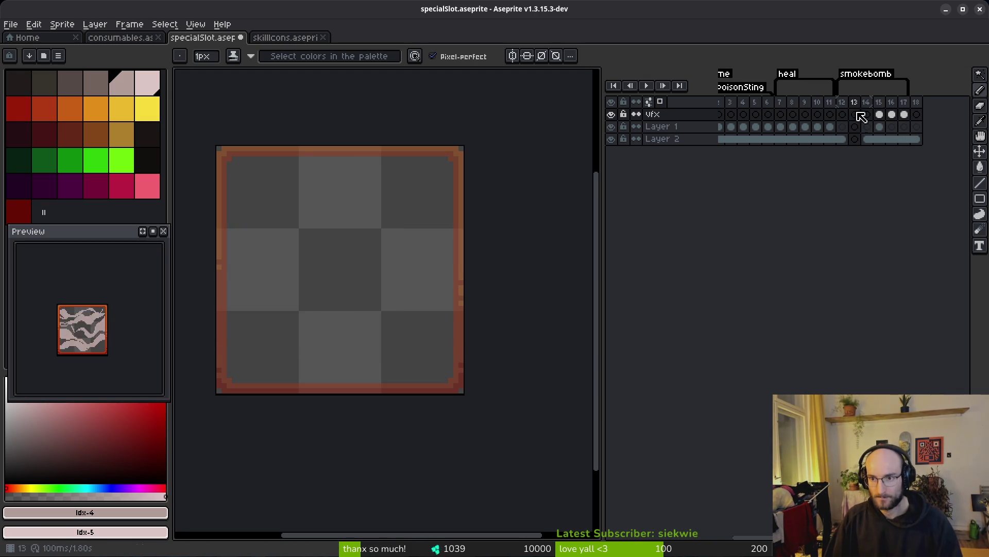
mouse_move(905, 115)
mouse_down()
mouse_move(857, 126)
mouse_move(843, 115)
mouse_up()
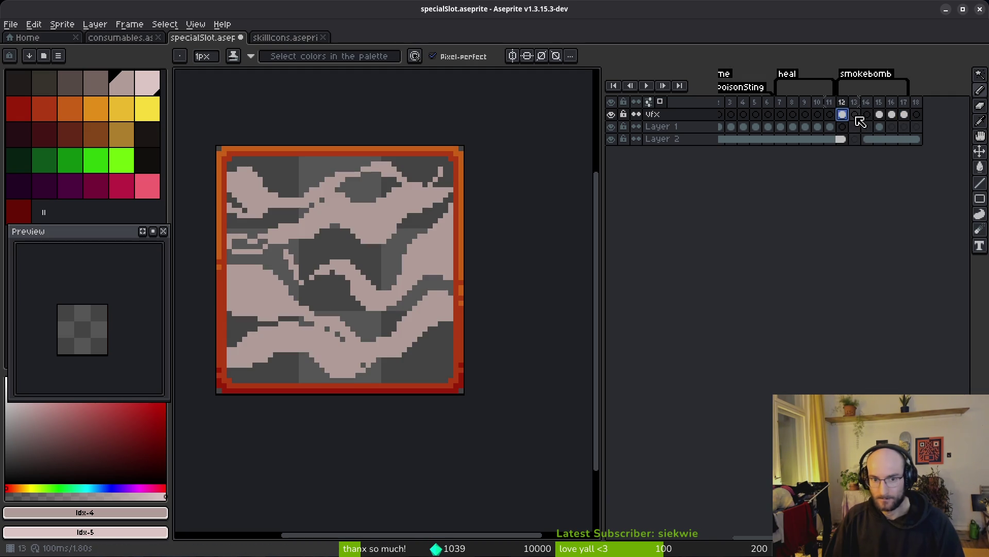
click(855, 114)
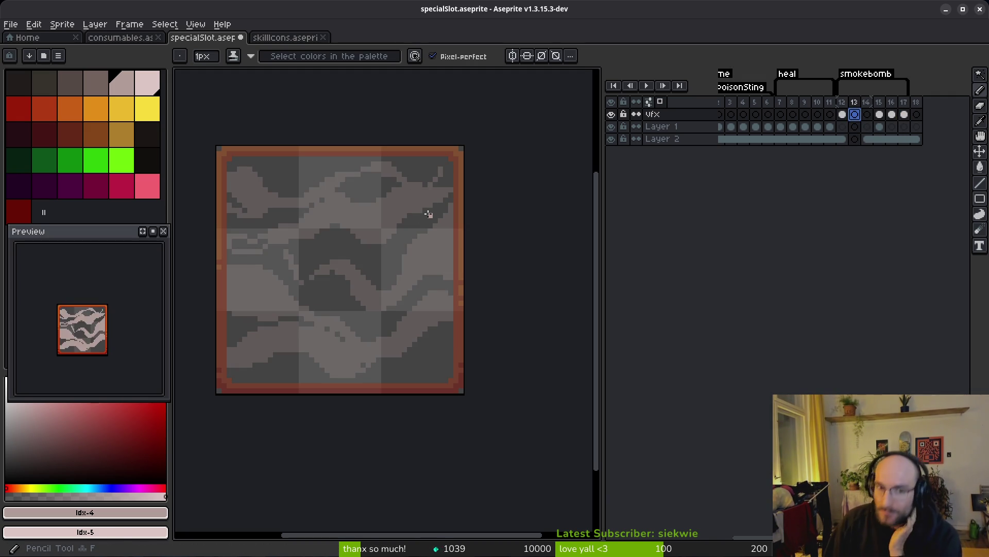
- Compare frames 13 and 14, then hide Layer 1 to remove the faded creature
key(Right)
key(Right)
key(Right)
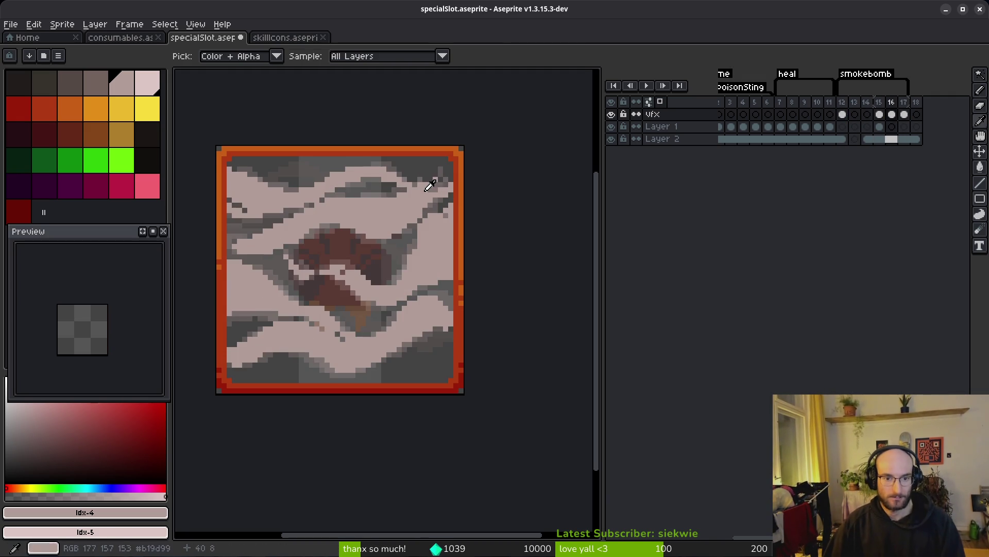
key(Left)
key(Left)
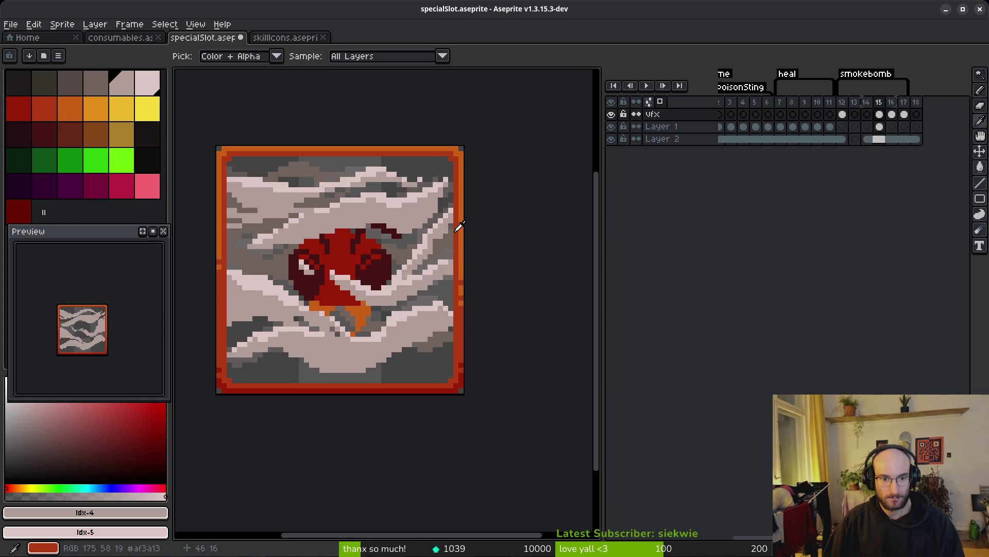
key(Left)
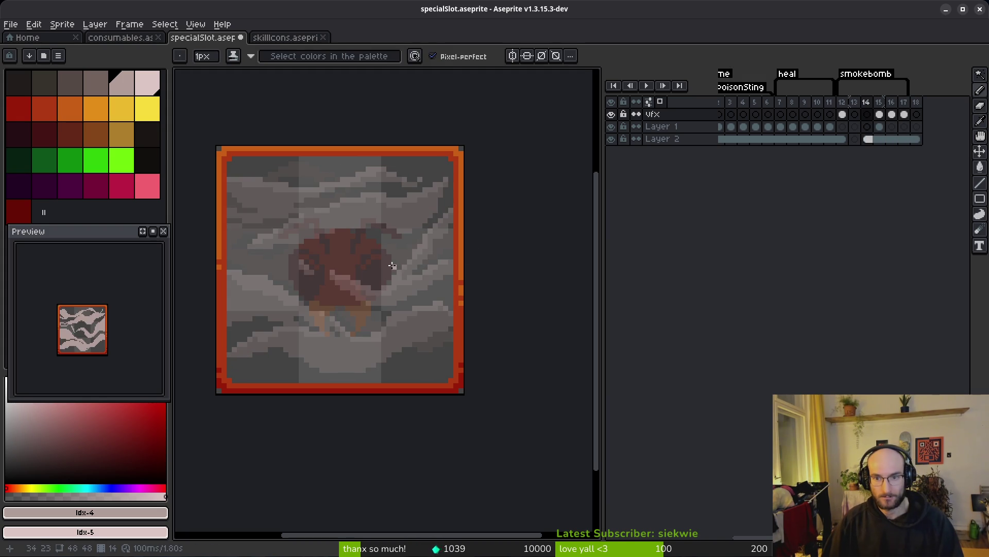
key(Left)
scroll(331, 277, up, 2)
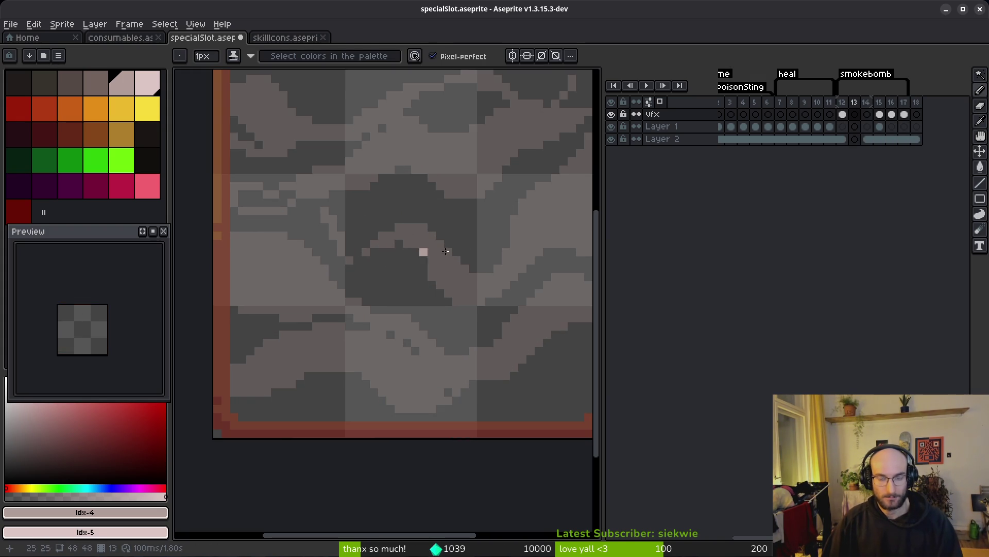
key(Right)
scroll(462, 278, down, 2)
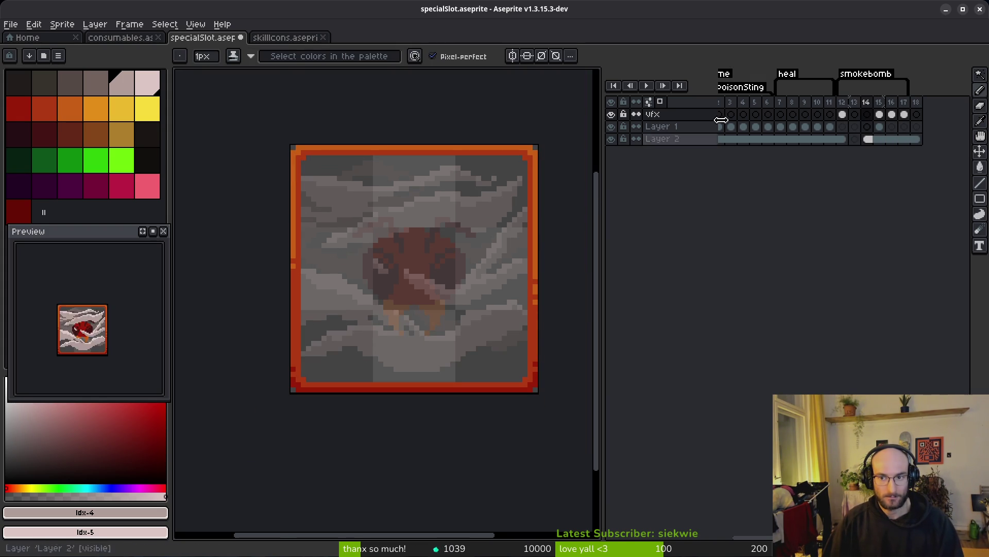
click(612, 126)
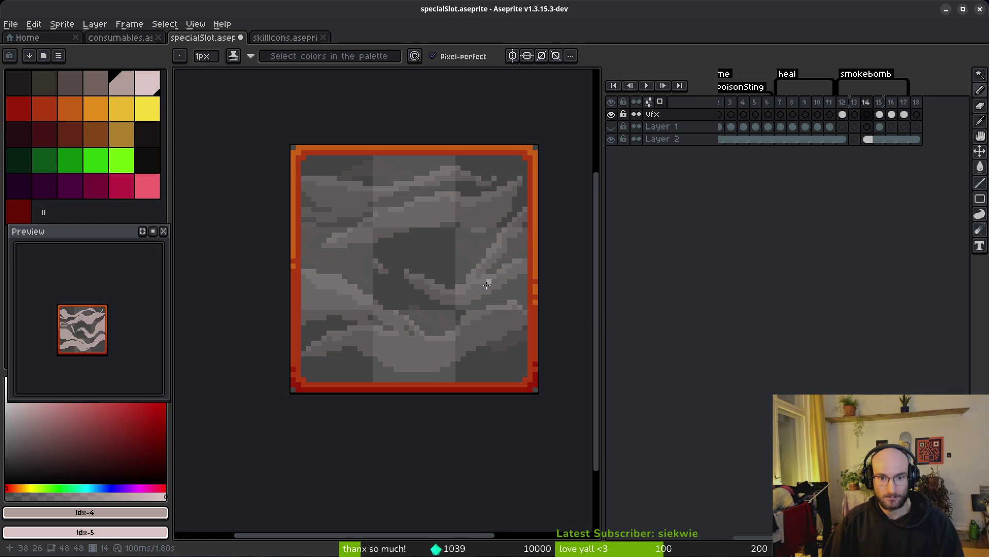
- Step through frames 14–16 to compare smoke shapes, settling on frame 14
scroll(490, 279, up, 1)
key(Right)
key(Right)
key(Left)
key(Left)
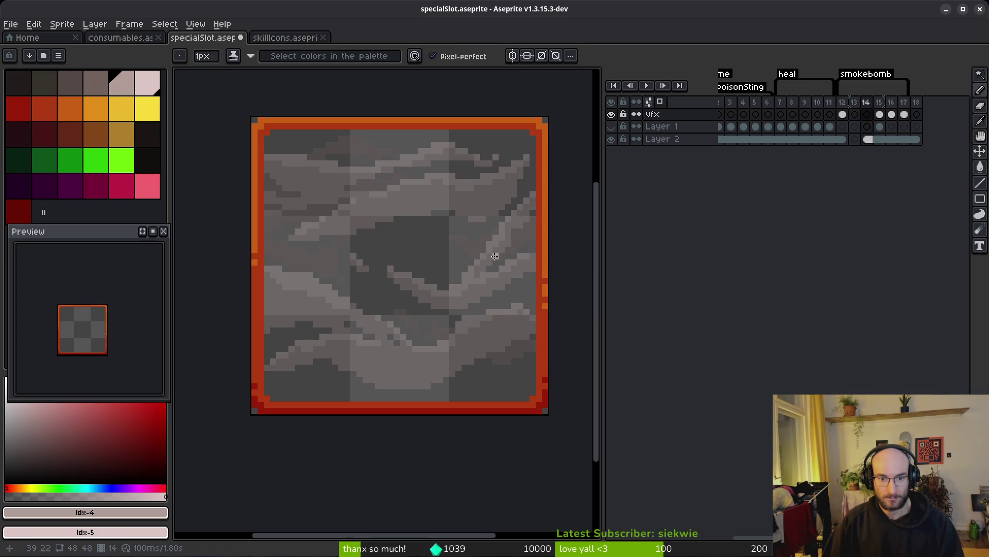
key(Right)
key(Right)
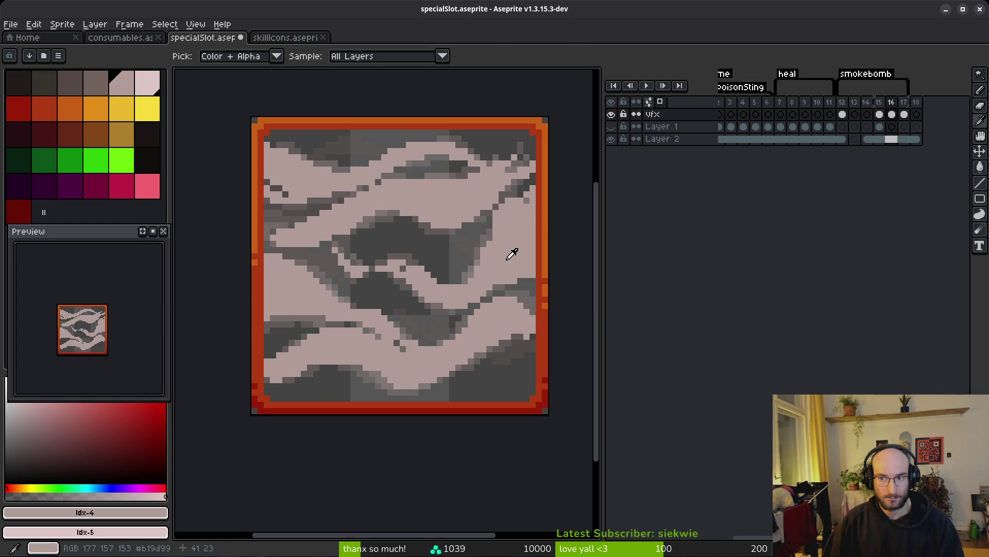
key(Right)
key(Left)
key(Left)
key(Left)
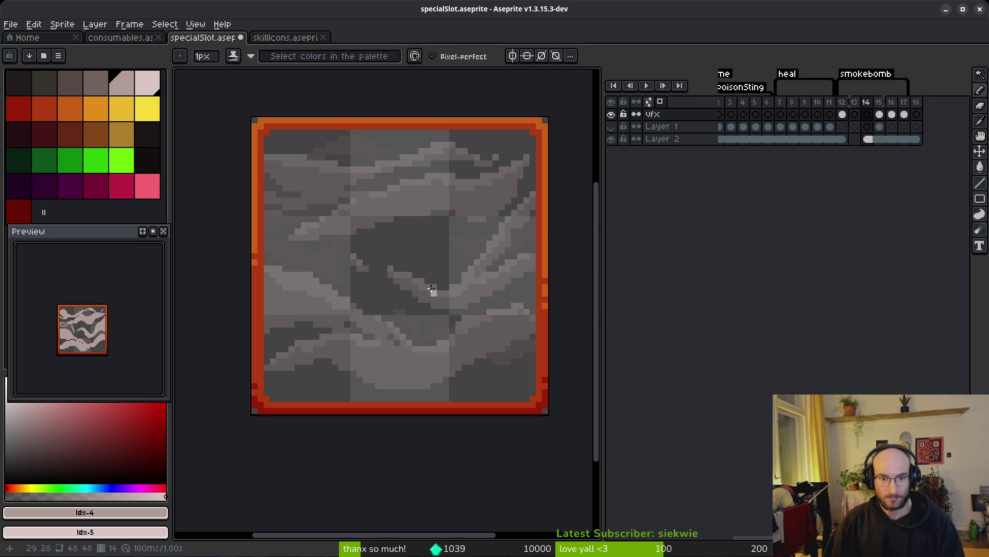
scroll(437, 287, up, 3)
- Paint a pale U-shaped curve on frame 14, undoing an over-long extension
click(355, 236)
mouse_move(354, 236)
mouse_down()
mouse_move(495, 292)
mouse_move(423, 330)
mouse_up()
mouse_move(324, 286)
mouse_down()
mouse_move(412, 324)
mouse_move(459, 304)
mouse_up()
mouse_move(469, 319)
mouse_down()
mouse_move(424, 334)
mouse_move(380, 368)
mouse_move(440, 257)
mouse_up()
drag(478, 203, 569, 126)
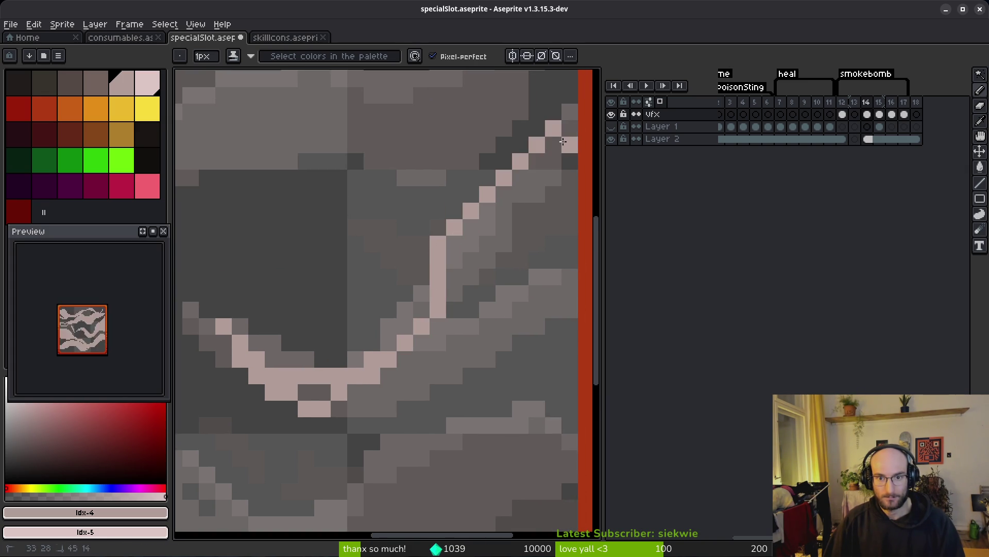
key(ctrl+z)
- Draw and reshape a pale diagonal streak running up to the right
click(460, 293)
mouse_move(365, 375)
mouse_down()
mouse_move(489, 188)
mouse_move(558, 144)
mouse_move(498, 291)
mouse_up()
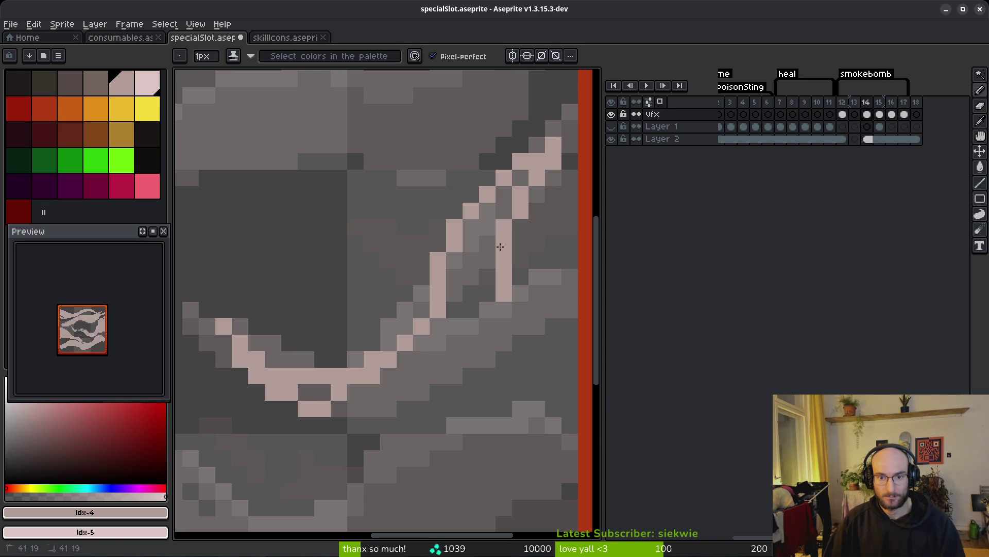
drag(495, 254, 454, 343)
key(e)
drag(504, 271, 504, 312)
key(b)
drag(421, 377, 509, 294)
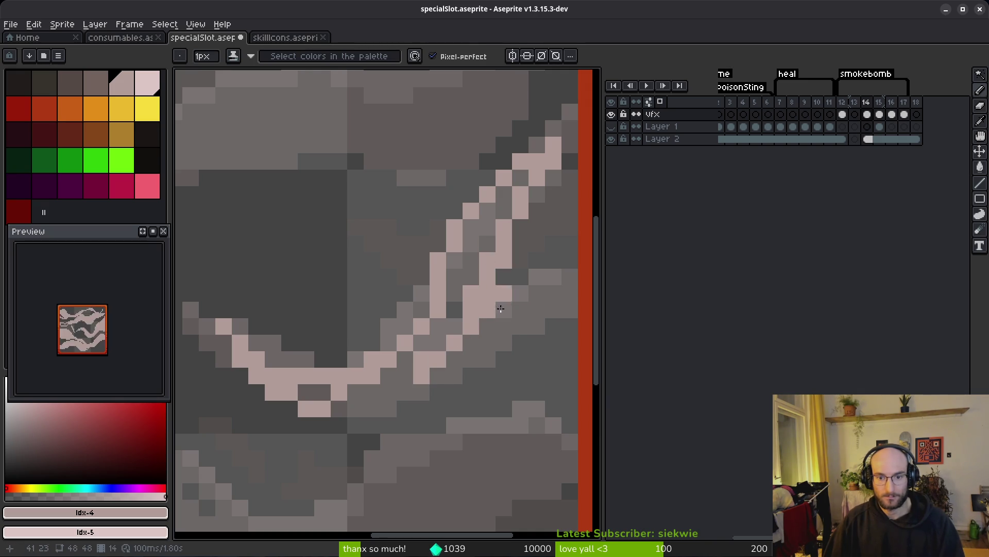
- Add a second pale line and a long line beneath, fill gaps, and add a short pale dash
drag(564, 267, 495, 309)
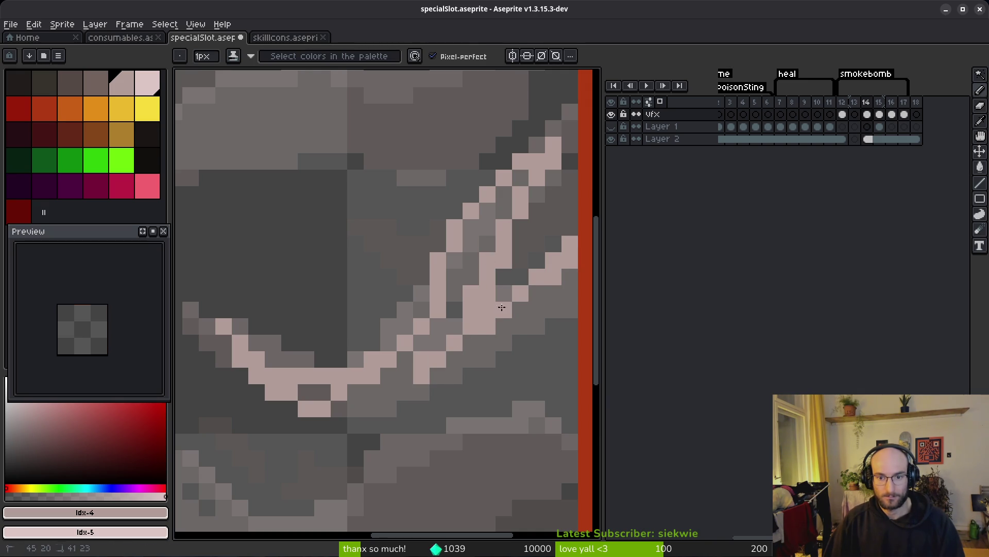
mouse_move(573, 297)
mouse_down()
mouse_move(457, 388)
mouse_move(307, 403)
mouse_up()
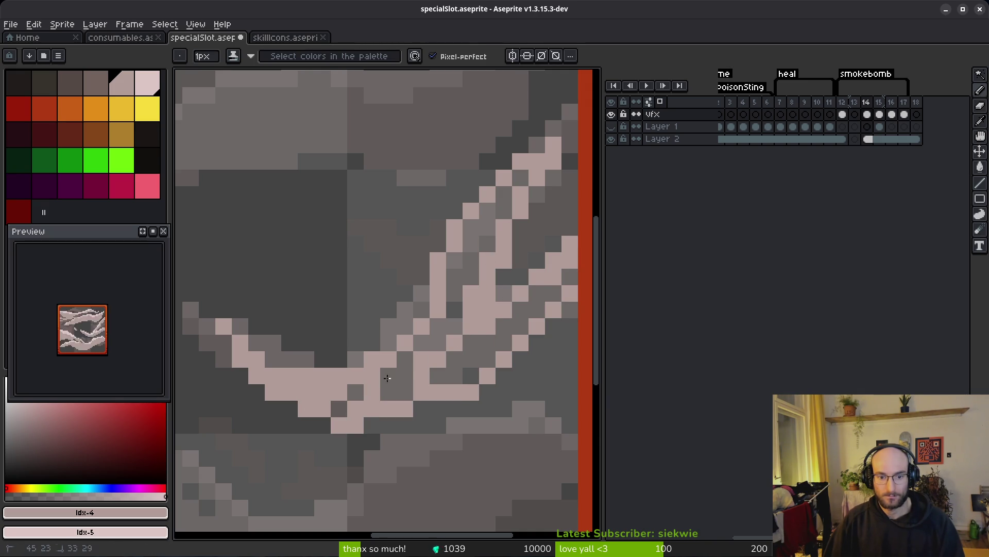
drag(374, 387, 416, 373)
mouse_move(518, 191)
mouse_down()
mouse_move(441, 326)
mouse_move(546, 296)
mouse_move(437, 375)
mouse_up()
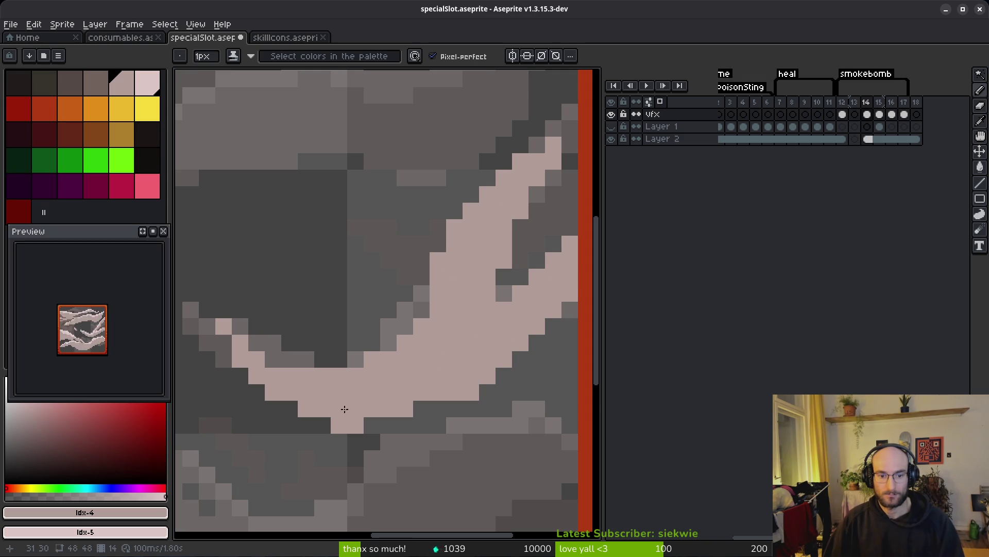
scroll(343, 408, down, 3)
scroll(404, 357, up, 4)
scroll(421, 342, up, 1)
mouse_move(287, 303)
mouse_down()
mouse_move(402, 335)
mouse_move(426, 380)
mouse_up()
scroll(459, 421, down, 4)
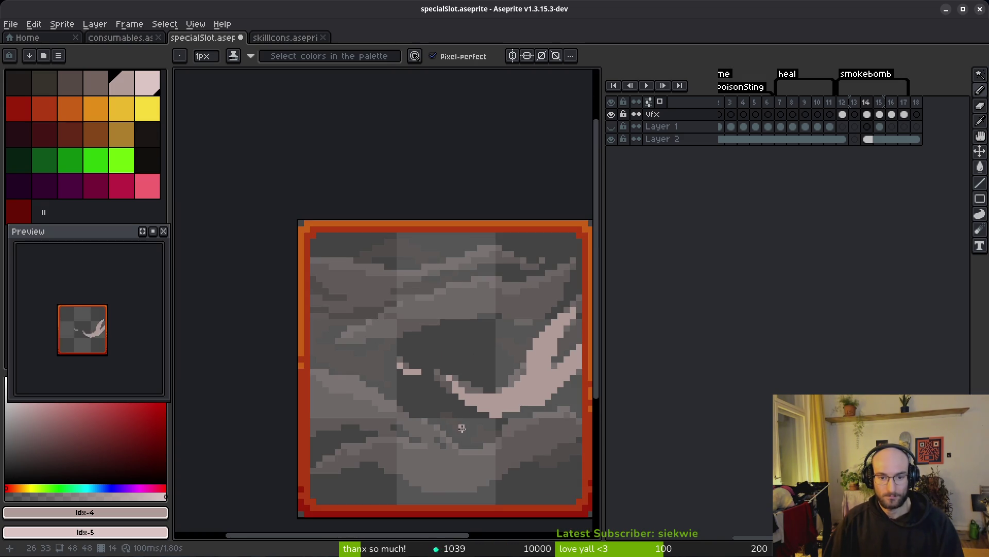
- Check frames 15 and 16, then paint a pale pixel on the smoke
key(i)
key(Right)
key(Right)
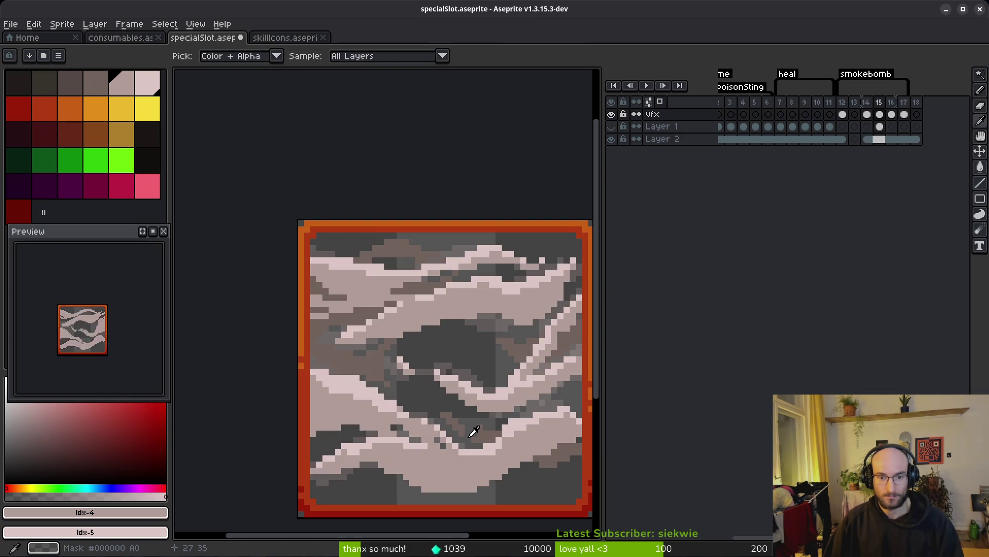
key(Left)
key(b)
scroll(473, 407, up, 5)
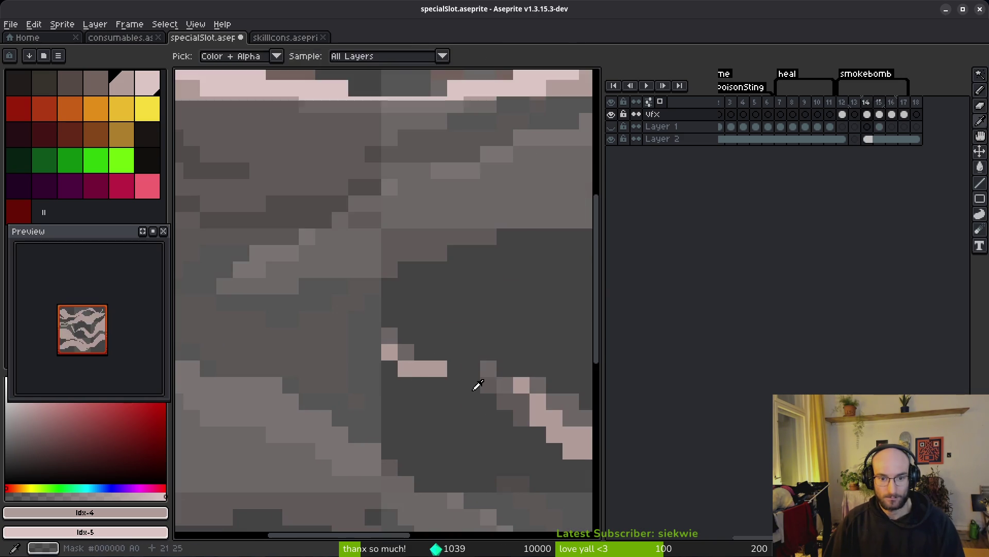
click(439, 361)
- Place a pale pixel on frame 14, then undo it as a stray mark
key(i)
key(Right)
key(Left)
- Flip between frames 14, 15 and 16 to match the smoke shape
key(Left)
key(b)
click(319, 317)
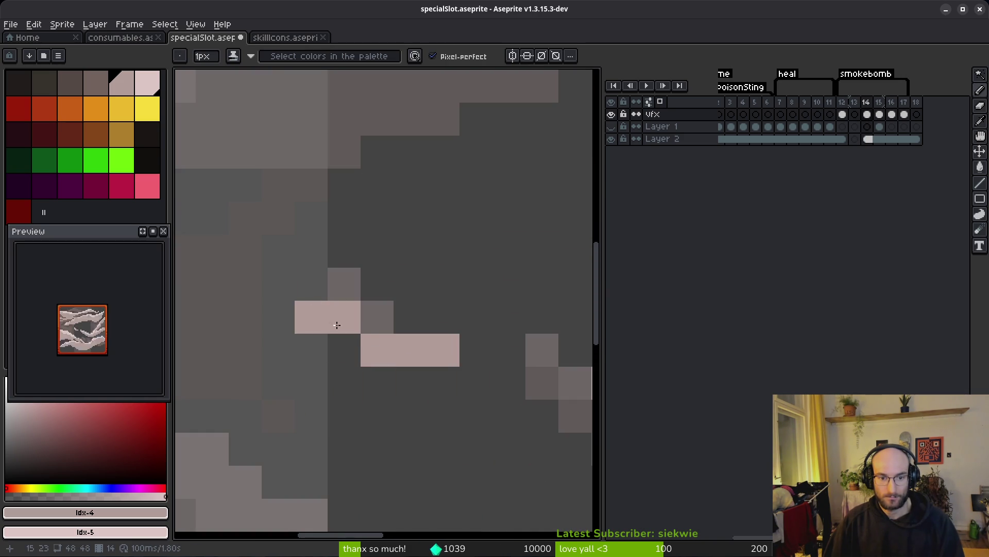
scroll(327, 320, down, 5)
scroll(407, 379, up, 2)
key(ctrl+z)
scroll(383, 356, down, 1)
key(i)
key(Right)
key(Left)
key(b)
key(i)
key(Right)
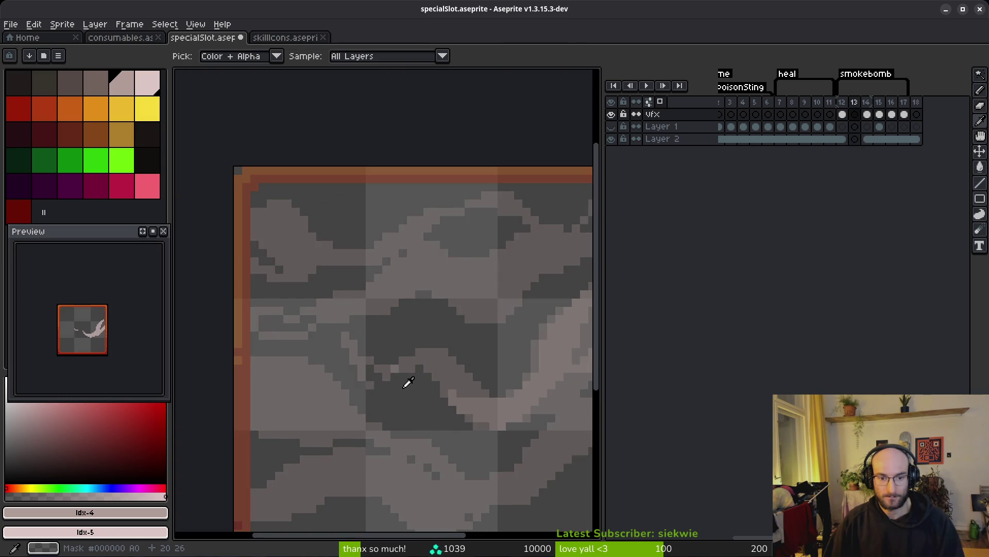
key(Left)
key(Right)
key(Right)
key(Left)
- Draw a short pale smoke dash left of the curved streak on frame 14
key(Left)
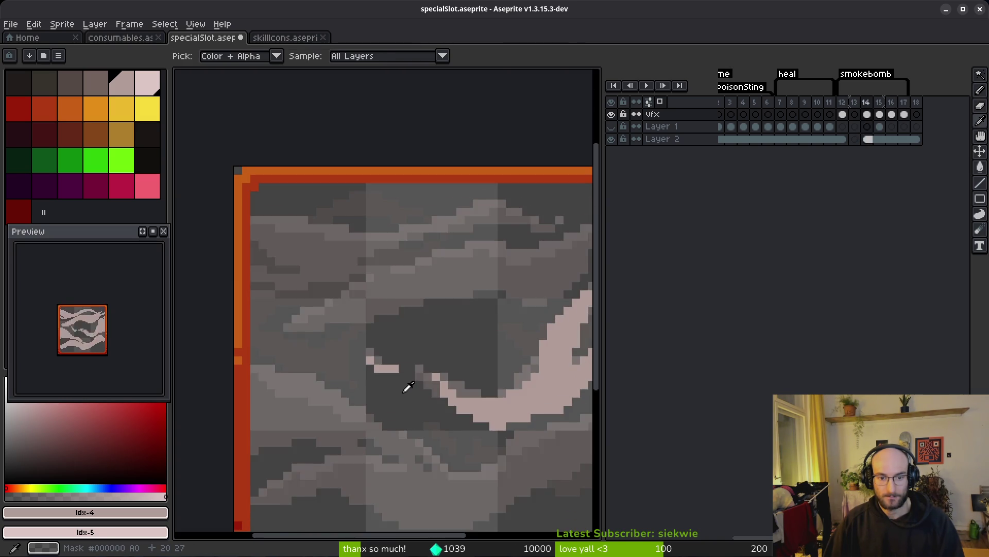
key(Right)
key(b)
scroll(395, 376, up, 2)
key(Left)
key(i)
key(b)
drag(387, 389, 439, 404)
- Compare frame 14's new pale dash against frame 15 by flipping between them
key(Right)
scroll(453, 407, down, 4)
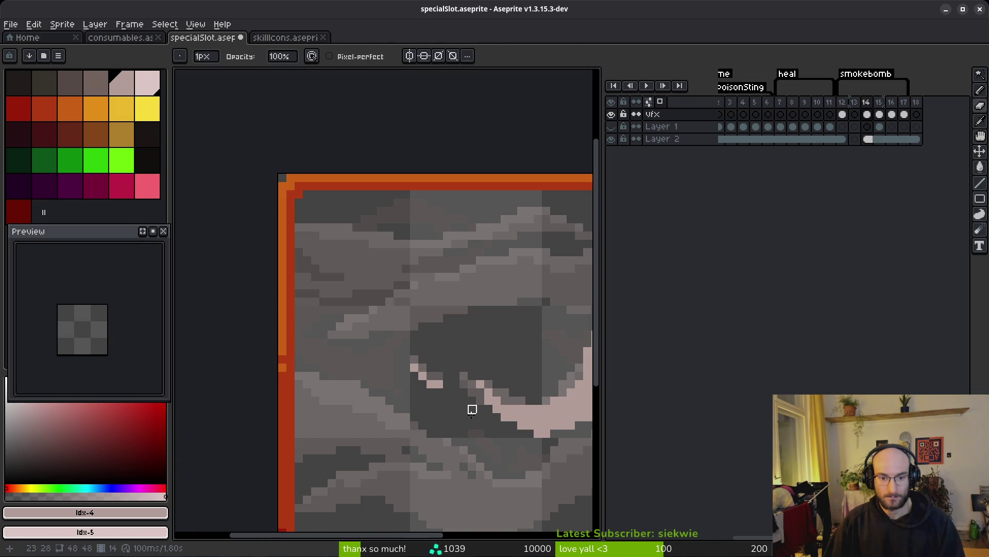
key(i)
scroll(443, 364, down, 1)
key(b)
key(Left)
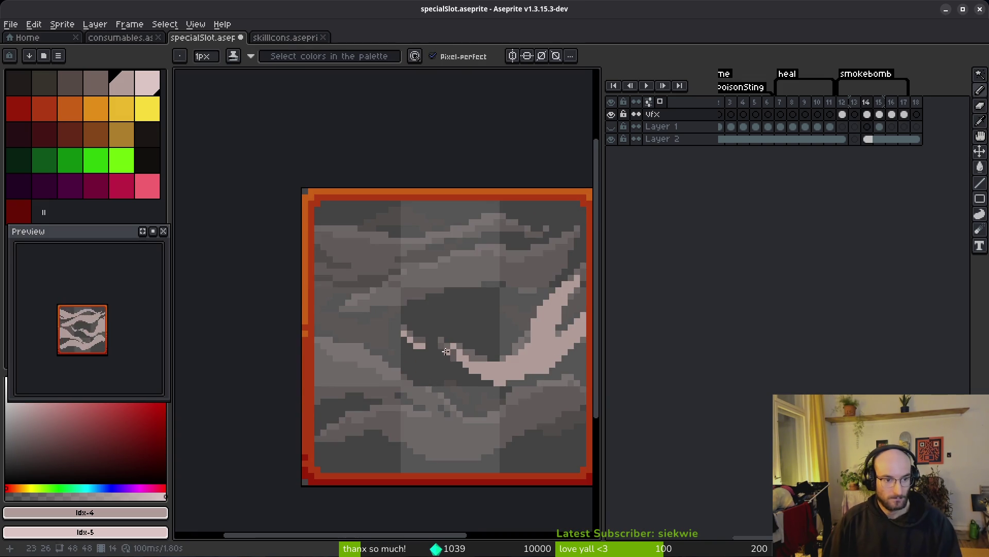
key(Right)
scroll(526, 384, up, 2)
key(i)
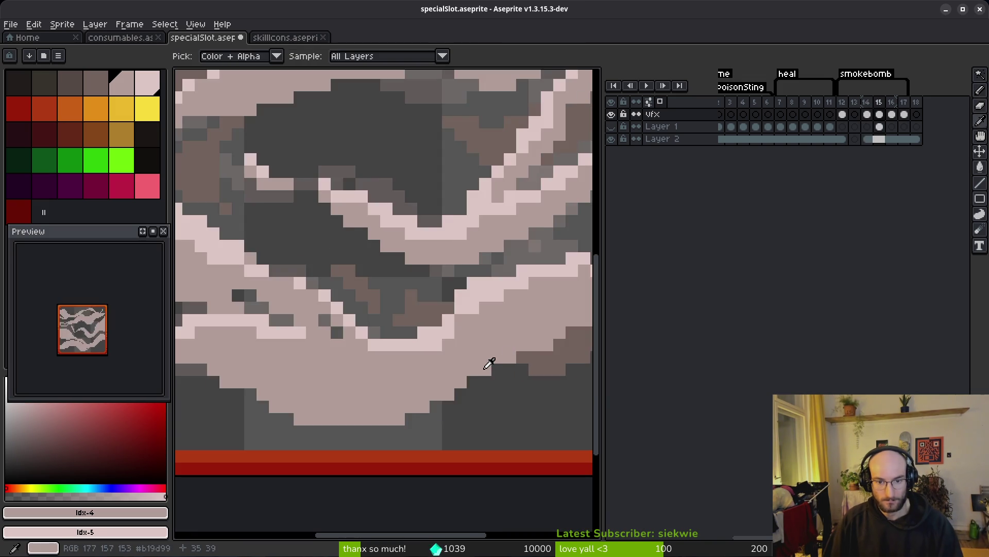
key(Left)
key(Right)
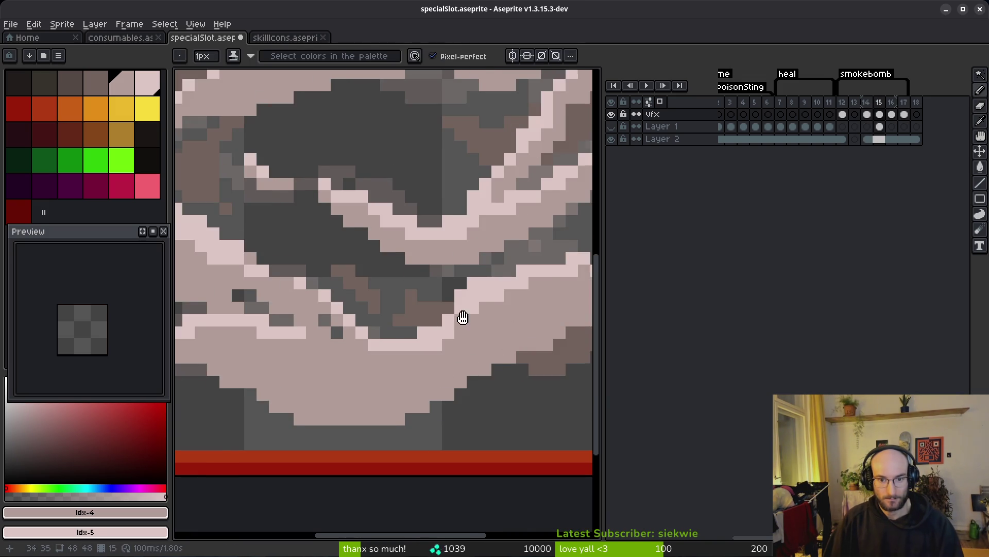
scroll(503, 360, up, 1)
scroll(450, 284, down, 1)
key(Left)
- Pencil pale streaks below the curved streak, running down-left and up-left from the lower right
key(b)
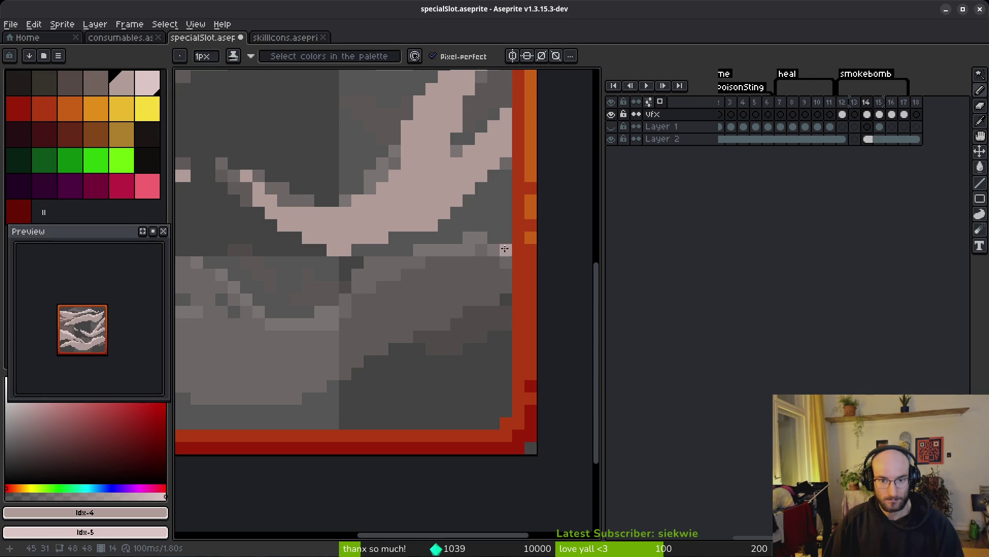
drag(503, 267, 440, 241)
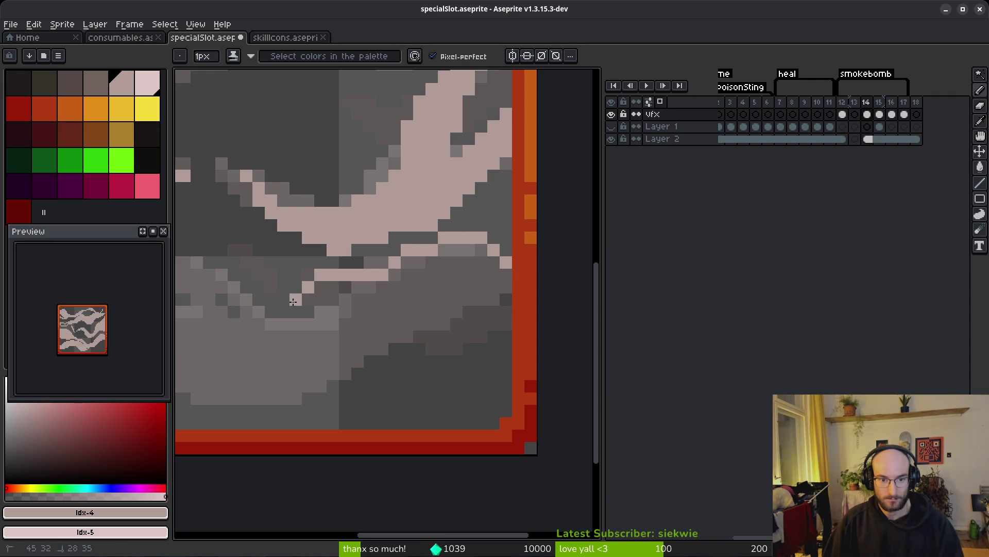
key(ctrl+z)
click(460, 264)
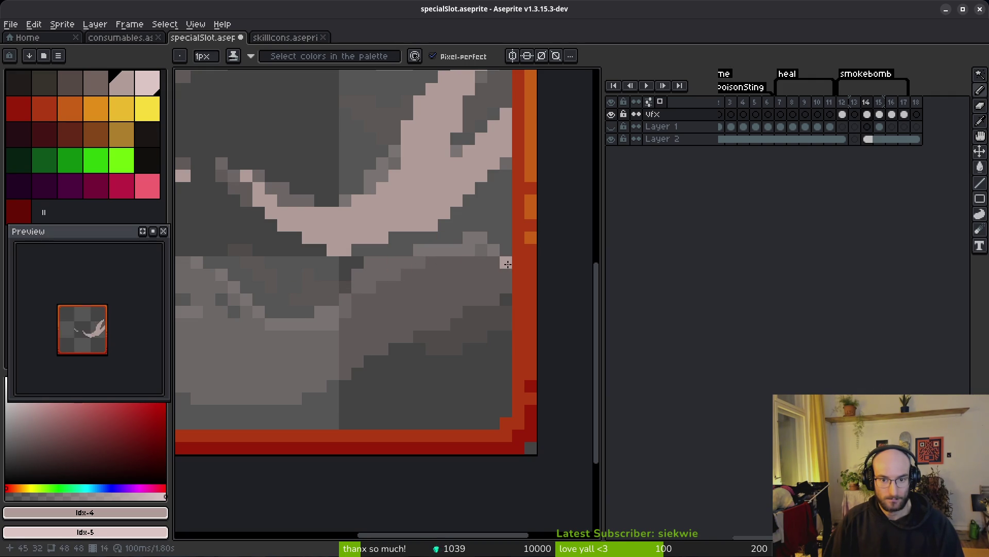
drag(445, 244, 355, 274)
scroll(291, 313, left, 5)
mouse_move(457, 326)
mouse_down()
mouse_move(438, 328)
mouse_move(369, 266)
mouse_move(446, 349)
mouse_up()
click(496, 387)
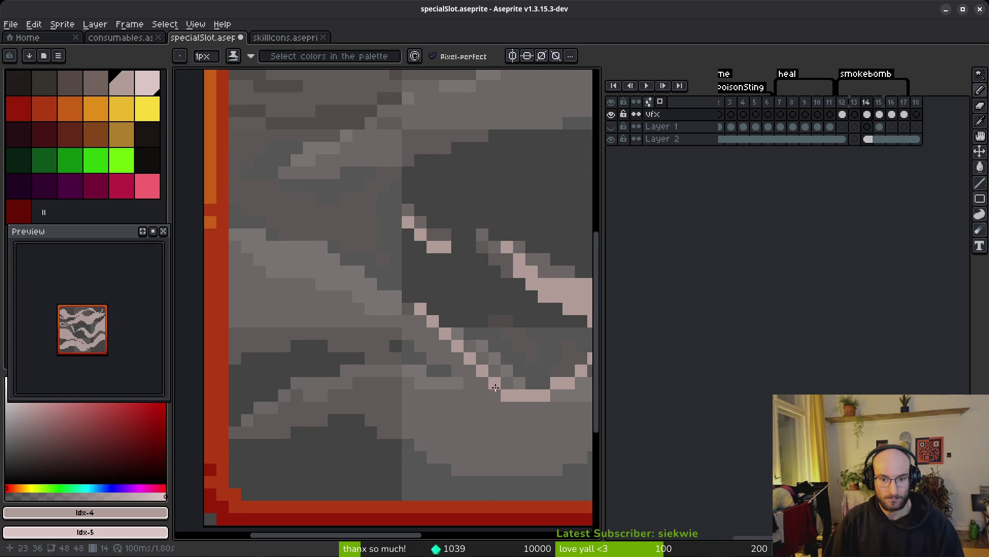
drag(407, 295, 496, 371)
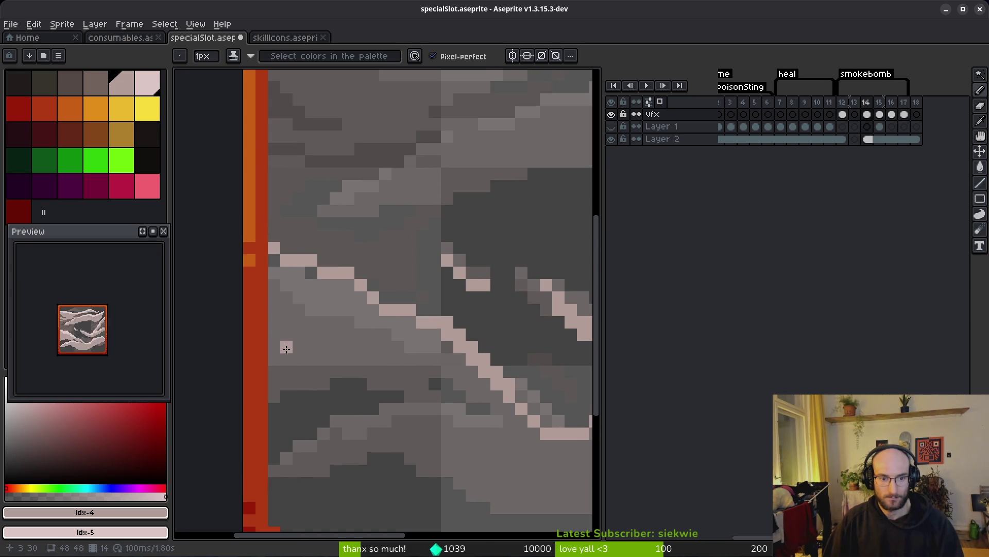
- Add pale horizontal and diagonal streaks across the lower-left smoke near the border
drag(277, 369, 366, 368)
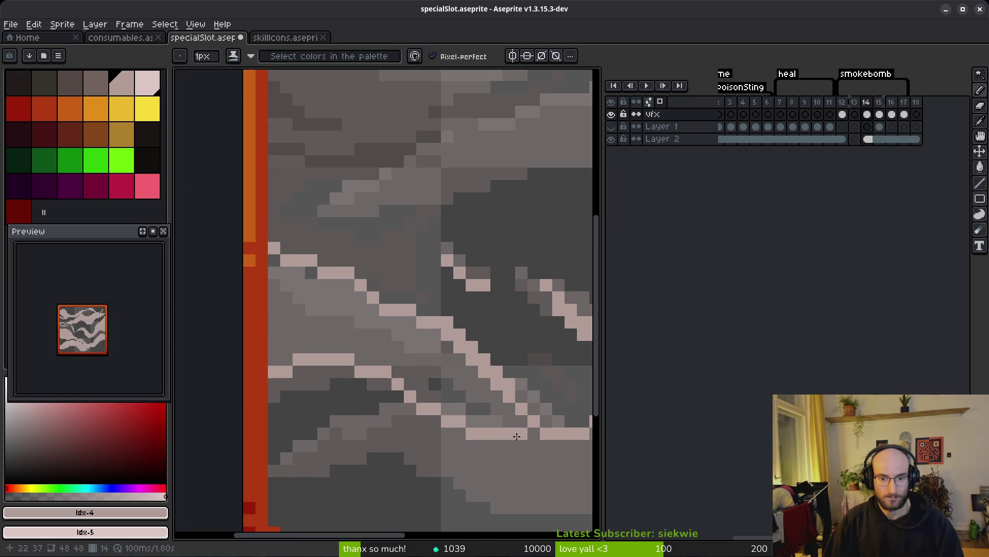
drag(517, 437, 291, 338)
drag(261, 308, 363, 369)
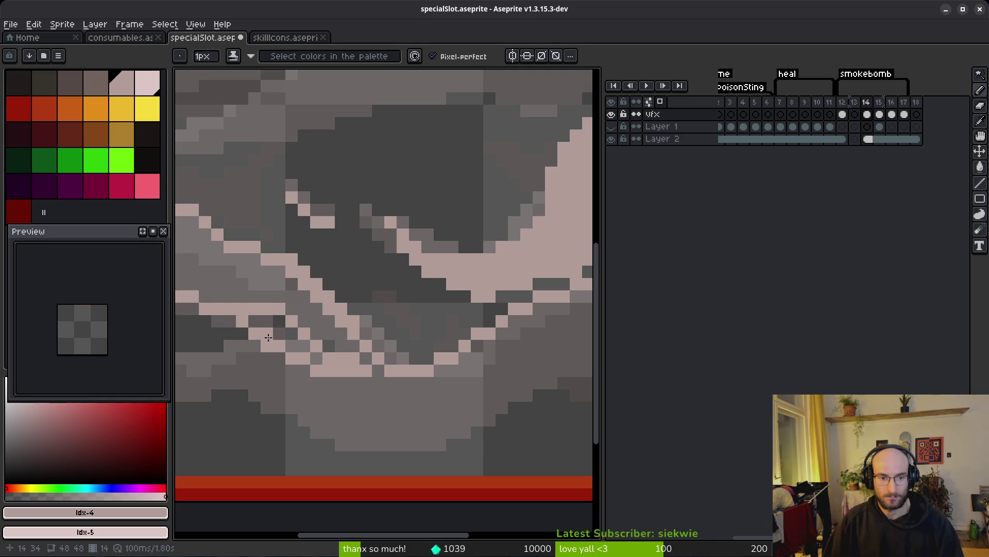
scroll(334, 374, left, 4)
click(311, 377)
drag(355, 314, 274, 337)
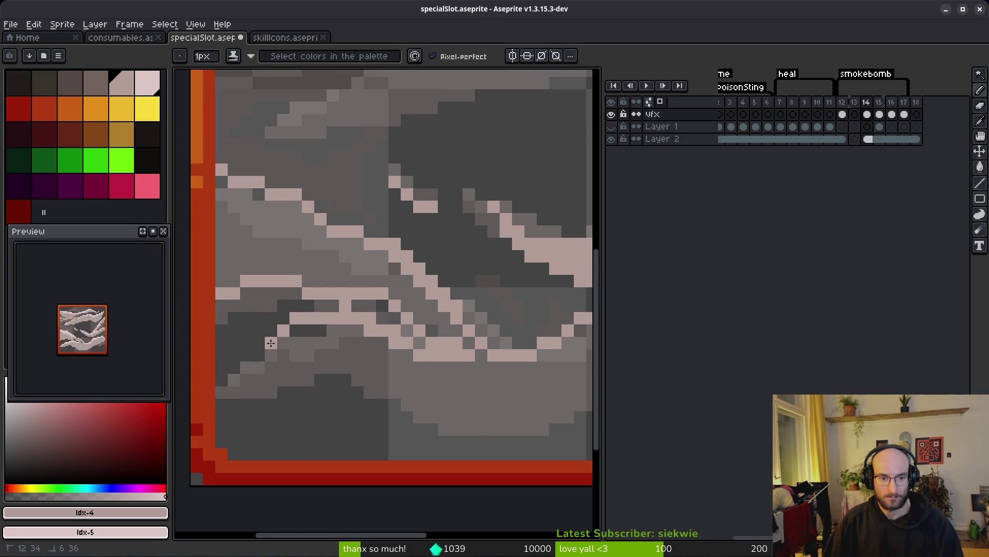
mouse_move(221, 402)
mouse_down()
mouse_move(373, 360)
mouse_move(384, 381)
mouse_up()
scroll(318, 370, right, 4)
drag(274, 361, 392, 384)
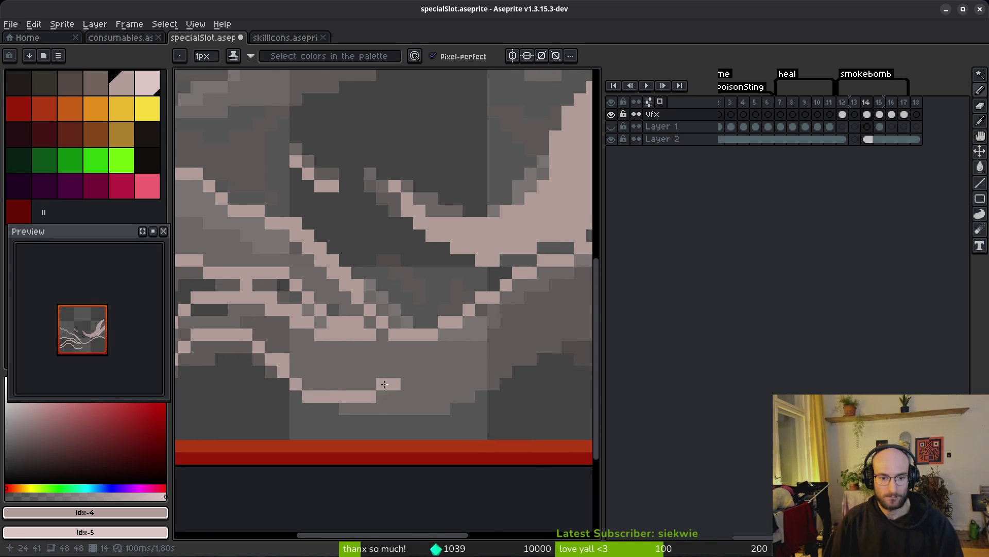
- Connect the streaks with pale lines rising up-right and pixels along the left edge
scroll(341, 396, right, 3)
mouse_move(288, 410)
mouse_down()
mouse_move(385, 351)
mouse_move(438, 343)
mouse_up()
scroll(387, 338, right, 3)
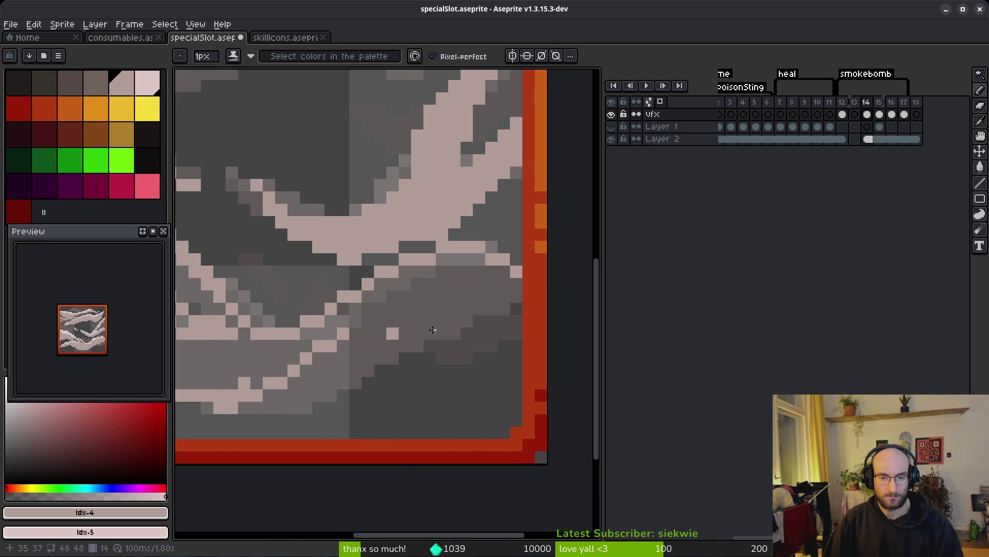
drag(511, 321, 274, 403)
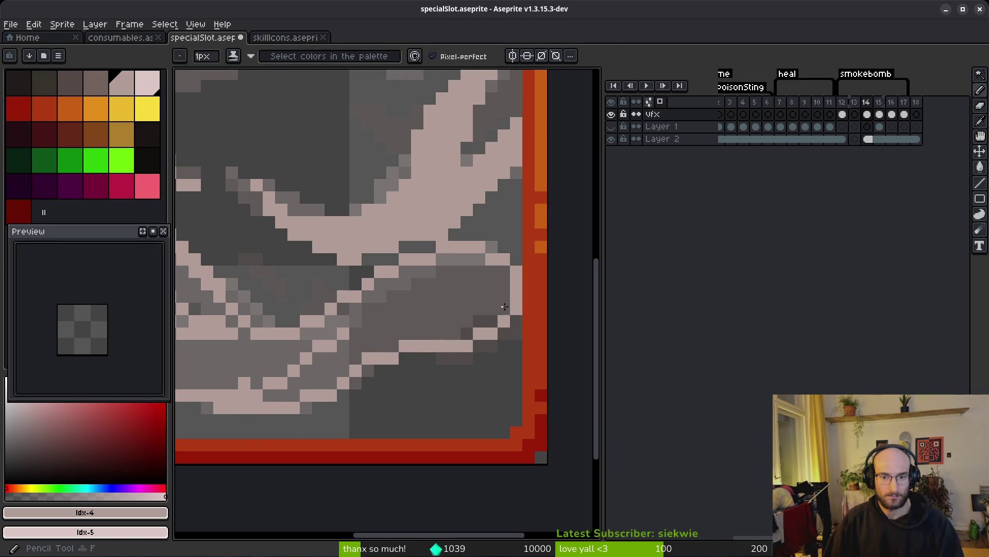
scroll(404, 358, down, 4)
scroll(357, 352, up, 2)
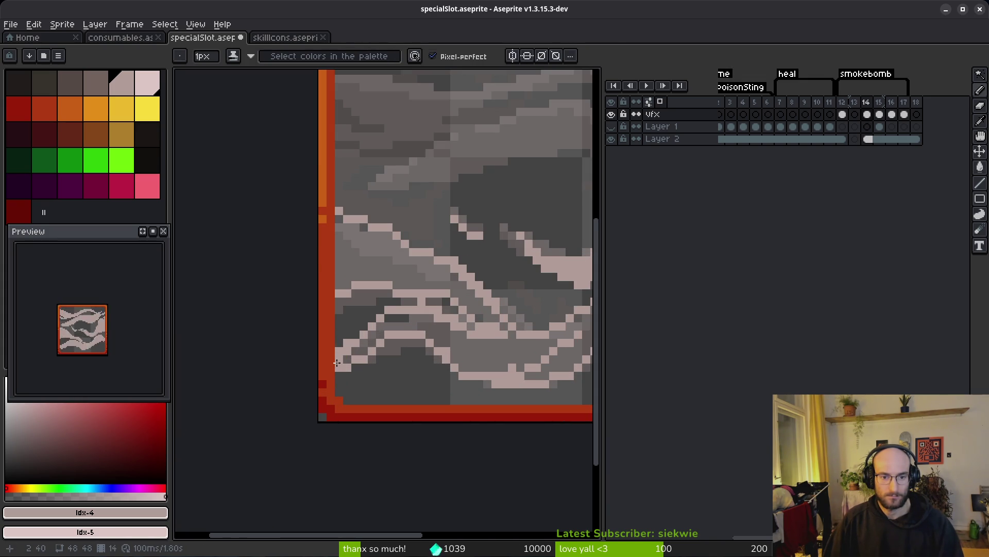
drag(339, 226, 340, 241)
- Bucket-fill the two enclosed smoke bands with pale pink
key(g)
click(330, 242)
click(435, 346)
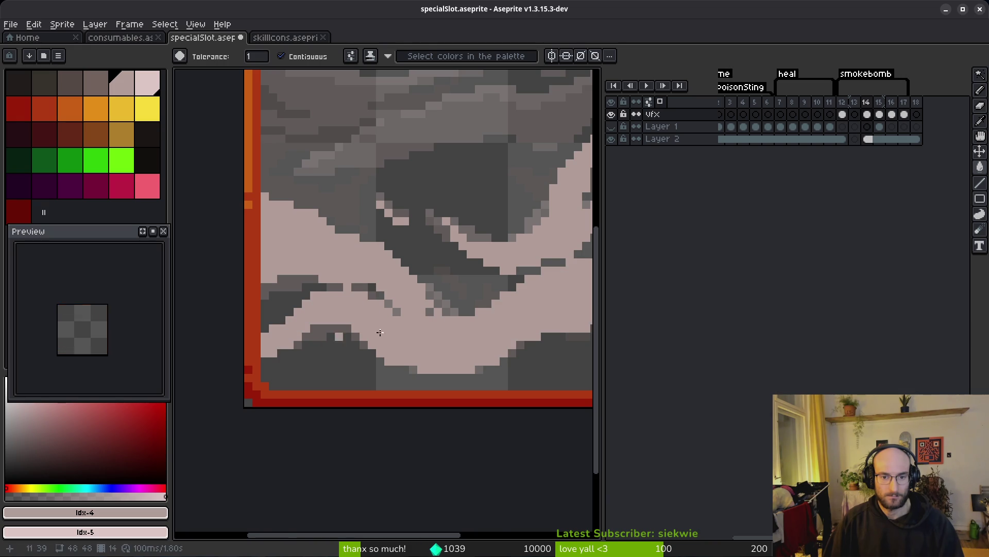
scroll(344, 334, down, 3)
key(b)
scroll(427, 396, up, 3)
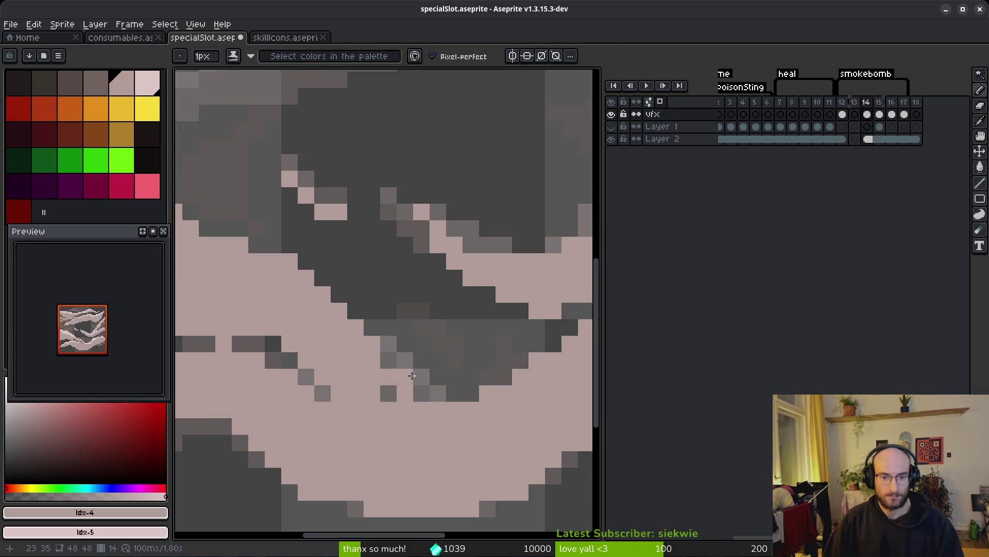
scroll(402, 393, down, 3)
key(i)
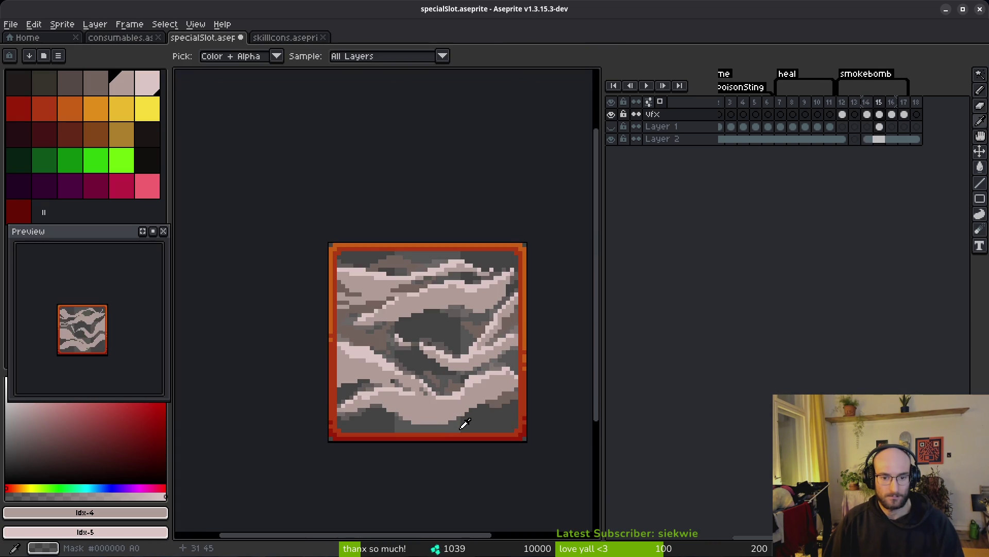
key(b)
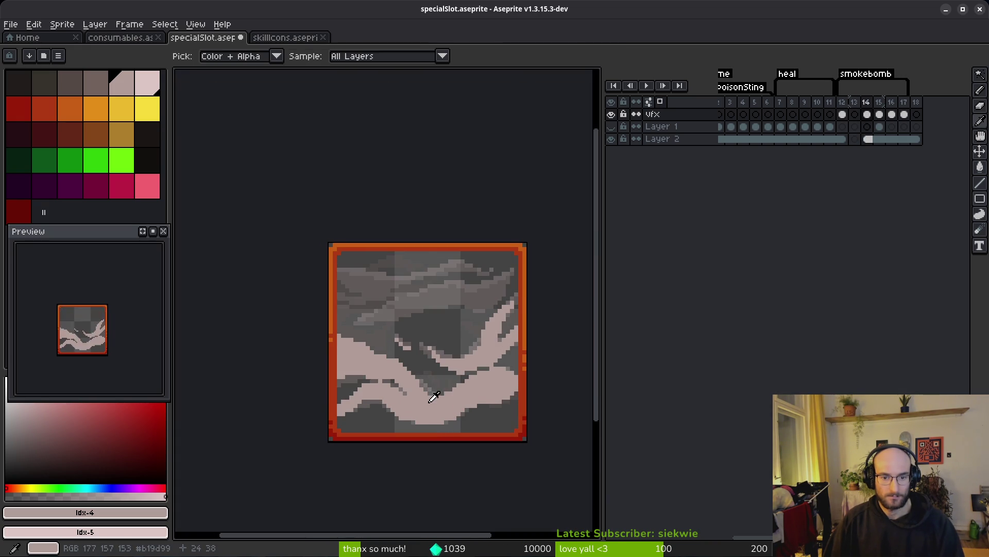
scroll(428, 355, up, 1)
- Flip between frames 12, 13 and 14 to compare the smoke
key(comma)
key(i)
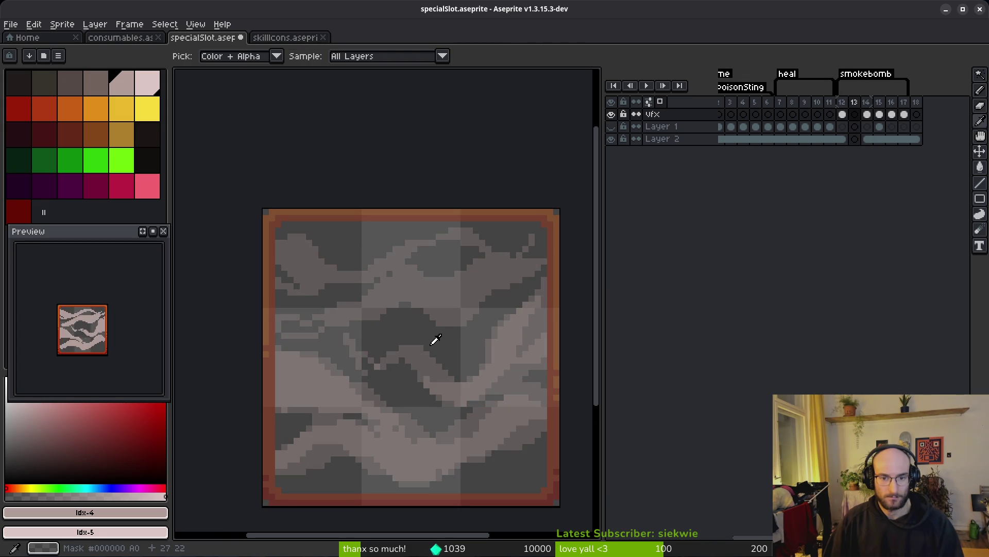
key(comma)
key(period)
key(comma)
key(period)
key(period)
key(b)
scroll(518, 286, up, 2)
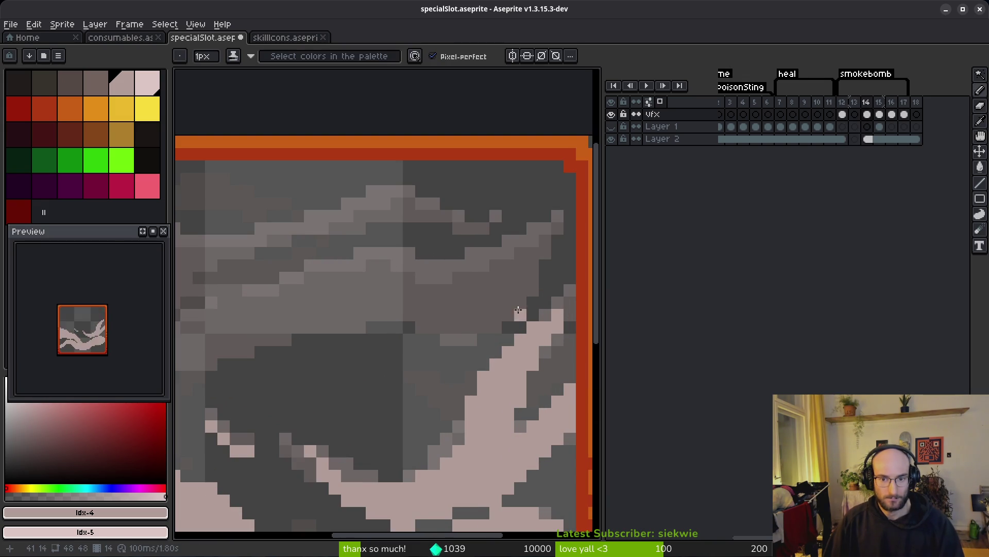
- Preview neighbouring frames, then draw a pale curve down the right side and across
key(i)
key(period)
key(period)
key(comma)
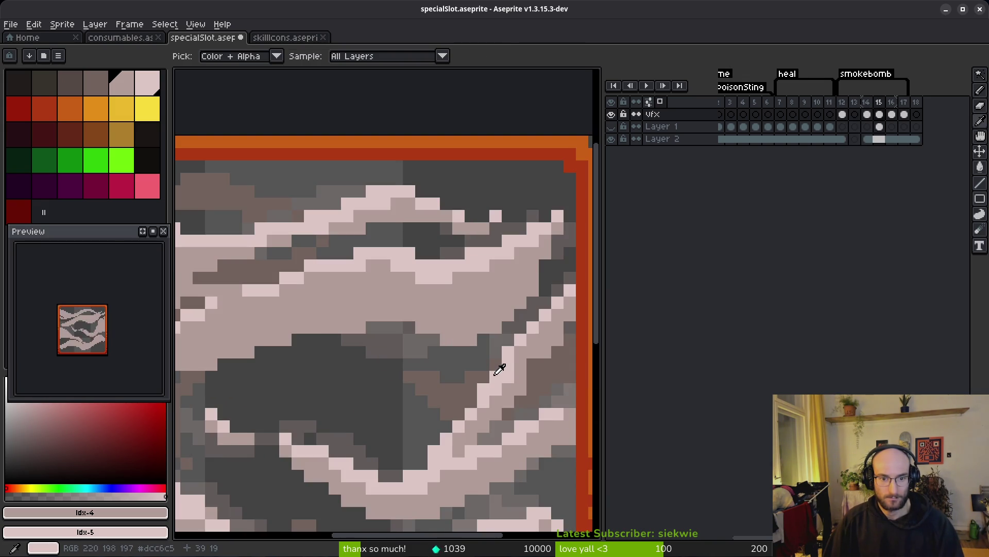
key(period)
key(period)
key(comma)
key(comma)
key(comma)
key(b)
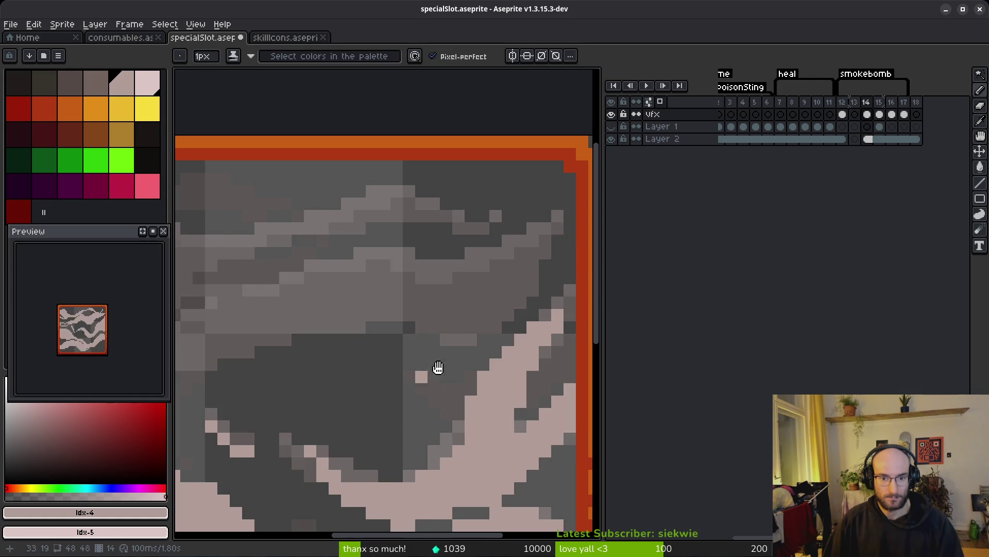
scroll(552, 237, down, 2)
scroll(552, 238, right, 2)
scroll(559, 221, up, 1)
mouse_move(564, 186)
mouse_down()
mouse_move(567, 256)
mouse_move(511, 322)
mouse_move(418, 300)
mouse_move(278, 341)
mouse_up()
- Pencil pale streaks leftward, down-left and up-right, joining them to the pale band
scroll(426, 322, left, 5)
scroll(426, 322, down, 2)
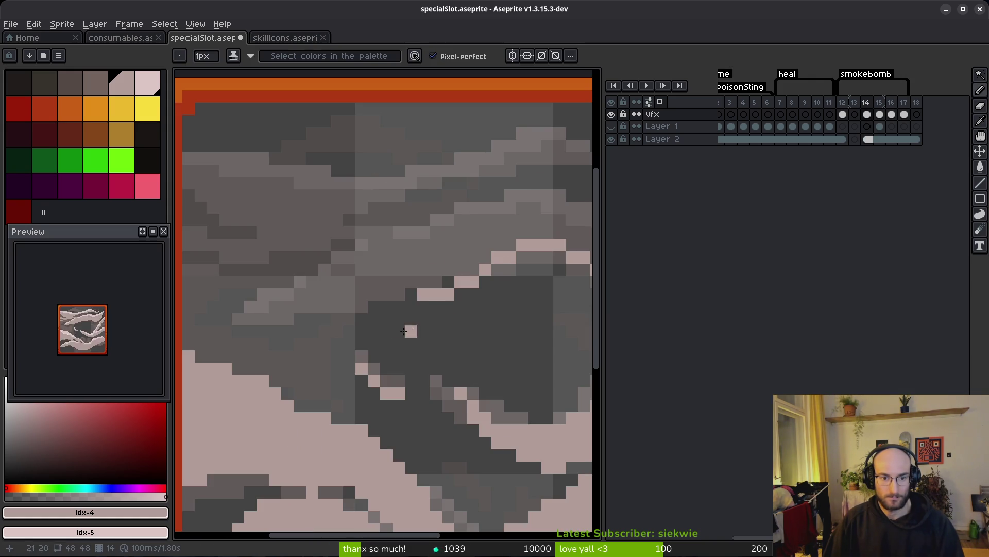
drag(410, 304, 288, 305)
drag(234, 336, 220, 348)
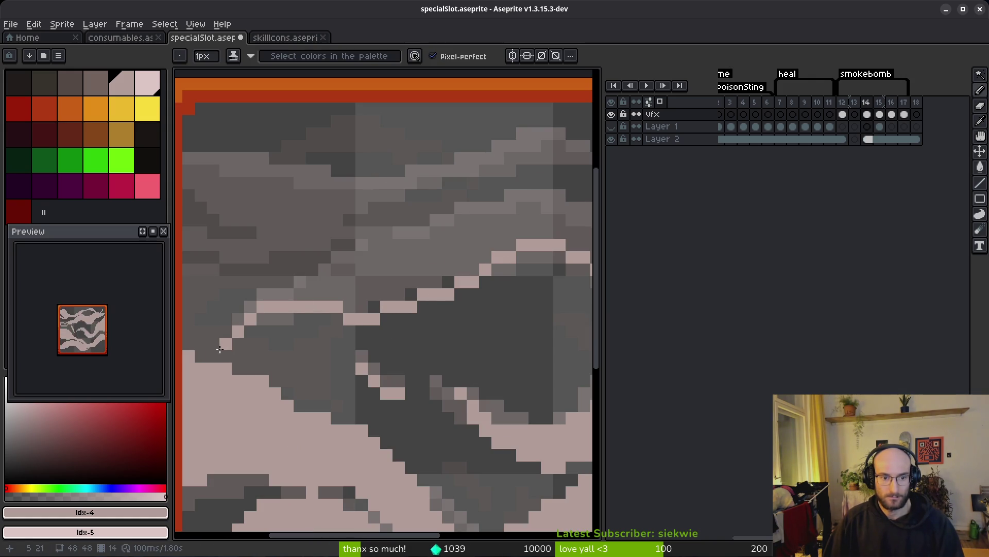
mouse_move(256, 294)
mouse_down()
mouse_move(355, 278)
mouse_move(438, 206)
mouse_up()
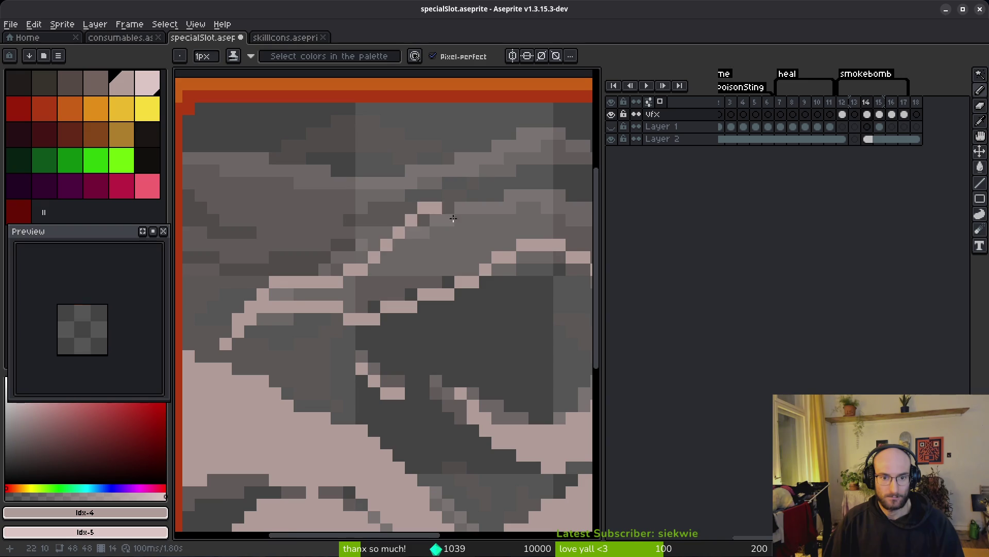
scroll(402, 226, right, 3)
scroll(402, 227, up, 1)
drag(371, 242, 490, 254)
scroll(330, 262, right, 3)
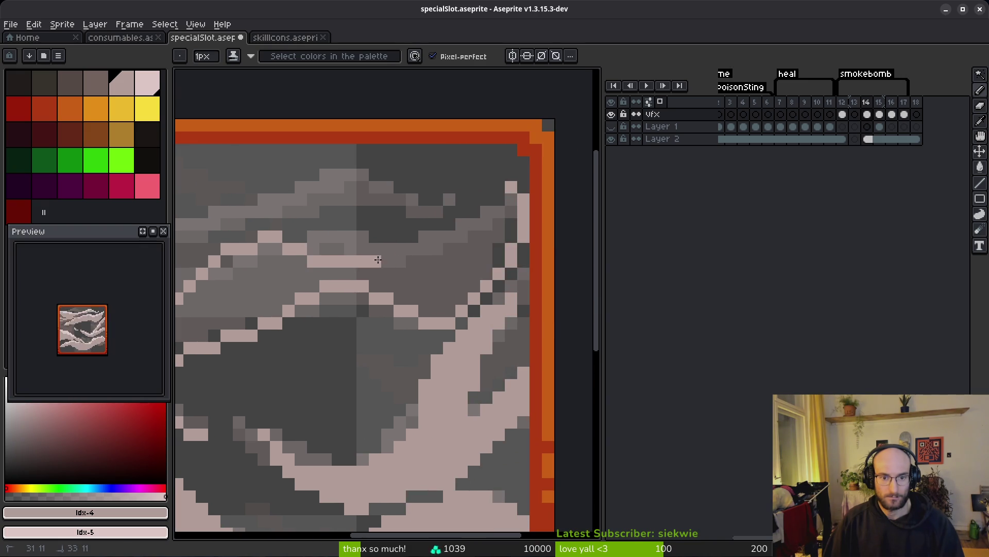
drag(367, 261, 475, 230)
drag(494, 197, 405, 265)
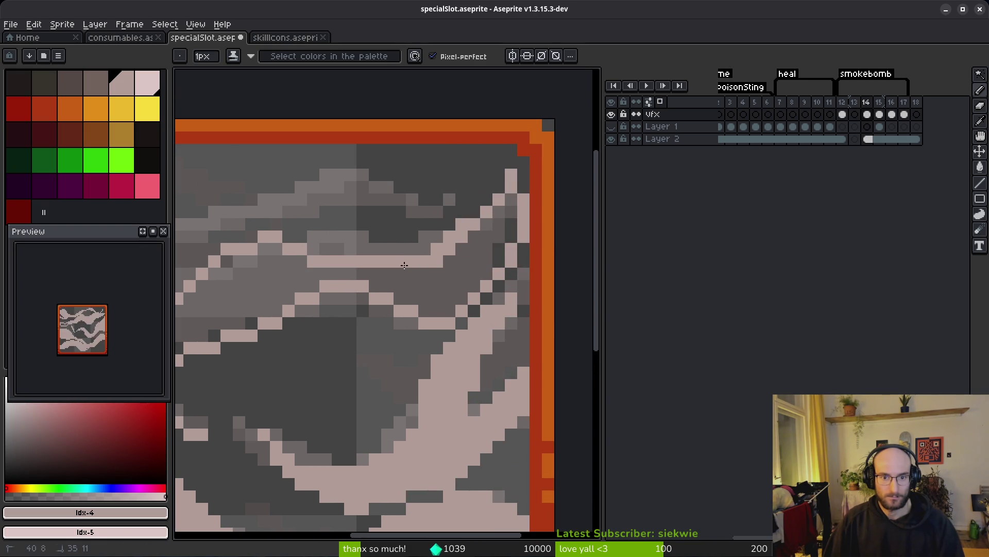
- Bucket-fill the enclosed upper band with pale pink
key(g)
click(501, 249)
scroll(453, 272, down, 1)
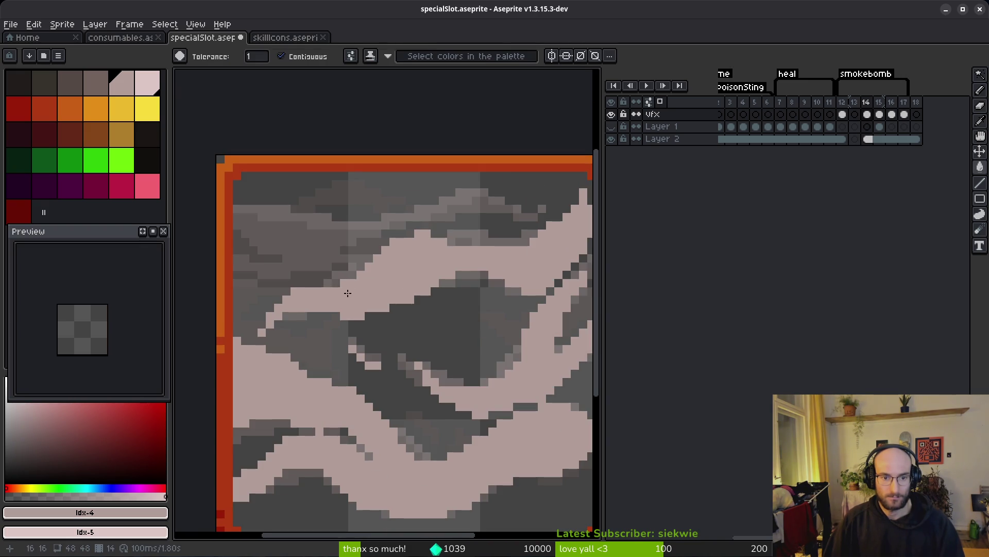
scroll(342, 287, up, 2)
key(b)
scroll(346, 256, down, 1)
key(i)
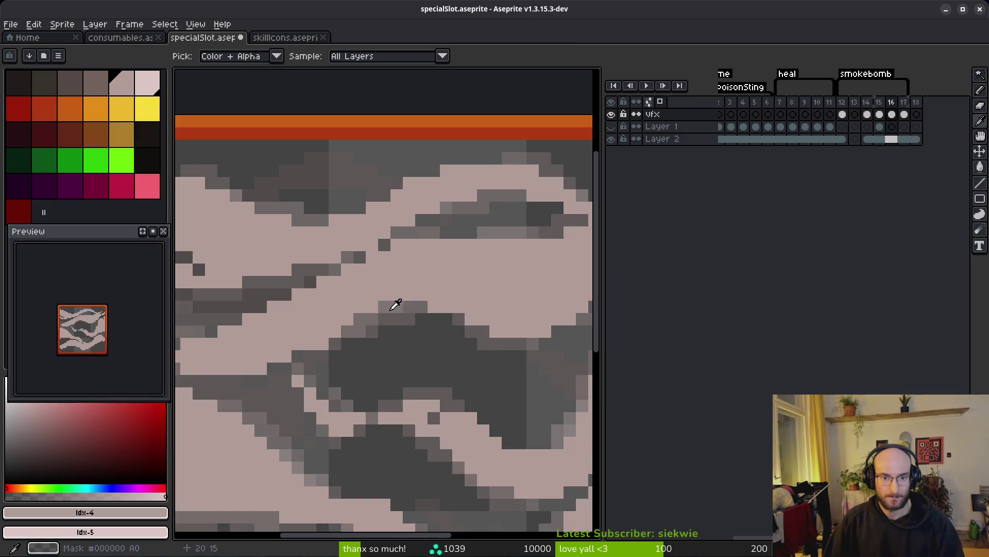
scroll(394, 310, down, 1)
key(b)
scroll(305, 255, up, 1)
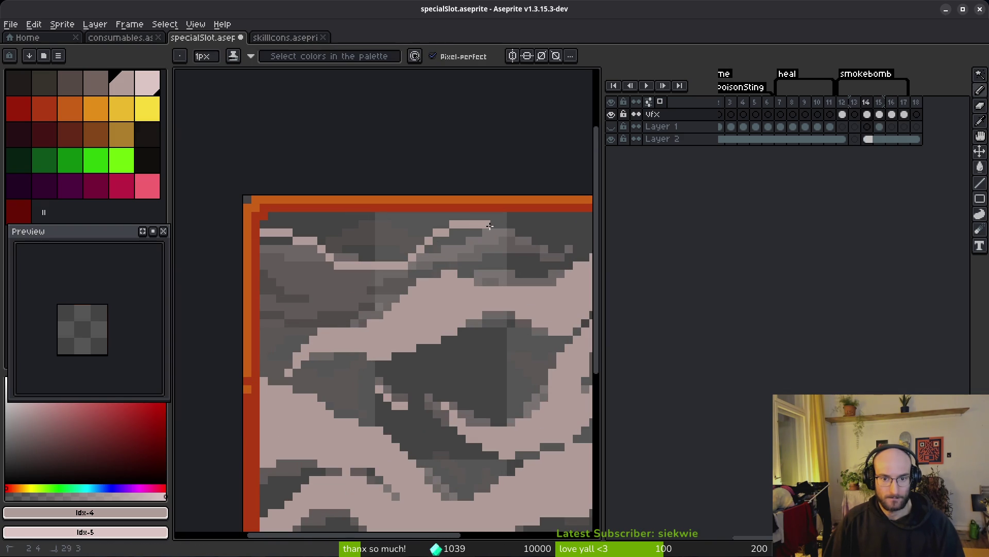
scroll(460, 268, right, 5)
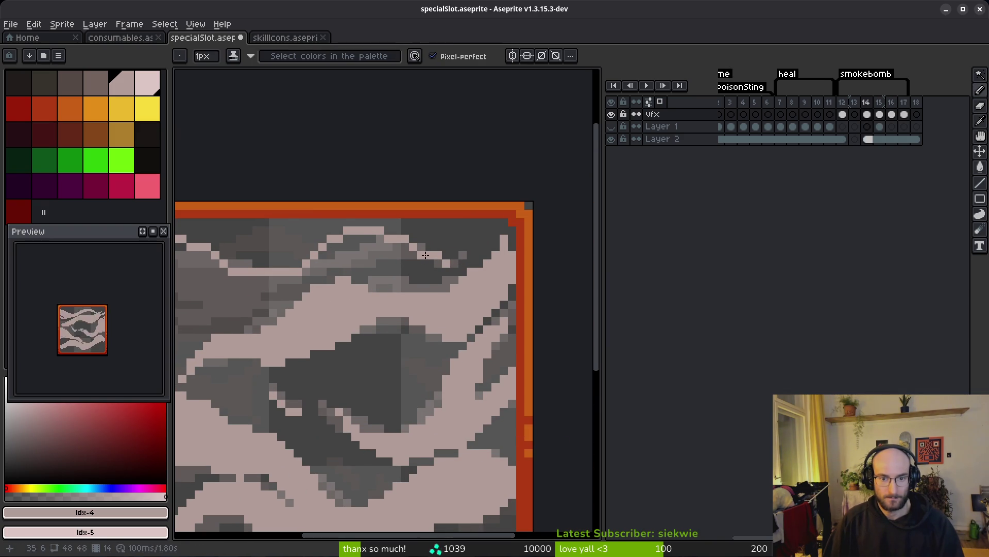
- Add more pale streaks across the top of the upper smoke
drag(424, 256, 347, 253)
scroll(306, 290, left, 5)
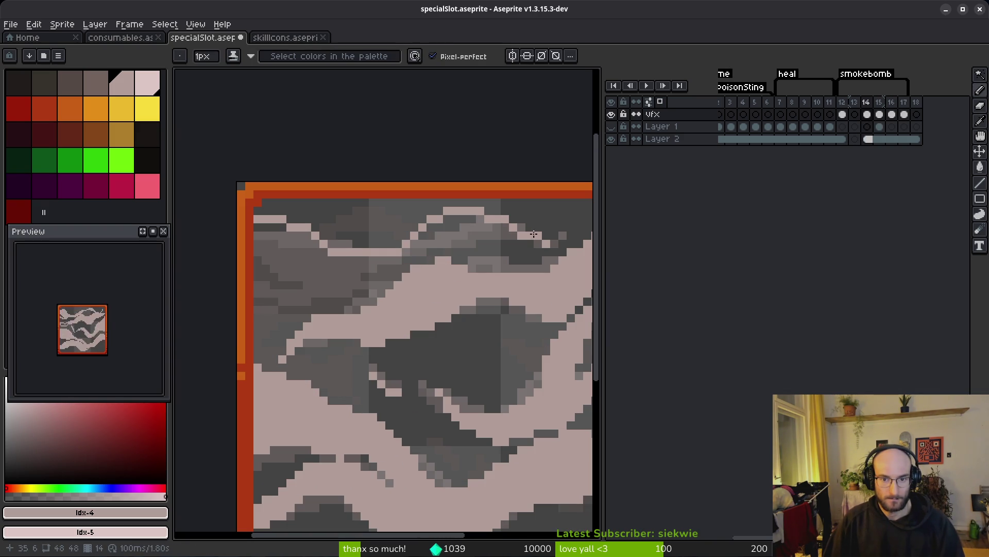
drag(445, 228, 389, 274)
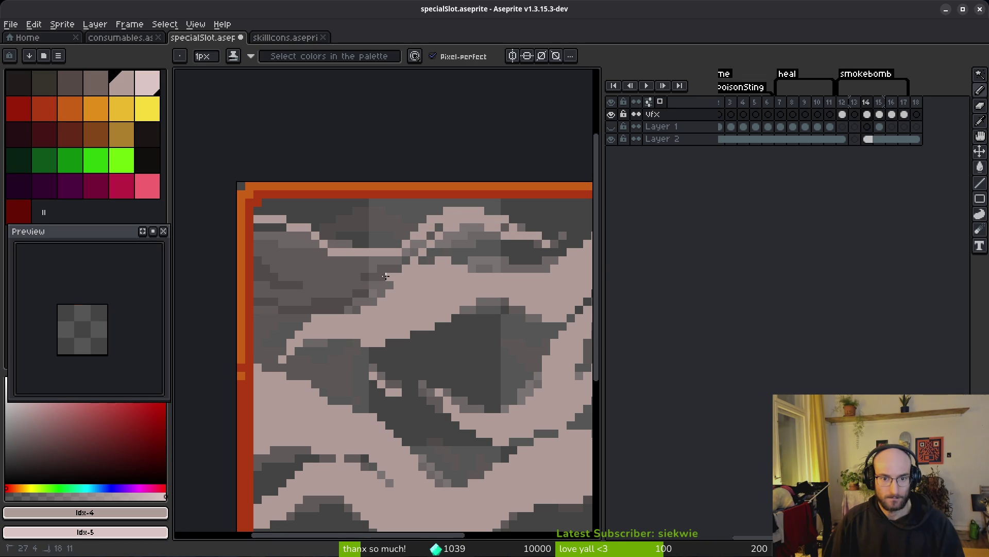
scroll(321, 279, left, 5)
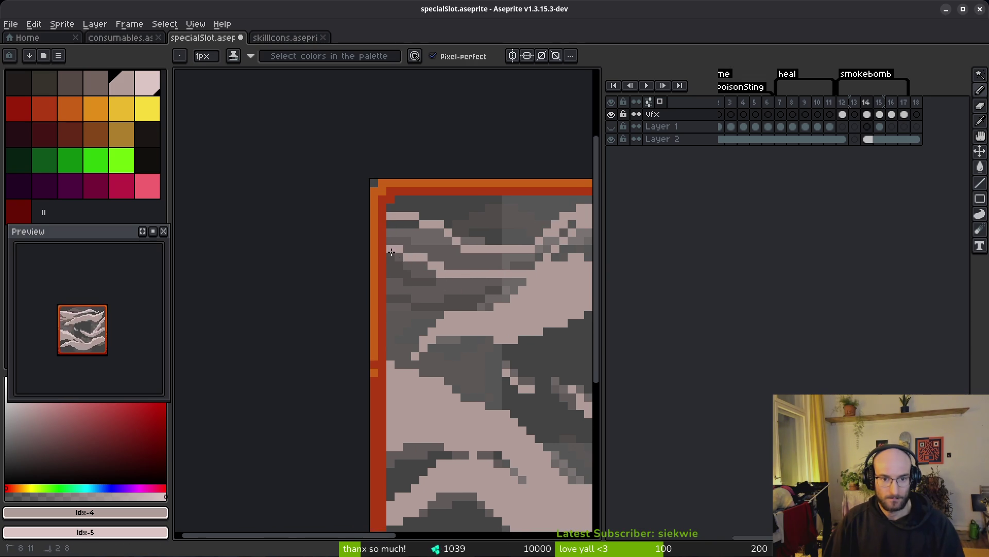
drag(401, 285, 457, 271)
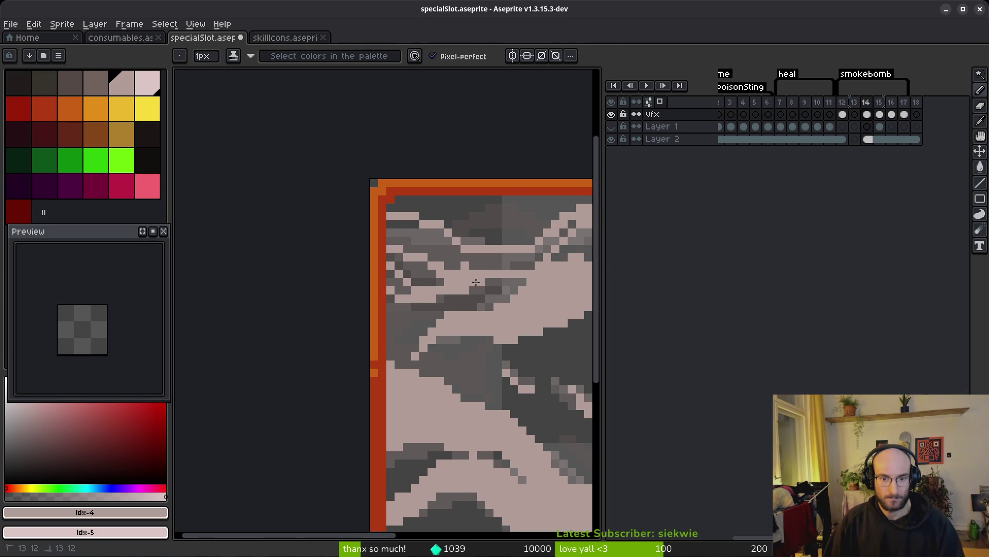
key(g)
key(b)
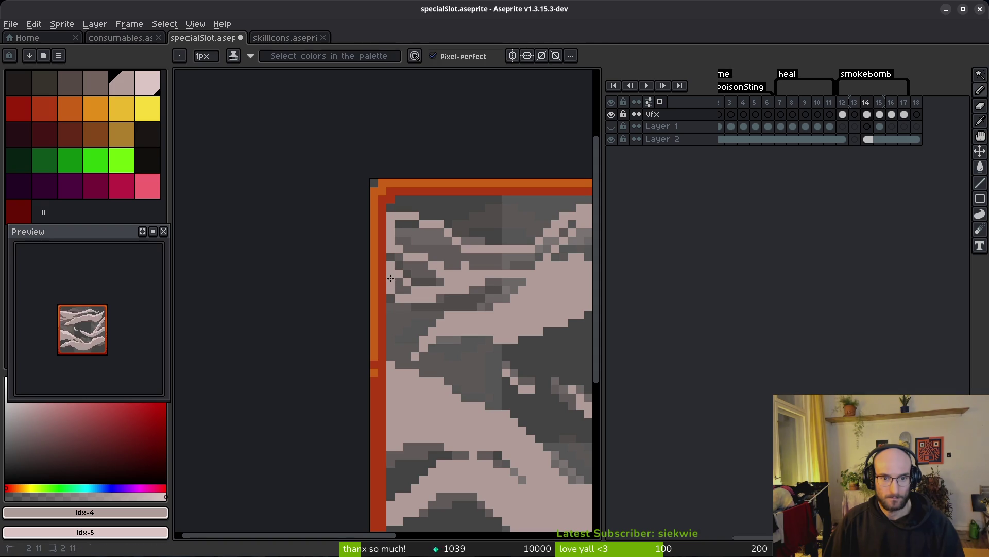
scroll(331, 294, right, 5)
key(g)
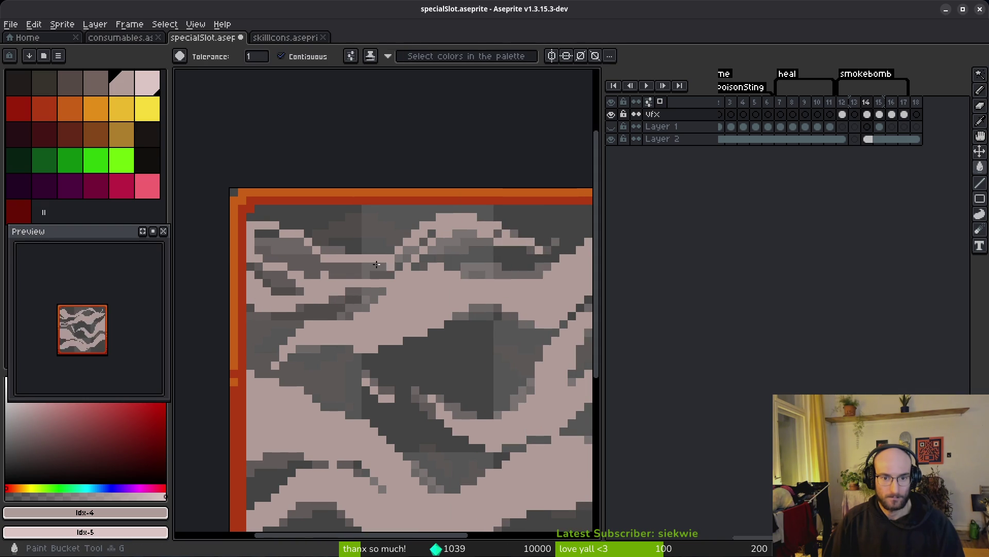
key(b)
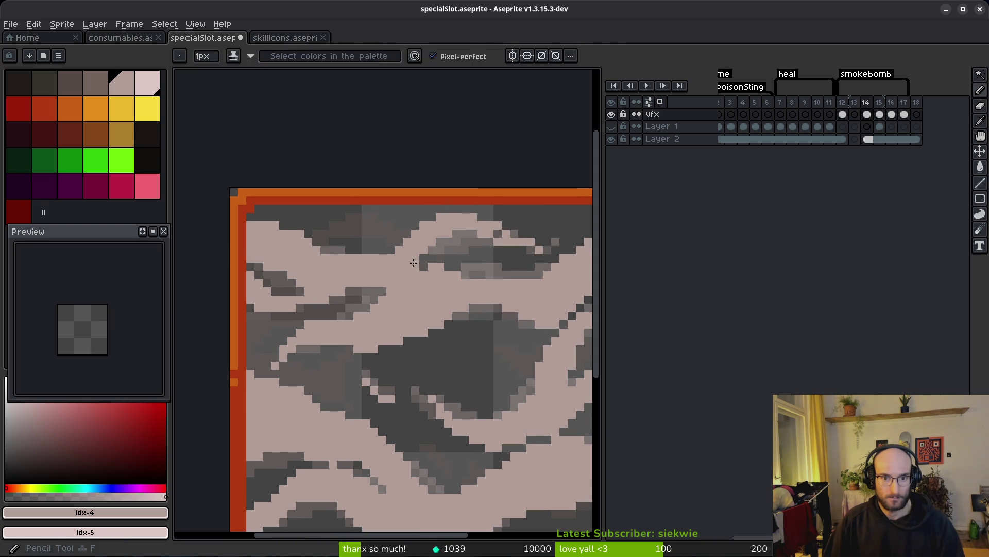
- Step through frames 15 and 16, then return to frame 14 of the vfx layer
scroll(402, 242, down, 3)
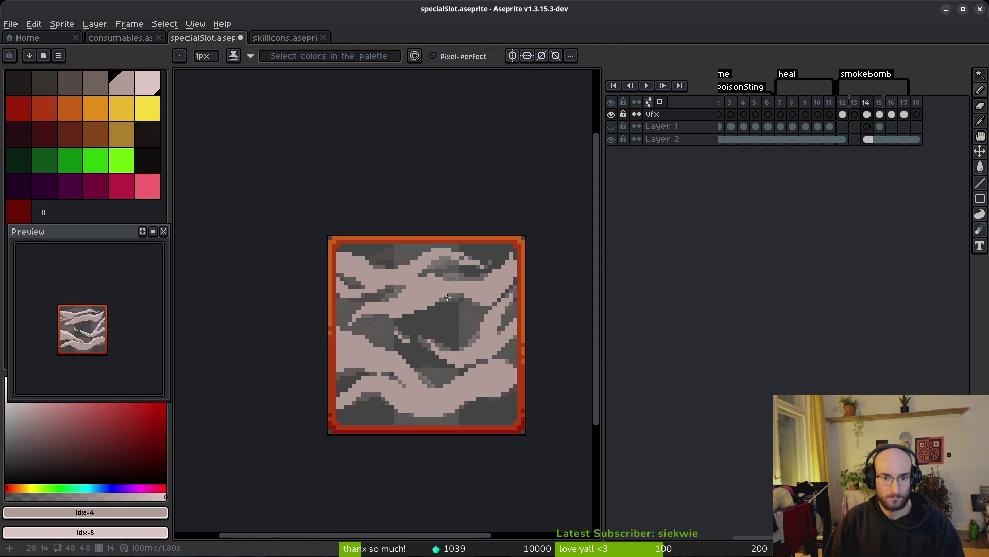
scroll(474, 257, up, 5)
scroll(471, 250, down, 4)
key(i)
key(Right)
key(Right)
key(Left)
key(b)
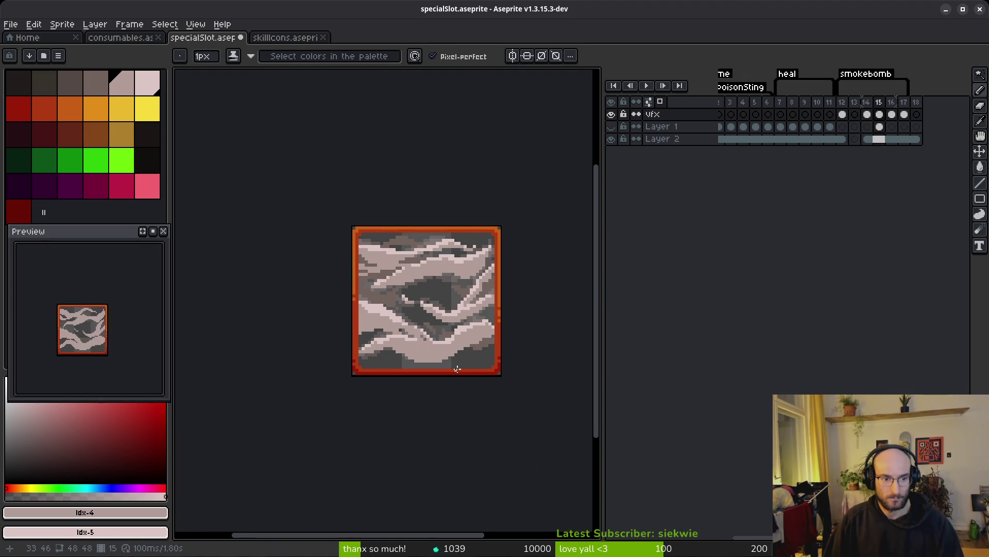
click(865, 116)
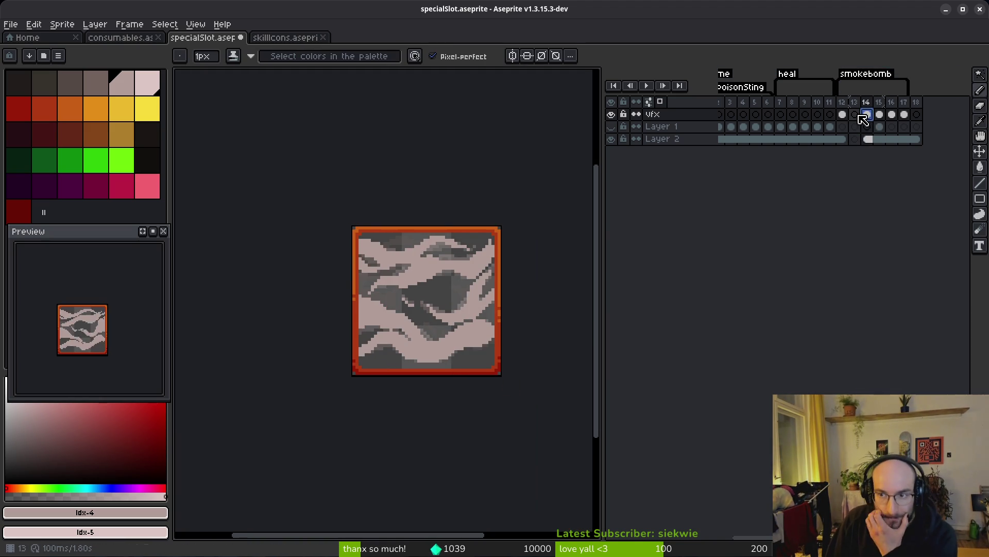
- Return to frame 13 and set onion skinning to Red/Blue Tint
key(Left)
scroll(448, 302, up, 2)
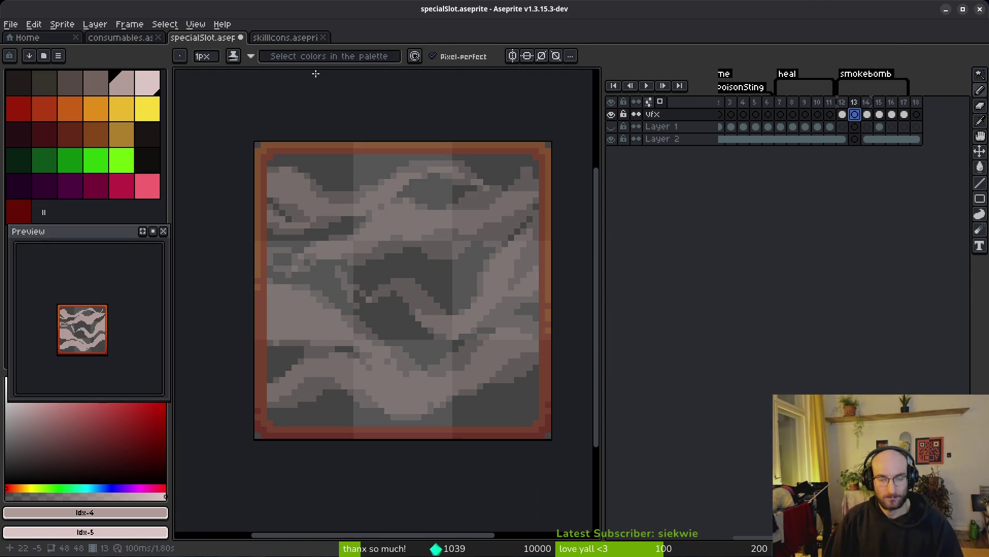
click(649, 103)
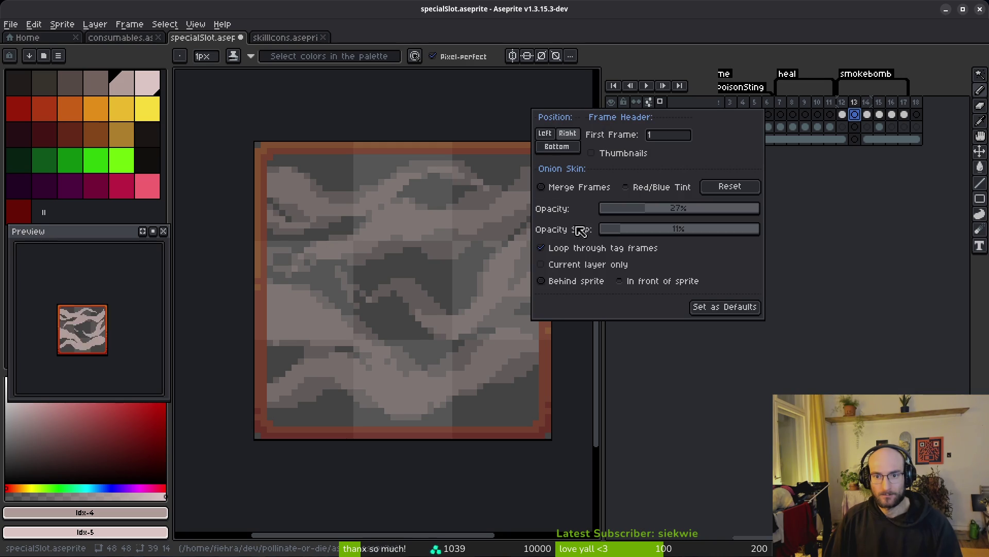
click(654, 188)
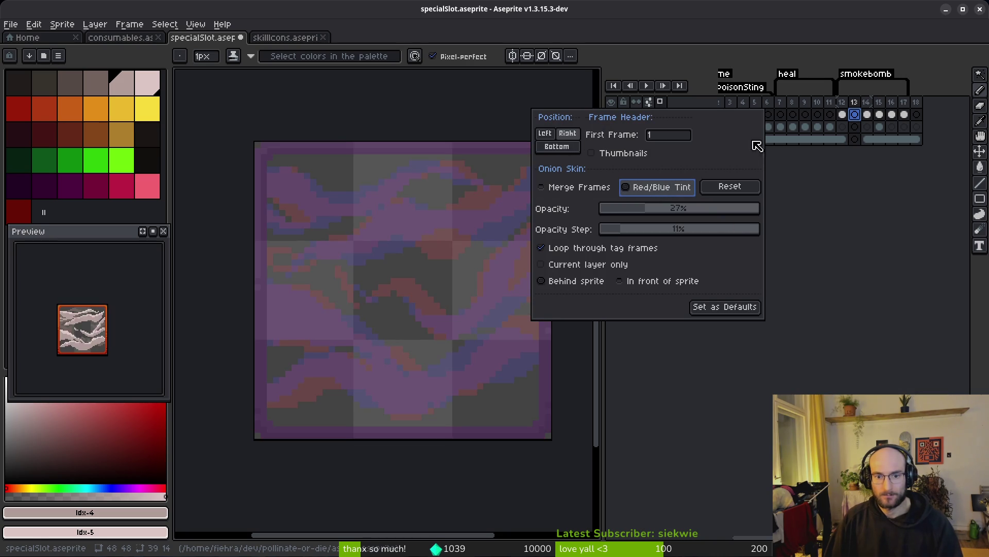
click(455, 326)
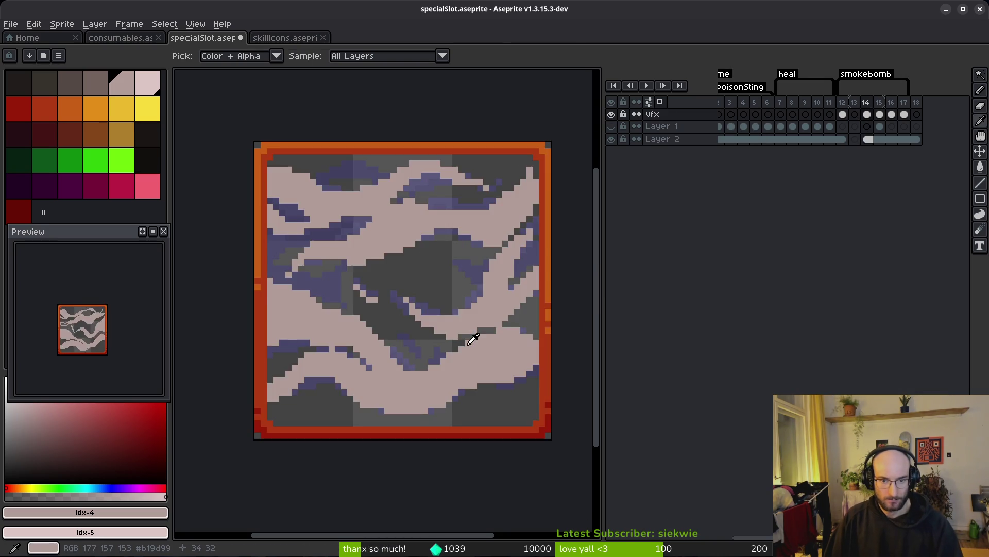
- Compare against frame 14, then pencil the first pale runs of a curving smoke streak
scroll(464, 335, up, 5)
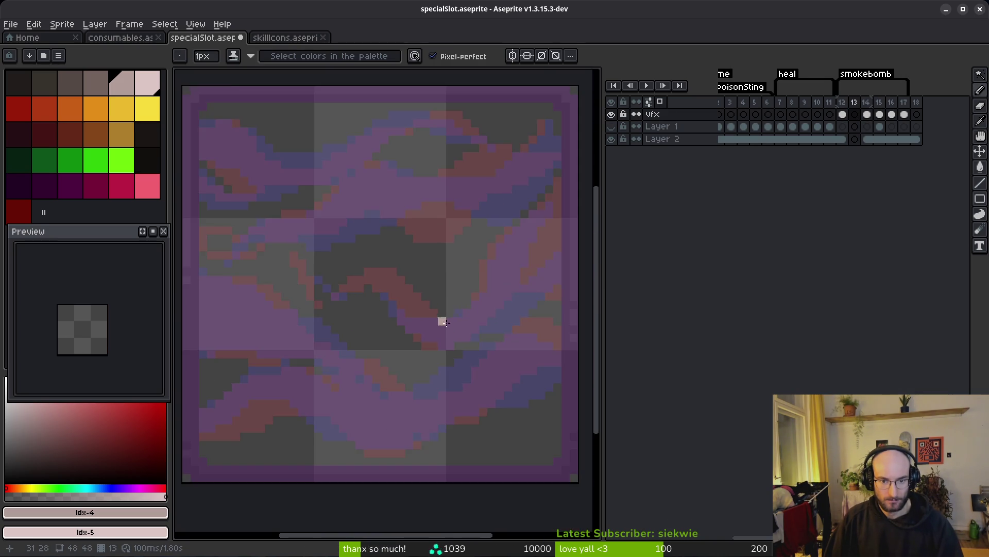
key(Right)
key(Left)
key(Left)
key(Right)
- Thicken the pale curve and extend it right into a rising diagonal
key(Right)
key(Left)
scroll(385, 283, up, 1)
drag(317, 255, 370, 257)
drag(448, 337, 466, 337)
click(335, 272)
mouse_move(344, 272)
mouse_down()
mouse_move(401, 309)
mouse_move(400, 338)
mouse_up()
click(302, 272)
mouse_move(405, 298)
mouse_down()
mouse_move(337, 270)
mouse_move(350, 329)
mouse_move(450, 308)
mouse_move(442, 315)
mouse_move(481, 261)
mouse_up()
drag(482, 261, 395, 348)
mouse_move(308, 371)
mouse_down()
mouse_move(402, 302)
mouse_move(470, 232)
mouse_up()
scroll(479, 221, up, 2)
key(Right)
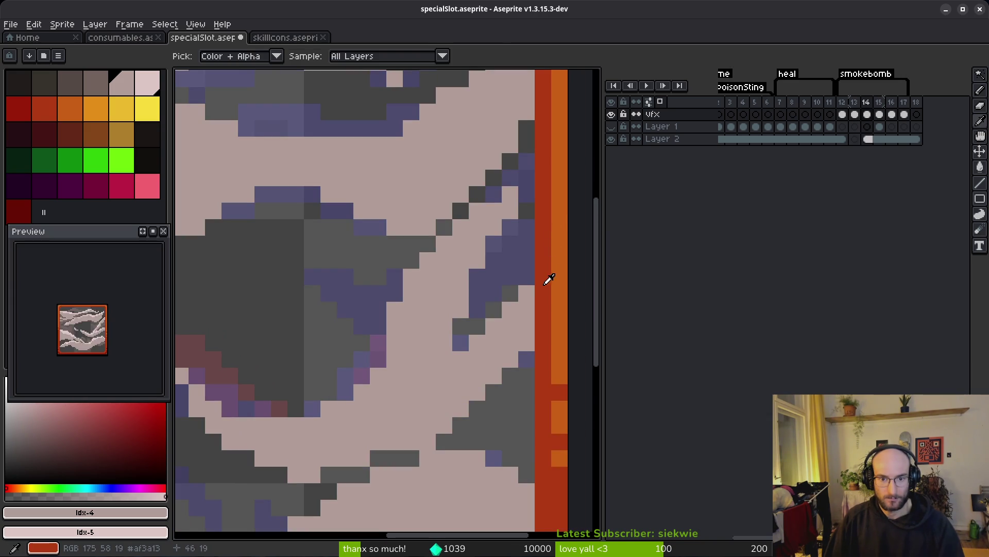
- Pencil pale diagonals down the right side of frame 13's streak
key(Left)
key(Right)
key(Left)
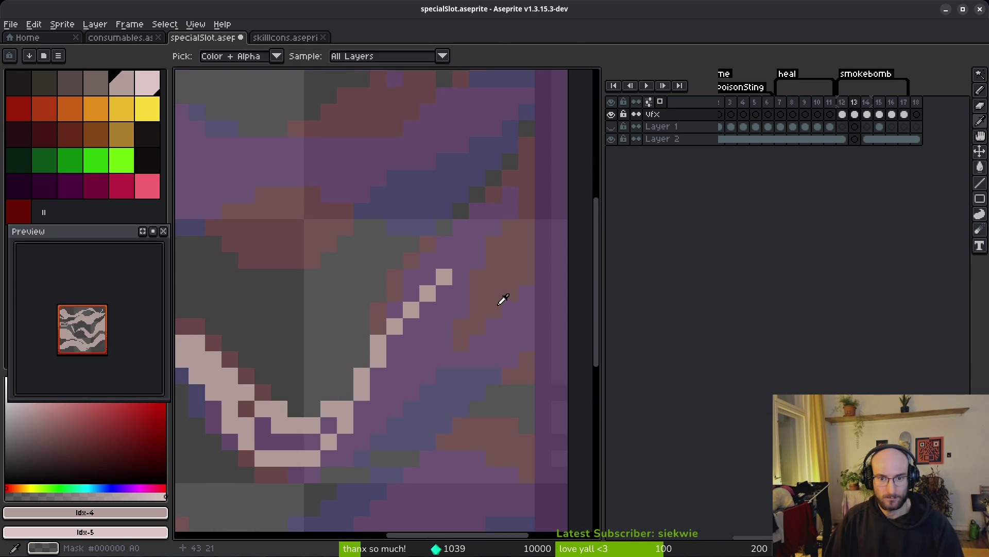
mouse_move(394, 317)
mouse_down()
mouse_move(520, 173)
mouse_move(498, 285)
mouse_move(525, 332)
mouse_move(465, 351)
mouse_up()
drag(409, 387, 356, 444)
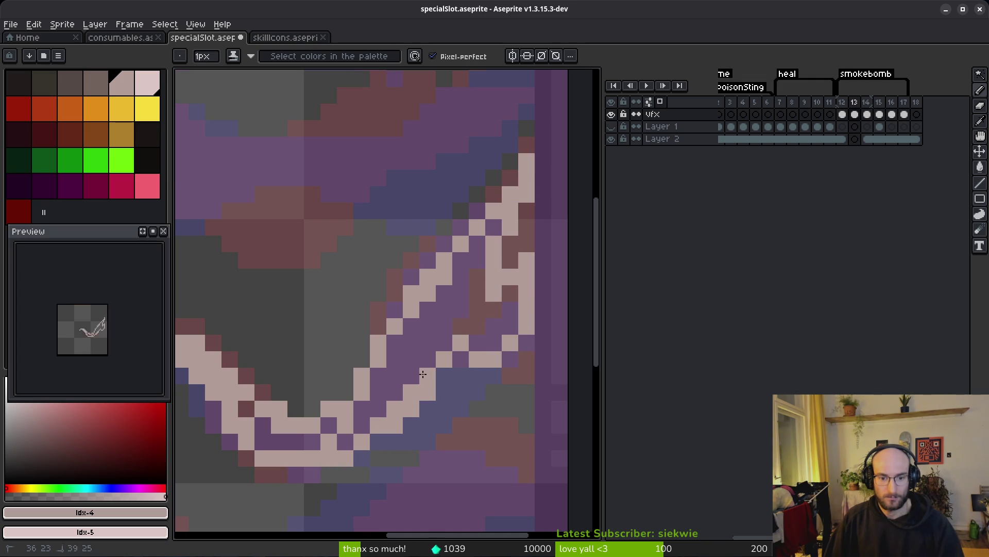
click(444, 375)
key(i)
key(Right)
key(Right)
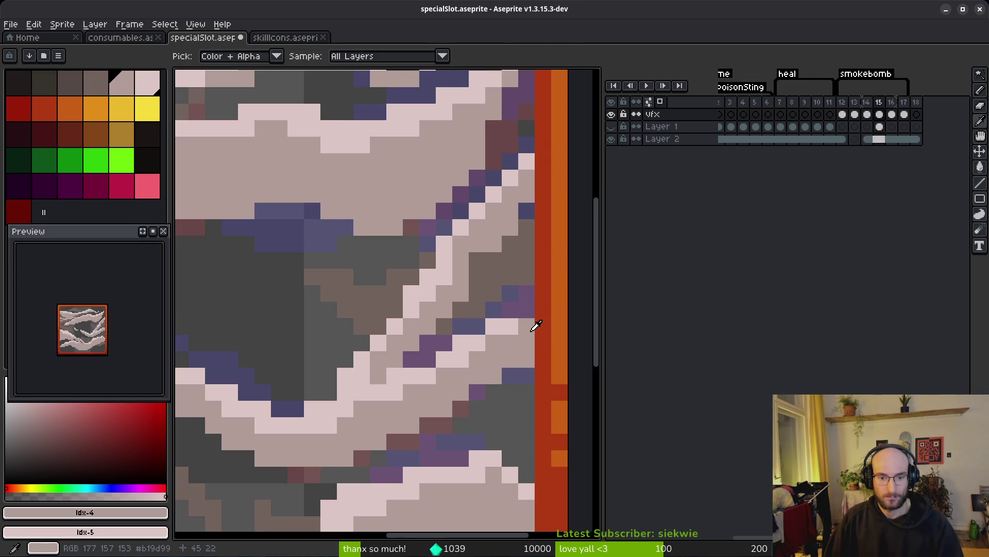
key(Left)
key(Left)
- Fill the band between the pale diagonals with Pencil and Paint Bucket into a solid swoosh
key(b)
mouse_move(494, 358)
mouse_down()
mouse_move(437, 416)
mouse_move(377, 442)
mouse_up()
drag(461, 376, 406, 422)
key(g)
click(426, 358)
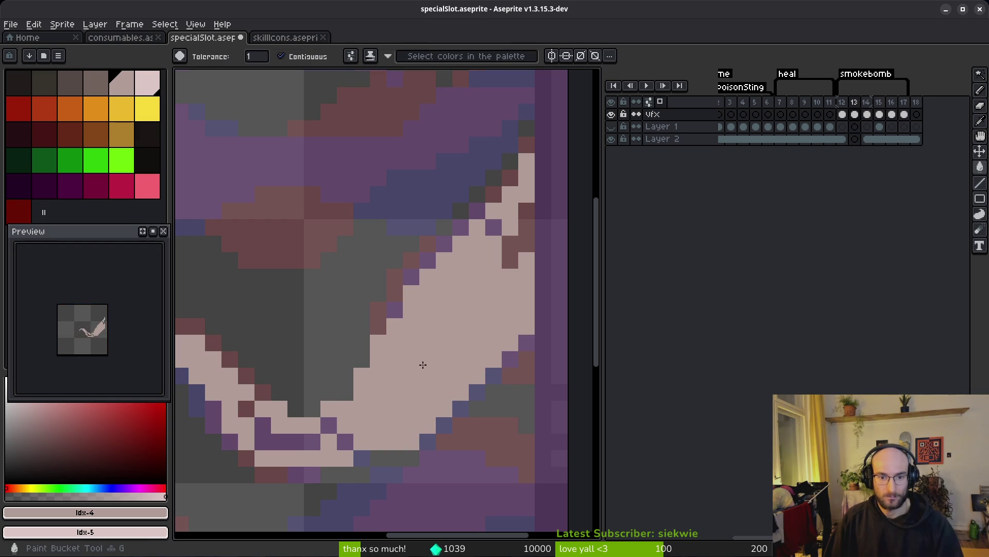
click(329, 425)
click(280, 435)
click(341, 442)
- Flip between frames 13 and 14 to compare the filled swoosh
scroll(254, 407, down, 5)
key(b)
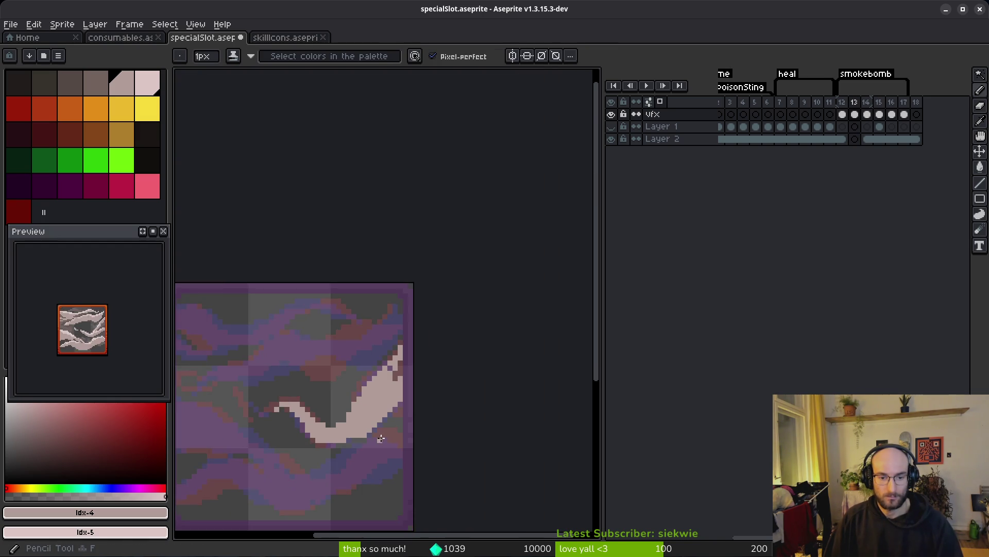
scroll(396, 359, up, 5)
scroll(399, 336, down, 5)
scroll(399, 335, up, 5)
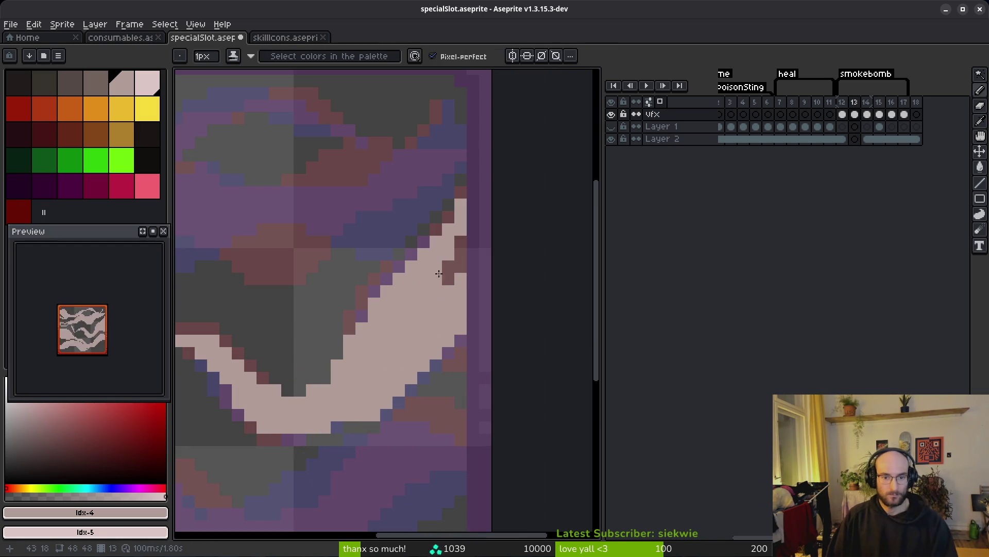
scroll(435, 299, down, 3)
key(Right)
key(Left)
key(Right)
key(Left)
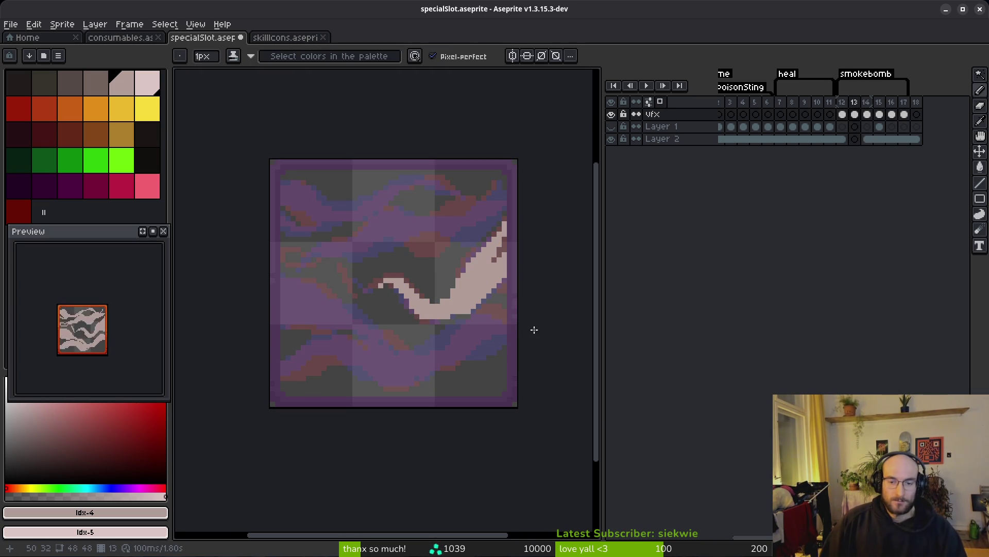
scroll(378, 298, up, 3)
key(Right)
key(Left)
key(Right)
key(Left)
scroll(361, 278, up, 2)
- Add a thin pale stepped streak curling up and left of the swoosh
mouse_move(310, 248)
mouse_down()
mouse_move(360, 297)
mouse_move(341, 283)
mouse_up()
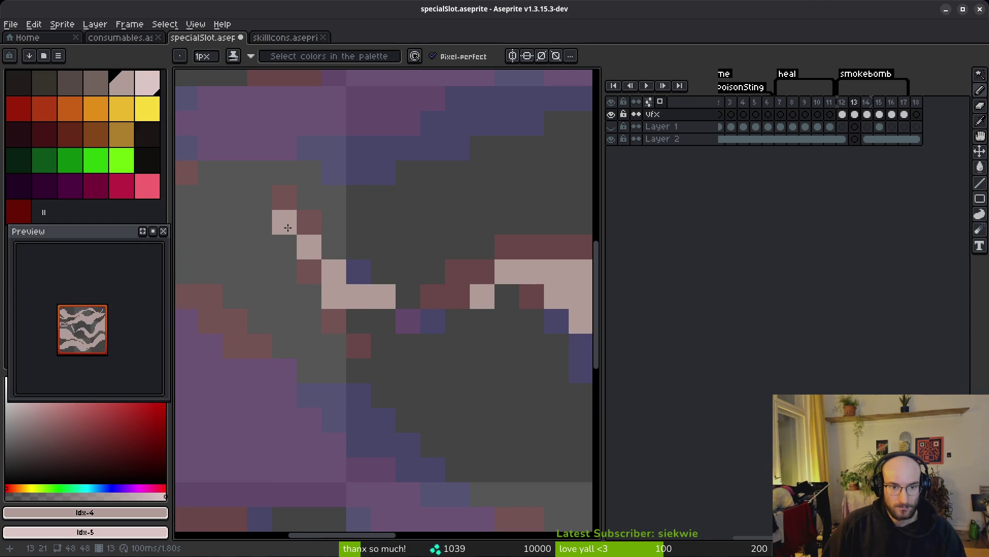
click(359, 272)
scroll(358, 272, down, 4)
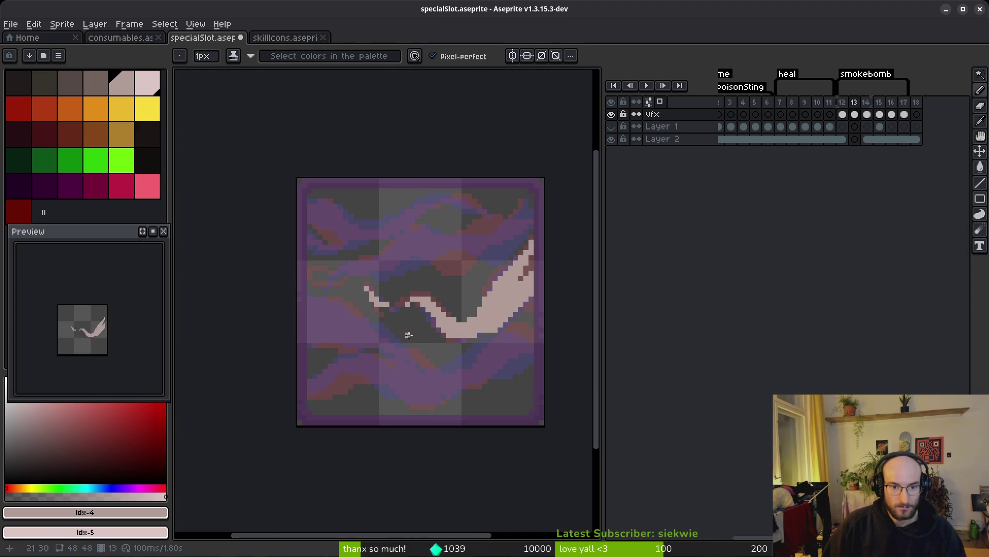
key(Right)
key(Left)
scroll(413, 365, up, 2)
key(Right)
key(Left)
scroll(413, 365, up, 2)
mouse_move(429, 235)
mouse_down()
mouse_move(325, 253)
mouse_move(359, 278)
mouse_up()
click(257, 213)
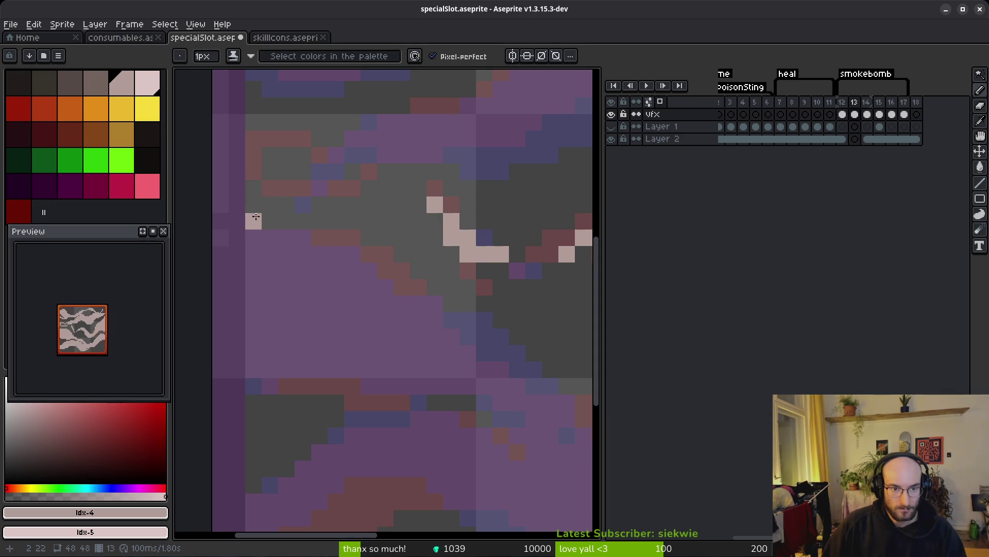
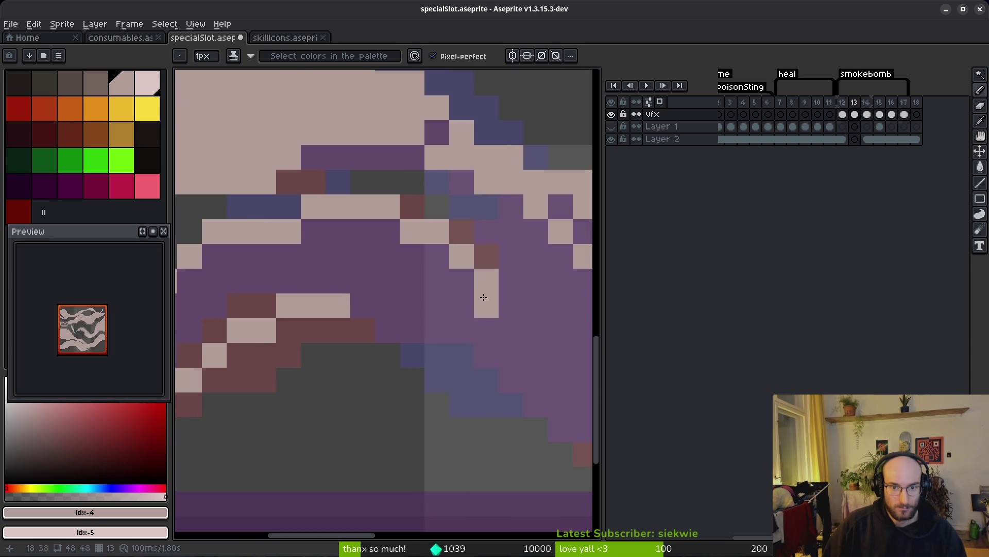
- Trace pale pink pixels along the smoke streak edges, extending them up-right and down-left
mouse_move(289, 221)
mouse_down()
mouse_move(495, 238)
mouse_move(428, 254)
mouse_up()
scroll(461, 238, left, 2)
scroll(544, 265, right, 3)
drag(399, 203, 523, 323)
scroll(523, 323, right, 4)
mouse_move(283, 238)
mouse_down()
mouse_move(516, 180)
mouse_move(342, 283)
mouse_move(322, 309)
mouse_up()
scroll(516, 180, up, 4)
drag(322, 309, 201, 419)
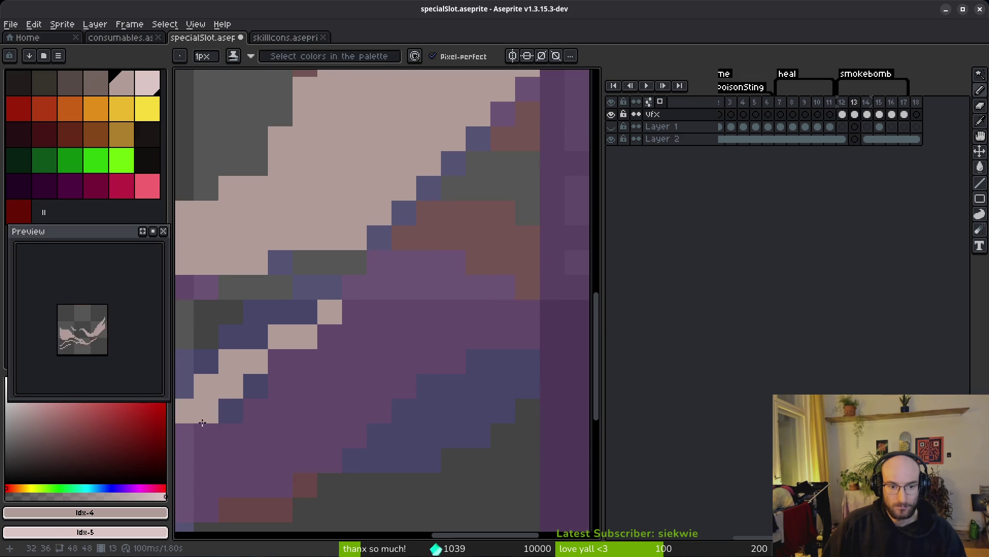
mouse_move(527, 361)
mouse_down()
mouse_move(326, 410)
mouse_move(253, 460)
mouse_up()
- Add more pale pink strokes rising across the purple and running leftward along the streaks
mouse_move(330, 336)
mouse_down()
mouse_move(357, 311)
mouse_move(493, 251)
mouse_move(526, 283)
mouse_move(480, 242)
mouse_up()
scroll(474, 342, down, 3)
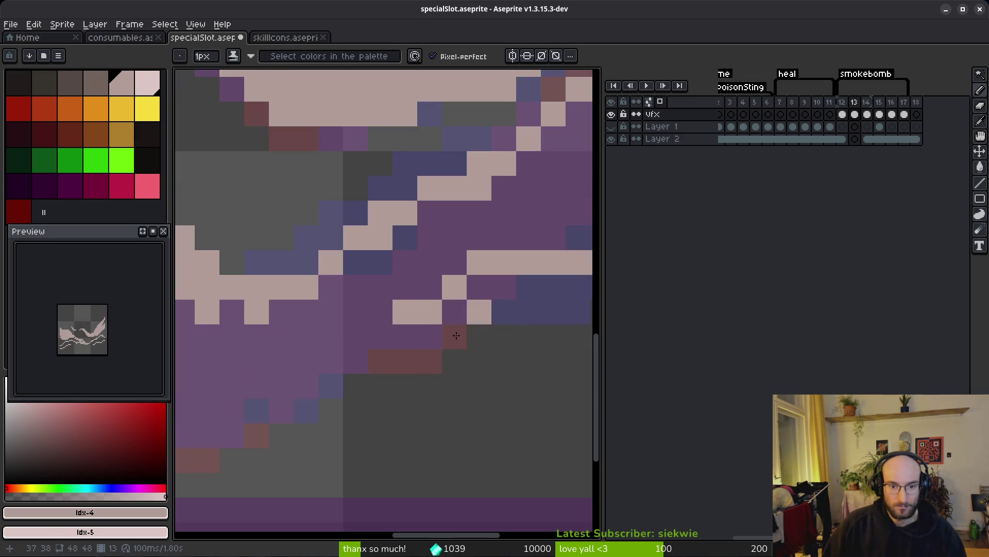
scroll(404, 335, down, 3)
drag(448, 304, 289, 283)
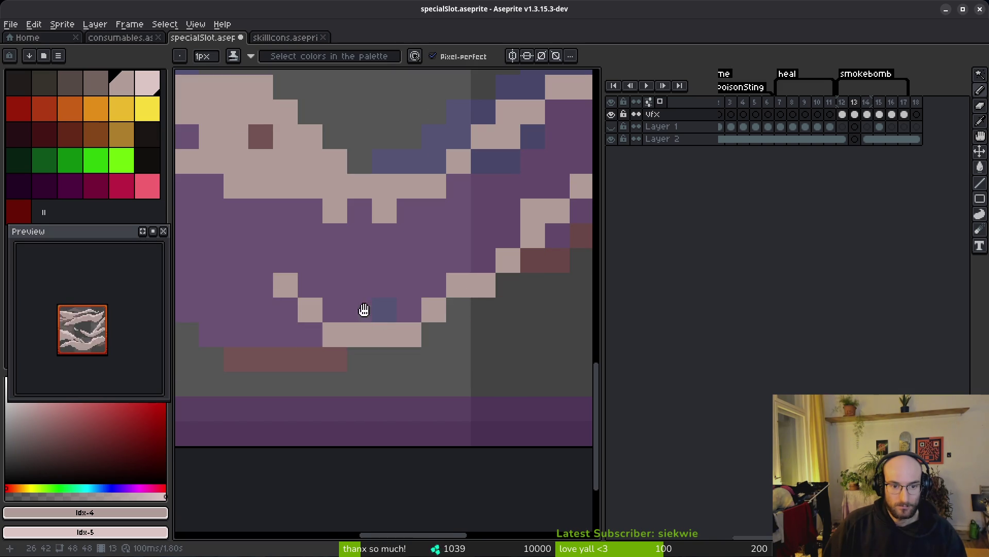
scroll(381, 310, left, 3)
mouse_move(458, 335)
mouse_down()
mouse_move(276, 293)
mouse_move(242, 245)
mouse_up()
scroll(495, 363, up, 3)
drag(494, 363, 384, 322)
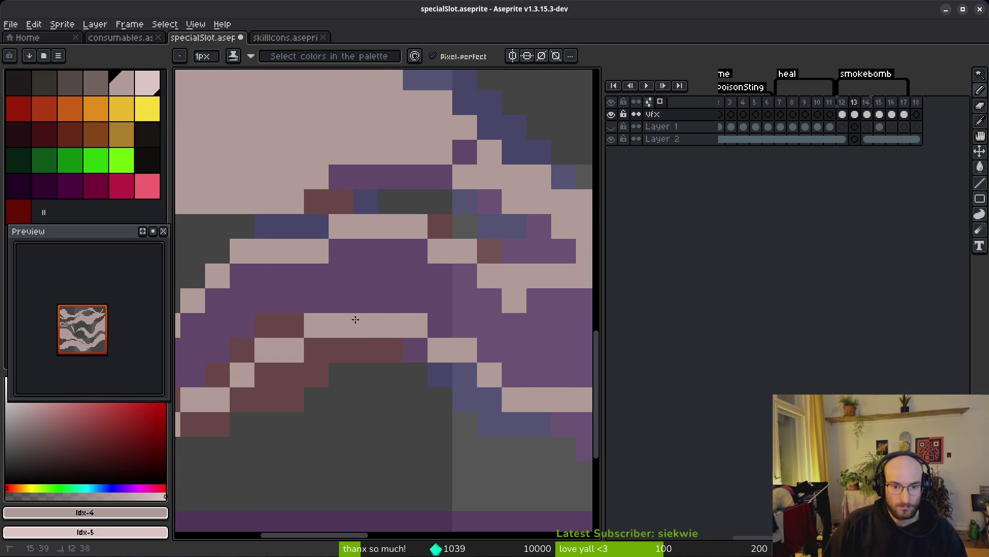
scroll(391, 335, down, 3)
- Try a pale pink bucket fill on the canvas, then undo it
key(g)
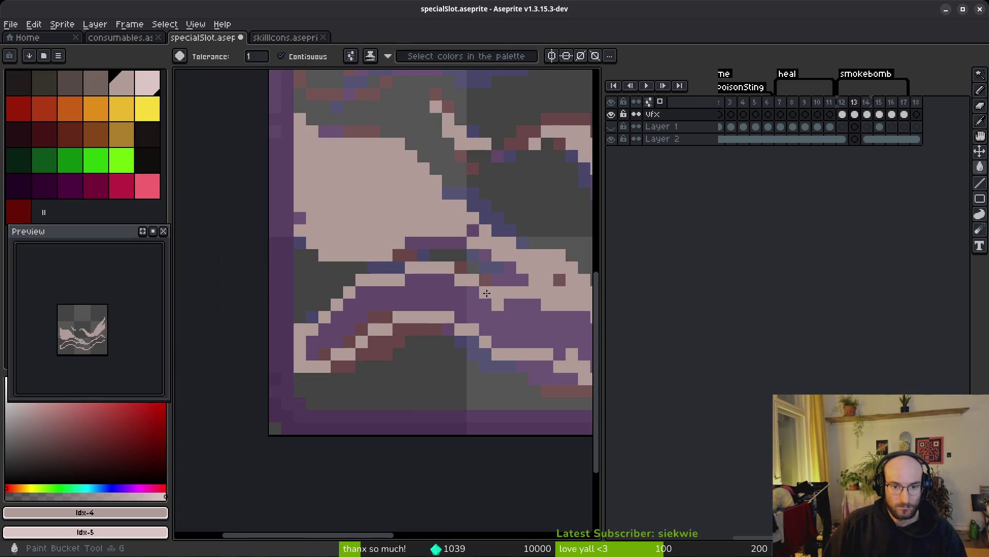
click(486, 316)
scroll(416, 333, down, 2)
key(ctrl+z)
scroll(467, 337, up, 3)
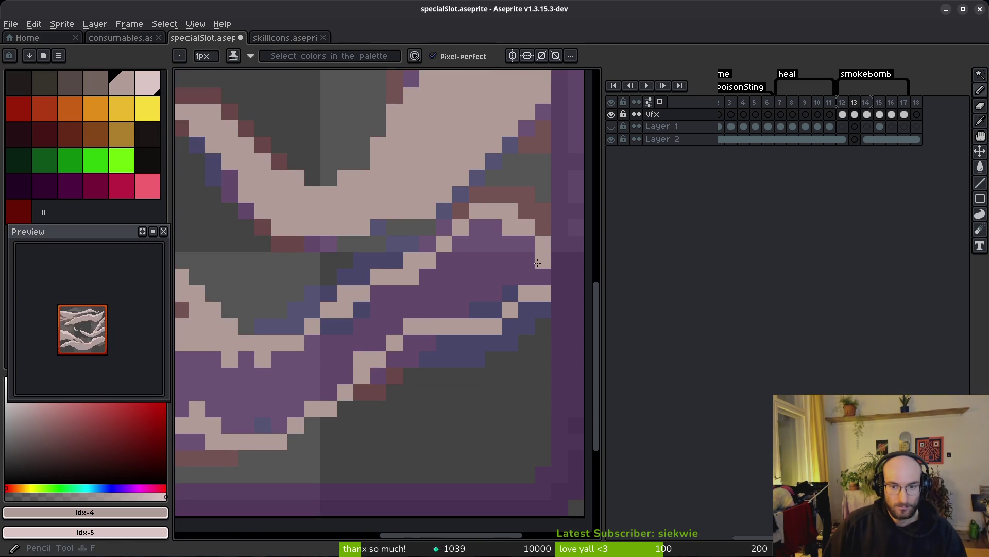
scroll(459, 276, down, 3)
scroll(443, 257, left, 2)
- With the Pencil, draw pale pink diagonal strokes ending in a horizontal band
key(b)
scroll(530, 258, up, 5)
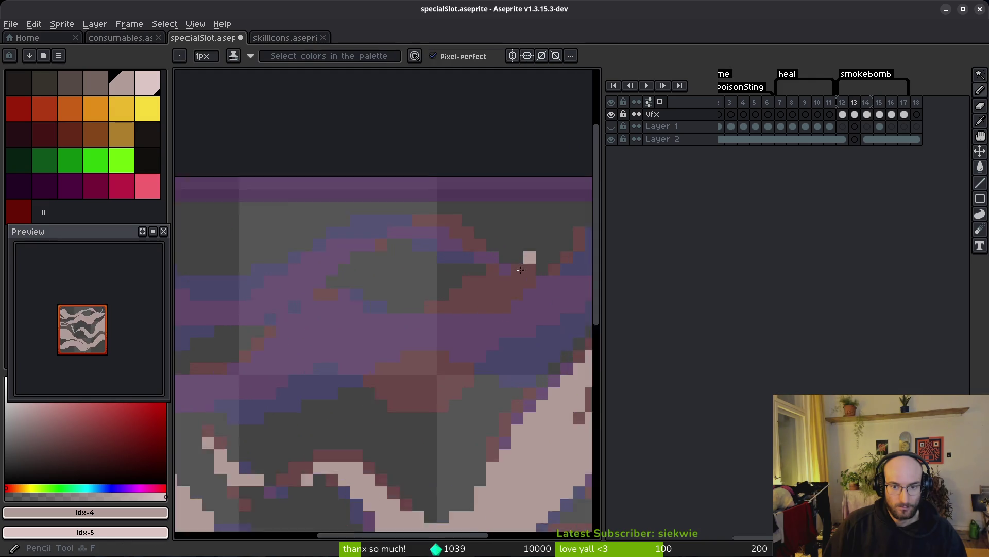
scroll(501, 293, left, 1)
mouse_move(576, 216)
mouse_down()
mouse_move(390, 265)
mouse_move(309, 314)
mouse_up()
scroll(382, 309, down, 3)
mouse_move(574, 203)
mouse_down()
mouse_move(453, 315)
mouse_move(282, 354)
mouse_move(364, 353)
mouse_move(315, 365)
mouse_move(467, 318)
mouse_move(280, 273)
mouse_up()
scroll(442, 327, down, 2)
- Add more diagonal and horizontal pale pink pixel runs beside the streak
drag(442, 328, 379, 290)
mouse_move(467, 303)
mouse_down()
mouse_move(410, 294)
mouse_move(435, 303)
mouse_move(206, 350)
mouse_up()
scroll(435, 303, left, 2)
scroll(435, 303, down, 1)
scroll(363, 348, left, 2)
drag(381, 350, 258, 334)
scroll(440, 325, left, 2)
mouse_move(440, 325)
mouse_down()
mouse_move(342, 357)
mouse_move(422, 356)
mouse_up()
- Flood-fill the dark region orange on frame 12, then re-pick pale pink #b19d99 and return to frame 13
key(i)
click(514, 398)
key(comma)
key(g)
click(399, 341)
alt+click(453, 327)
scroll(444, 340, down, 4)
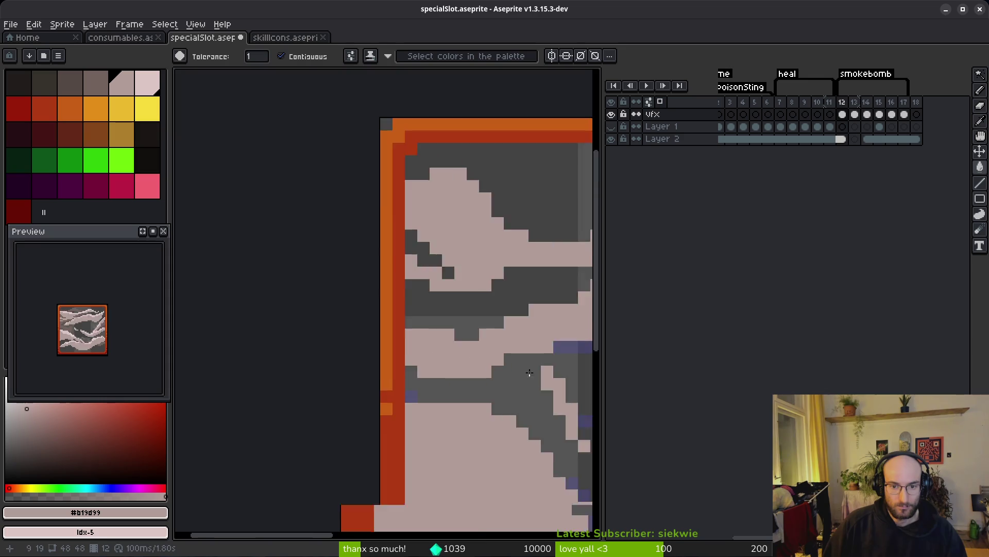
key(period)
key(b)
scroll(305, 352, up, 5)
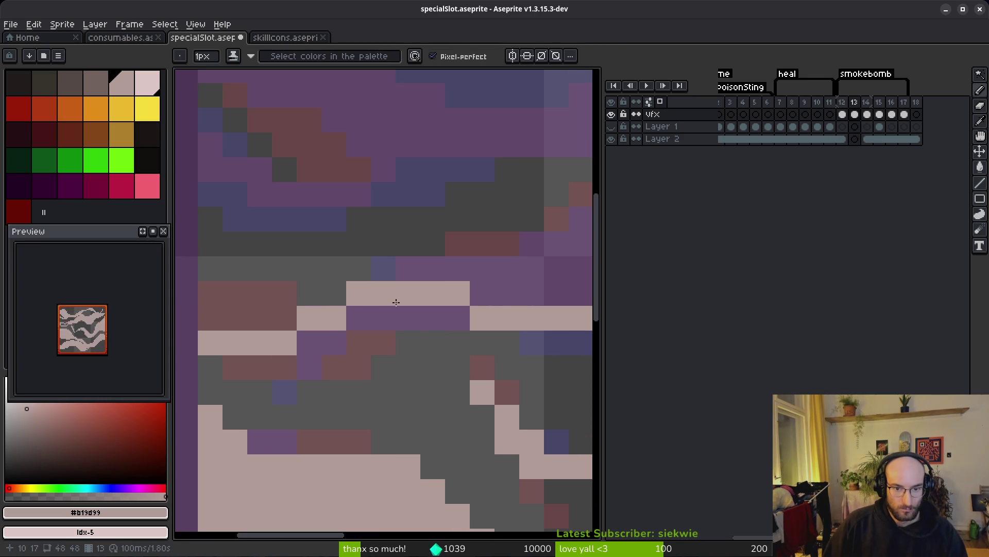
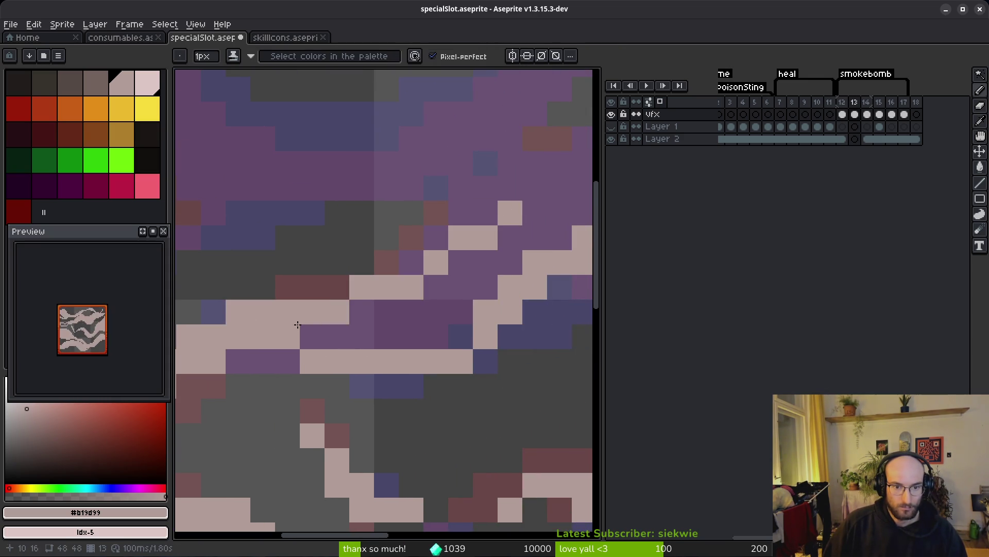
- Repaint maroon smoke pixels pale pink and extend a pale pink stroke along the smoke band
scroll(372, 274, right, 5)
scroll(372, 273, up, 2)
scroll(372, 274, down, 4)
scroll(412, 332, up, 3)
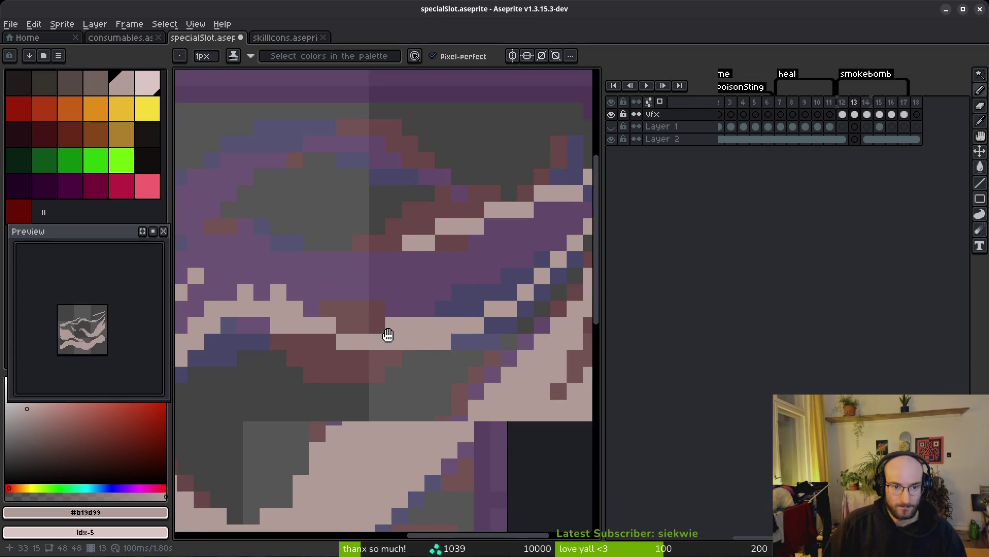
drag(360, 356, 384, 357)
scroll(334, 356, left, 2)
scroll(333, 355, up, 1)
drag(402, 253, 237, 293)
scroll(237, 293, up, 2)
drag(422, 301, 333, 255)
- Paint pink diagonal bands down-right and down-left through the smoke
scroll(339, 325, left, 2)
scroll(508, 261, up, 2)
scroll(389, 286, right, 3)
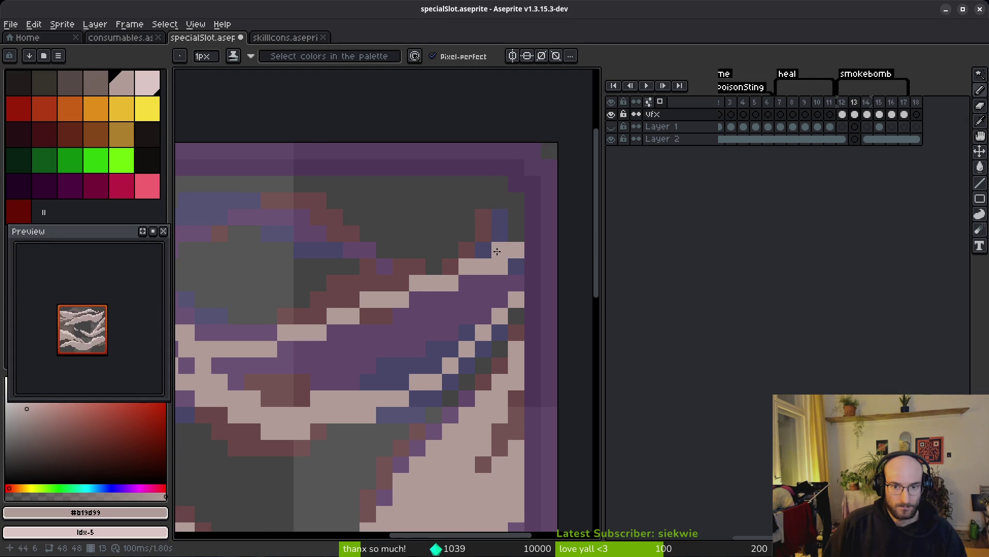
scroll(379, 220, up, 1)
scroll(379, 220, left, 2)
mouse_move(361, 215)
mouse_down()
mouse_move(470, 267)
mouse_move(406, 242)
mouse_up()
drag(278, 222, 206, 304)
scroll(464, 230, left, 2)
drag(341, 278, 396, 217)
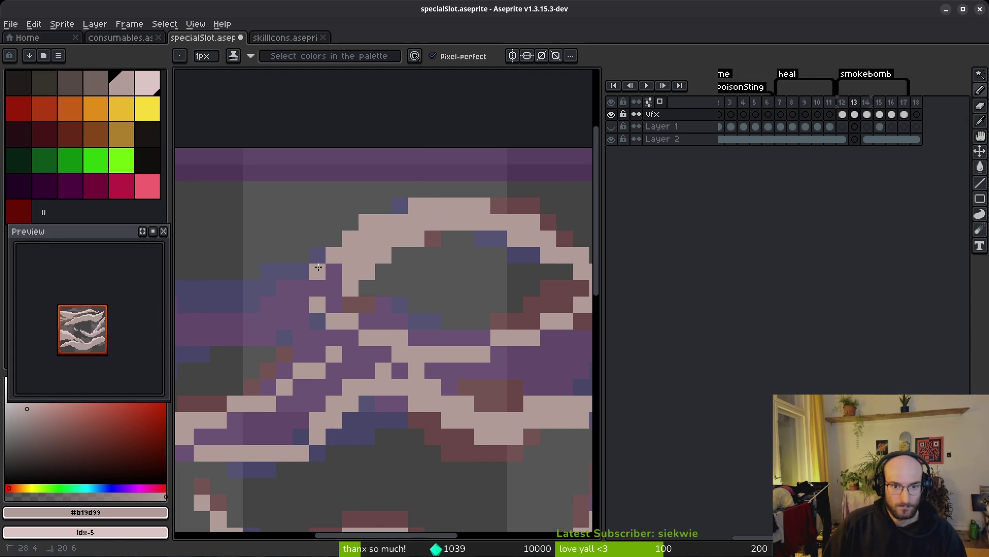
scroll(327, 260, left, 3)
scroll(327, 260, down, 1)
- Draw pink wave curves across the frame and recolour a run of purple pixels pink
mouse_move(518, 232)
mouse_down()
mouse_move(392, 278)
mouse_move(289, 287)
mouse_move(284, 234)
mouse_move(212, 192)
mouse_up()
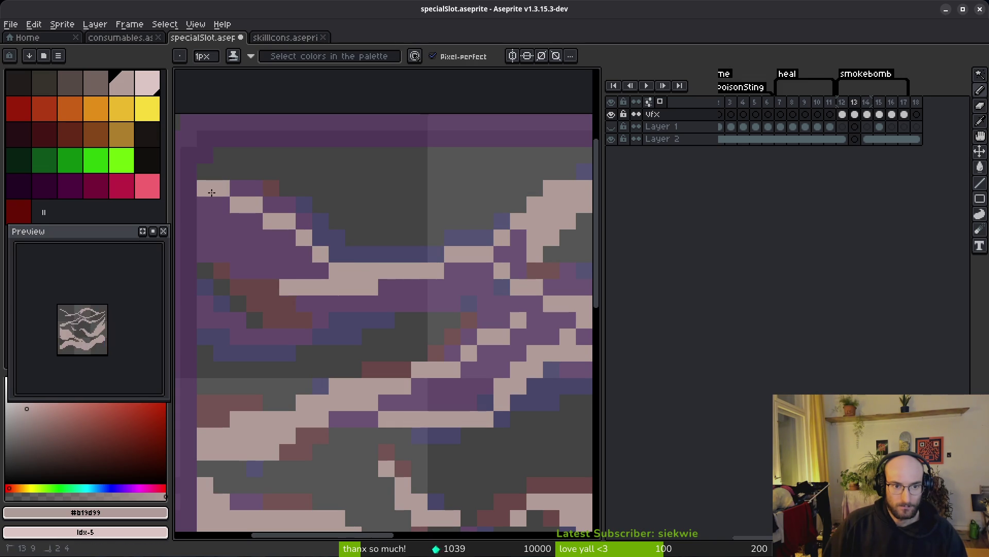
mouse_move(210, 237)
mouse_down()
mouse_move(246, 295)
mouse_move(488, 301)
mouse_up()
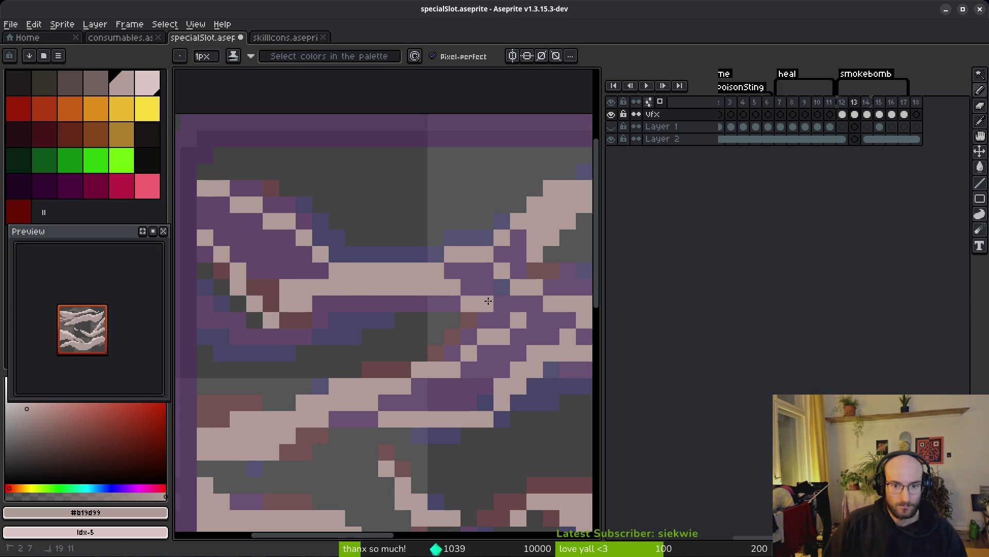
mouse_move(394, 292)
mouse_down()
mouse_move(289, 345)
mouse_move(210, 310)
mouse_up()
drag(263, 334, 313, 307)
- Undo an accidental large fill, then fill the upper-left purple and dark-red patches pink with the Paint Bucket
key(g)
click(268, 261)
key(ctrl+z)
key(b)
drag(205, 206, 205, 227)
key(g)
click(279, 242)
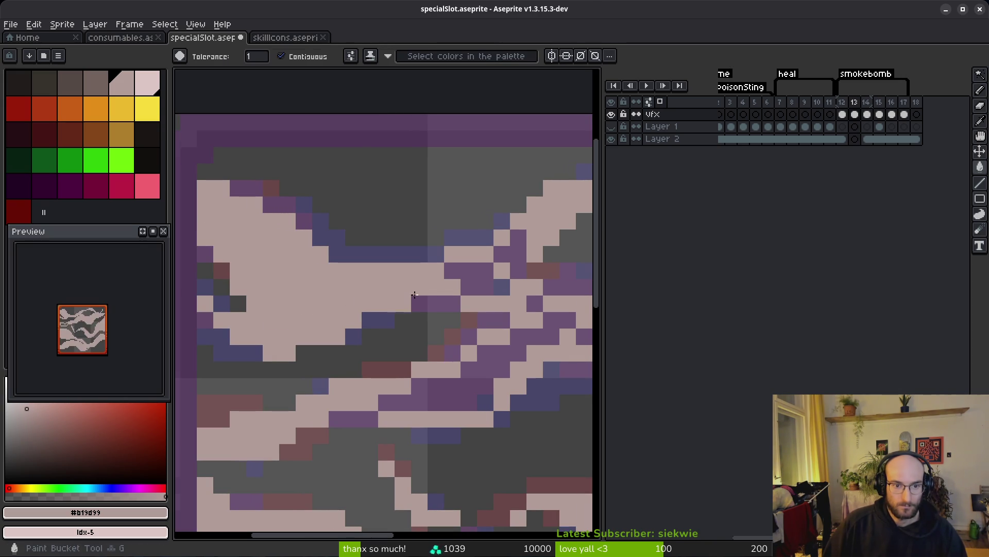
scroll(397, 295, down, 2)
key(b)
scroll(344, 263, up, 2)
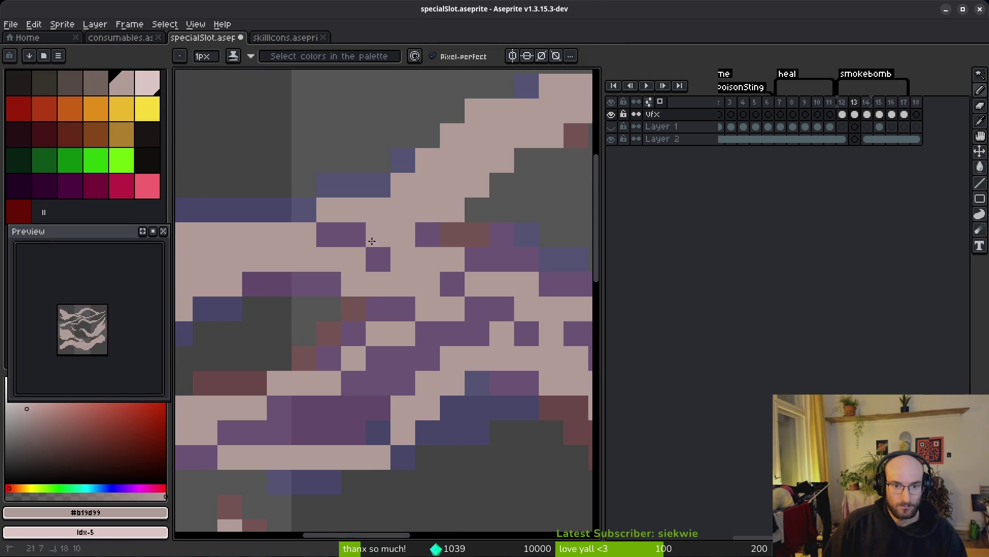
scroll(397, 250, down, 1)
scroll(358, 294, up, 1)
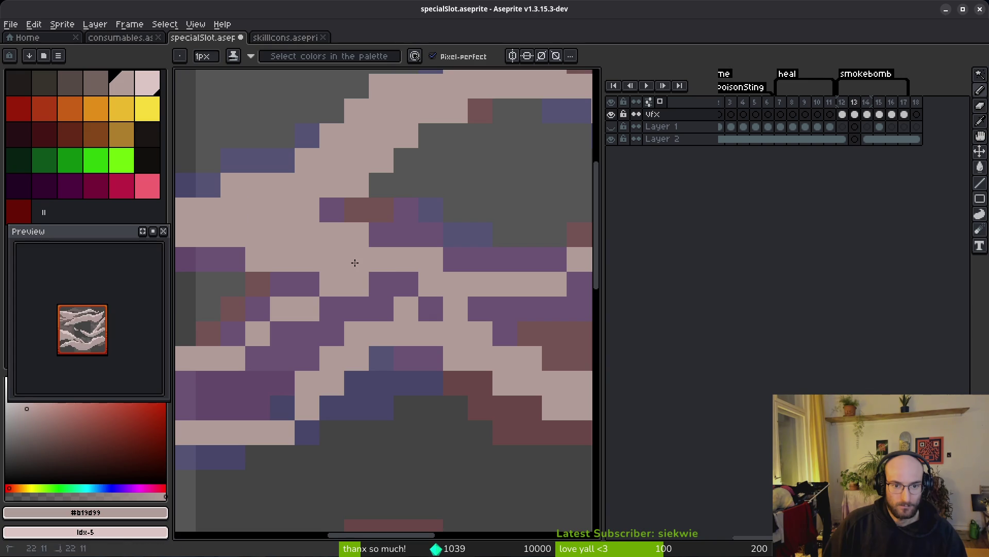
scroll(351, 294, down, 3)
scroll(468, 216, up, 3)
key(g)
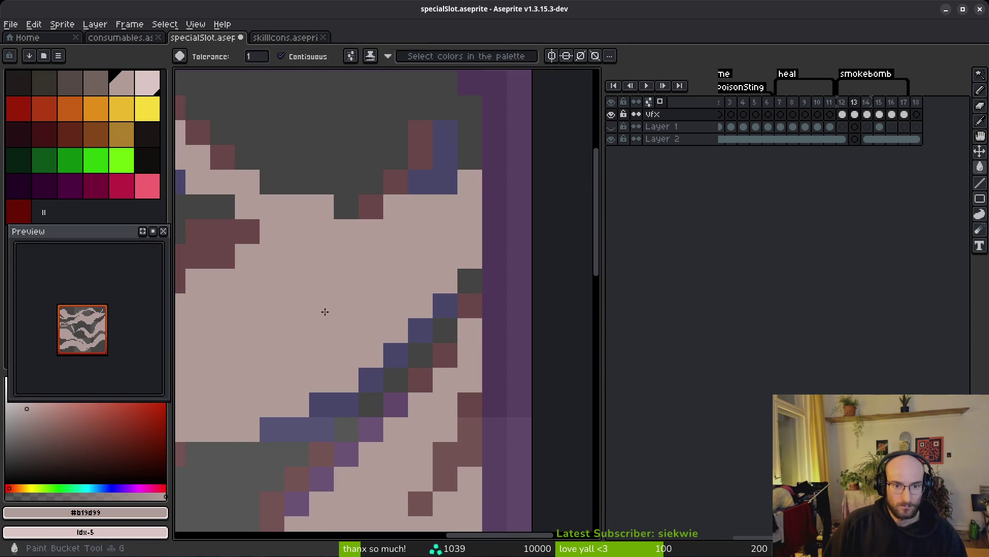
scroll(325, 309, down, 3)
scroll(416, 313, up, 2)
scroll(415, 312, down, 2)
scroll(415, 313, up, 2)
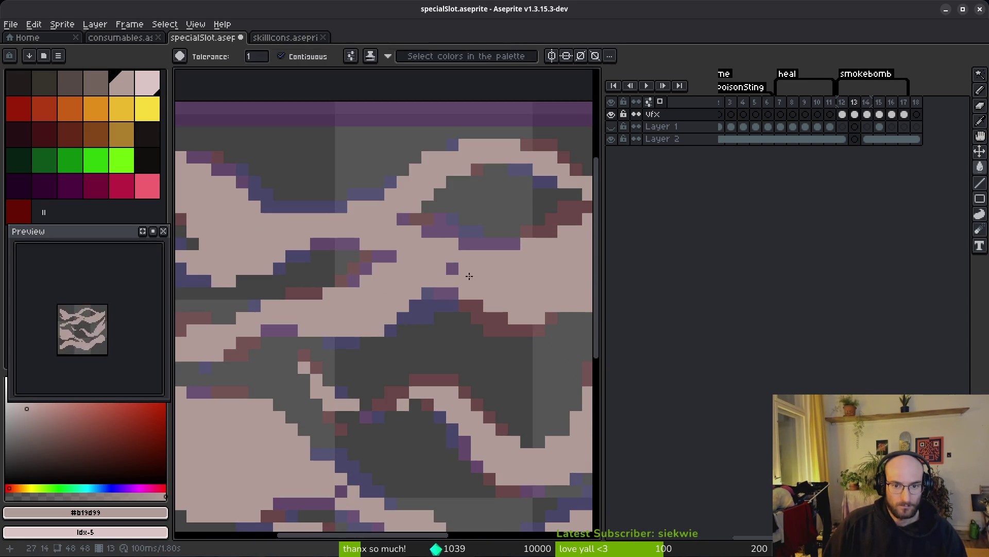
scroll(433, 321, down, 2)
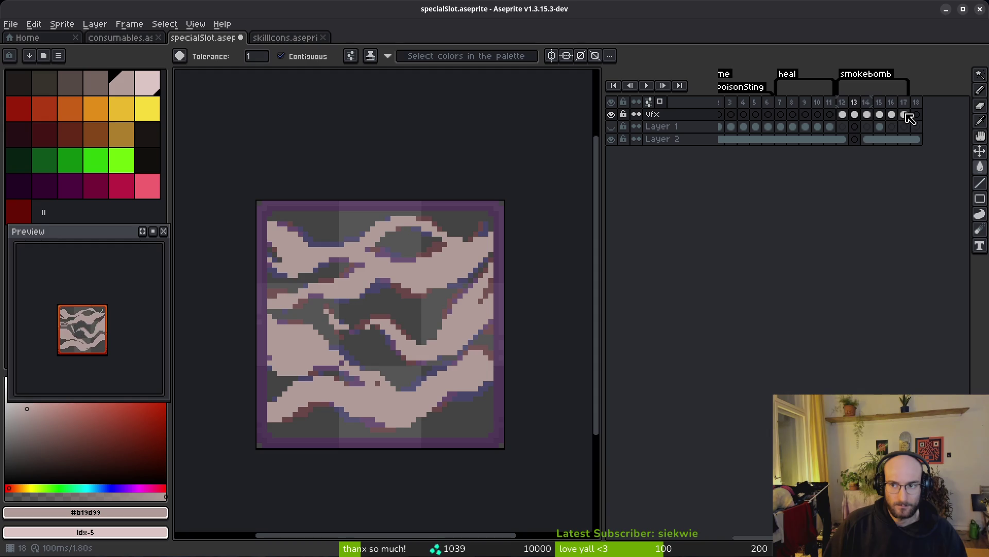
- Compare frames 12, 13 and 17, then delete the extra smoke frame
click(842, 104)
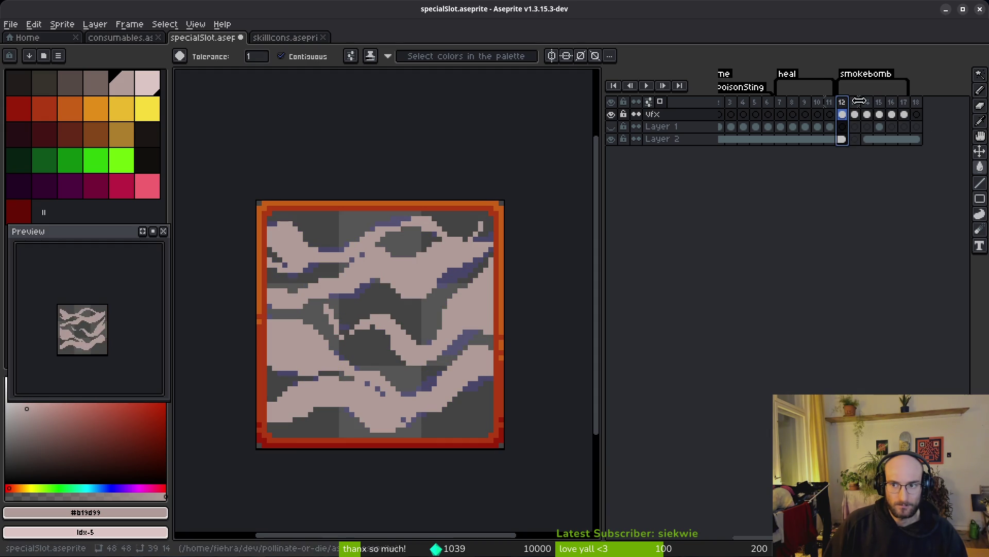
click(904, 105)
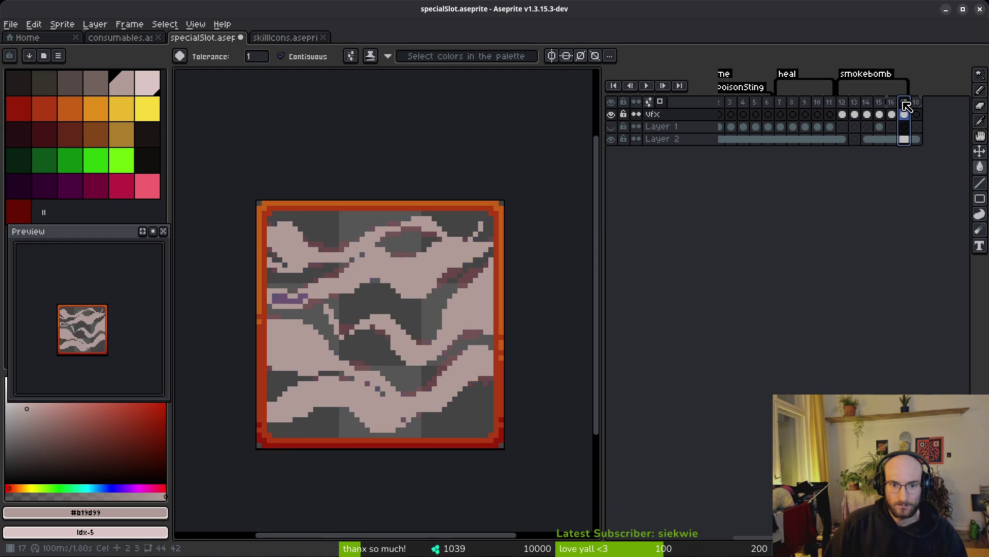
click(856, 104)
click(906, 105)
key(alt+c)
- Paste a cel into frame 14 on Layer 2 and step through frames 12 to 15
click(870, 112)
key(ctrl+v)
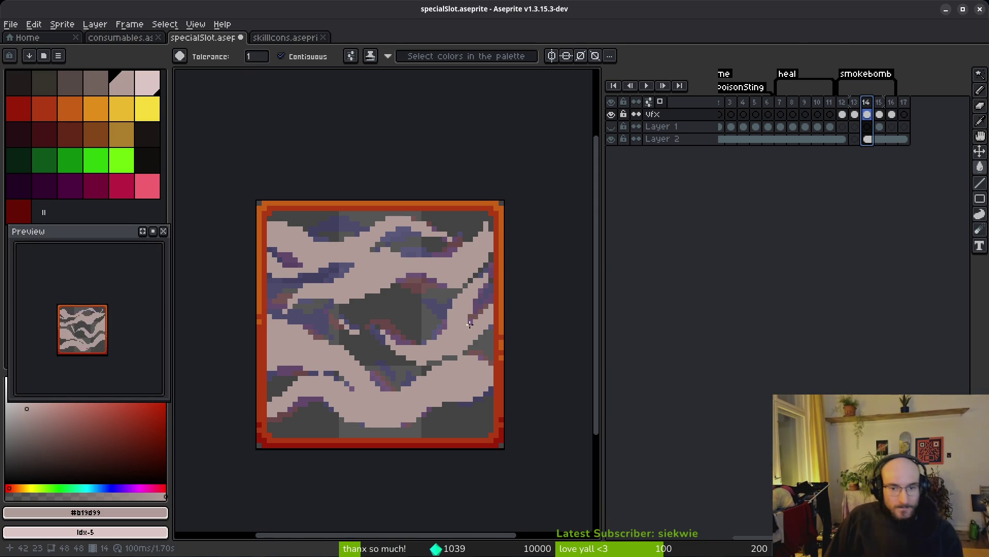
click(842, 114)
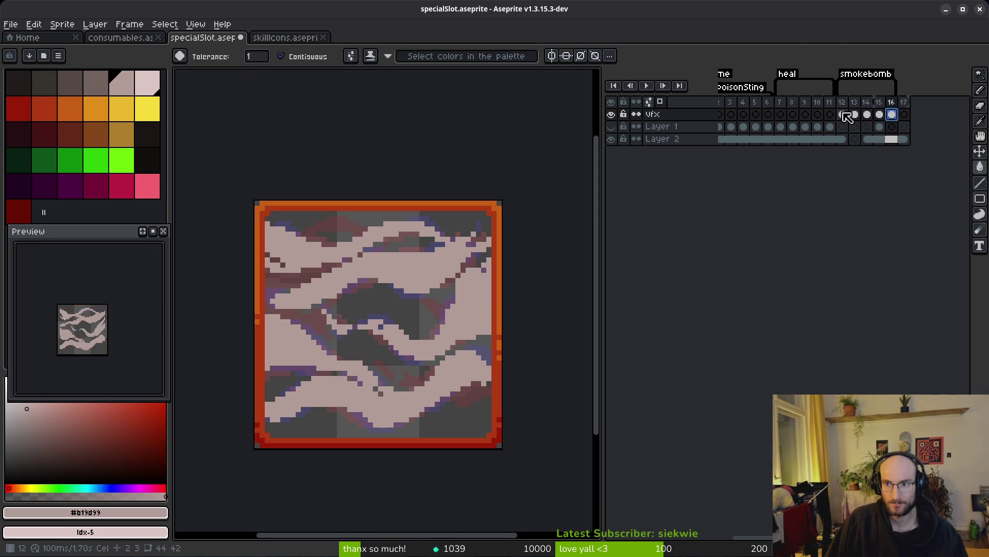
key(Right)
key(Right)
key(i)
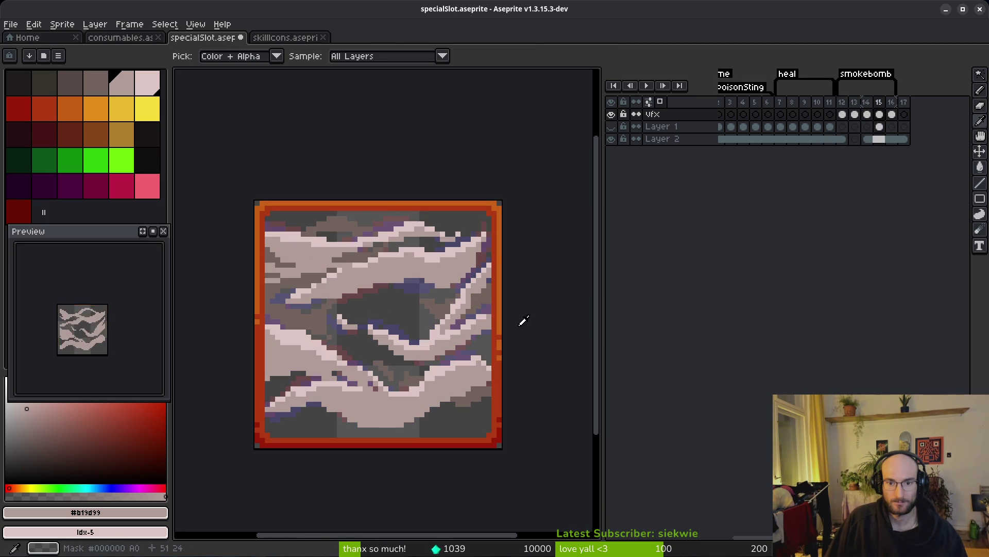
key(Right)
key(w)
scroll(480, 309, up, 5)
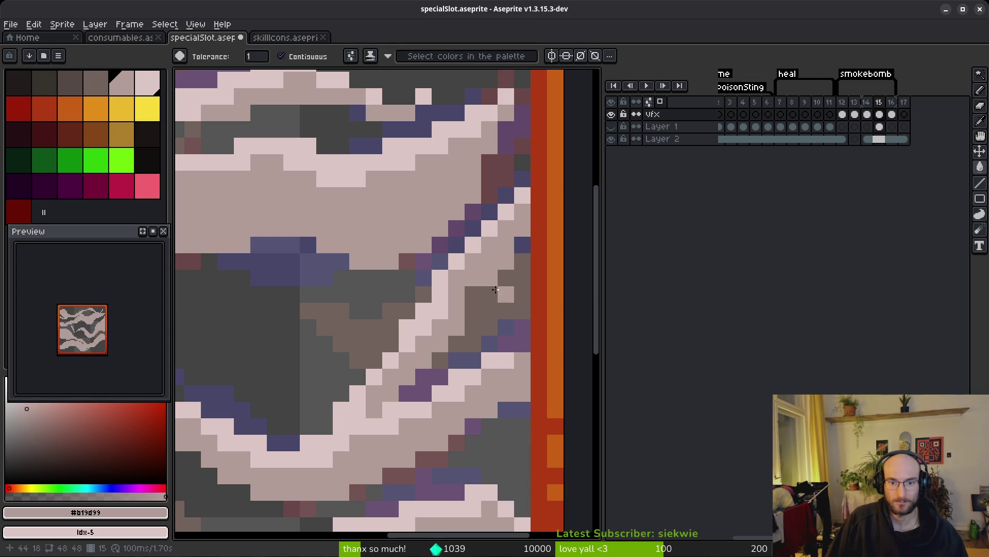
- On frame 15, paint a pale pink line along the smoke edge
key(b)
click(474, 294)
drag(405, 382, 483, 294)
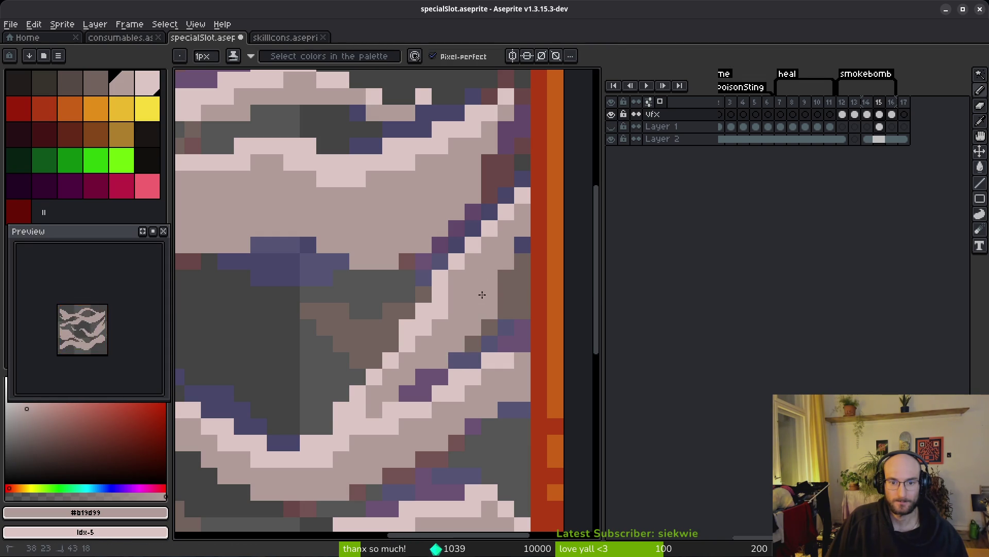
- On frame 16, erase a diagonal run of pixels near the right edge
key(Right)
key(Left)
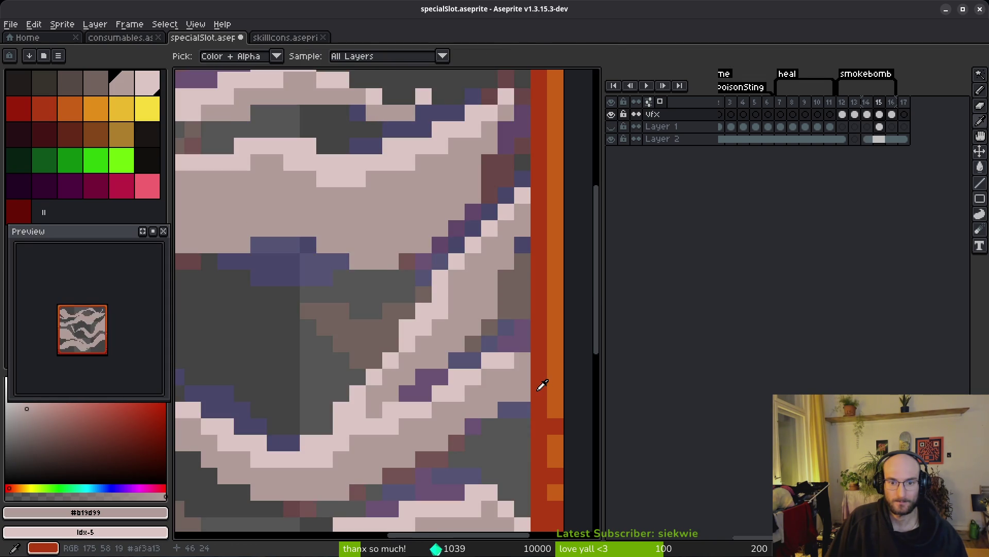
key(Right)
key(e)
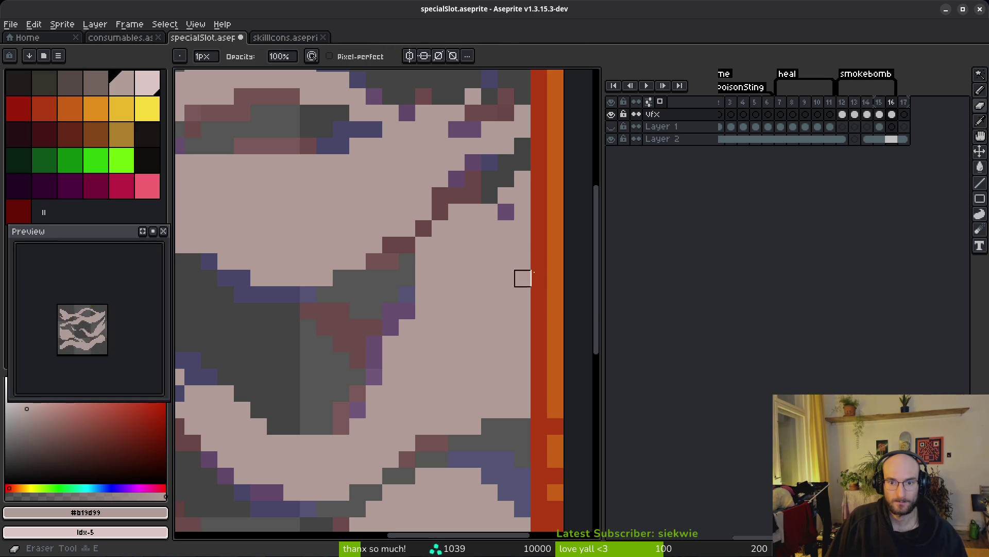
drag(523, 262, 506, 294)
scroll(535, 330, down, 3)
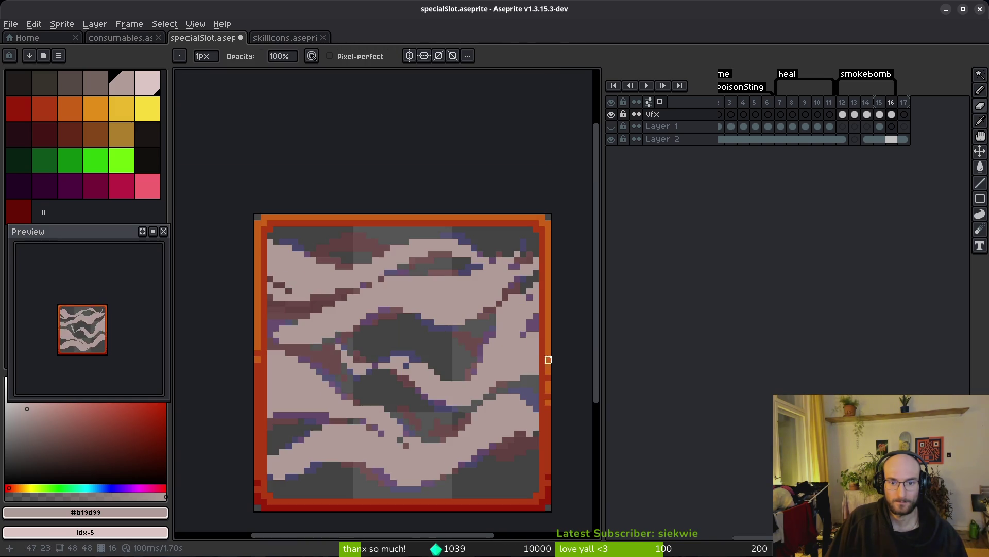
key(b)
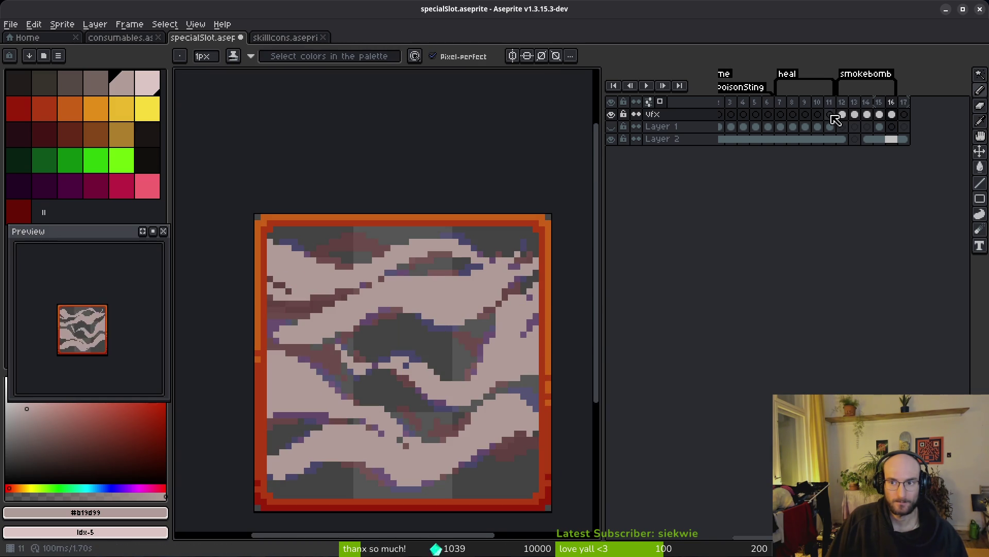
- Go to frame 14 and recolour purple smoke pixels pale pink
click(842, 115)
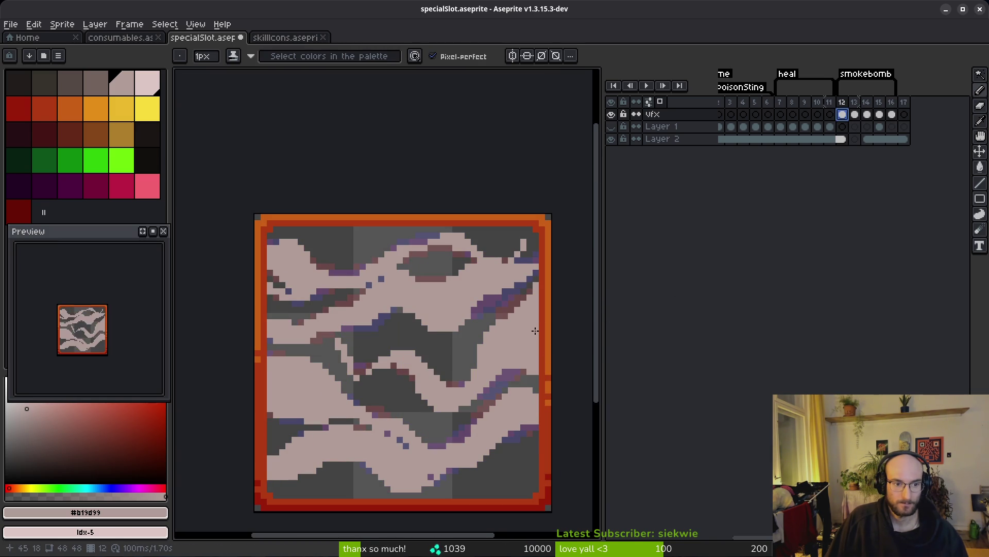
scroll(524, 365, up, 3)
key(i)
key(period)
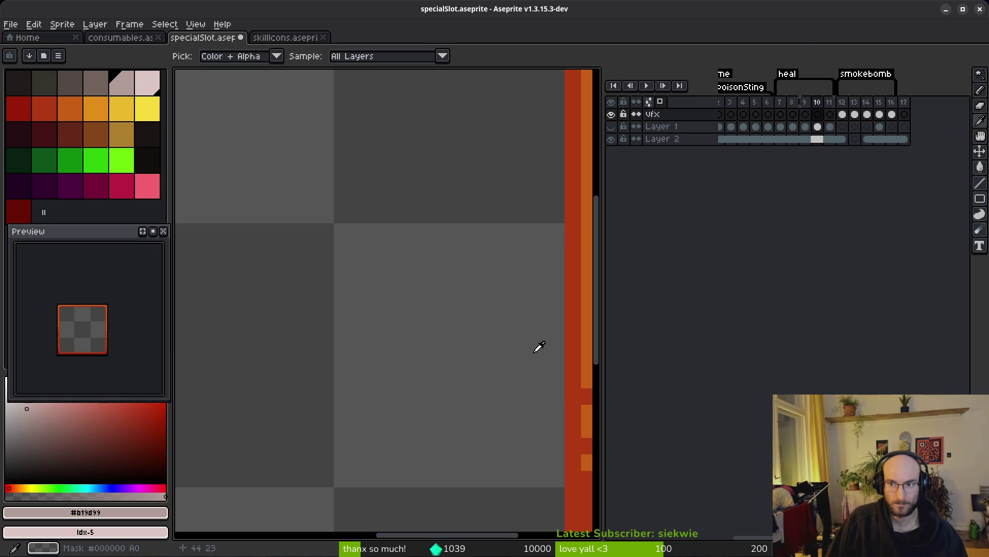
key(b)
key(period)
scroll(546, 206, up, 2)
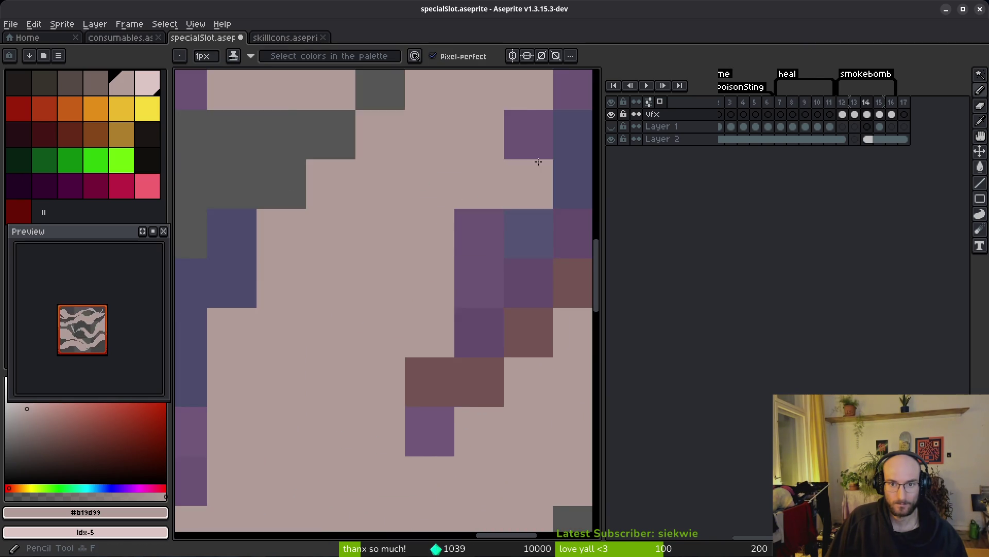
scroll(556, 129, down, 1)
drag(531, 137, 495, 202)
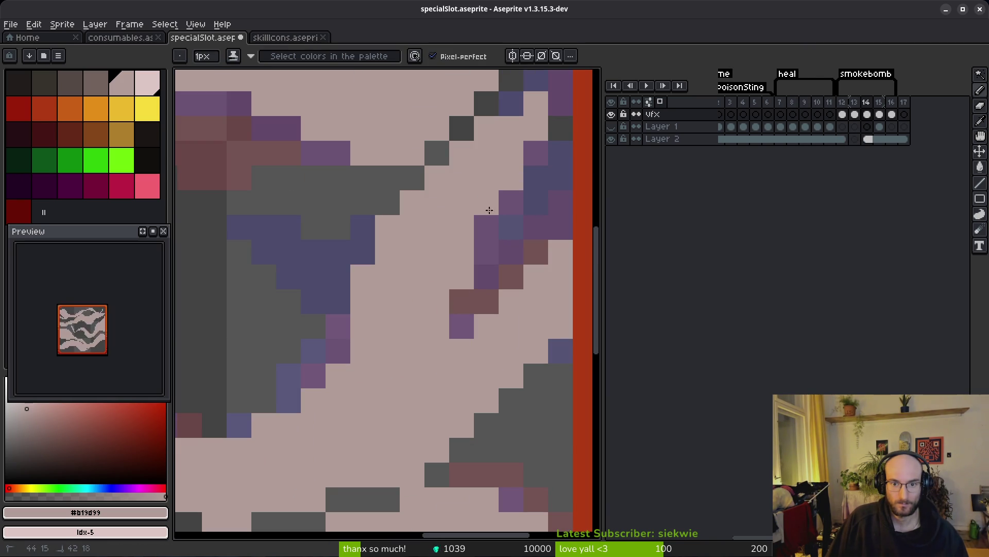
drag(480, 238, 486, 232)
scroll(486, 232, down, 5)
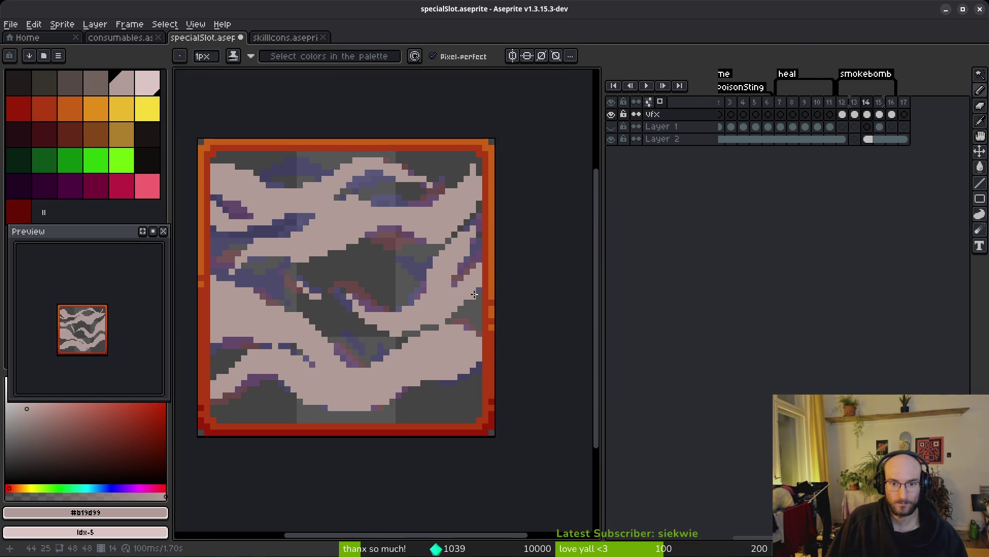
scroll(459, 191, up, 4)
- Turn more frame 14 pixels pale pink and dark grey
click(480, 147)
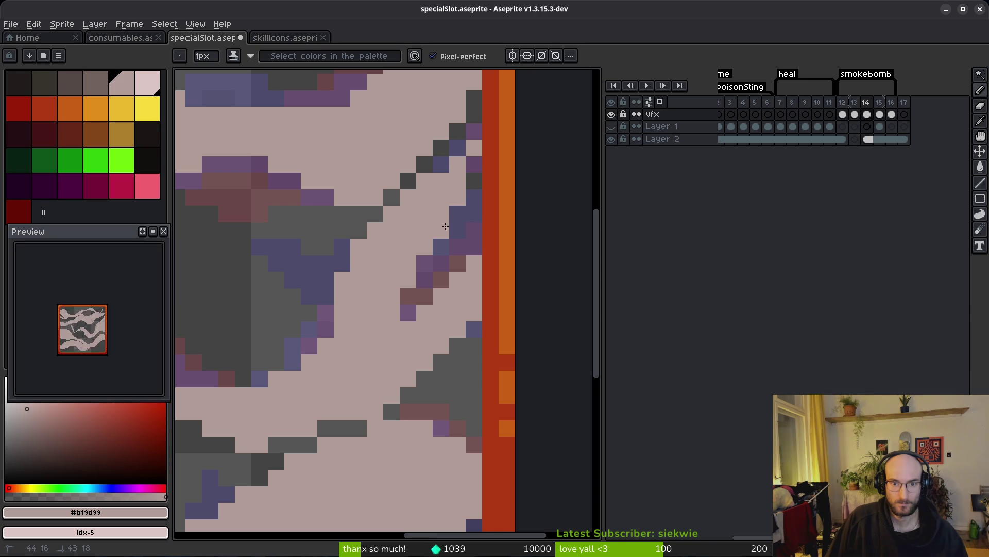
drag(471, 176, 451, 201)
scroll(472, 244, down, 5)
scroll(473, 244, up, 5)
scroll(495, 289, down, 5)
- Flip back and forth through frames 13 to 16 to preview the smoke animation
key(Left)
key(Right)
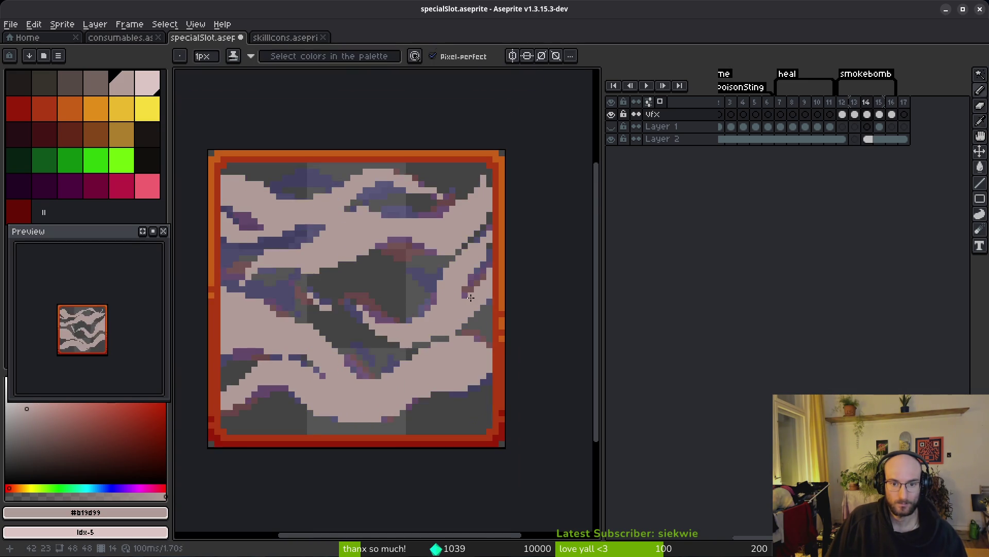
scroll(453, 268, up, 5)
scroll(466, 238, down, 5)
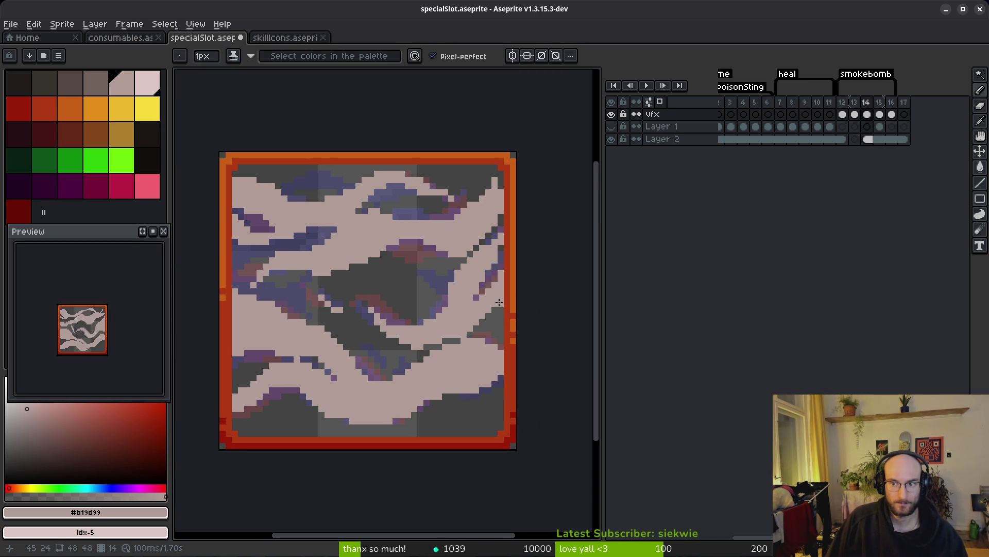
key(Right)
key(Right)
key(Left)
key(Right)
key(Right)
key(Left)
key(Left)
key(Right)
key(Left)
key(Right)
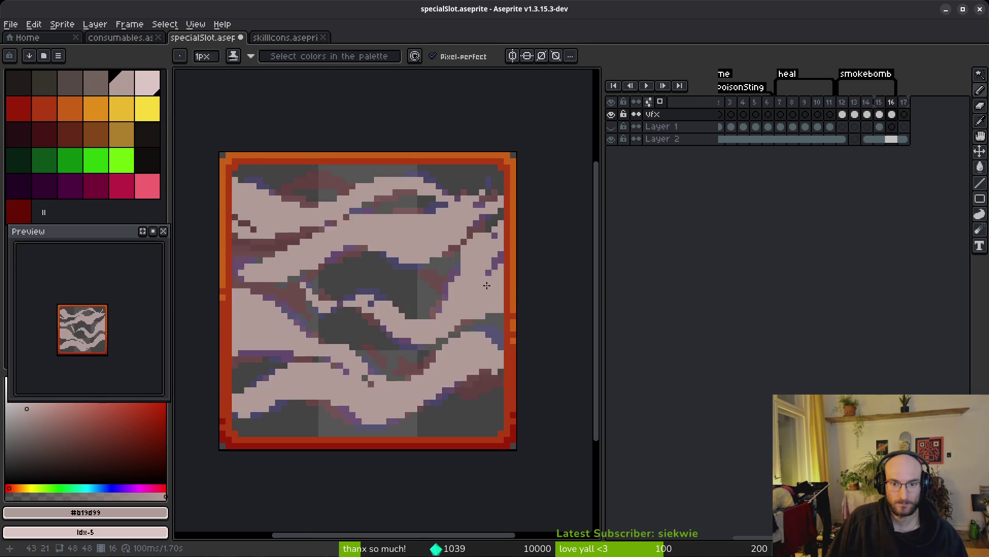
- Extend the purple diagonal line in the smoke on frame 16
scroll(479, 263, up, 4)
key(e)
drag(474, 267, 458, 283)
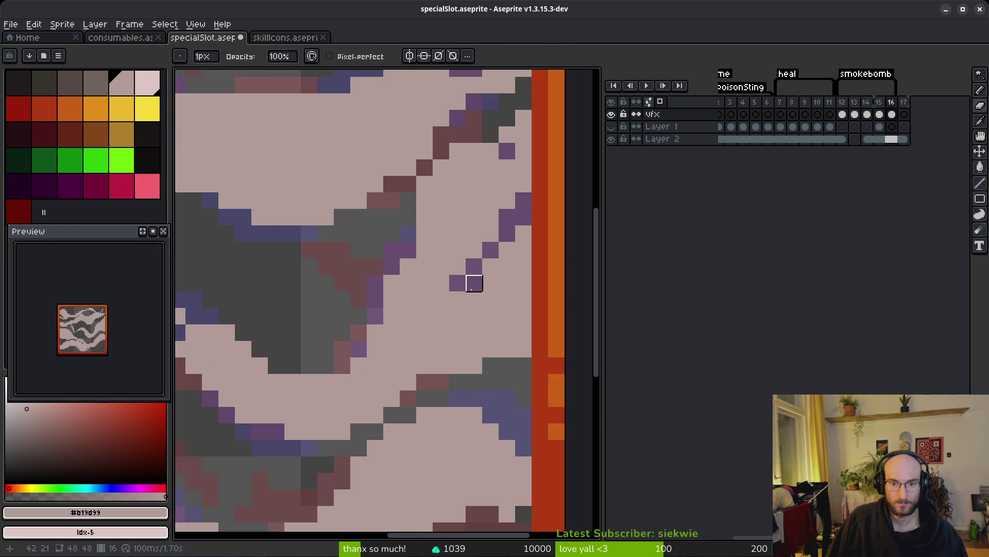
scroll(507, 300, down, 5)
scroll(507, 299, up, 5)
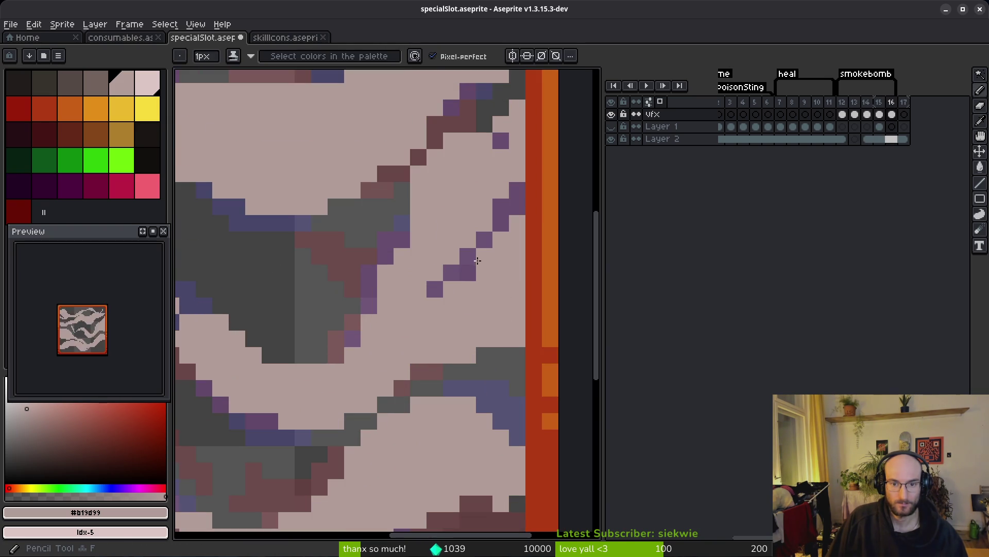
scroll(510, 313, down, 5)
key(i)
key(Right)
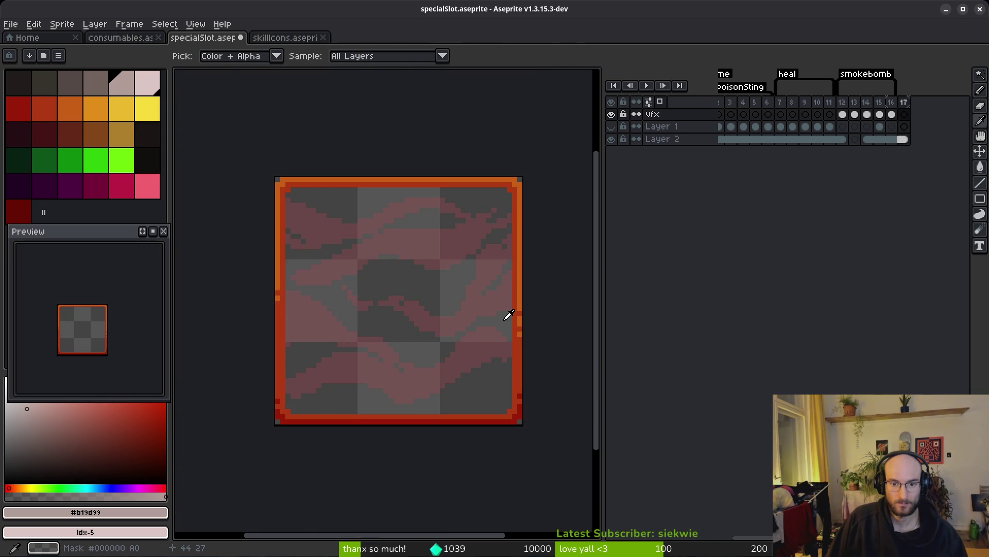
key(Left)
- Erase a stray pixel from the smoke cel on frame 12, then bring the browser forward
click(843, 114)
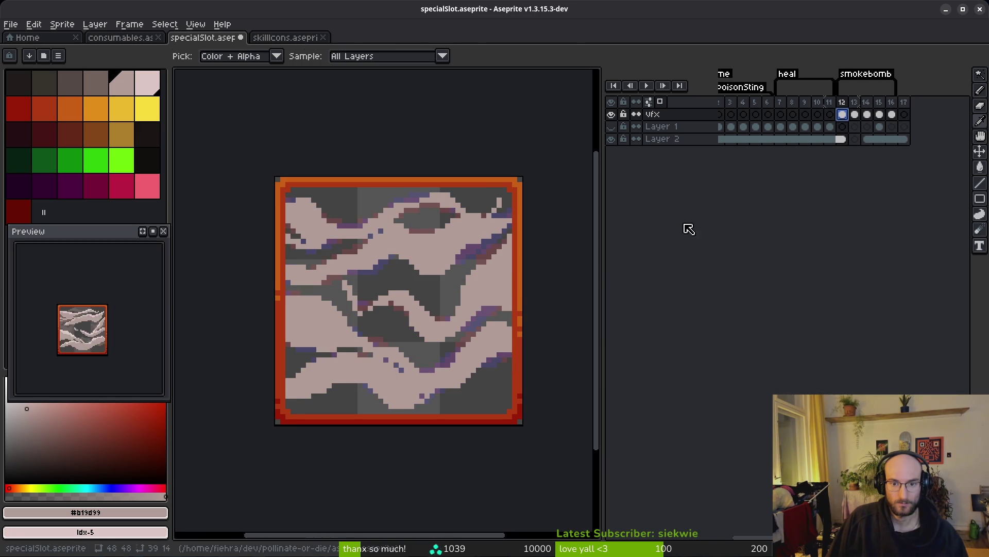
scroll(495, 278, up, 5)
key(e)
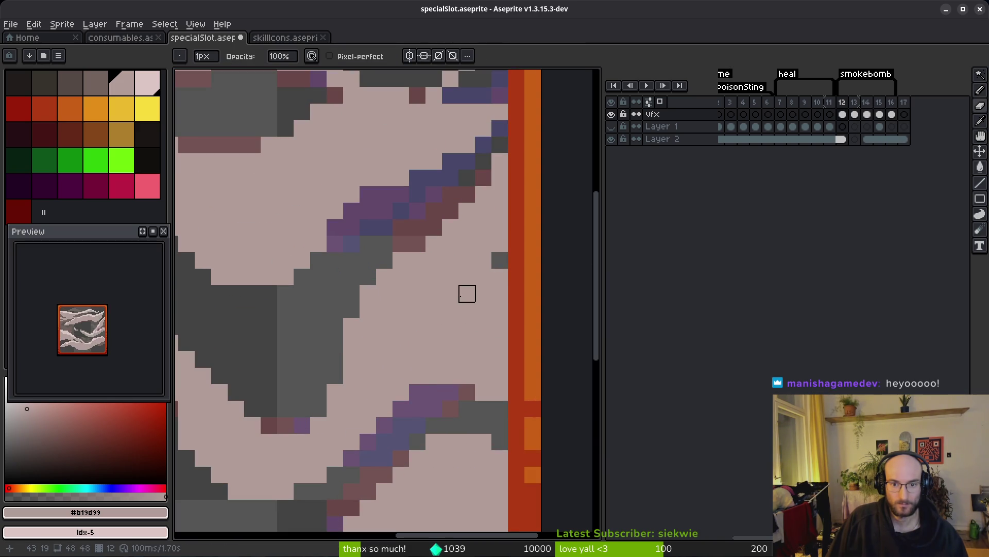
click(483, 278)
scroll(483, 310, down, 4)
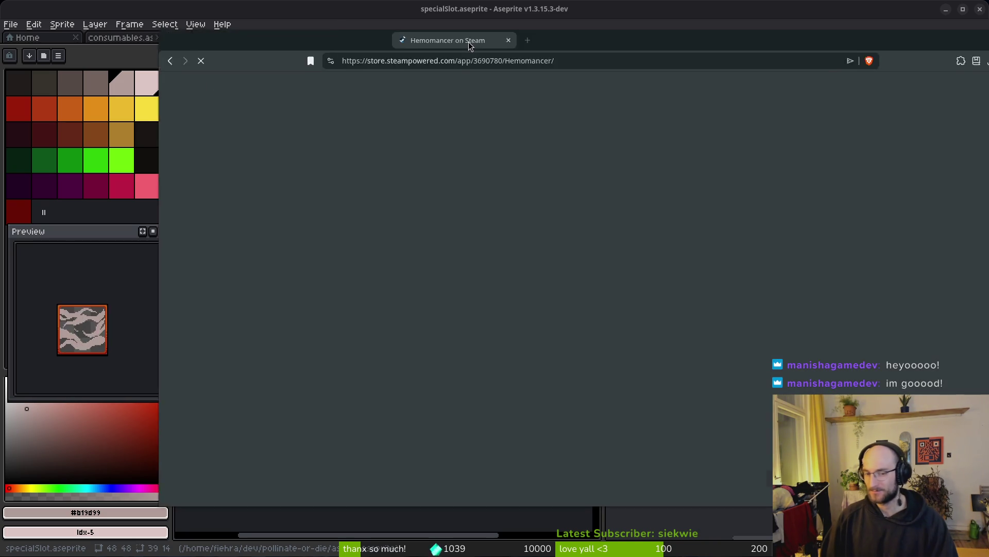
drag(468, 42, 123, 52)
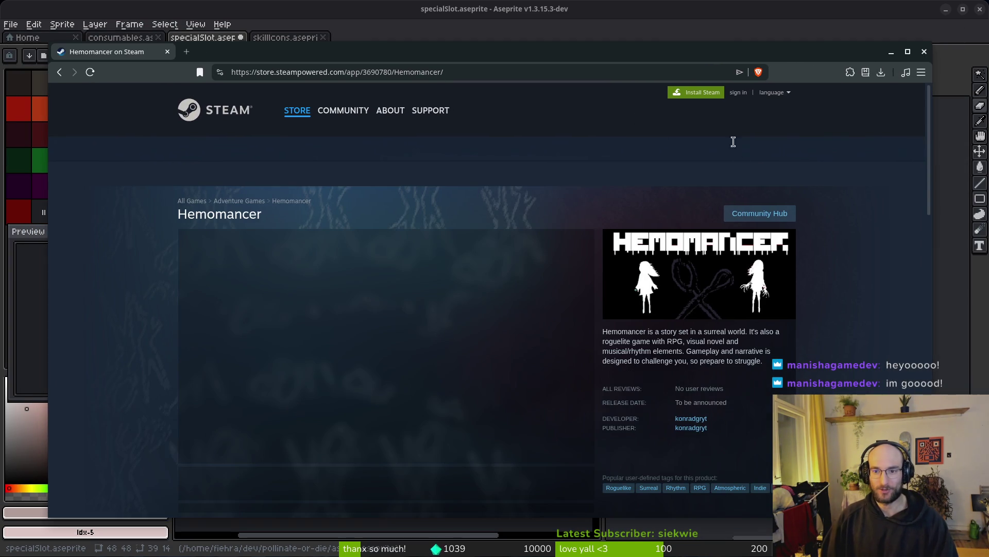
- Search the Steam store for Sophia's Path and open its Demo page
click(713, 149)
text(hias path)
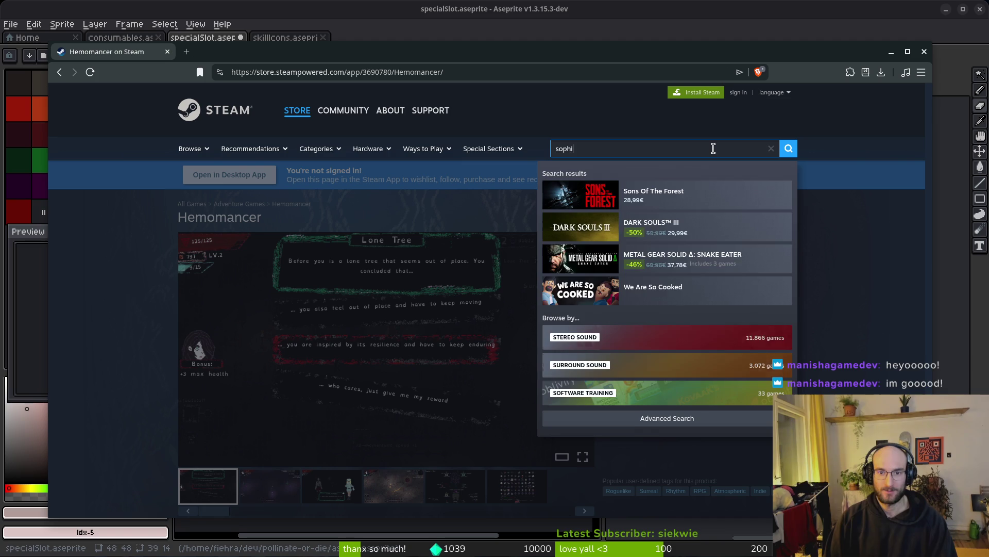
key(Return)
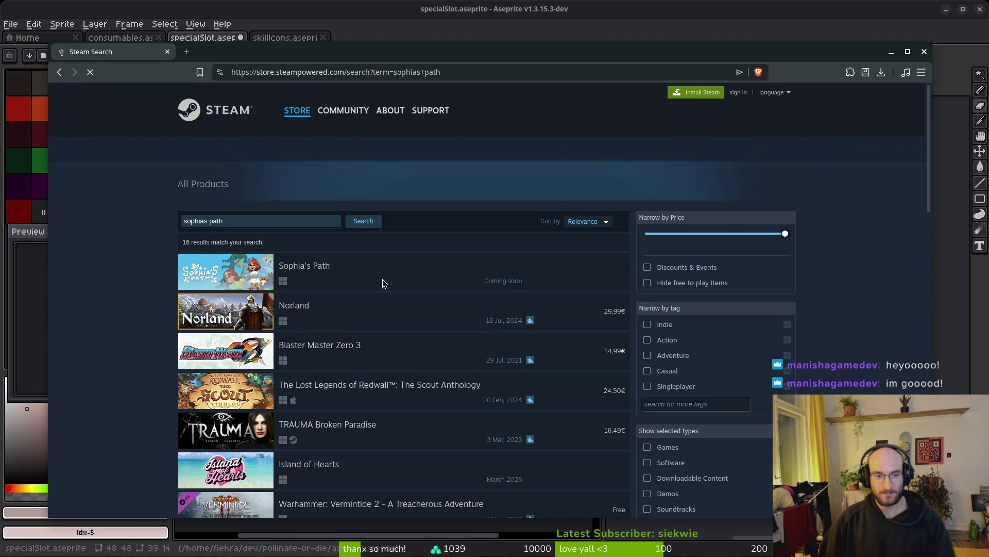
click(319, 272)
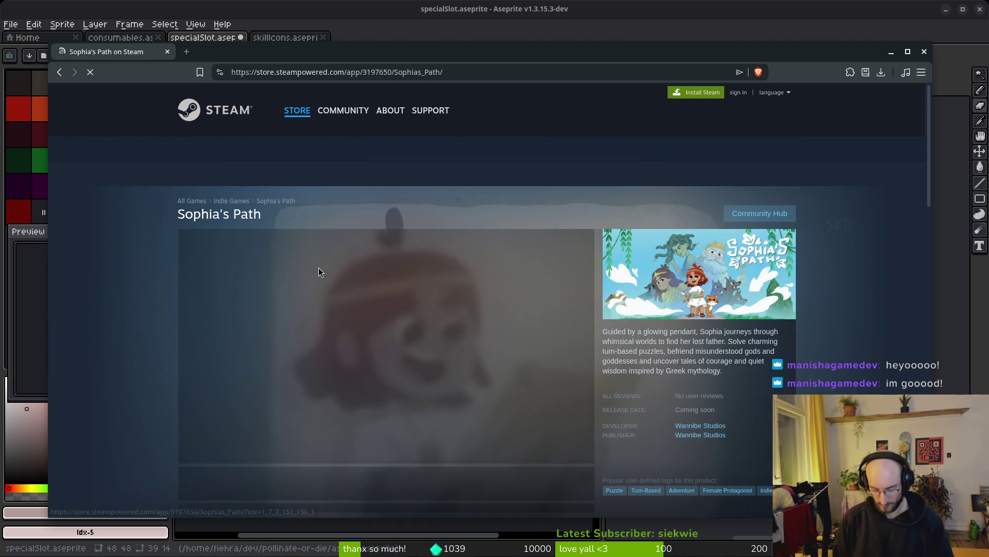
scroll(413, 331, down, 7)
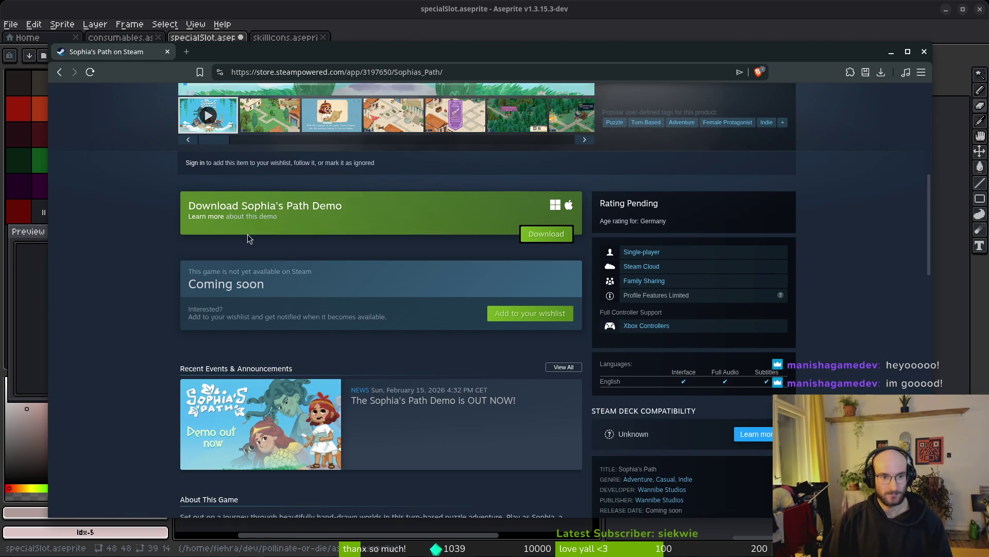
click(212, 217)
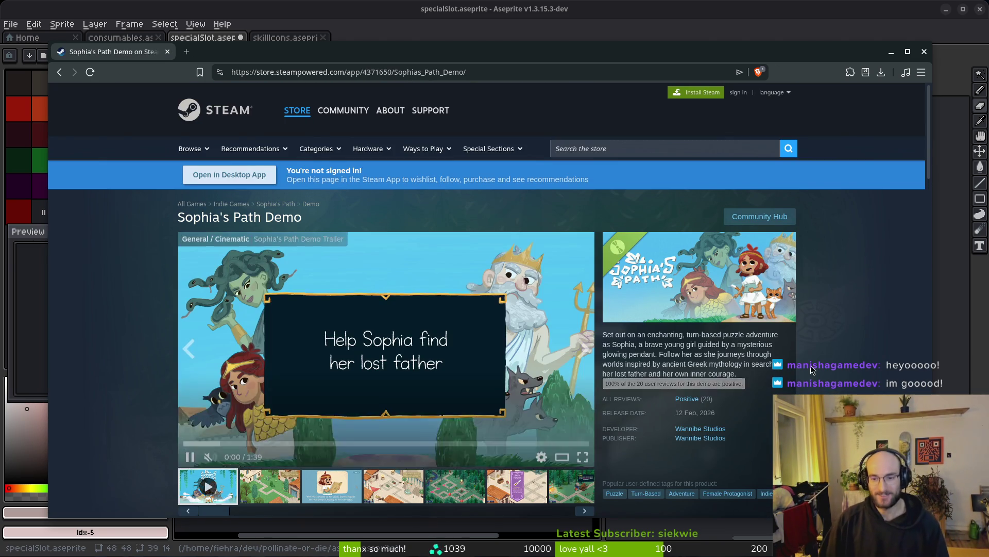
- Scroll through the Sophia's Path Demo page and expand its full description
scroll(131, 316, down, 3)
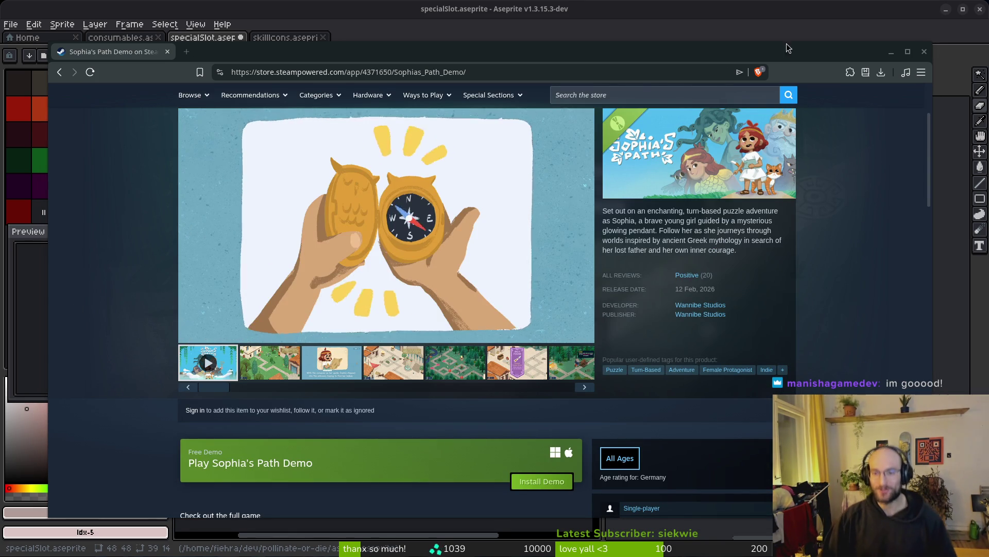
scroll(642, 380, down, 10)
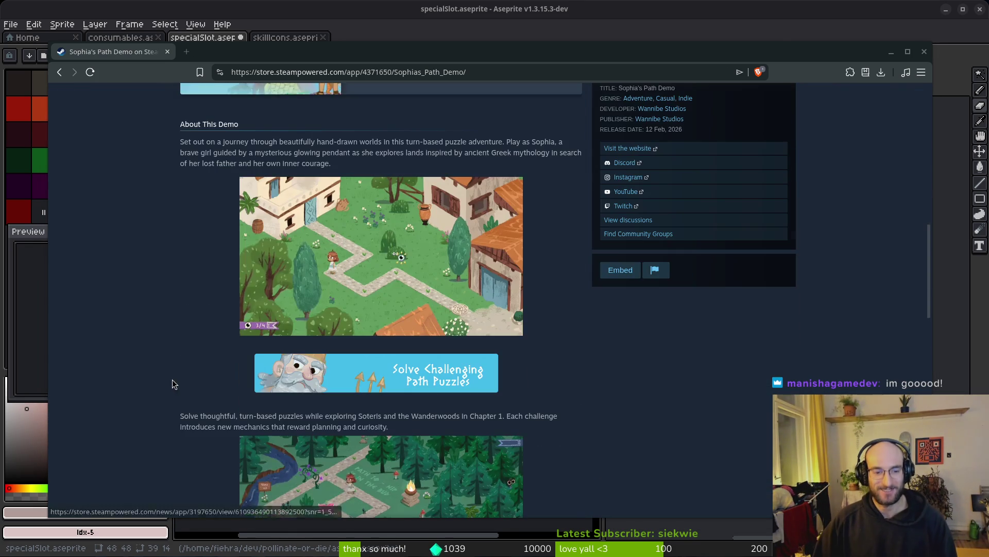
scroll(205, 340, down, 5)
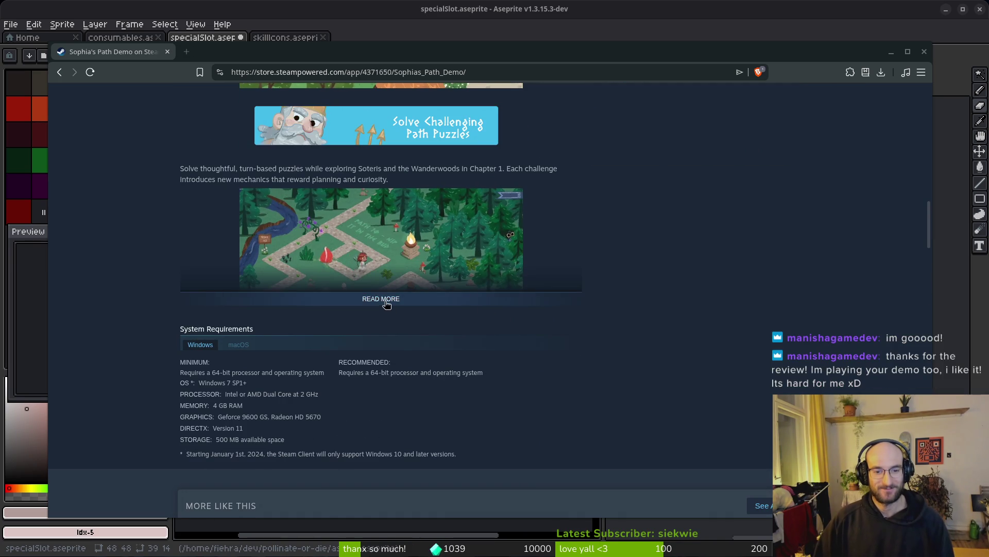
click(386, 304)
scroll(141, 305, down, 7)
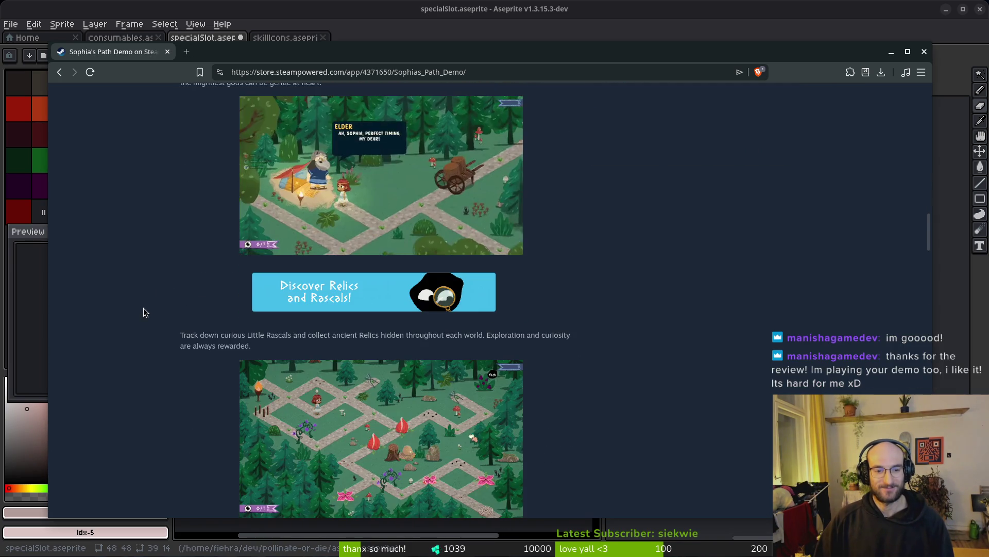
scroll(144, 309, up, 20)
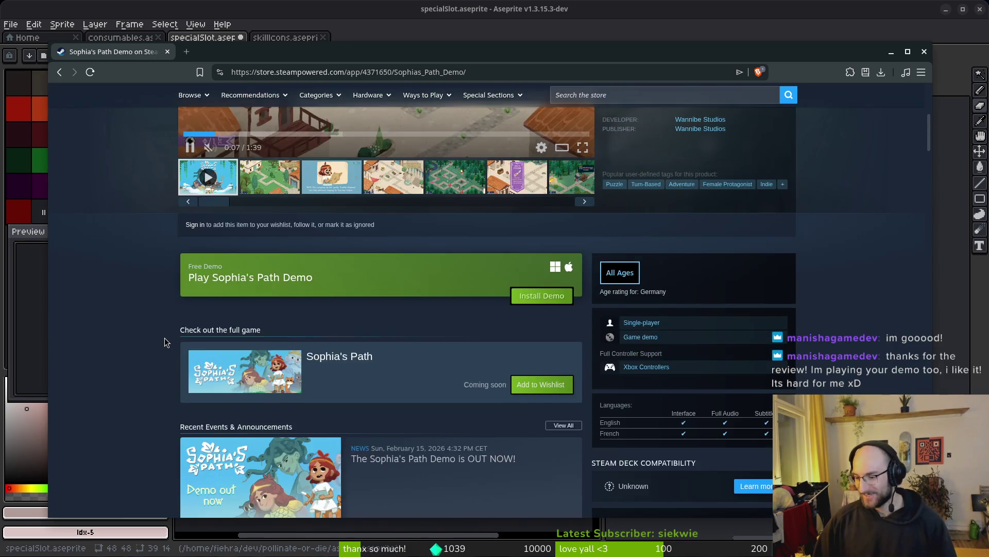
scroll(165, 338, up, 6)
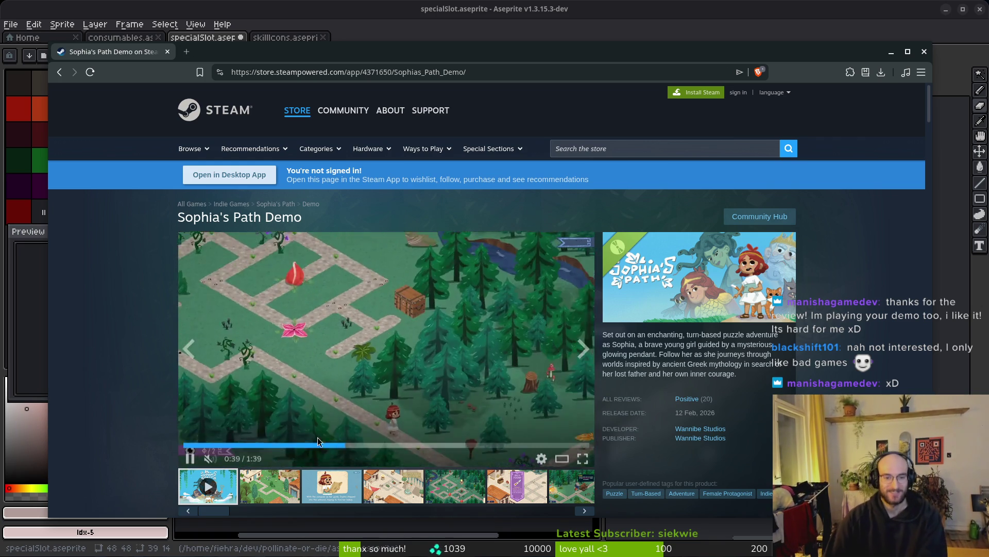
scroll(123, 230, down, 2)
scroll(108, 261, up, 2)
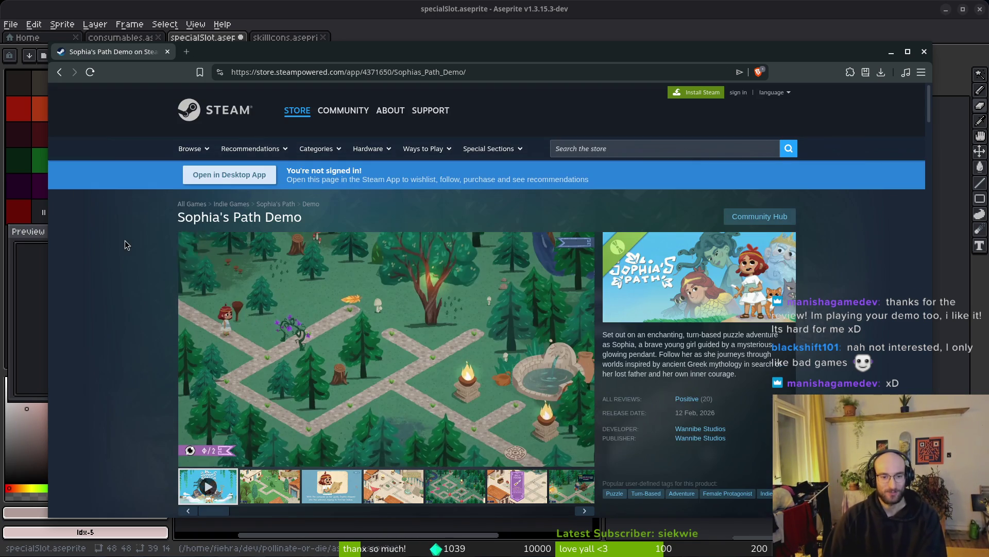
- Close the browser and save specialSlot.aseprite in Aseprite
click(168, 51)
mouse_move(411, 373)
mouse_down()
mouse_move(376, 322)
mouse_move(393, 327)
mouse_up()
key(ctrl+s)
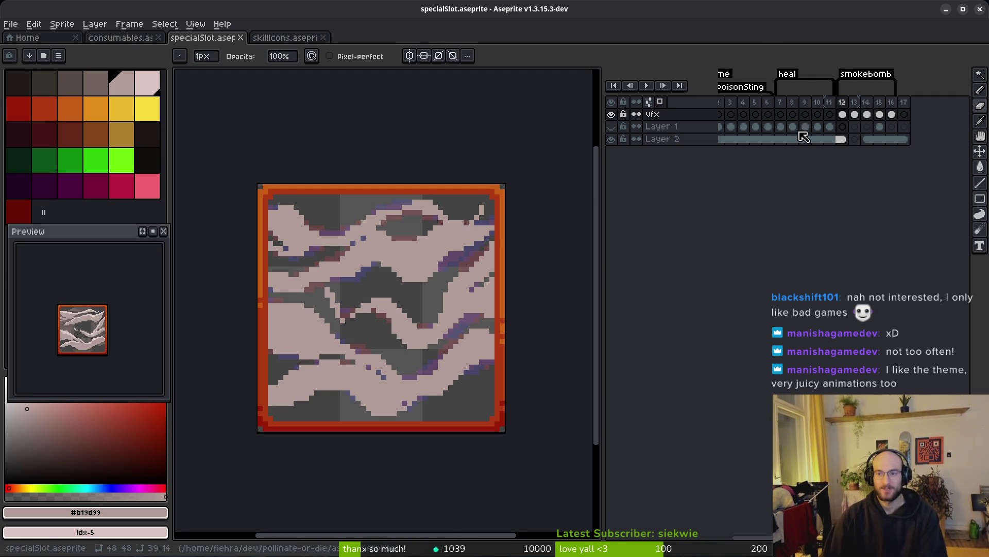
- Link Layer 2's cels into one and save the sprite
key(ctrl+a)
key(ctrl+d)
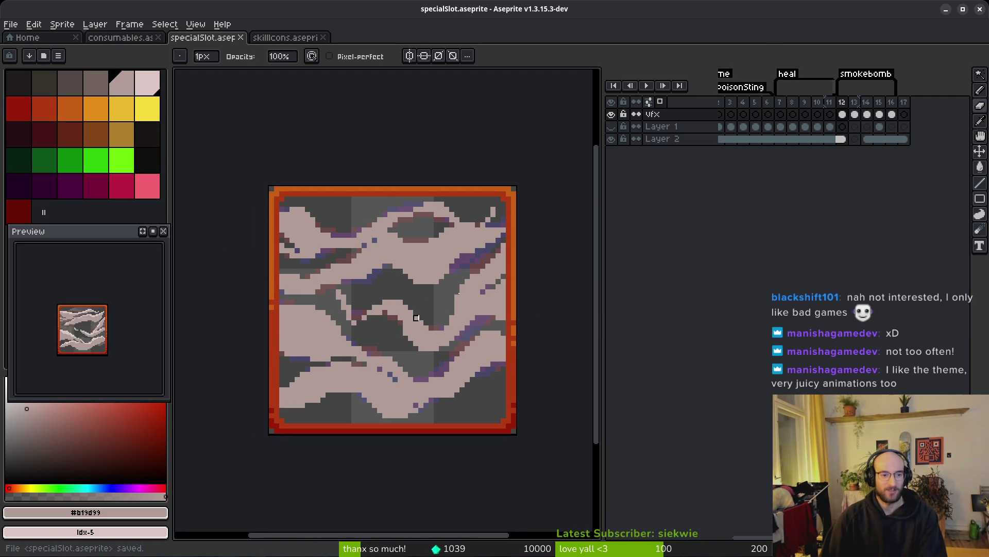
click(854, 139)
right_click(850, 143)
click(871, 187)
key(ctrl+s)
- Add a purple pixel near the left edge of frame 13's smoke cel
click(855, 114)
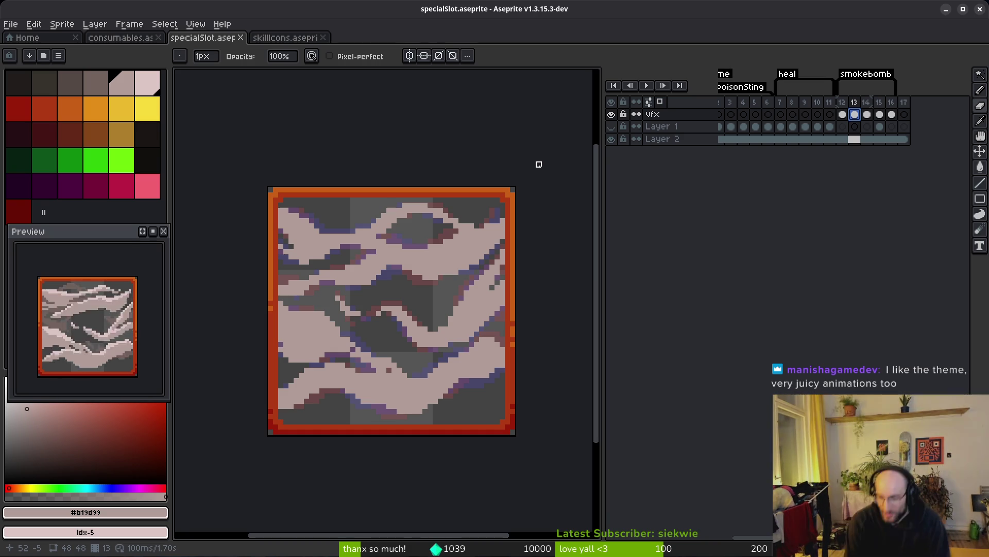
scroll(305, 335, up, 4)
scroll(305, 335, up, 2)
key(f)
click(265, 330)
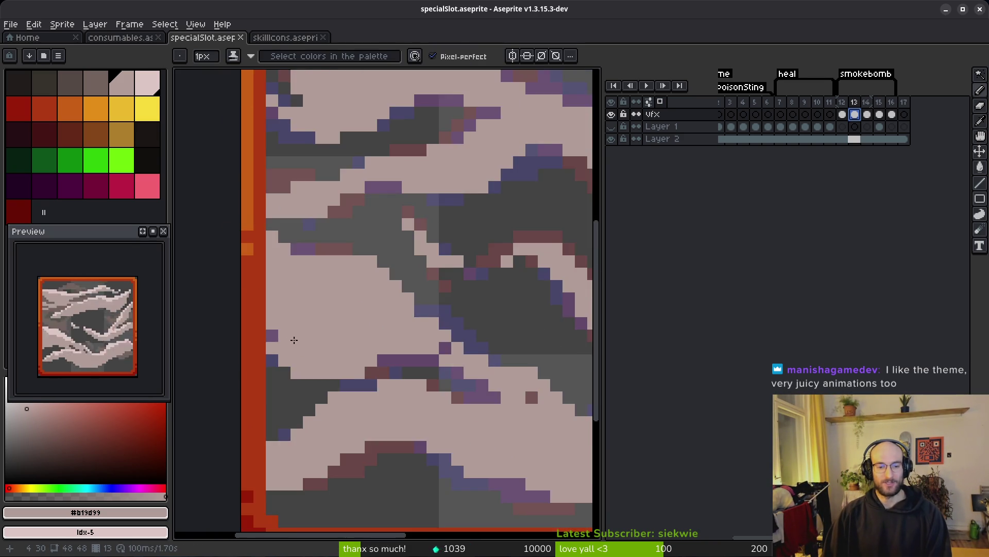
scroll(265, 329, down, 2)
scroll(271, 335, up, 2)
- Add another purple pixel along the left edge of frame 13 and save
key(e)
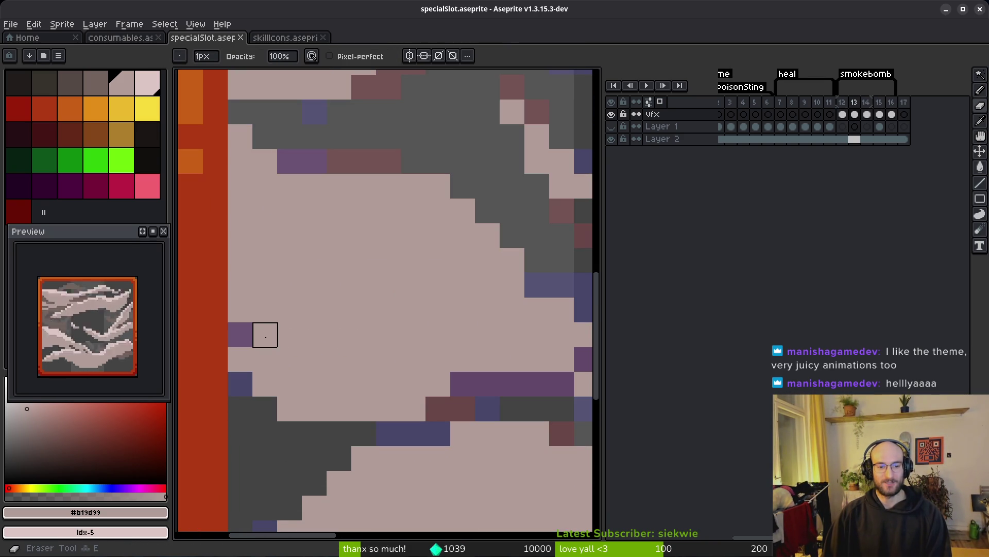
click(265, 359)
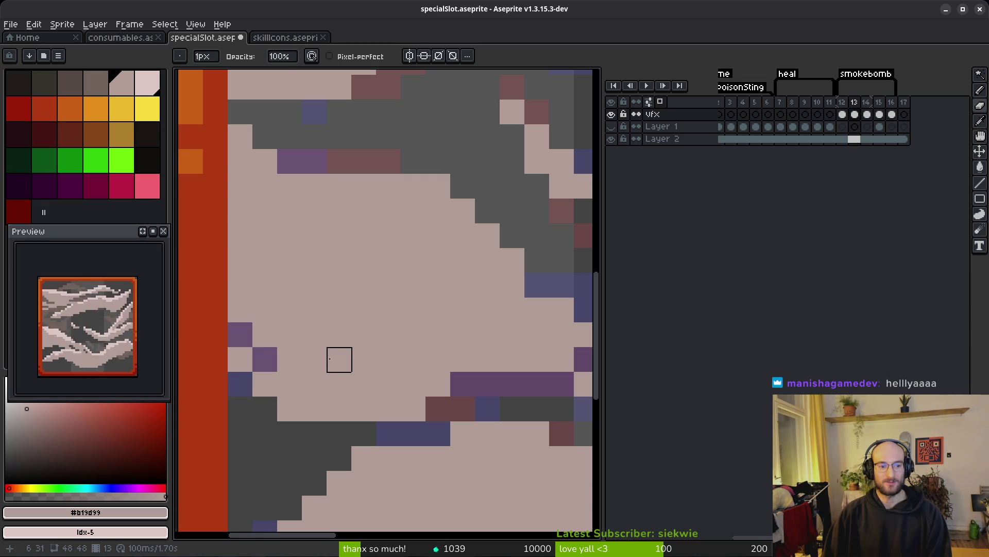
scroll(339, 359, down, 3)
key(f)
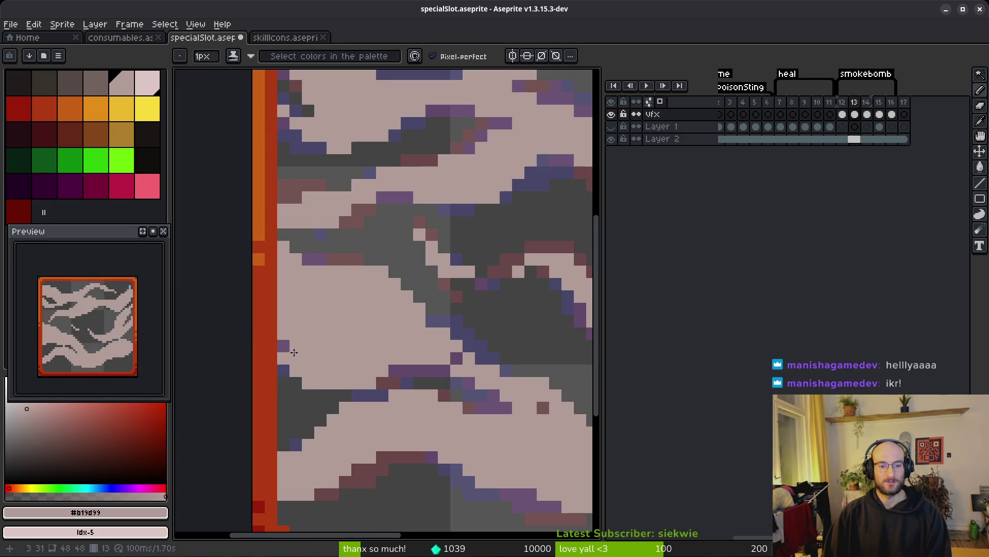
scroll(315, 354, down, 2)
key(ctrl+s)
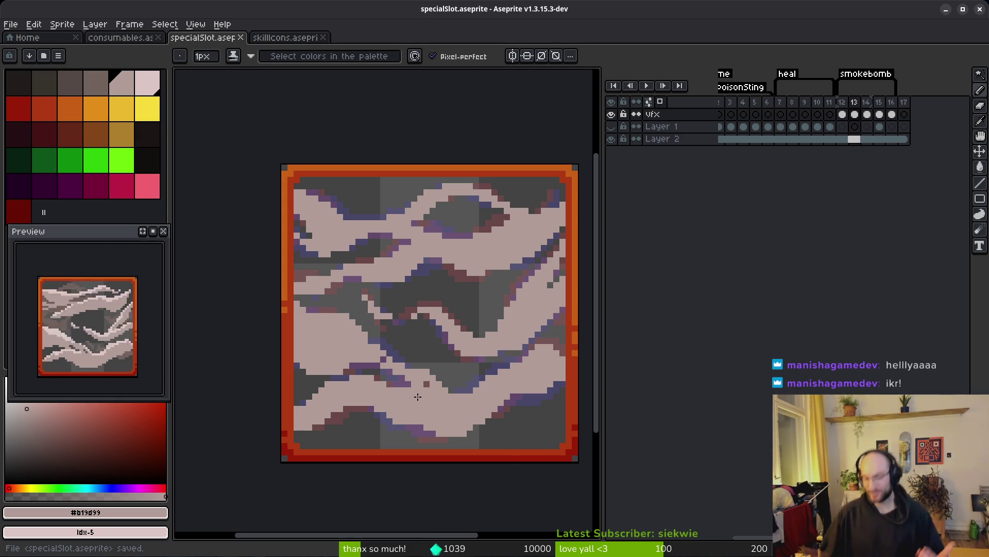
- Glance at the window overview and return to the sprite editor
key(super)
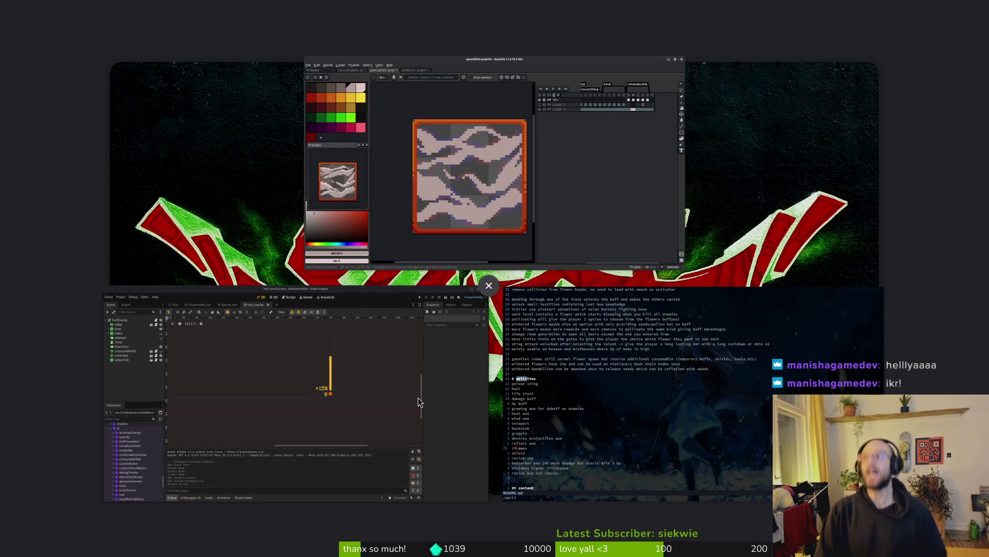
key(super)
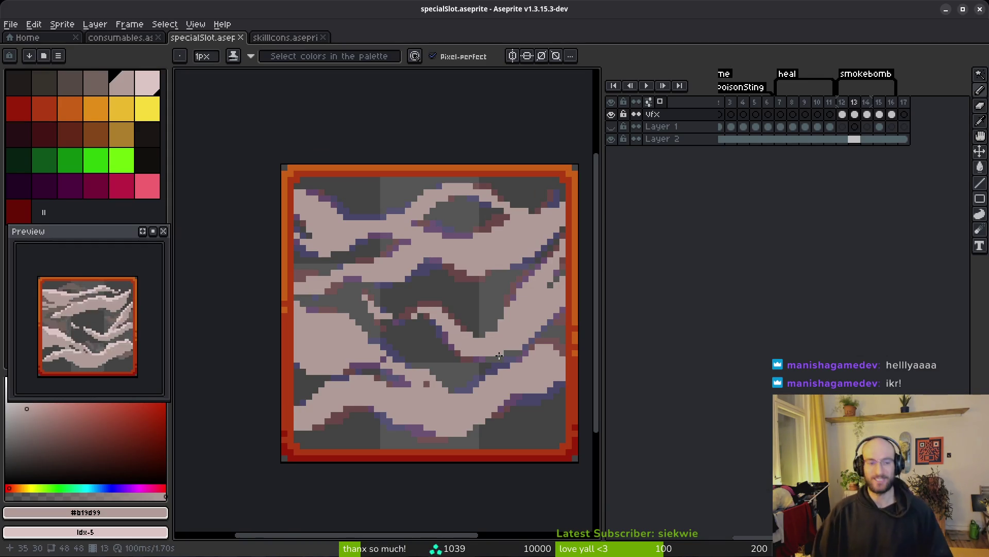
drag(450, 353, 416, 349)
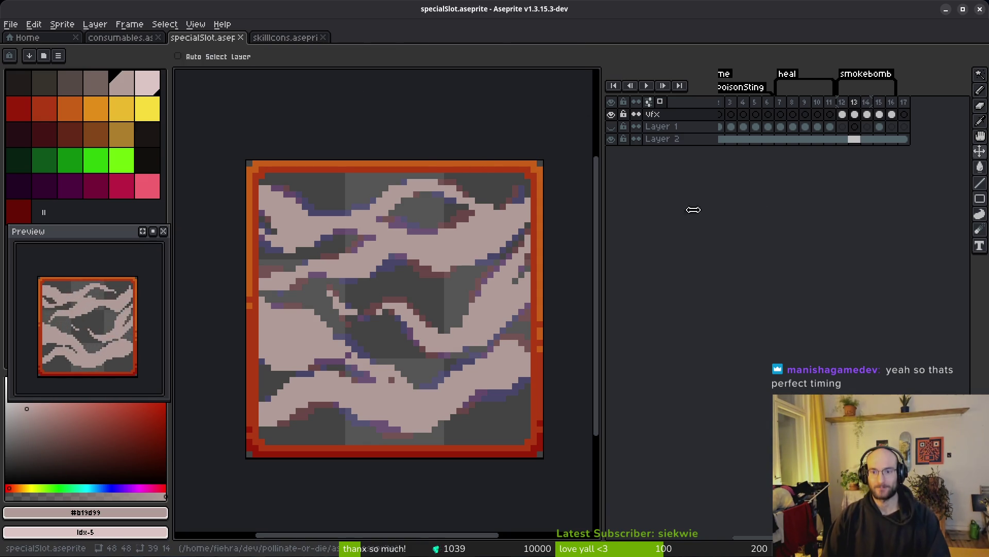
scroll(397, 281, down, 2)
- Make Layer 1 visible again in the timeline
click(880, 128)
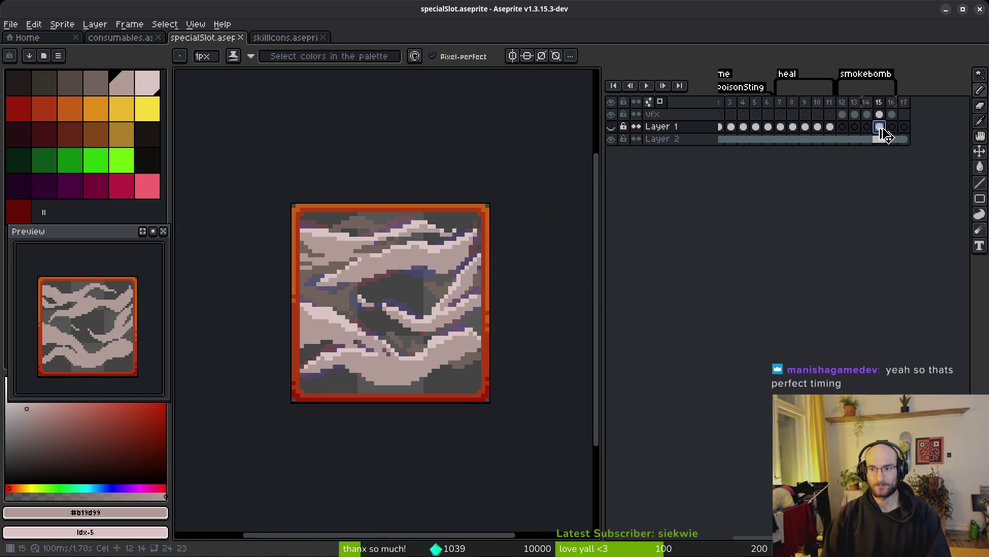
drag(849, 133, 897, 134)
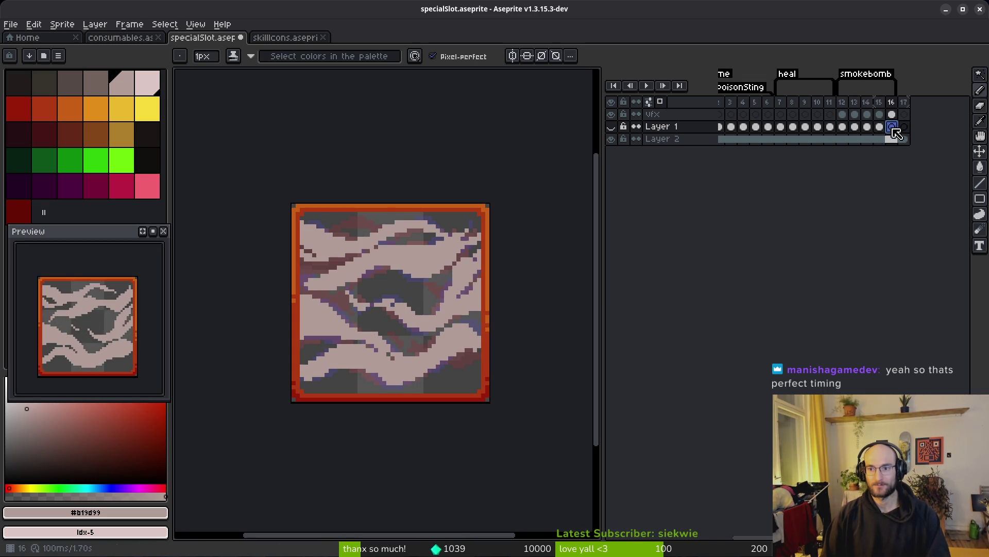
key(Left)
key(Left)
key(Left)
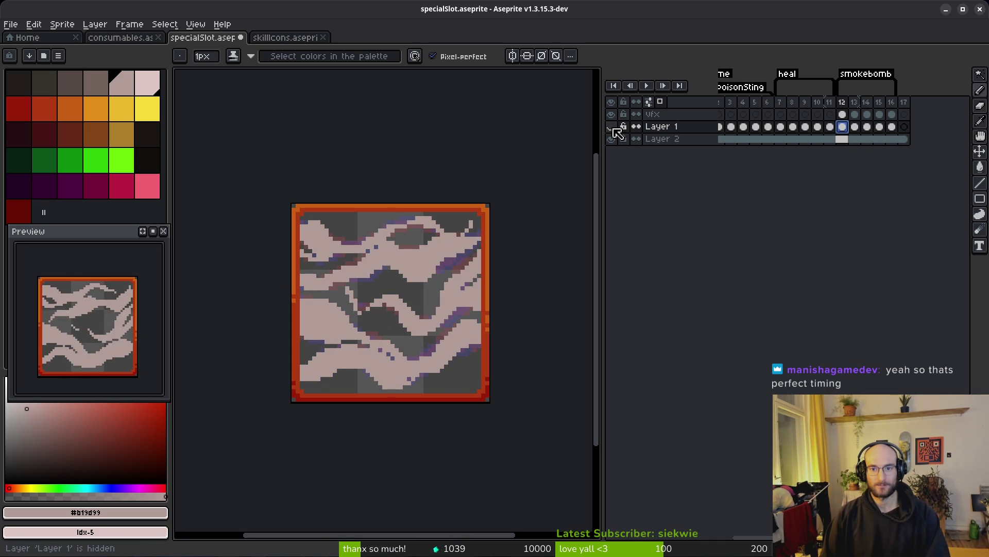
click(611, 126)
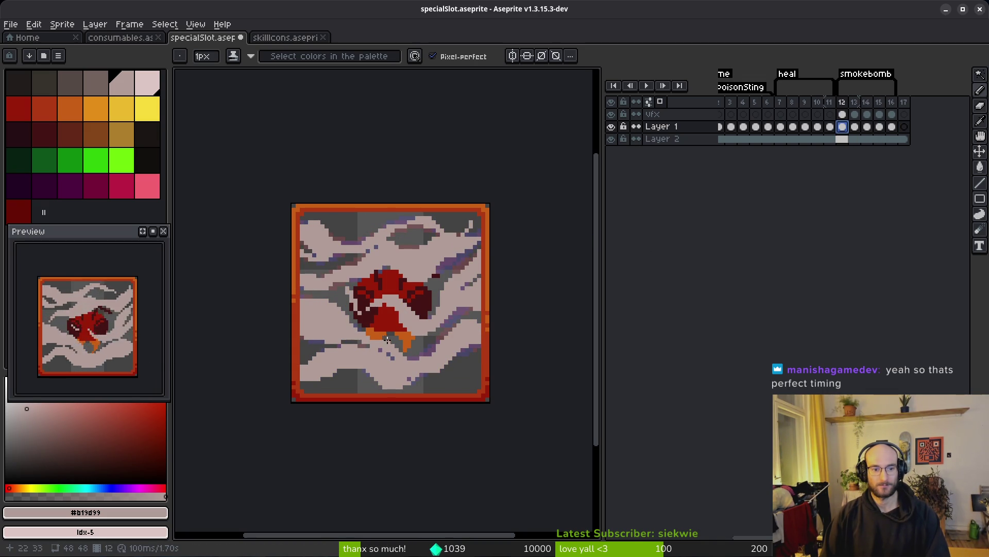
- Paste the red smoke bomb into Layer 1's frames 13–15 and save
drag(855, 129, 879, 128)
click(856, 127)
key(ctrl+v)
key(ctrl+s)
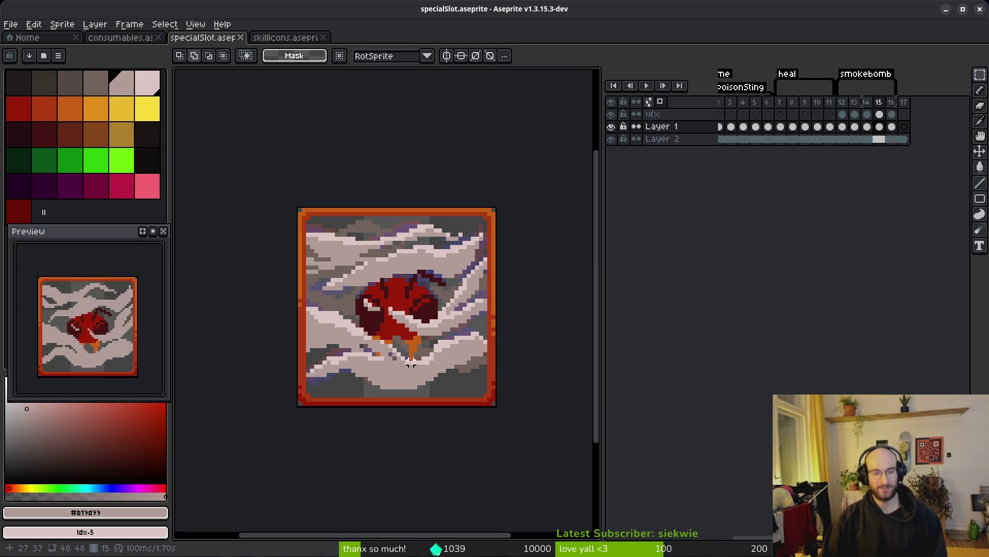
- Replace the light smoke colour #b19d99 with palette Idx-3
click(122, 82)
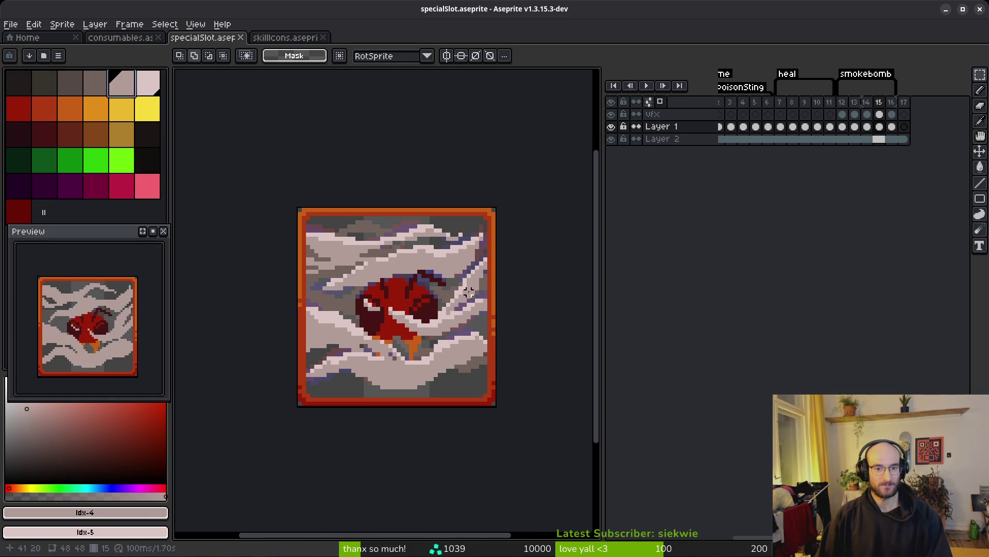
scroll(469, 295, up, 1)
key(i)
click(438, 236)
right_click(95, 82)
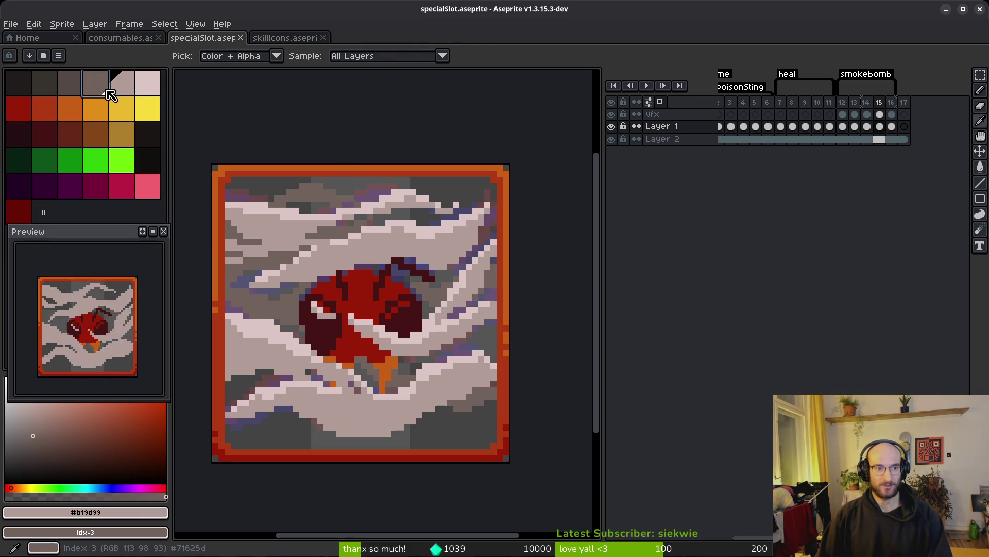
key(shift+r)
click(330, 96)
- On frame 15, replace the darker smoke shade #71625d with Idx-2
click(880, 116)
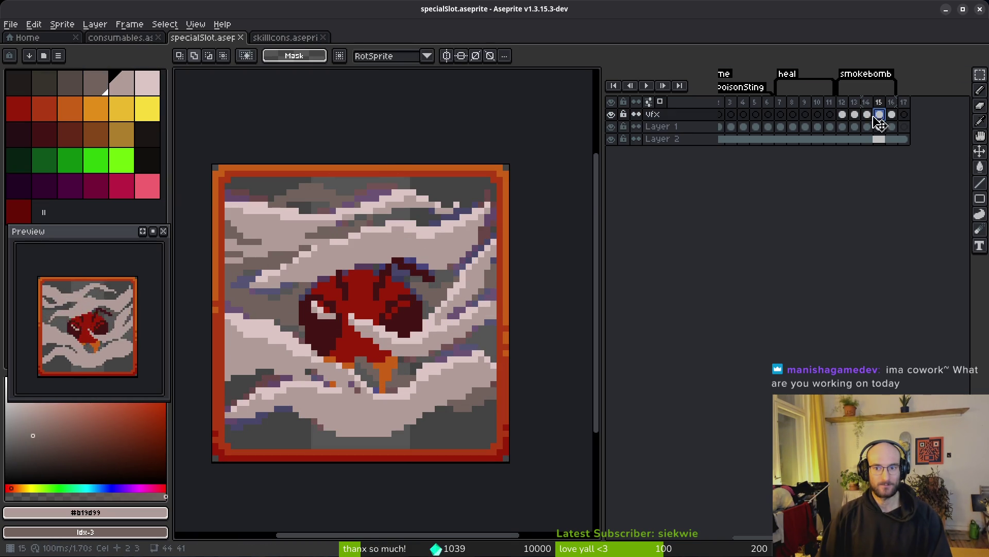
alt+click(320, 199)
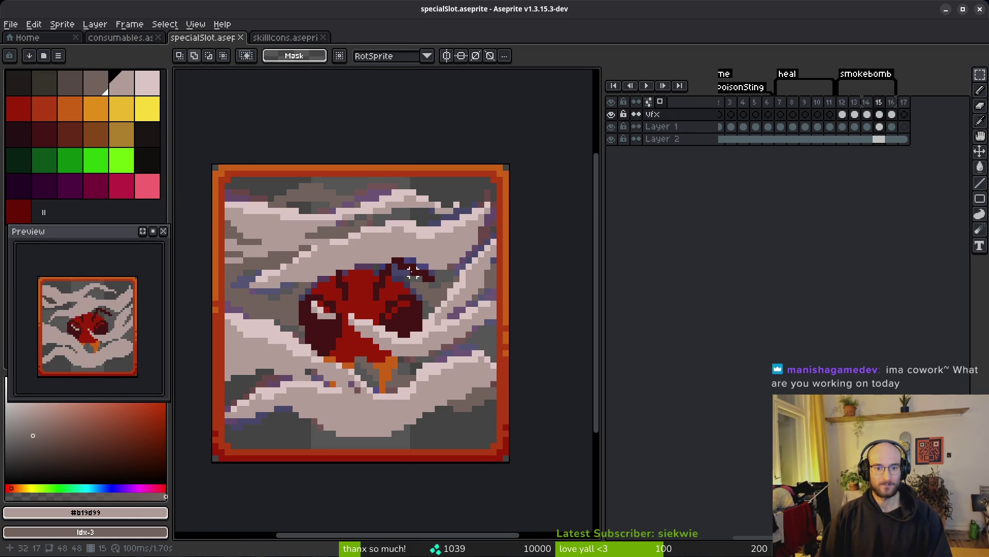
alt+click(443, 296)
right_click(70, 83)
key(shift+r)
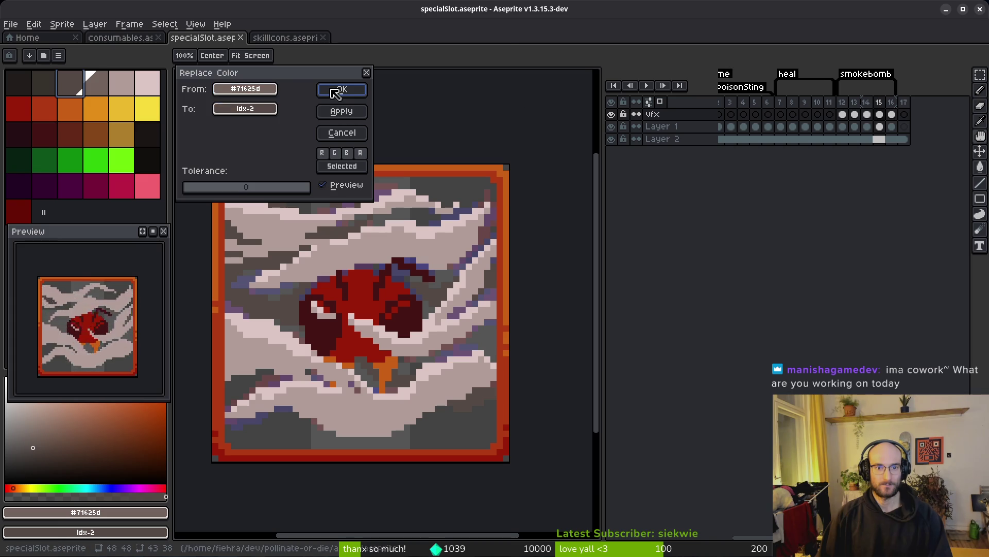
click(332, 89)
- Swap #b19d99 for Idx-3 again and the palest smoke #dcc6c5 for Idx-4
alt+click(415, 232)
right_click(98, 85)
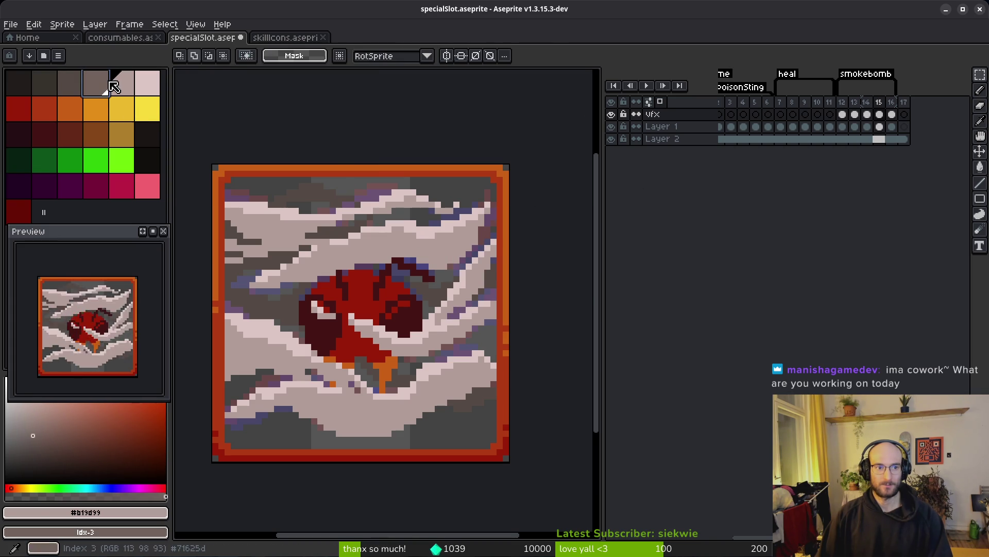
key(shift+r)
click(341, 89)
click(148, 82)
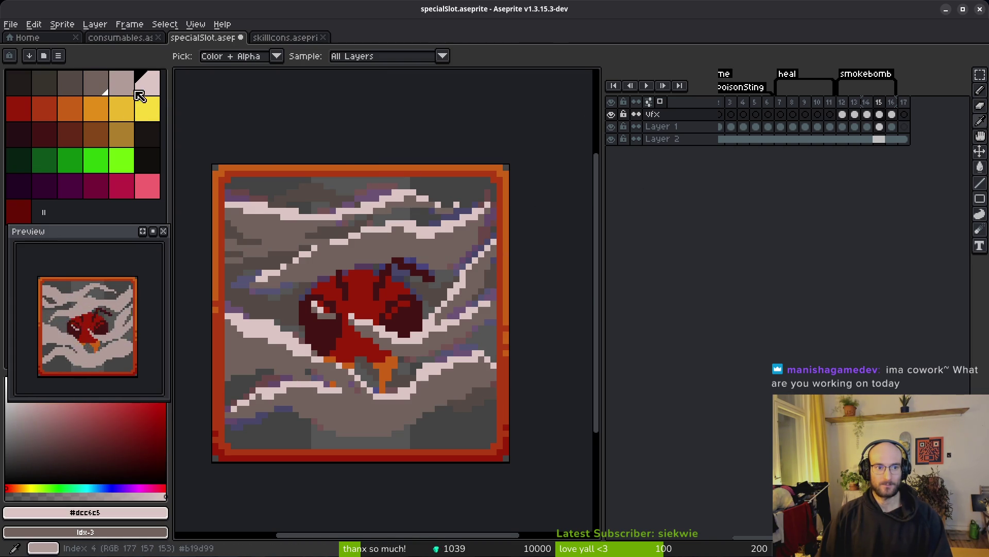
right_click(122, 83)
key(shift+r)
click(339, 90)
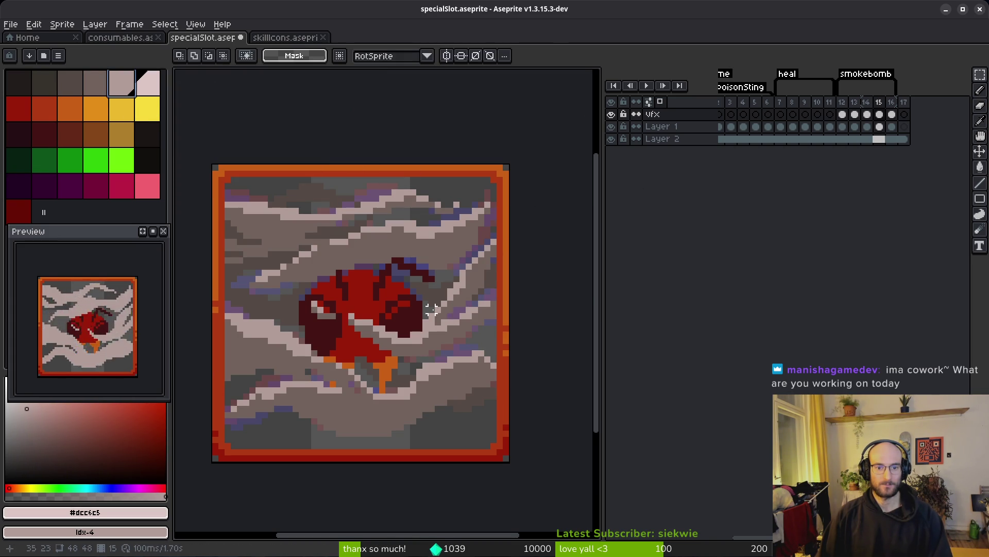
- Undo the last two recolouring edits and save the sprite
scroll(426, 315, down, 3)
key(ctrl+z)
key(ctrl+z)
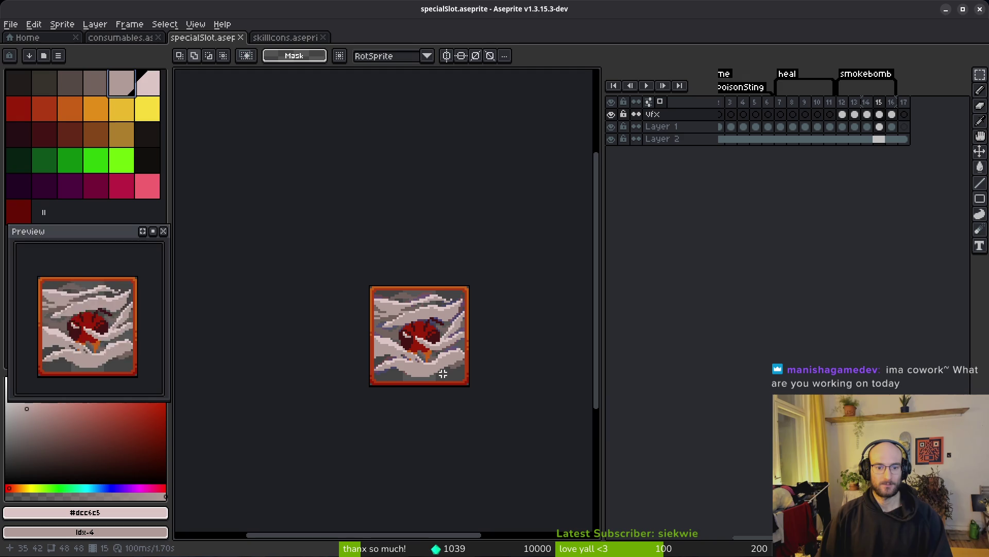
key(ctrl+s)
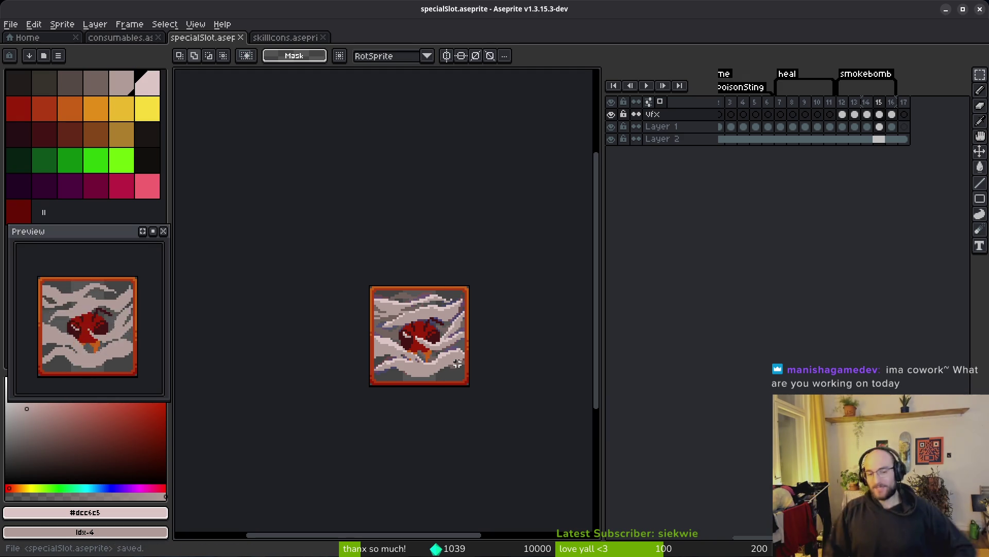
- Switch to the Godot project and run the game
key(i)
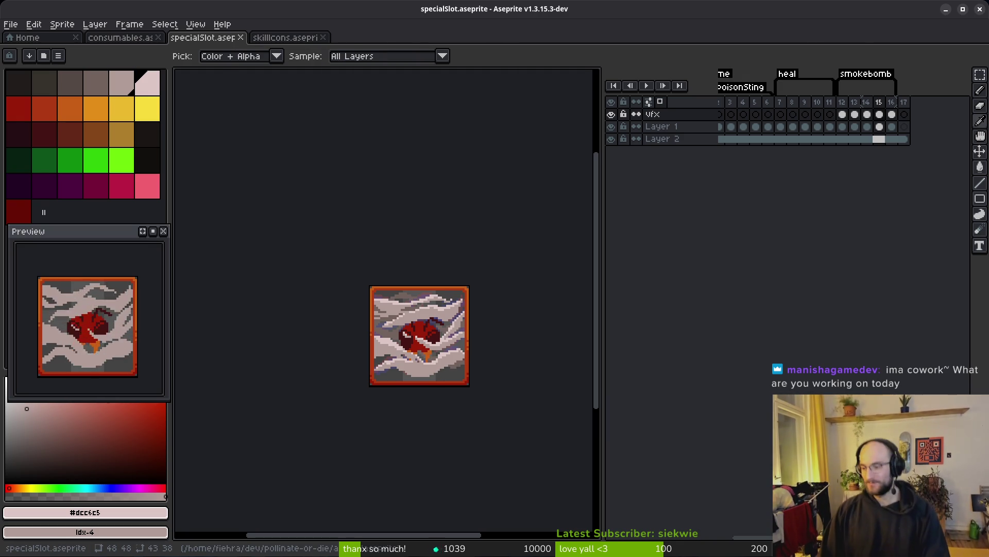
key(alt+Tab)
click(812, 32)
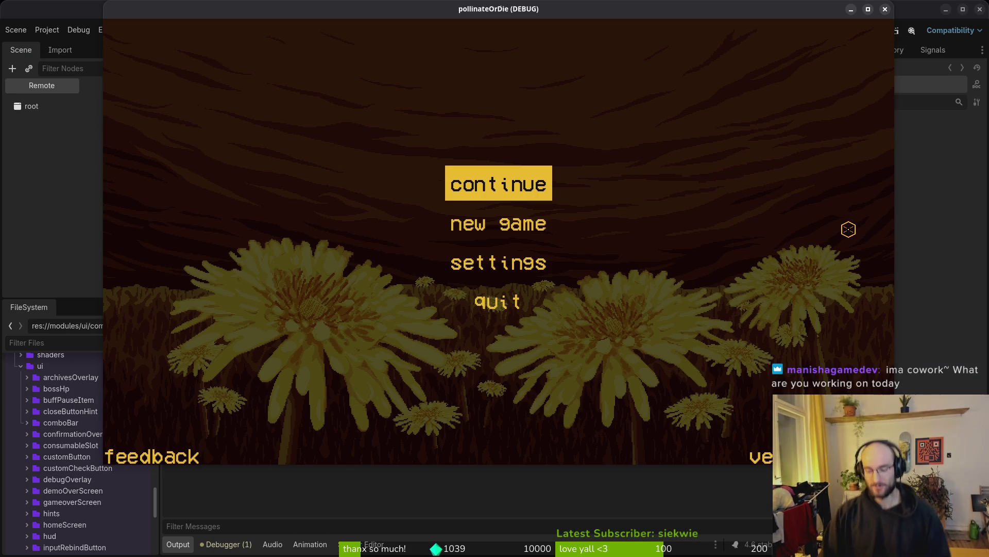
- Continue from the main menu into the hive level, then close the game and return to Aseprite
key(Return)
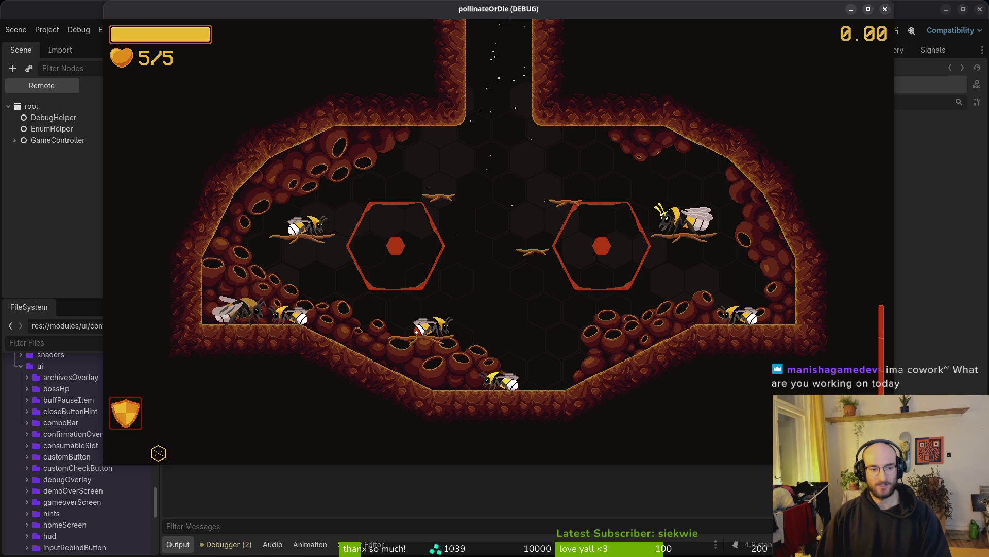
key(F8)
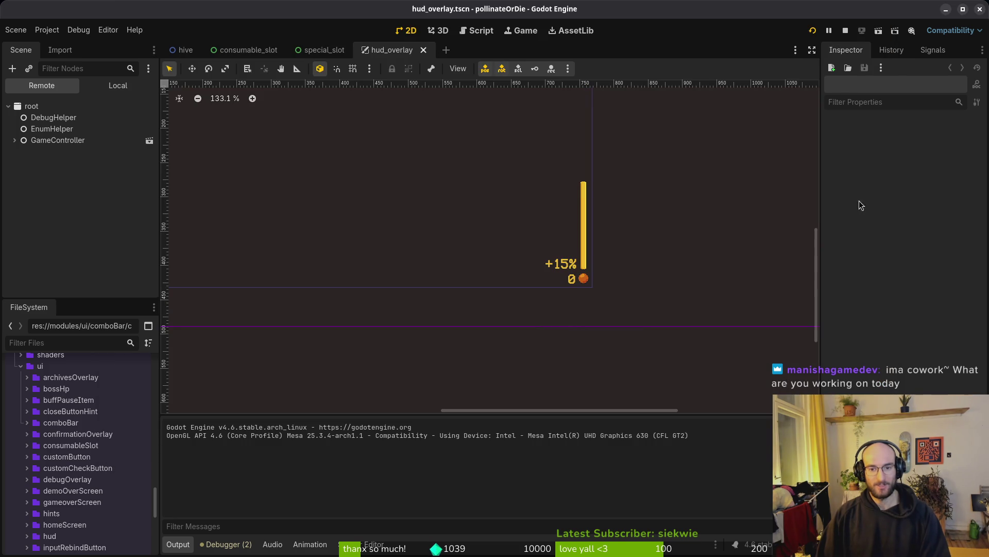
key(alt+Tab)
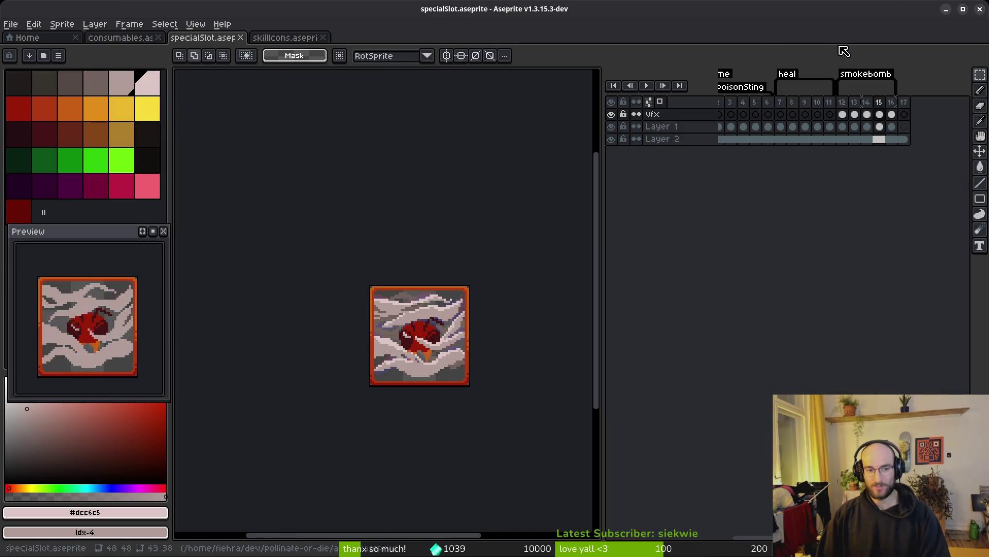
- Review the artwork on frames 3, 8, 13 and 12
click(731, 114)
scroll(430, 371, down, 2)
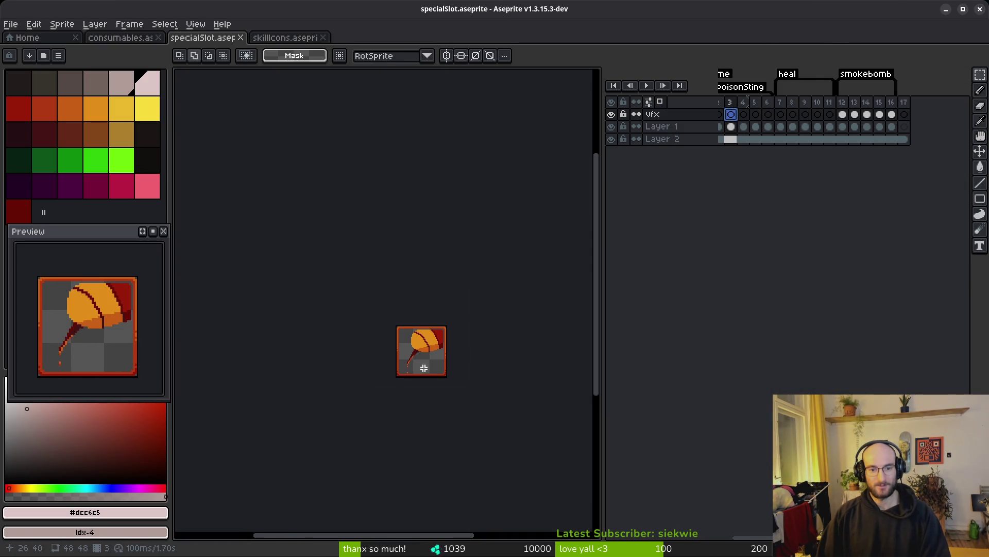
click(793, 113)
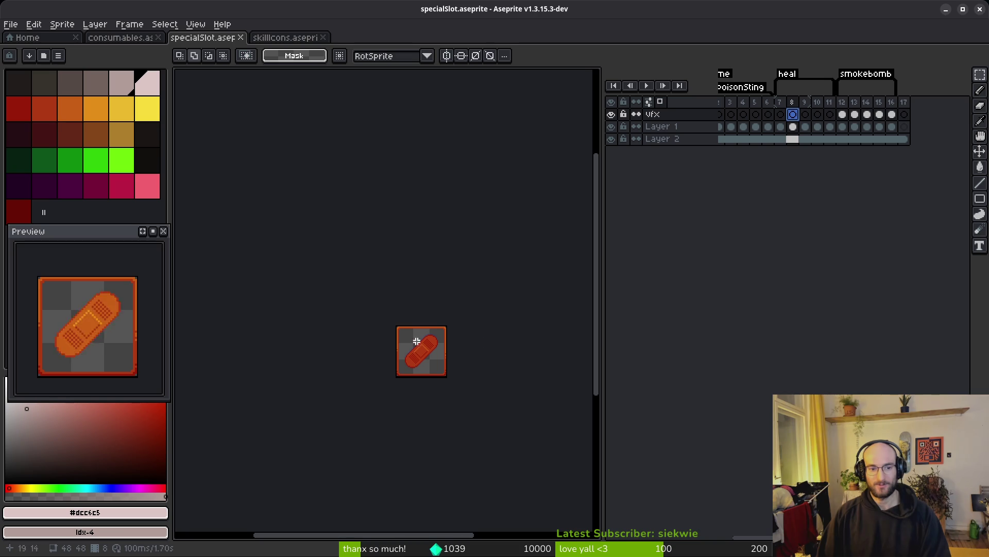
click(854, 114)
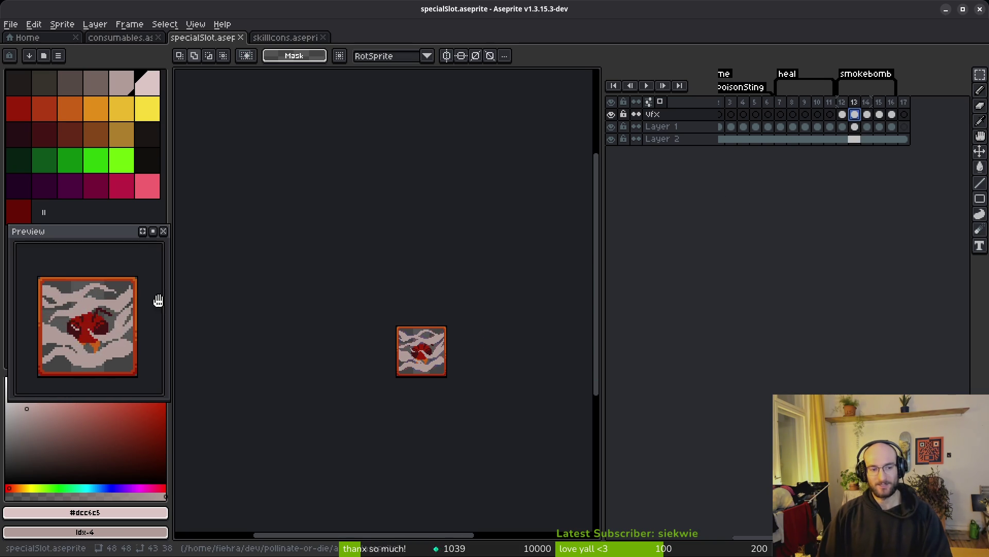
scroll(449, 340, up, 2)
scroll(460, 329, up, 2)
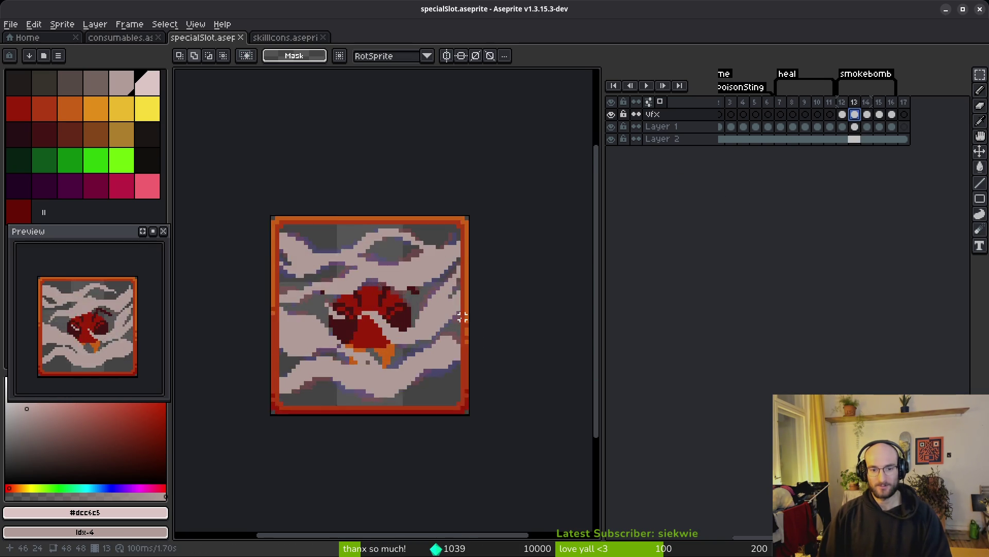
scroll(462, 316, up, 2)
click(843, 115)
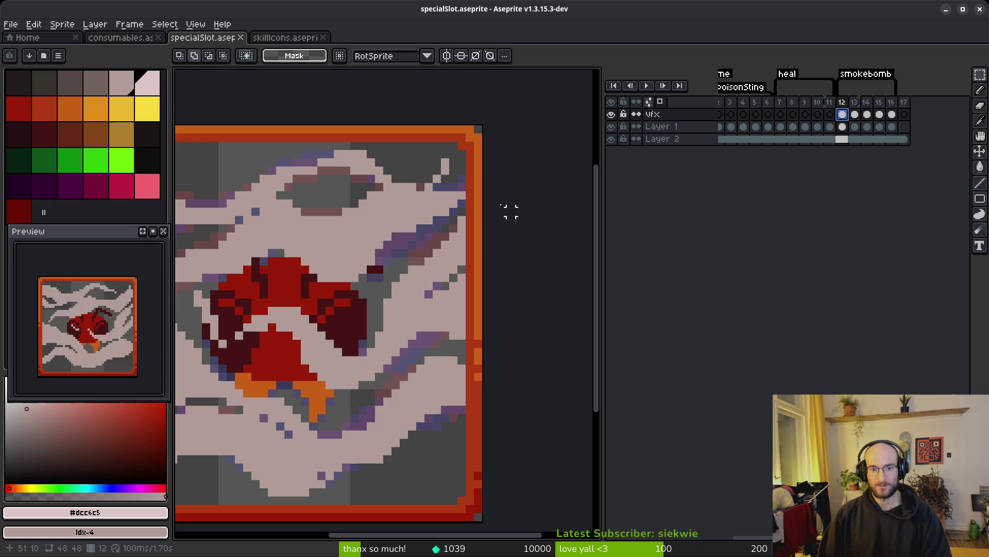
drag(453, 184, 523, 166)
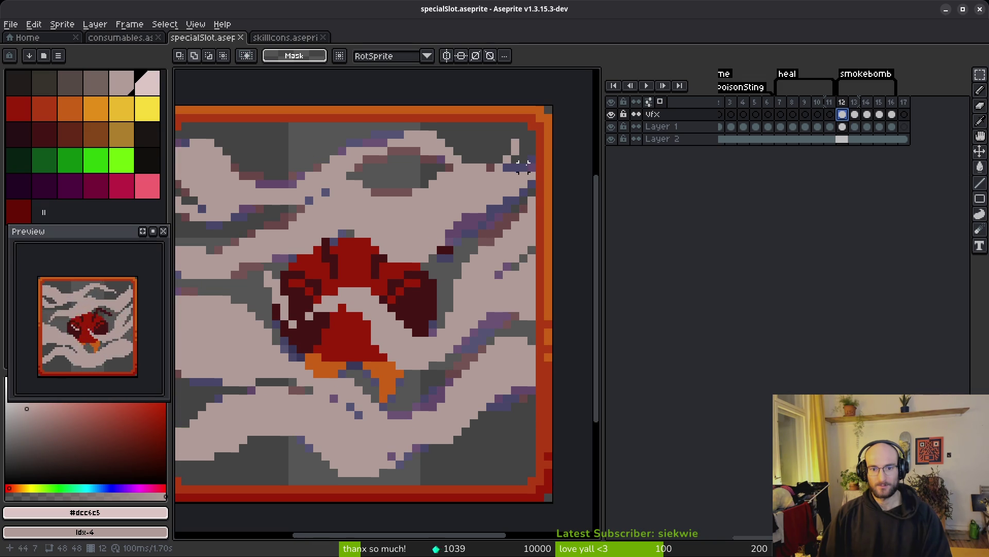
- Paint purple down the left inner column on frame 12 and save
key(e)
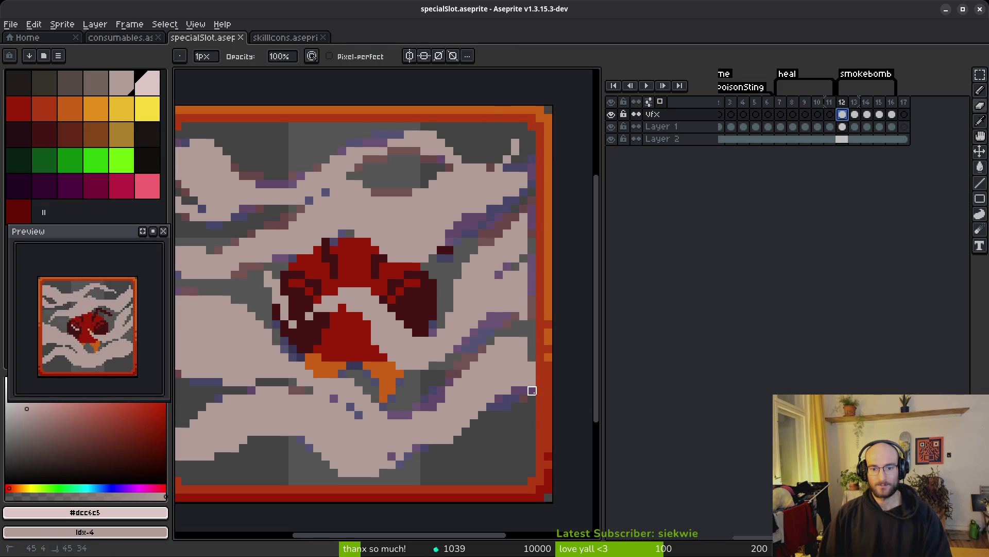
scroll(531, 299, up, 4)
scroll(408, 328, down, 2)
drag(408, 268, 406, 410)
scroll(415, 376, down, 2)
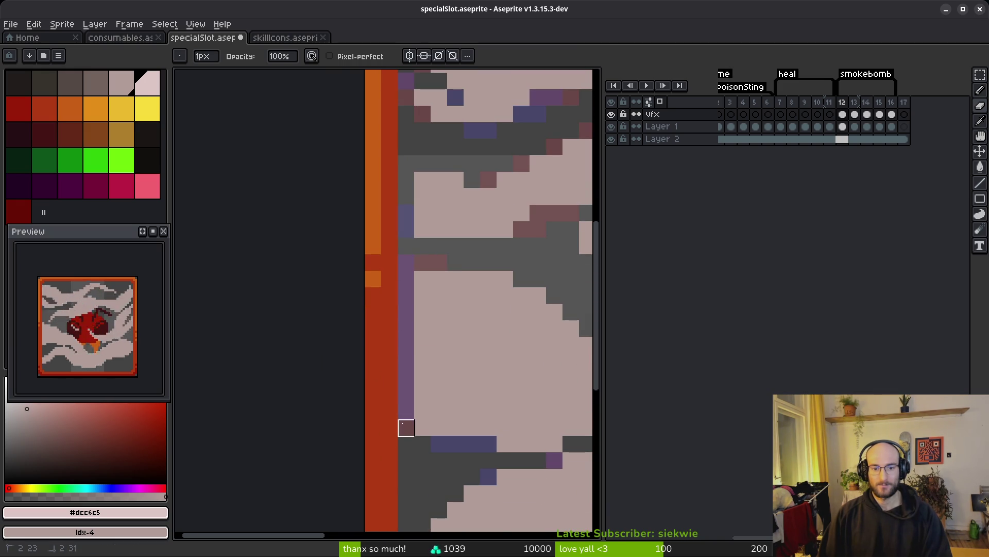
scroll(406, 410, down, 2)
drag(387, 353, 387, 418)
scroll(416, 381, down, 3)
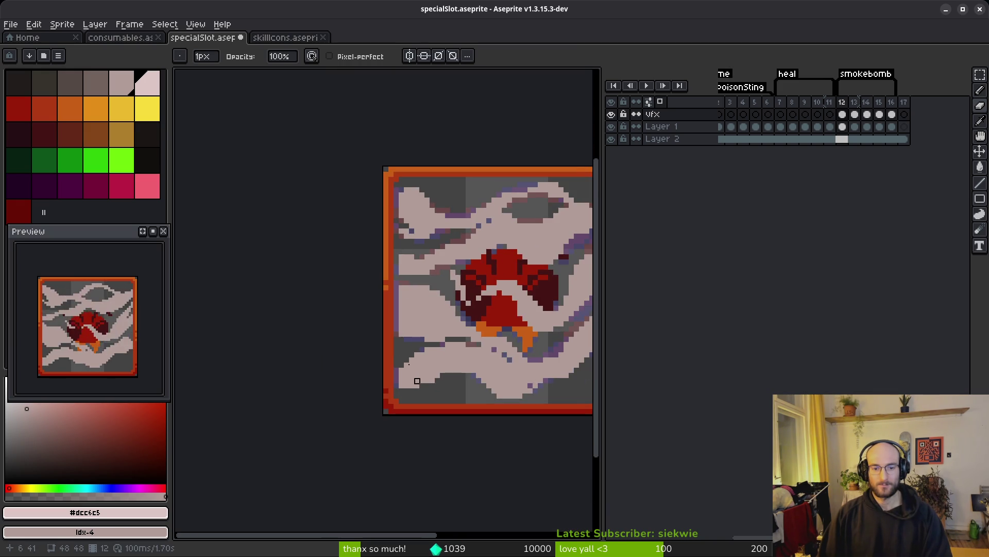
scroll(417, 381, up, 2)
scroll(420, 361, down, 3)
scroll(425, 342, right, 2)
key(ctrl+s)
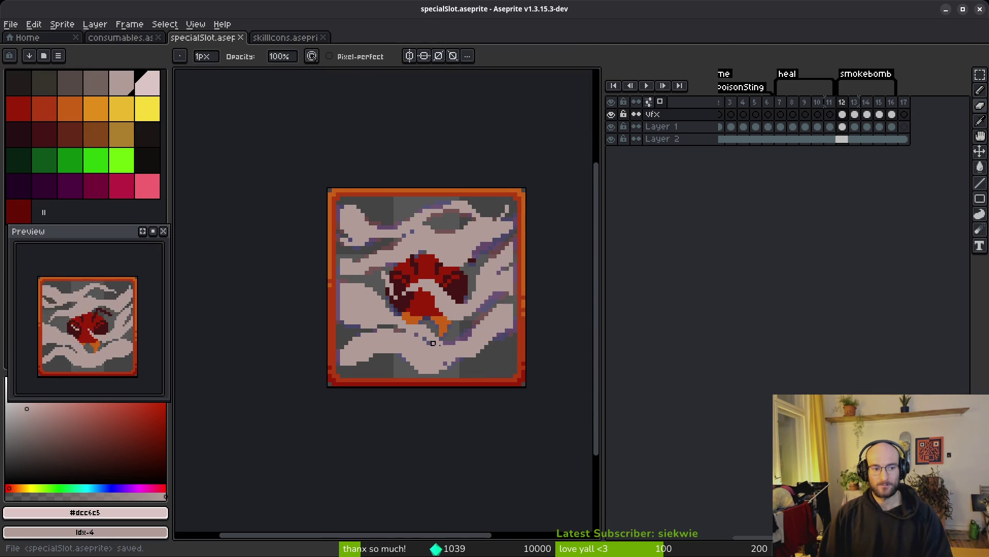
- On frame 13, darken the smoke along the sprite's right edge
scroll(425, 342, down, 4)
key(Right)
scroll(477, 344, up, 6)
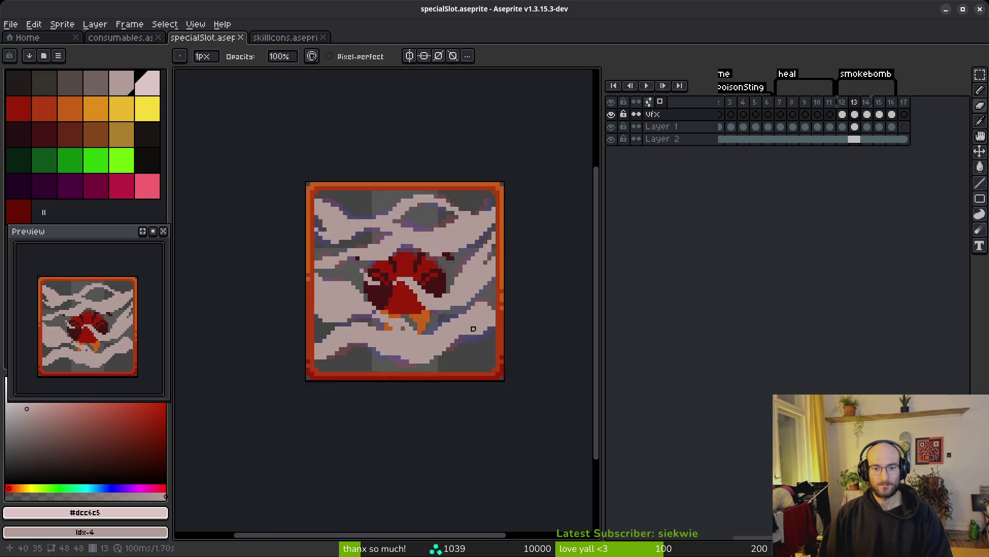
scroll(534, 331, up, 3)
scroll(493, 343, right, 1)
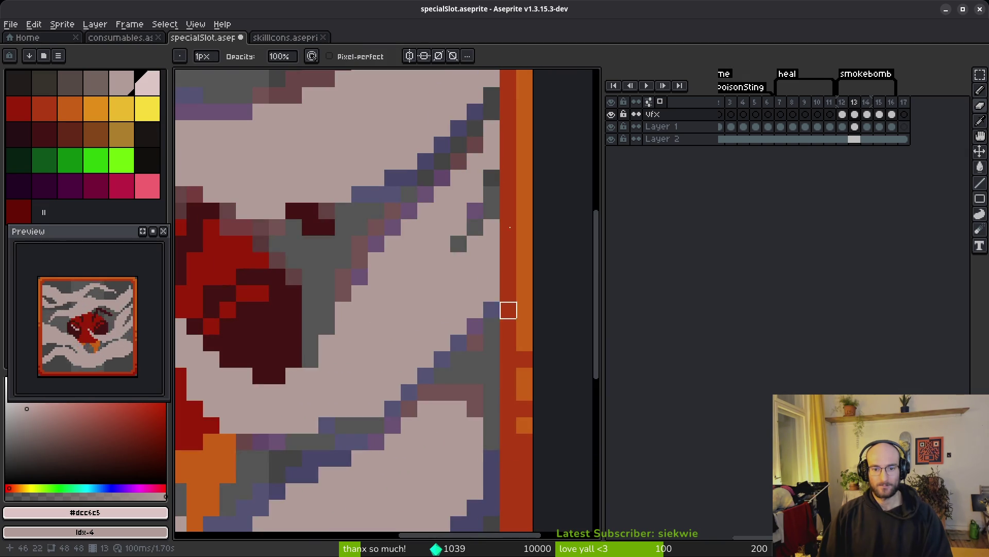
scroll(492, 227, up, 3)
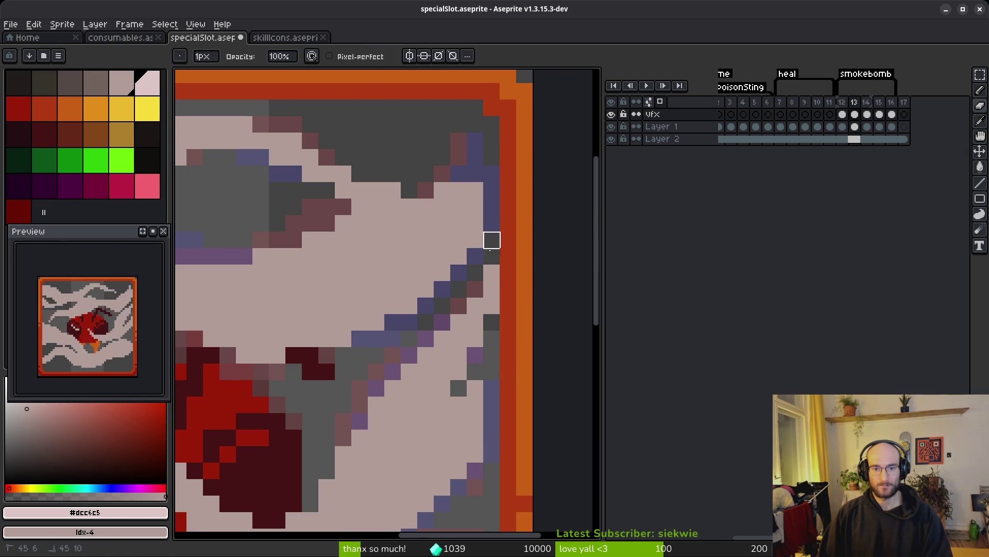
scroll(426, 324, down, 4)
scroll(264, 194, up, 4)
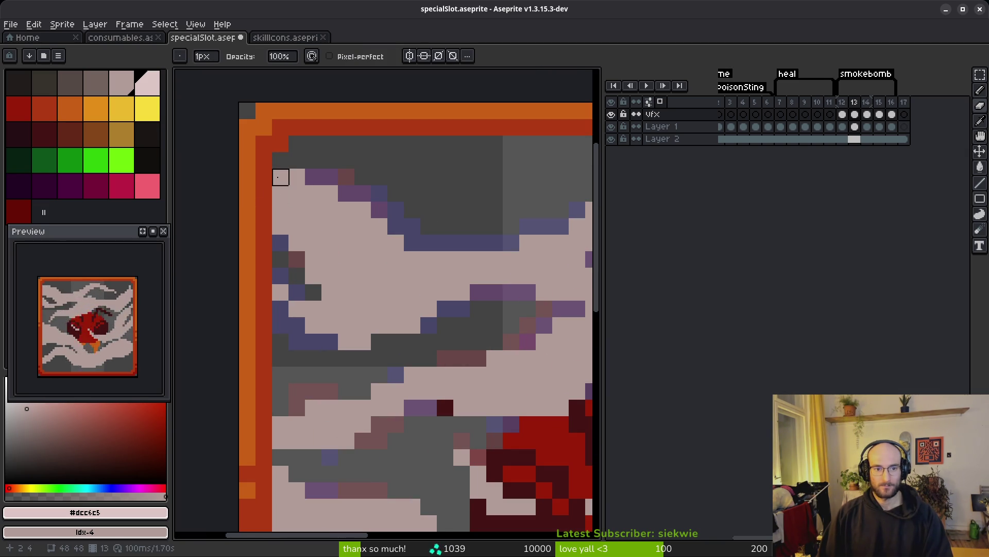
scroll(411, 148, down, 4)
scroll(411, 148, left, 1)
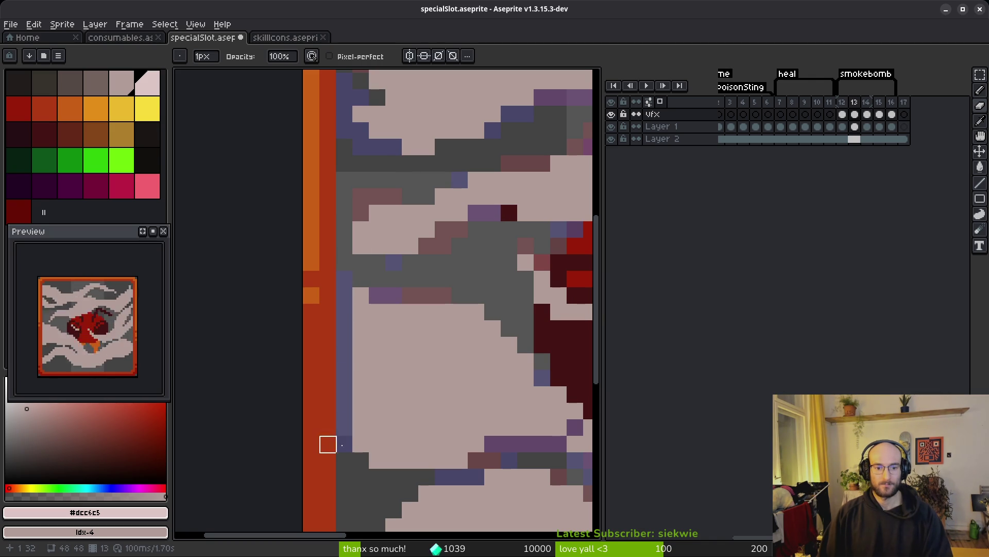
scroll(344, 427, down, 4)
scroll(426, 325, down, 9)
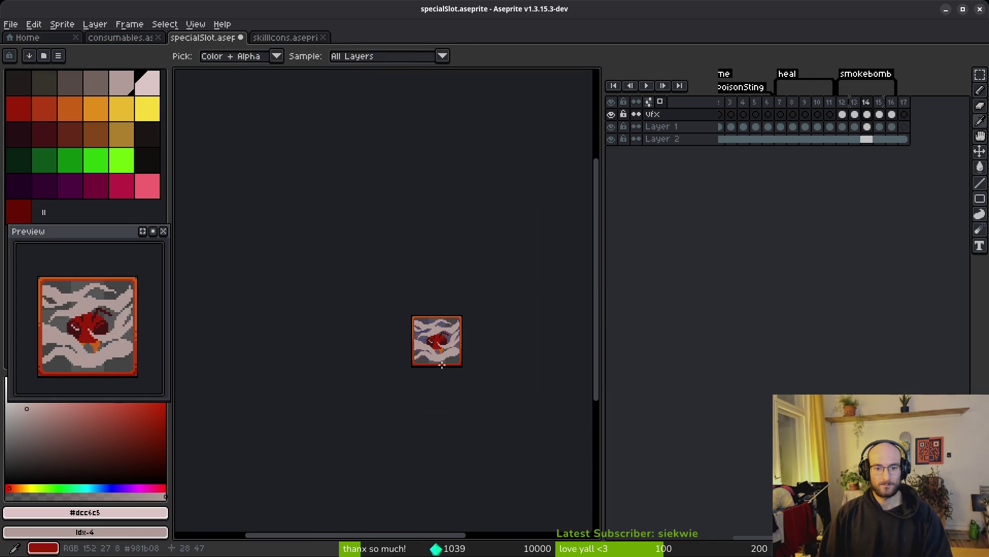
scroll(442, 364, up, 6)
drag(460, 363, 460, 413)
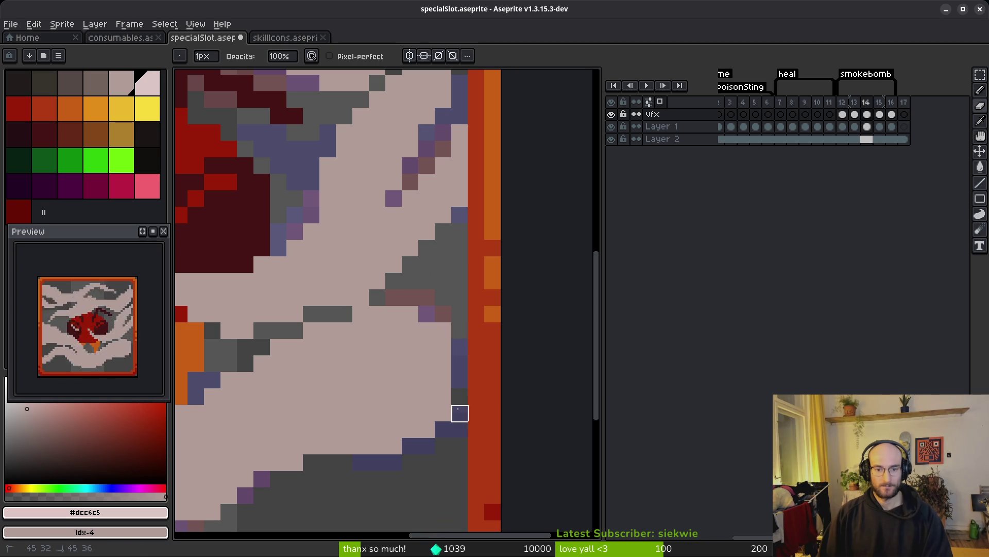
- Darken a strip of smoke along frame 13's left edge
scroll(443, 331, up, 4)
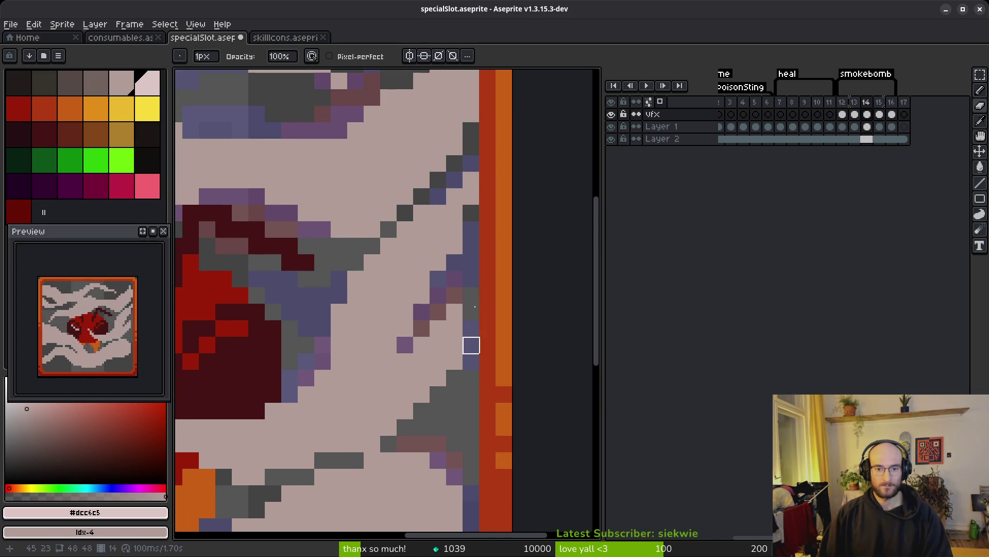
scroll(471, 356, up, 3)
scroll(442, 283, down, 3)
scroll(356, 176, up, 2)
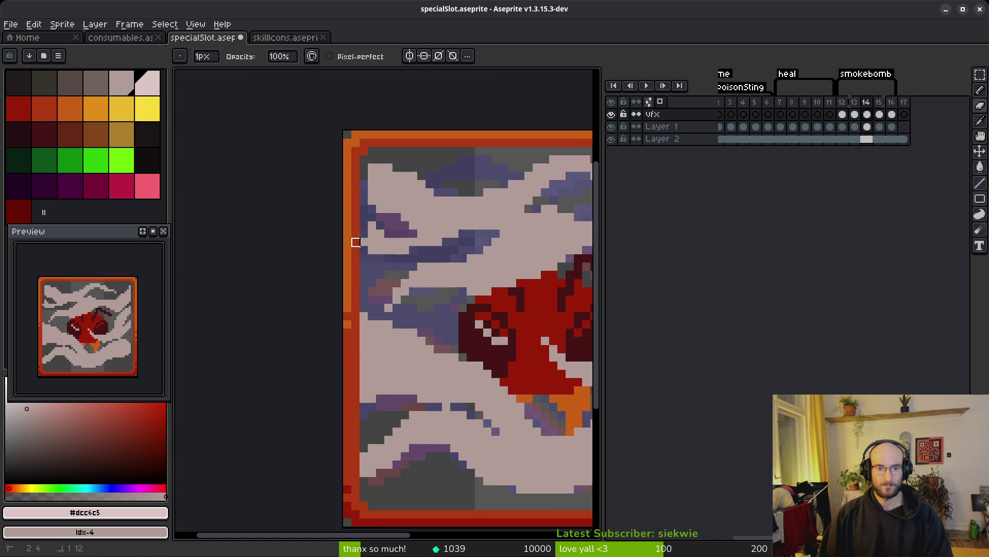
scroll(372, 357, up, 2)
drag(358, 270, 358, 459)
scroll(387, 337, up, 2)
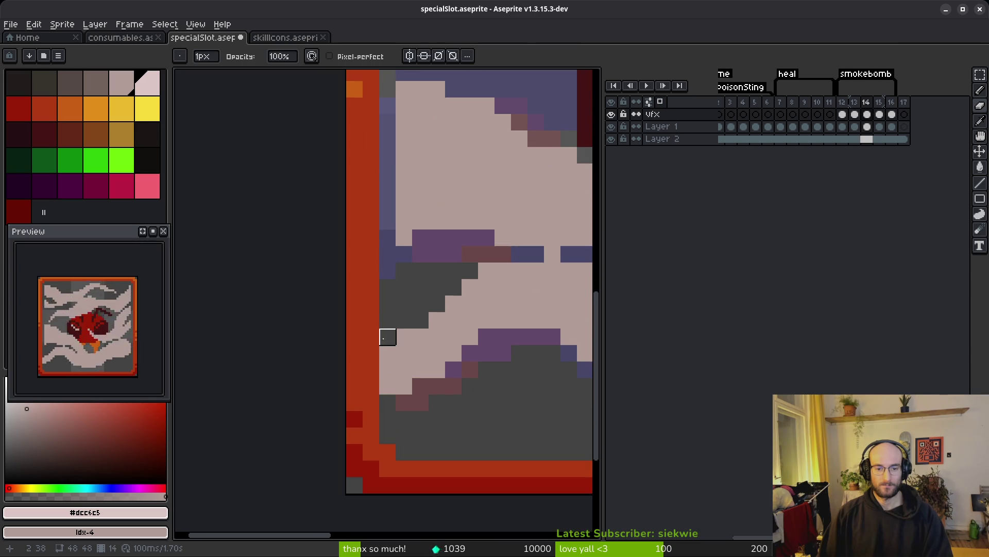
scroll(387, 386, down, 3)
- On the following frame, repaint the left edge smoke column in darker tones
key(period)
scroll(367, 257, up, 3)
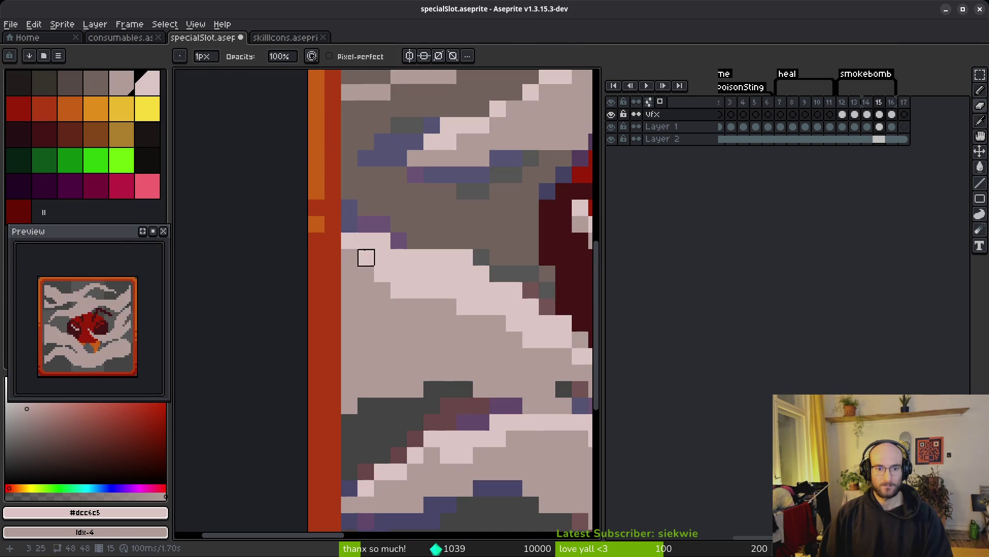
drag(349, 241, 350, 407)
scroll(364, 337, down, 2)
scroll(359, 393, up, 2)
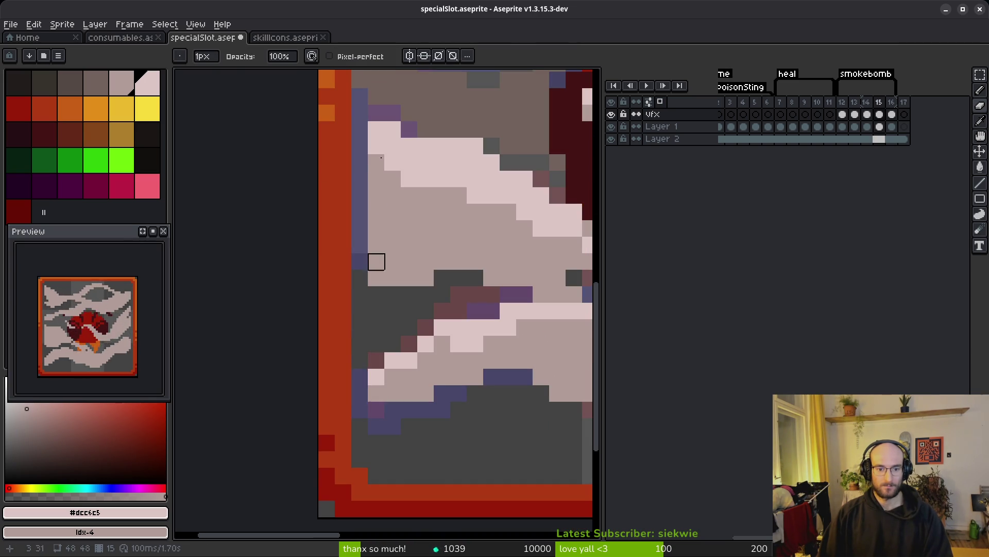
scroll(371, 255, up, 3)
drag(369, 102, 364, 297)
scroll(446, 248, down, 2)
scroll(236, 225, up, 2)
scroll(429, 251, right, 3)
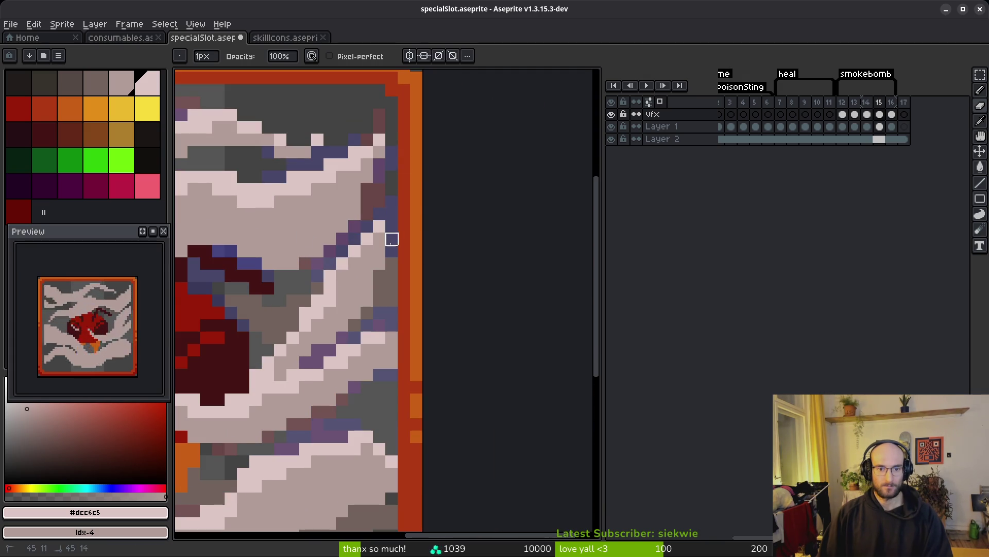
scroll(427, 287, down, 3)
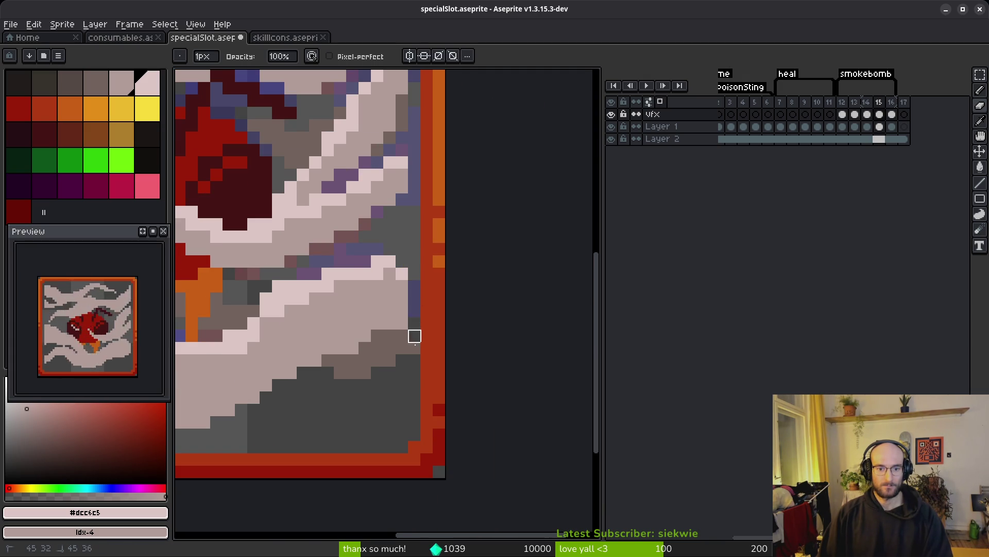
- On frame 16, paint grey strips beside the left border and save
key(Right)
scroll(402, 289, up, 2)
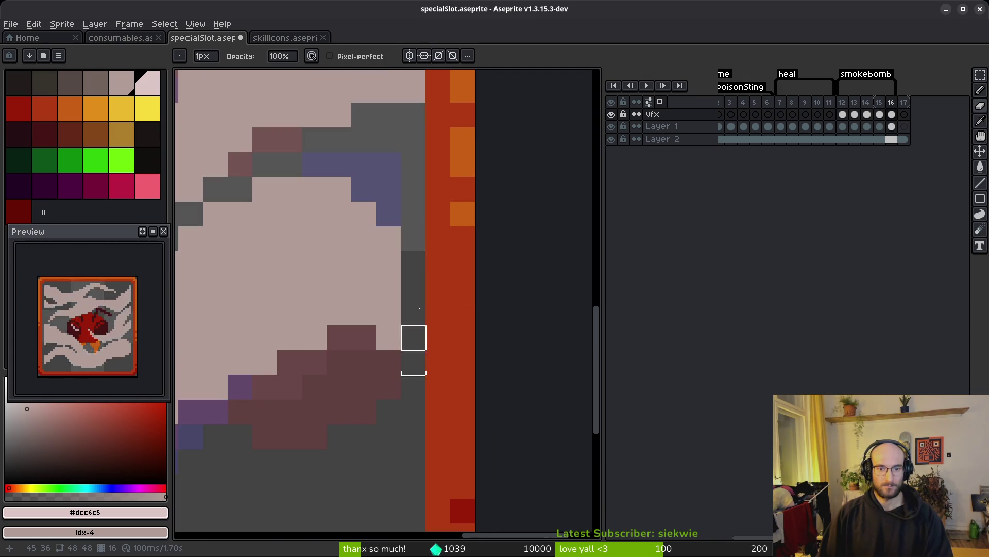
scroll(443, 316, up, 4)
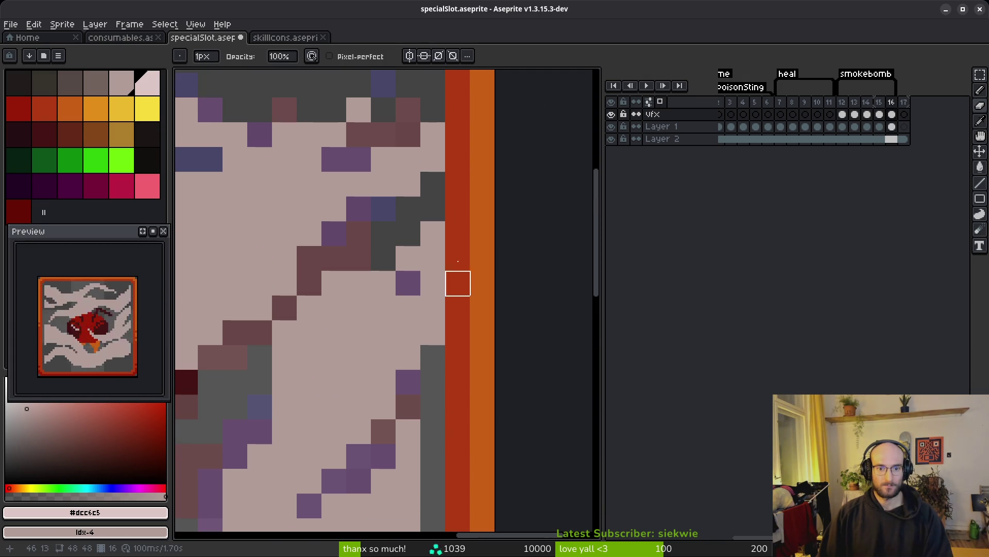
scroll(464, 356, down, 4)
scroll(328, 237, up, 2)
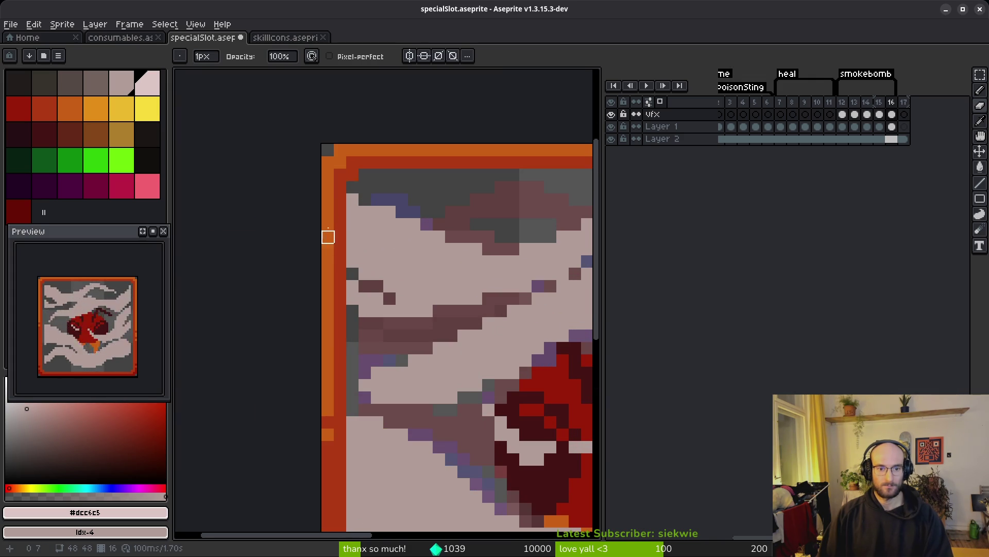
drag(353, 250, 353, 299)
scroll(419, 273, up, 2)
drag(396, 225, 396, 497)
scroll(416, 448, down, 4)
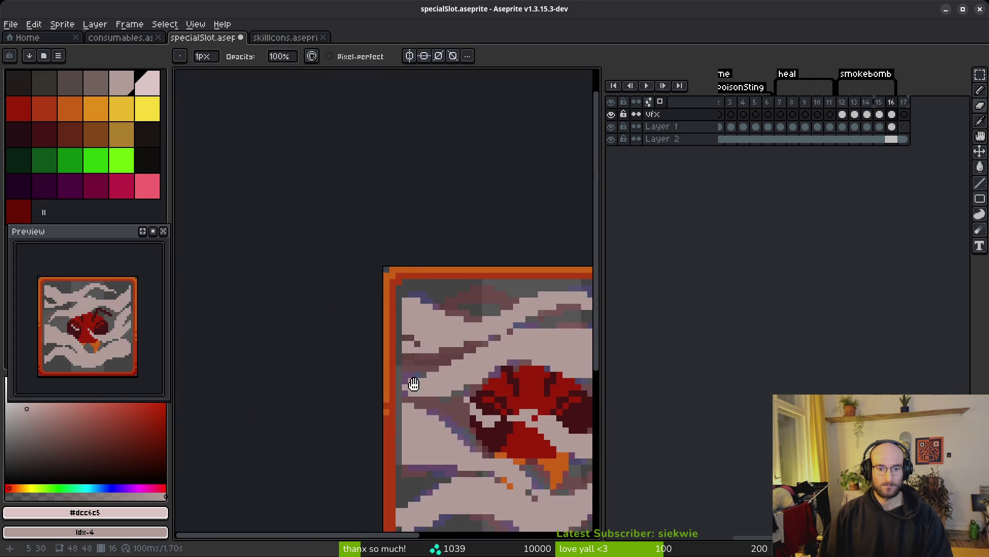
scroll(380, 336, up, 4)
drag(406, 286, 406, 342)
scroll(406, 382, down, 2)
key(ctrl+s)
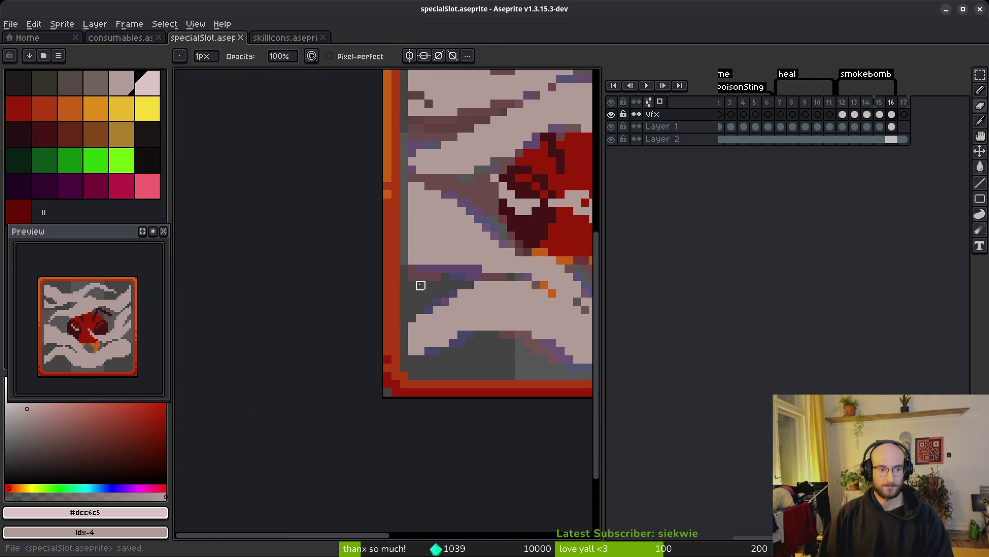
- Play the smoke animation, then pick the brownish grey #71625d for shading
scroll(419, 282, down, 2)
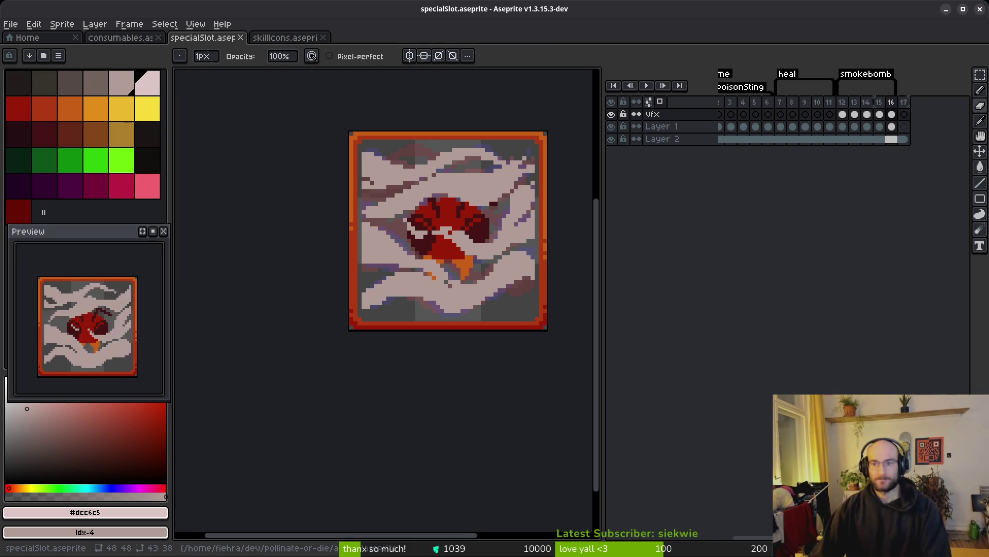
key(Return)
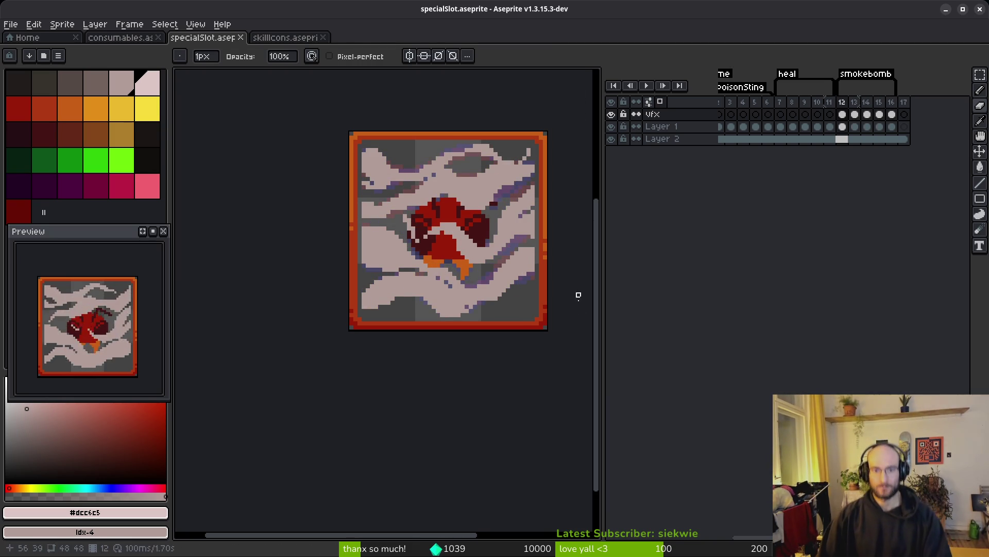
scroll(504, 258, up, 3)
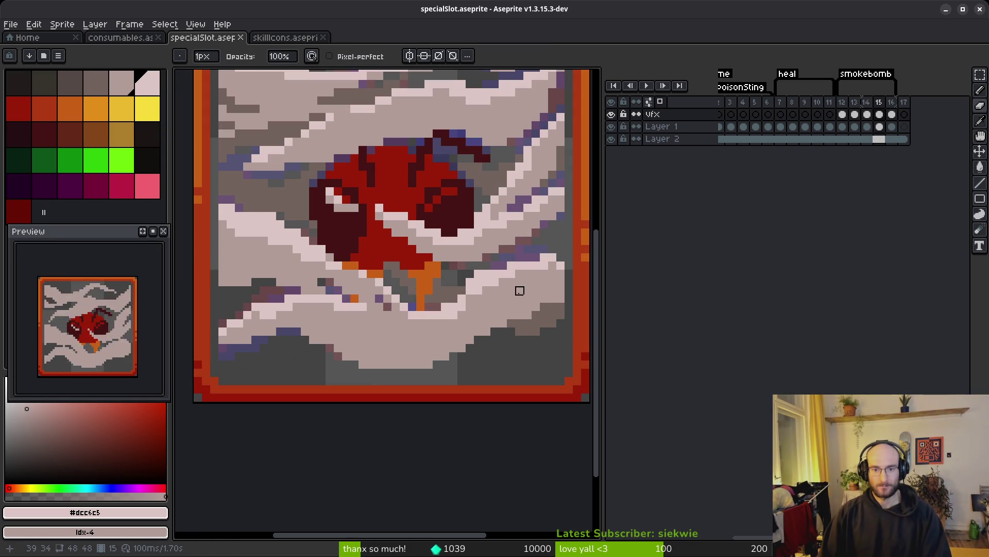
drag(371, 307, 404, 295)
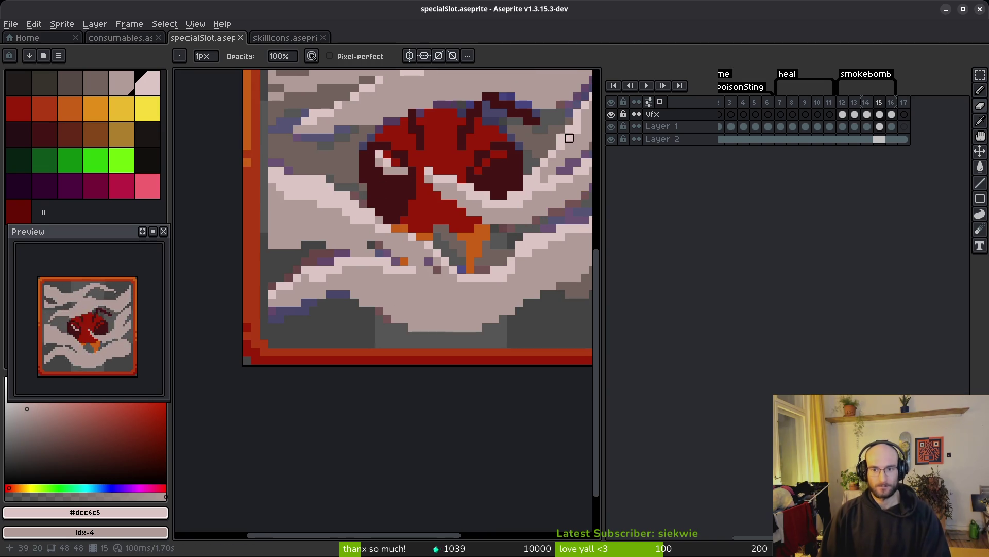
scroll(444, 250, down, 2)
scroll(444, 250, down, 2)
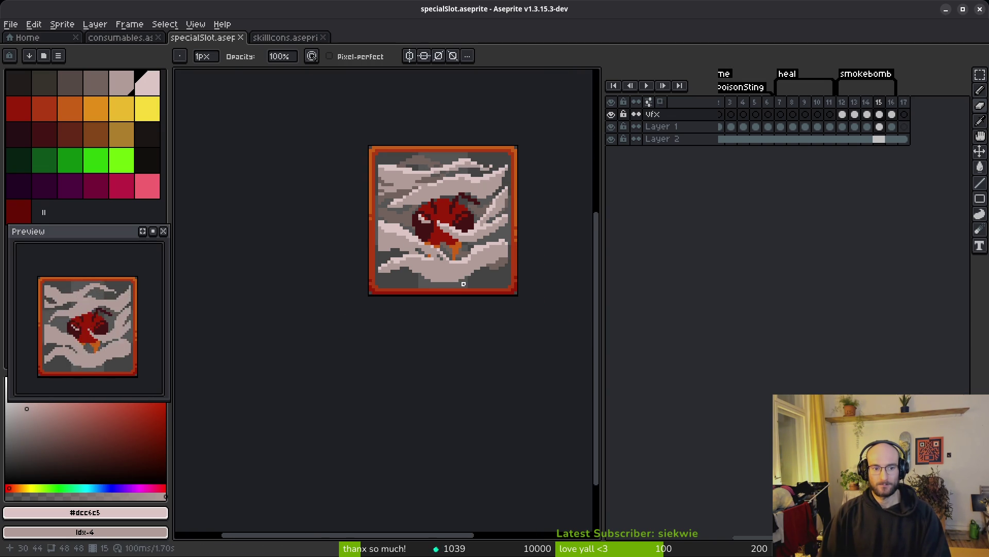
scroll(463, 284, up, 3)
scroll(462, 277, up, 2)
alt+click(468, 261)
- Lighten the dark pixels along the lower smoke band
key(b)
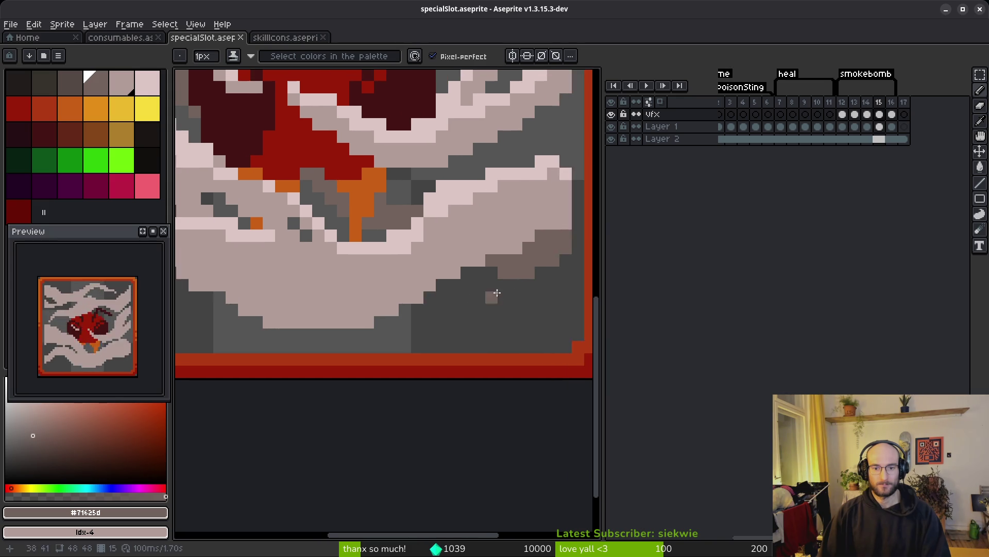
scroll(493, 294, up, 2)
mouse_move(426, 276)
mouse_down()
mouse_move(518, 314)
mouse_move(551, 307)
mouse_up()
scroll(481, 294, up, 1)
drag(482, 294, 413, 321)
mouse_move(486, 256)
mouse_down()
mouse_move(437, 287)
mouse_move(299, 281)
mouse_up()
- Add brownish shading lines in the lower-left smoke and a diagonal one through the smoke
scroll(329, 308, down, 1)
scroll(323, 342, down, 5)
scroll(337, 283, up, 7)
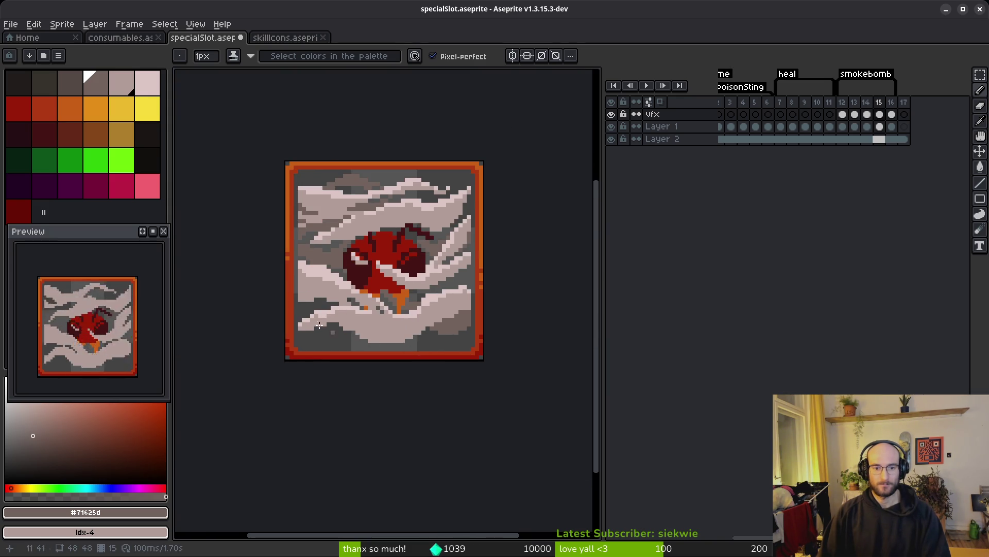
drag(258, 262, 402, 293)
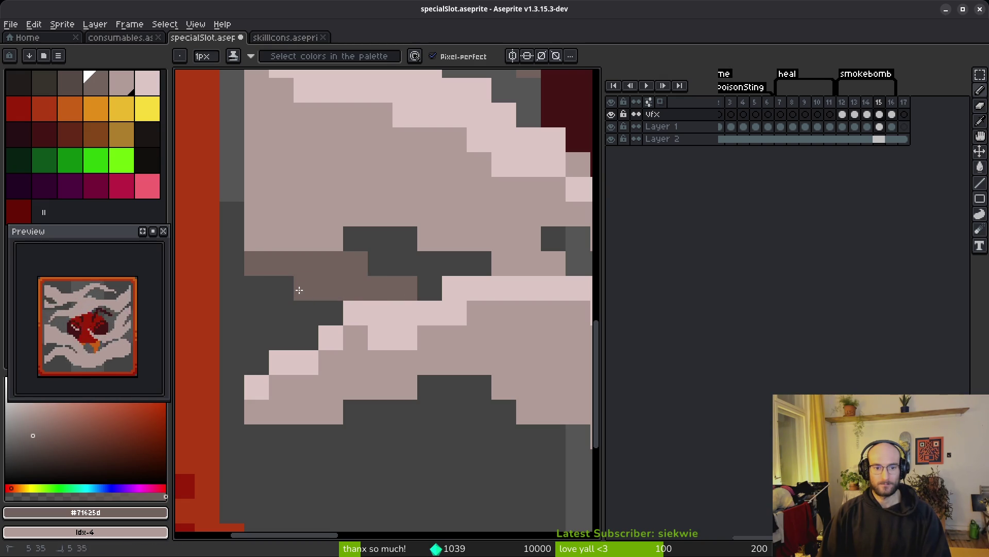
scroll(448, 365, down, 5)
scroll(436, 360, up, 3)
drag(420, 331, 493, 378)
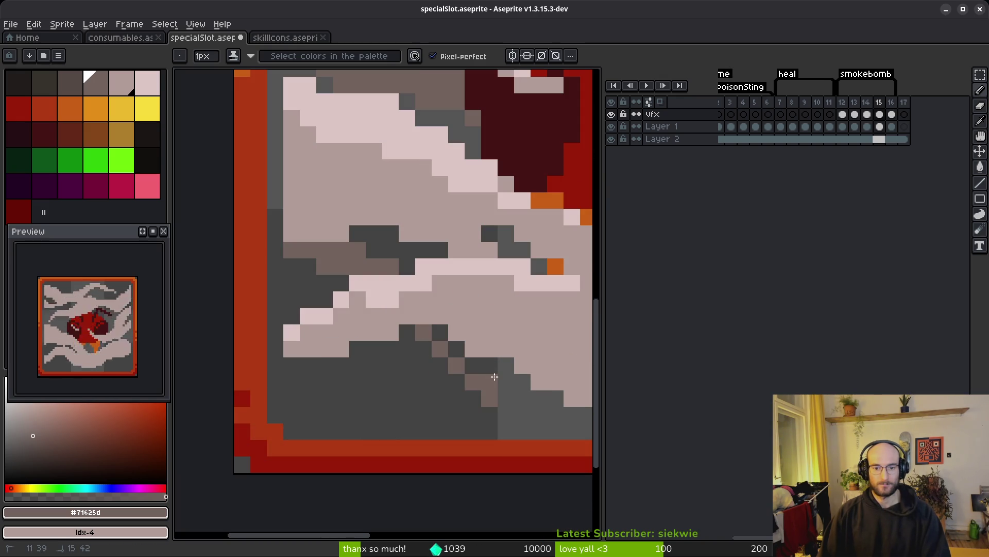
- Lighten smoke pixels along strokes toward the upper left, darkening a few for contrast
key(e)
scroll(456, 383, down, 4)
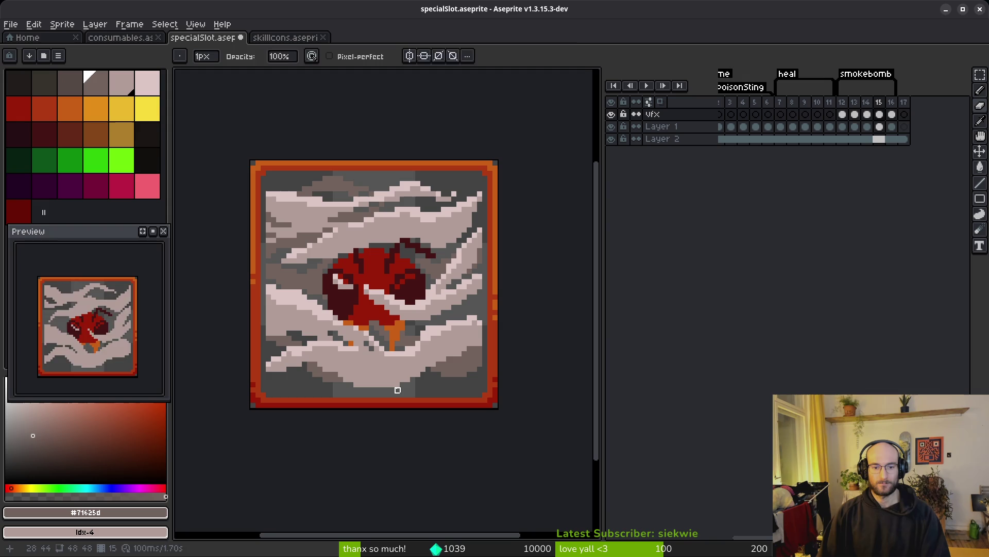
key(b)
scroll(461, 278, up, 4)
scroll(460, 278, up, 2)
mouse_move(296, 242)
mouse_down()
mouse_move(335, 277)
mouse_move(334, 249)
mouse_up()
mouse_move(350, 307)
mouse_down()
mouse_move(206, 221)
mouse_move(204, 241)
mouse_up()
mouse_move(373, 207)
mouse_down()
mouse_move(468, 292)
mouse_move(420, 269)
mouse_move(442, 278)
mouse_move(431, 298)
mouse_up()
- Lighten several remaining dark pixels in the middle of the smoke
scroll(453, 299, right, 3)
scroll(431, 299, down, 4)
scroll(402, 268, up, 3)
click(401, 268)
drag(401, 268, 354, 291)
scroll(504, 314, down, 1)
drag(413, 304, 371, 305)
- Shade a few more individual smoke pixels lighter
scroll(371, 305, down, 3)
scroll(482, 342, up, 2)
scroll(482, 342, up, 3)
mouse_move(405, 277)
mouse_down()
mouse_move(379, 301)
mouse_move(304, 335)
mouse_up()
click(356, 301)
- Paint short brown strokes in the upper smoke and the right-side smoke
scroll(370, 333, left, 2)
scroll(370, 333, down, 3)
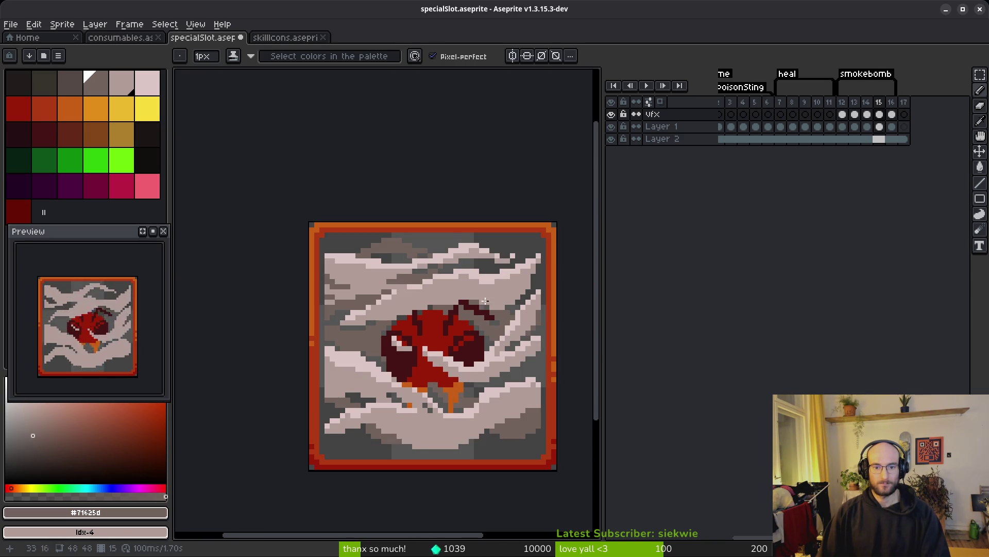
scroll(474, 318, up, 5)
scroll(361, 278, right, 2)
mouse_move(260, 261)
mouse_down()
mouse_move(346, 294)
mouse_move(282, 263)
mouse_up()
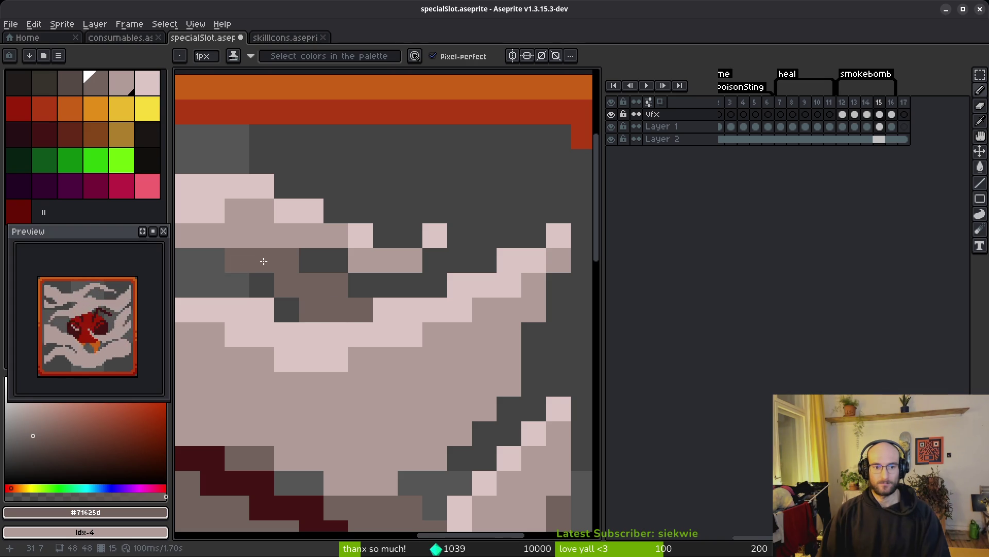
scroll(246, 259, down, 4)
scroll(344, 387, up, 3)
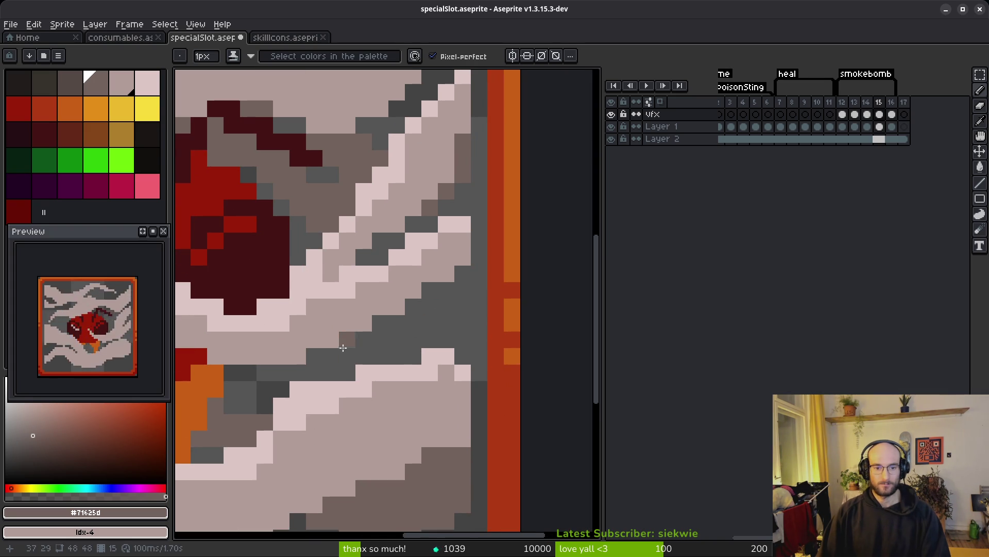
drag(343, 348, 395, 356)
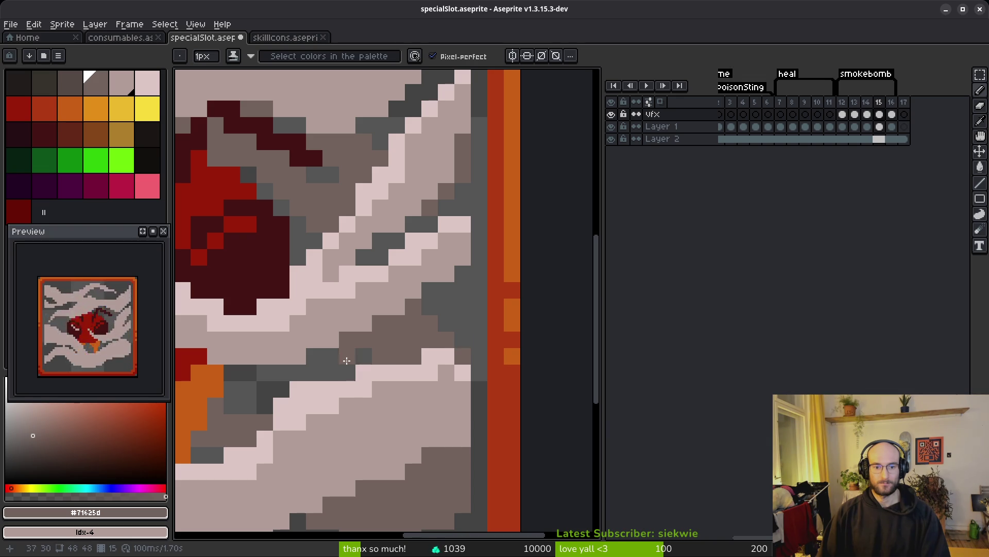
- Inspect the smoke up close and sample a colour from the sprite for the Pencil
scroll(379, 349, down, 4)
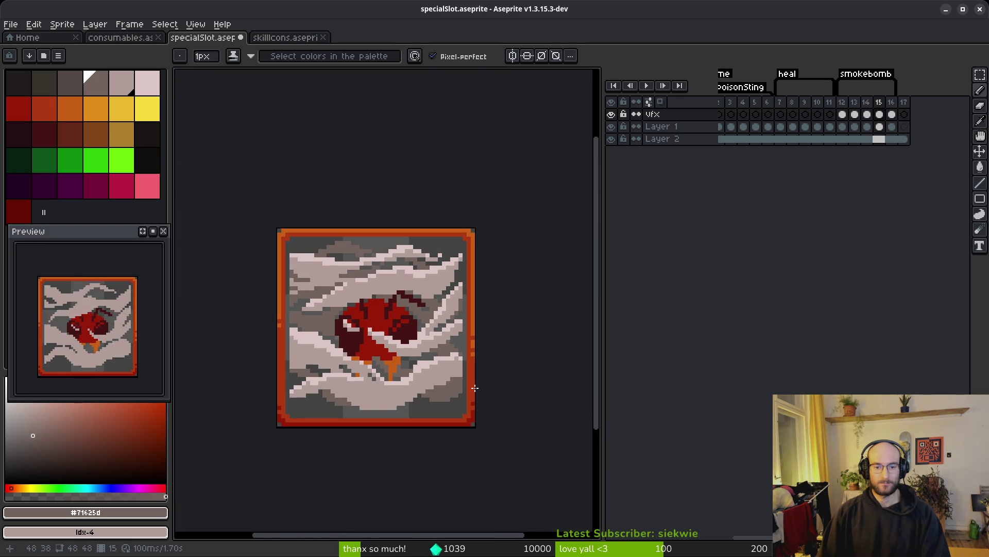
scroll(404, 372, up, 4)
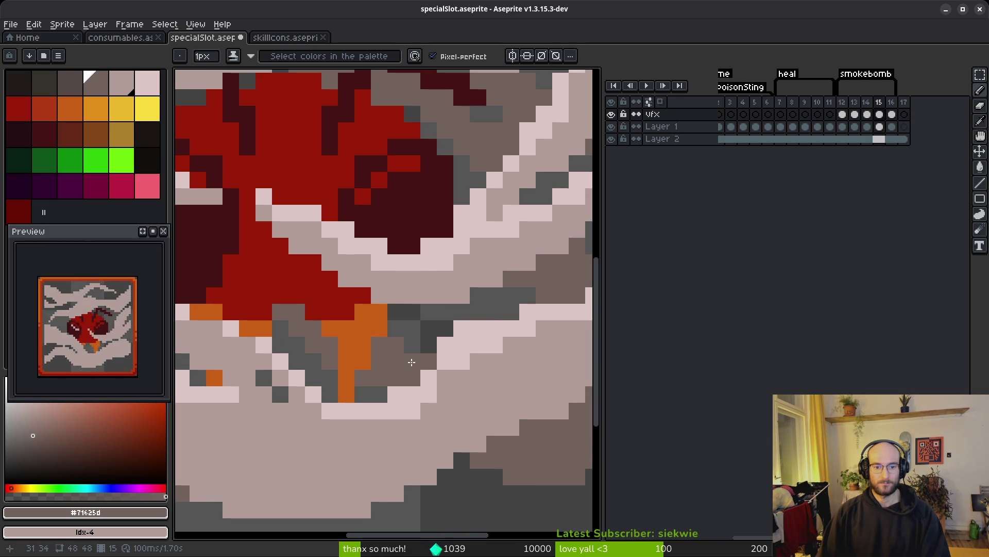
scroll(413, 362, down, 4)
scroll(421, 414, up, 1)
scroll(423, 387, down, 1)
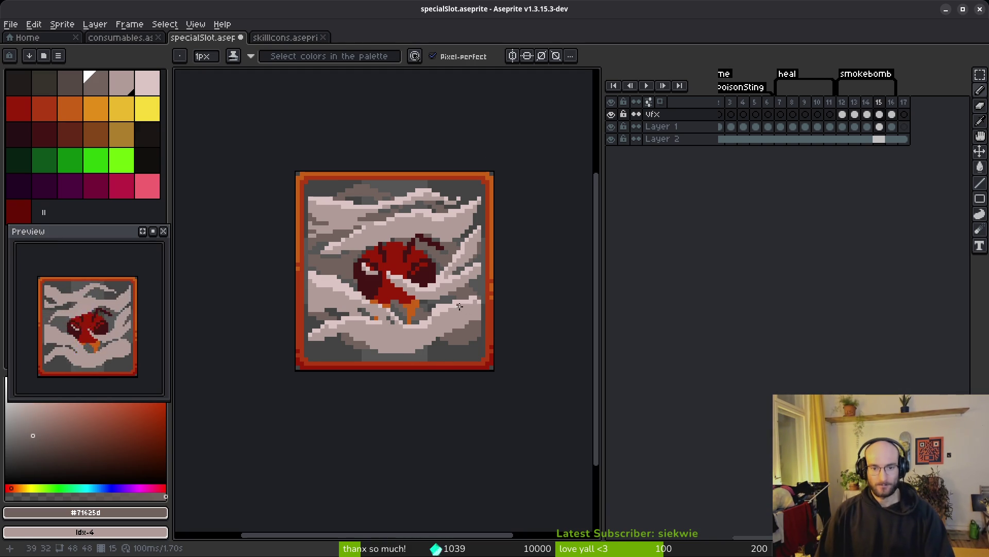
key(i)
key(b)
scroll(473, 308, up, 6)
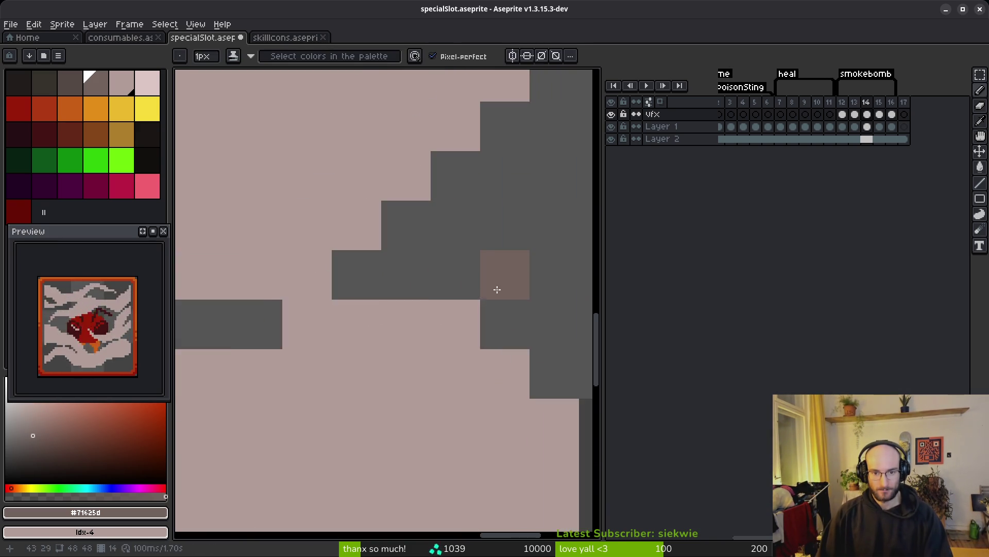
- Go to frame 14 and view the sprite's right edge, then compare it with frame 15
key(comma)
scroll(397, 265, down, 4)
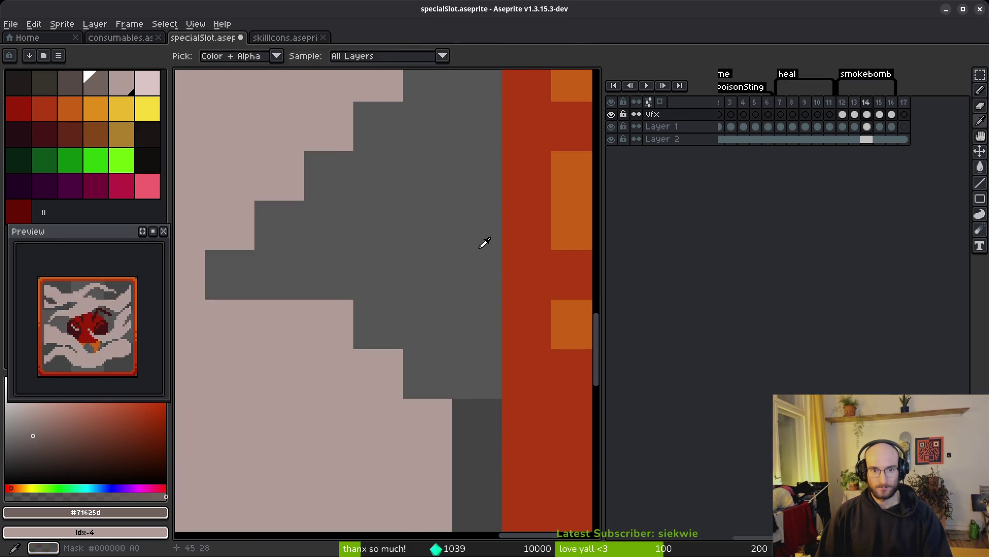
drag(395, 295, 447, 295)
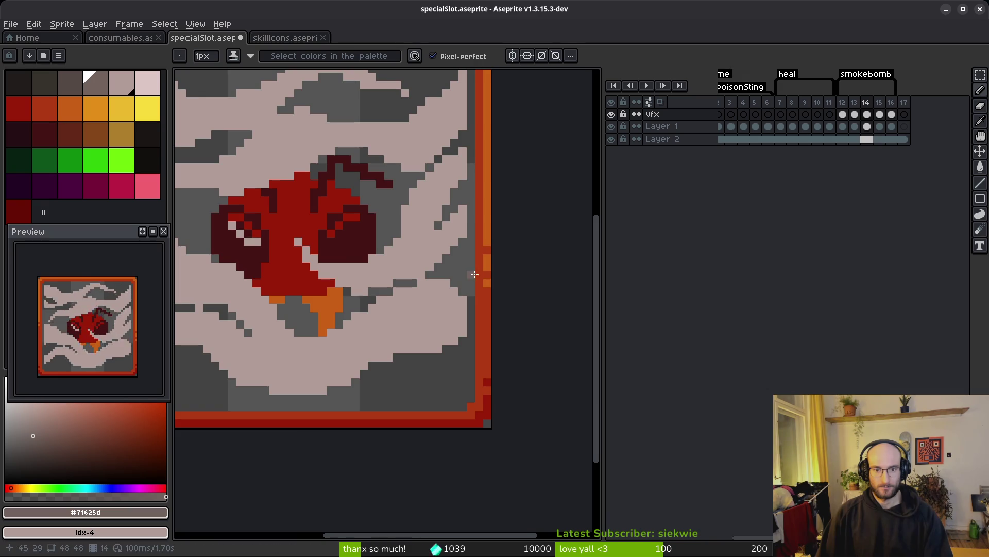
scroll(473, 275, up, 5)
key(period)
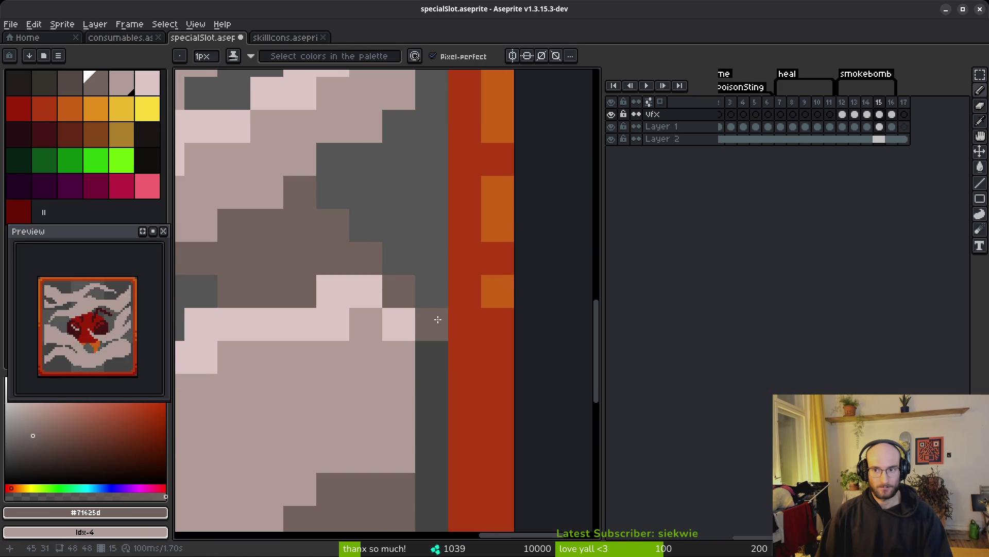
key(comma)
key(period)
- Compare frame 15's smoke against neighbouring frames 14 and 16
scroll(405, 296, down, 1)
scroll(404, 296, down, 7)
key(comma)
key(period)
scroll(457, 311, up, 1)
key(period)
key(comma)
- Pick pale pink #dcc6c5 and, on frame 16, draw diagonal highlights across the smoke and near the bomb
alt+click(464, 306)
key(period)
scroll(459, 312, up, 3)
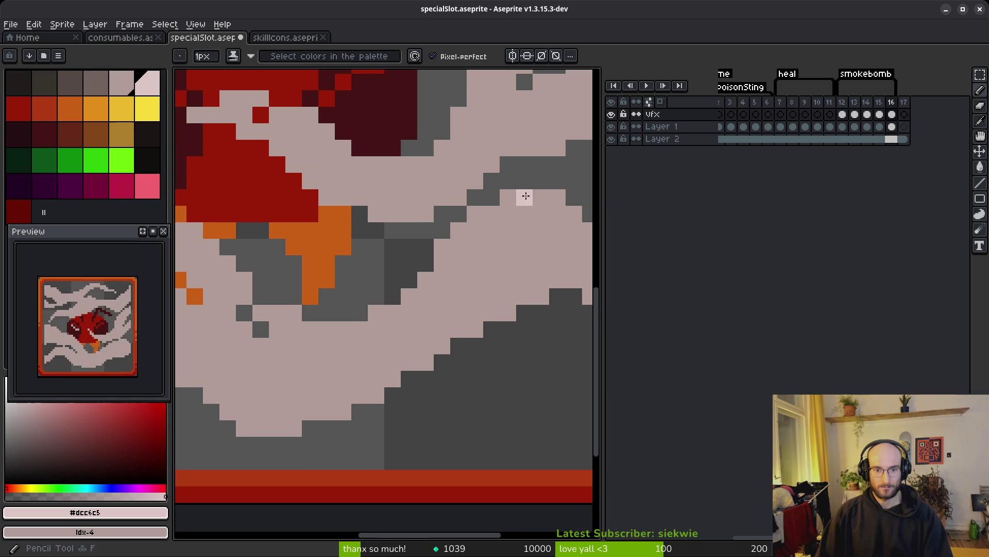
scroll(473, 252, down, 1)
scroll(554, 252, up, 3)
mouse_move(553, 220)
mouse_down()
mouse_move(338, 206)
mouse_move(275, 256)
mouse_move(249, 294)
mouse_up()
scroll(250, 293, left, 2)
mouse_move(476, 241)
mouse_down()
mouse_move(435, 280)
mouse_move(304, 337)
mouse_up()
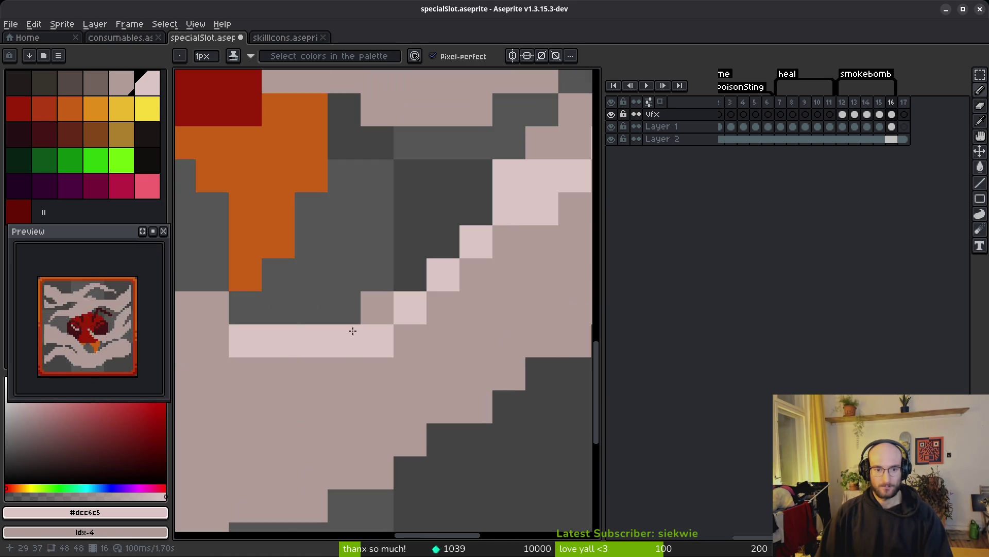
scroll(404, 289, right, 3)
scroll(404, 290, up, 2)
- Flood-fill two mid-tone smoke patches with pale pink
key(g)
click(439, 217)
click(499, 175)
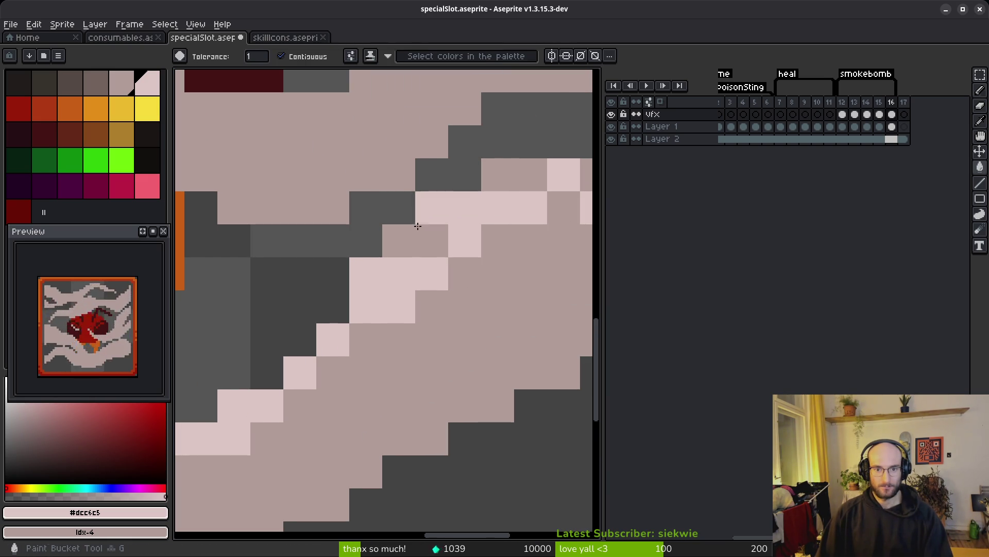
scroll(393, 190, right, 3)
scroll(487, 232, down, 2)
scroll(487, 232, up, 2)
- Pencil pale pink diagonal runs up-left along the smoke edge
key(b)
mouse_move(487, 178)
mouse_down()
mouse_move(486, 199)
mouse_move(436, 254)
mouse_up()
scroll(436, 255, up, 3)
scroll(445, 210, right, 3)
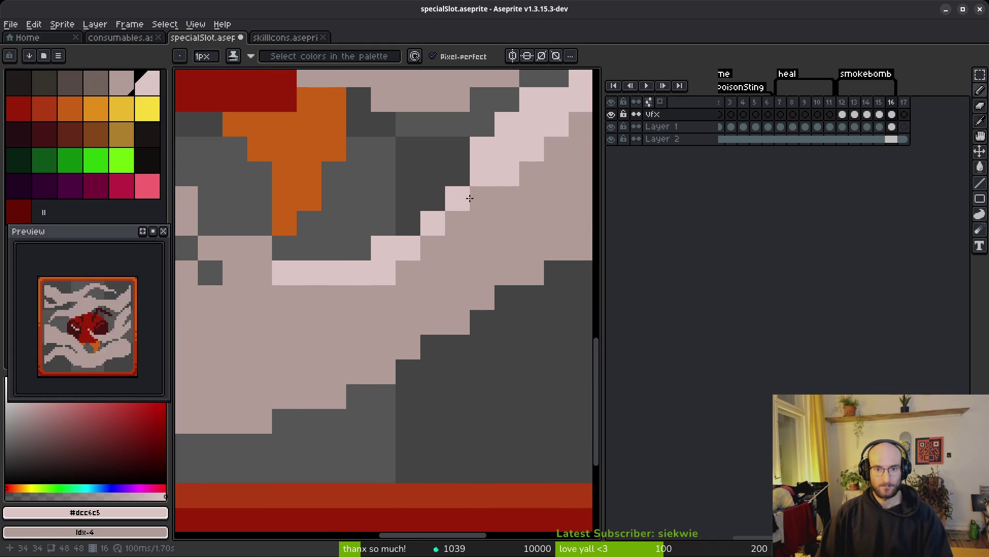
scroll(324, 280, left, 3)
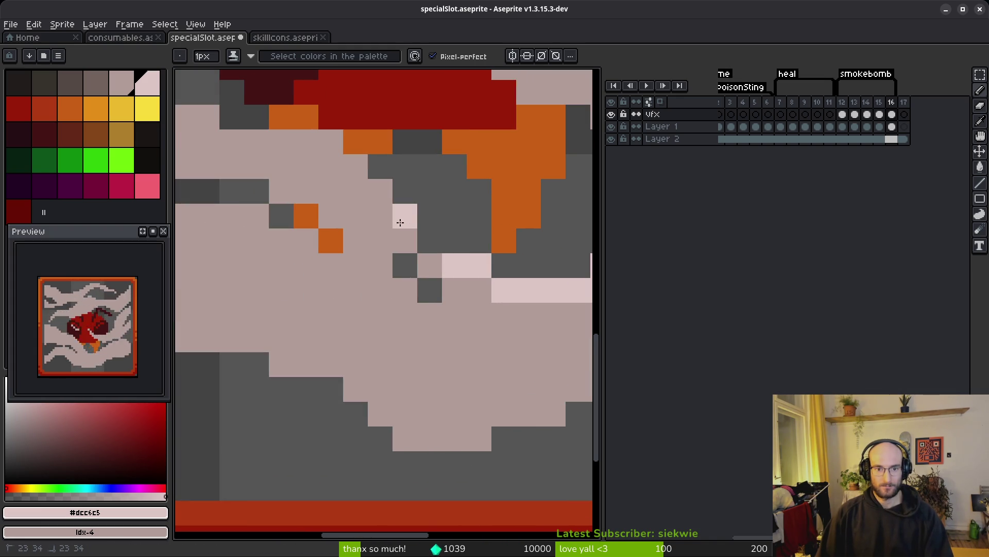
drag(340, 164, 243, 166)
scroll(426, 237, up, 2)
scroll(533, 247, left, 4)
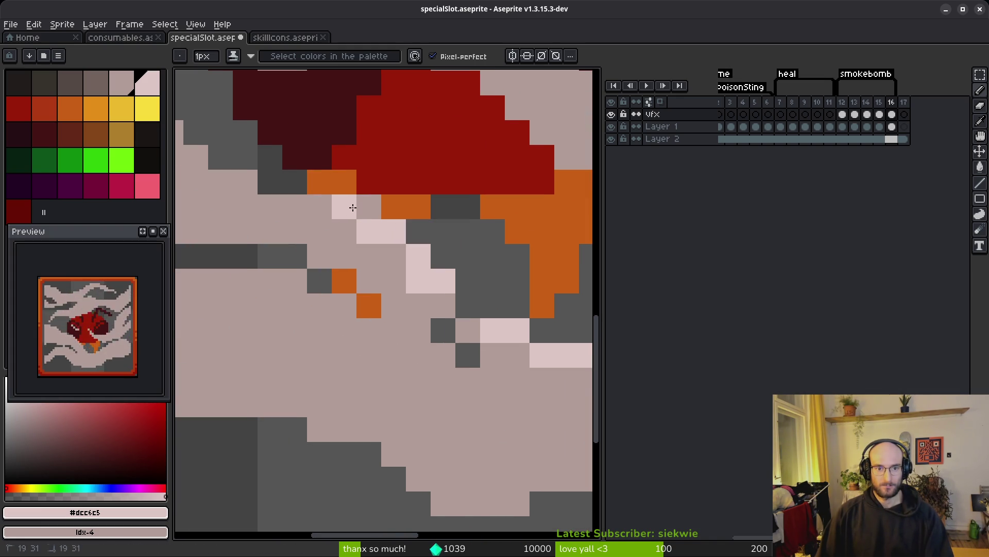
drag(491, 221, 343, 144)
scroll(451, 283, up, 3)
scroll(450, 282, left, 3)
mouse_move(451, 282)
mouse_down()
mouse_move(279, 129)
mouse_move(363, 180)
mouse_up()
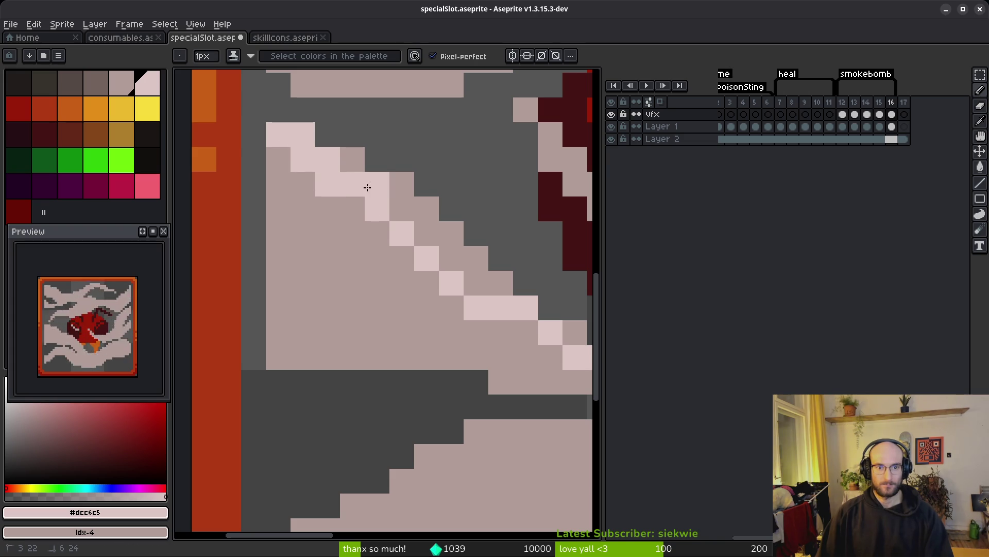
drag(304, 161, 350, 170)
- Fill the staircase band in the smoke with pale pink
key(g)
click(457, 267)
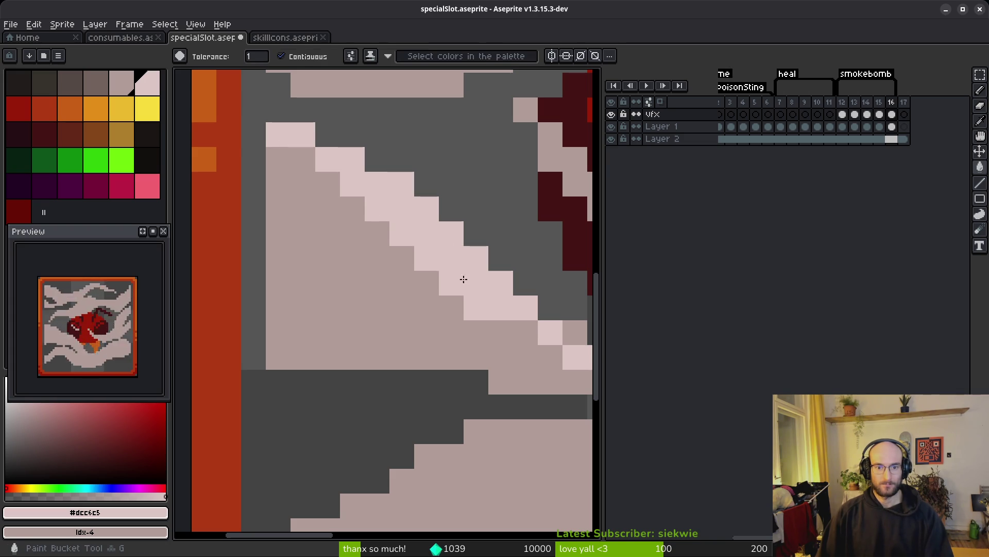
scroll(361, 206, down, 3)
scroll(363, 192, up, 2)
key(e)
scroll(364, 192, up, 1)
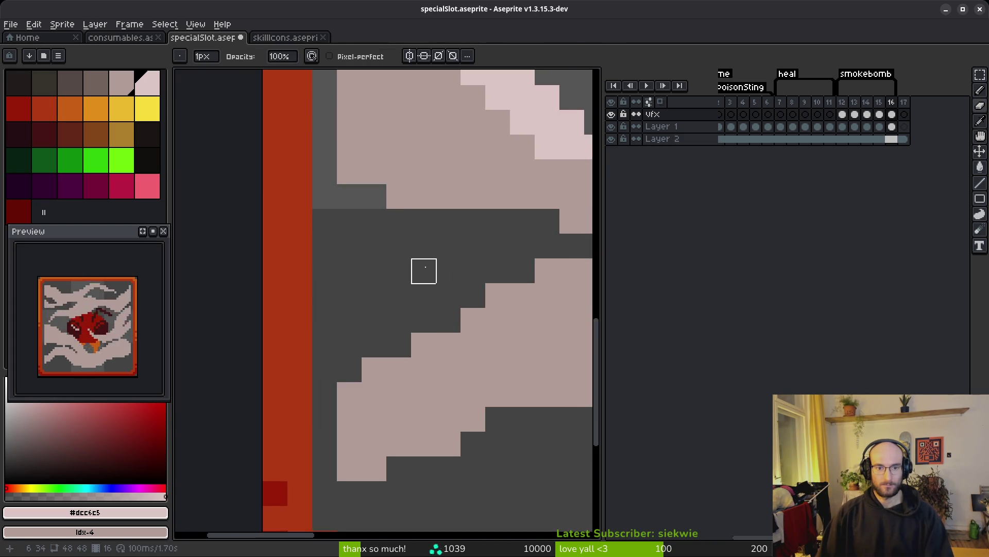
- Draw pale highlight strokes down-right, undoing one and thickening the stroke
key(b)
scroll(424, 269, down, 3)
scroll(431, 224, up, 3)
mouse_move(431, 224)
mouse_down()
mouse_move(503, 267)
mouse_move(543, 308)
mouse_move(400, 265)
mouse_move(485, 324)
mouse_move(536, 307)
mouse_move(423, 298)
mouse_up()
mouse_move(270, 283)
mouse_down()
mouse_move(470, 230)
mouse_move(276, 271)
mouse_move(458, 254)
mouse_move(391, 298)
mouse_move(422, 288)
mouse_move(360, 298)
mouse_move(350, 328)
mouse_up()
key(ctrl+z)
mouse_move(403, 297)
mouse_down()
mouse_move(503, 223)
mouse_move(453, 276)
mouse_move(466, 256)
mouse_move(441, 256)
mouse_up()
- Paint pale highlights in the upper-right smoke, along the edge and under the bomb
key(e)
scroll(462, 305, down, 5)
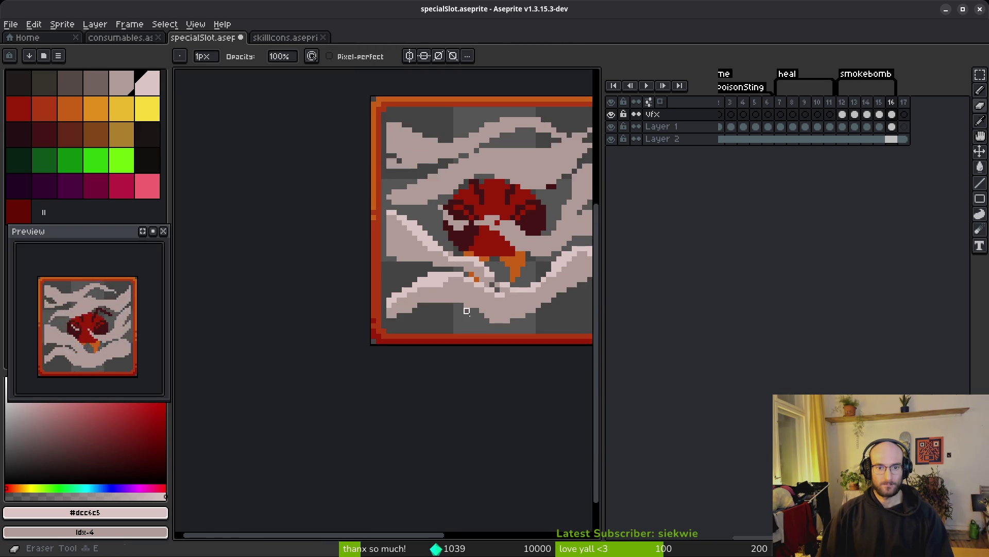
key(b)
scroll(431, 283, up, 2)
scroll(431, 283, down, 2)
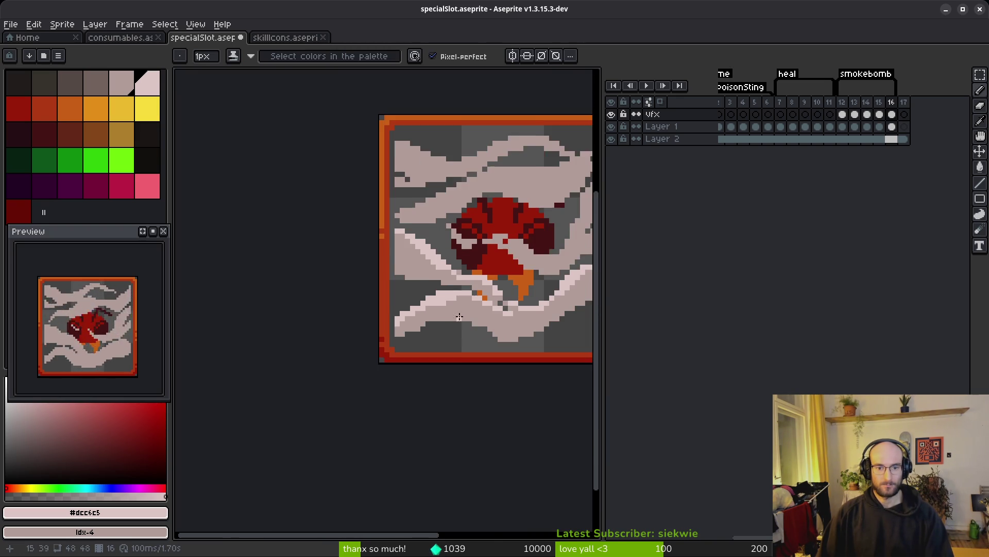
scroll(516, 258, up, 5)
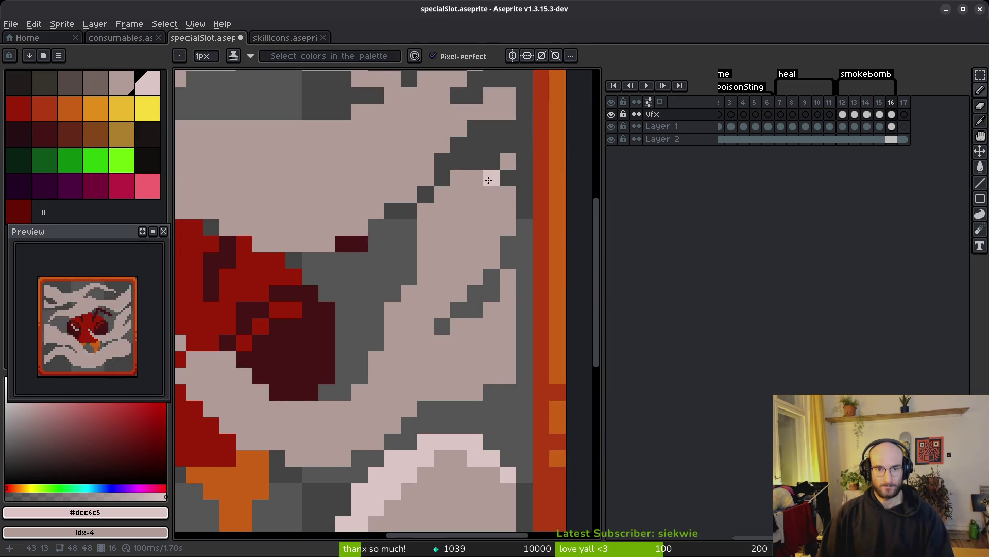
drag(468, 184, 453, 193)
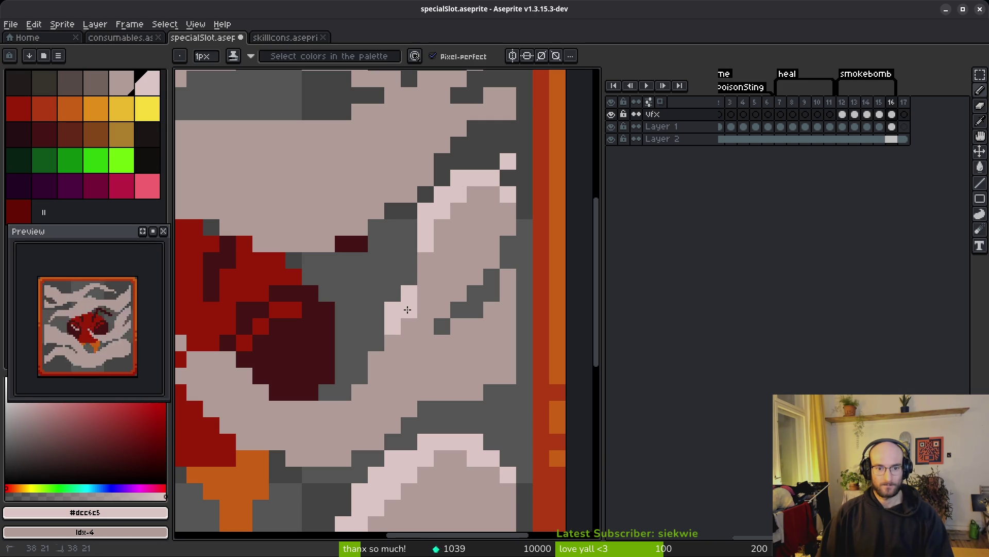
scroll(428, 281, up, 3)
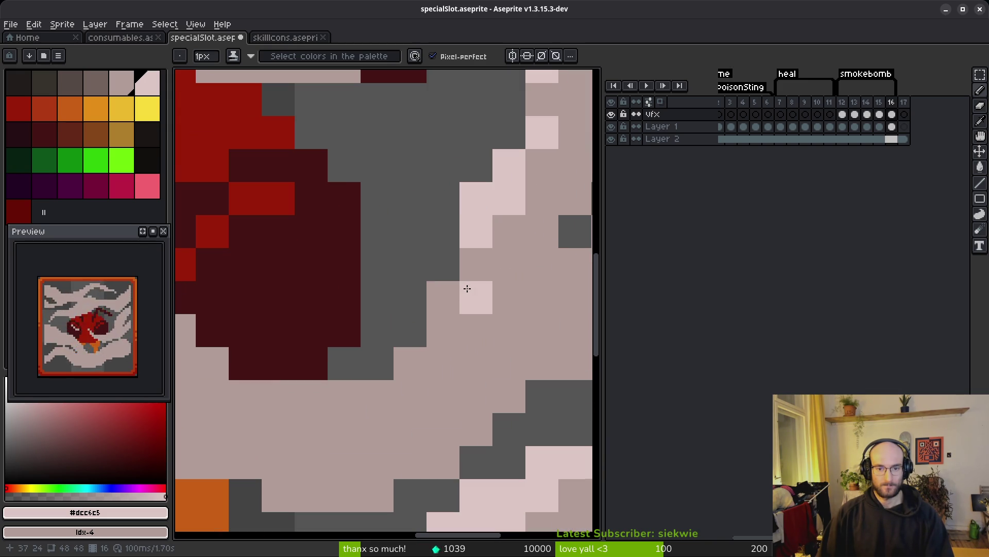
scroll(482, 215, up, 1)
mouse_move(482, 215)
mouse_down()
mouse_move(493, 216)
mouse_move(441, 258)
mouse_move(340, 311)
mouse_up()
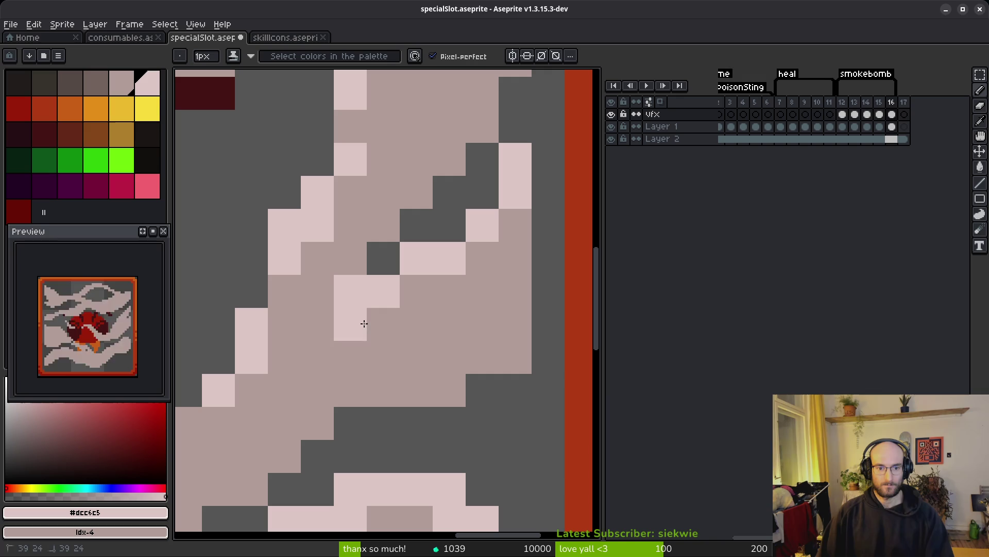
scroll(478, 362, down, 5)
scroll(438, 338, up, 3)
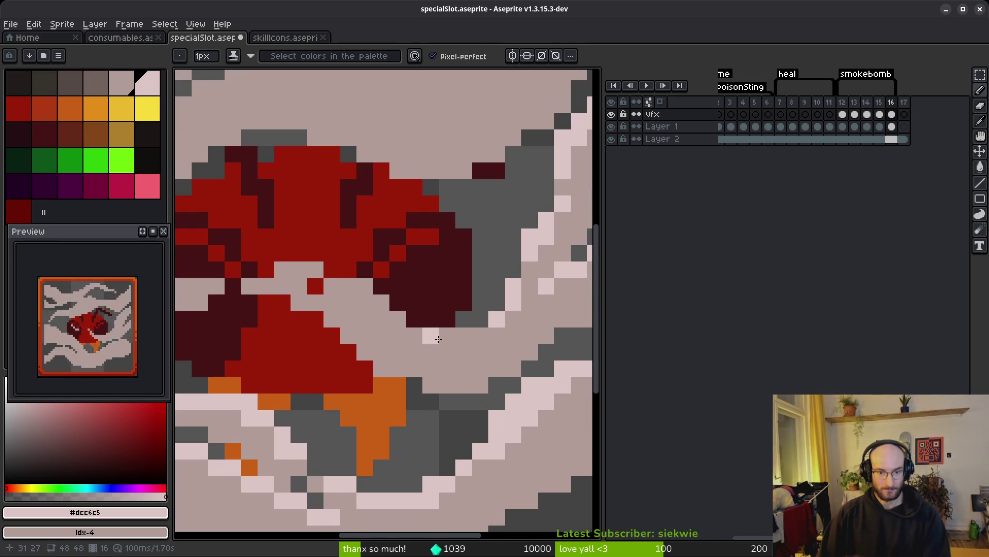
drag(349, 291, 462, 352)
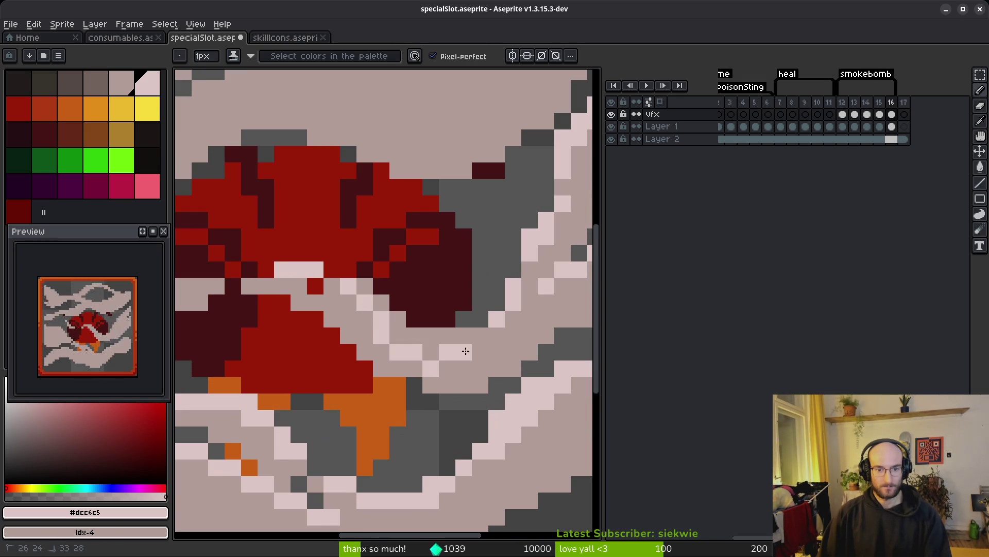
- Fill the band beneath the bomb with pale pink and add single pixels, including the bomb's left edge
key(g)
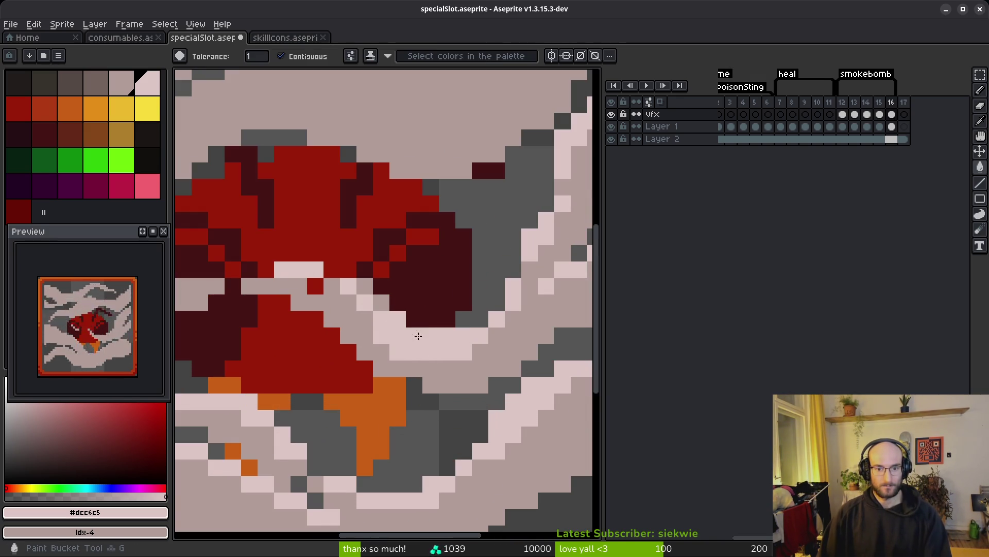
click(366, 290)
key(b)
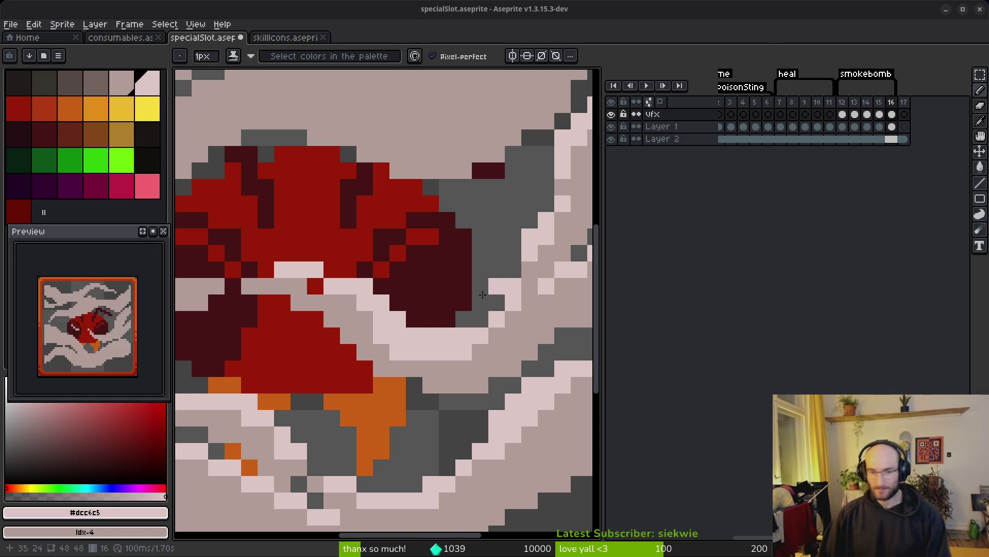
click(249, 368)
drag(252, 365, 347, 339)
scroll(291, 262, up, 3)
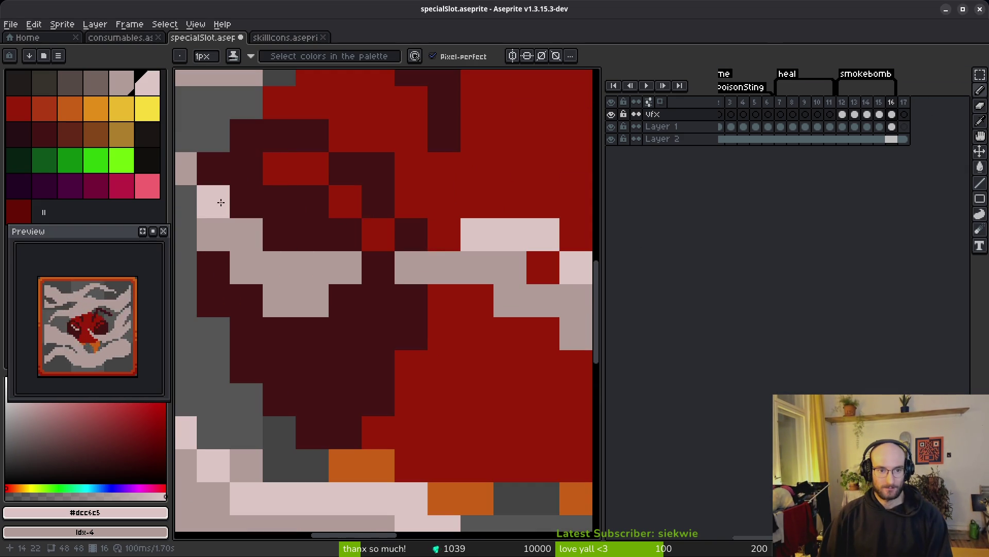
click(312, 267)
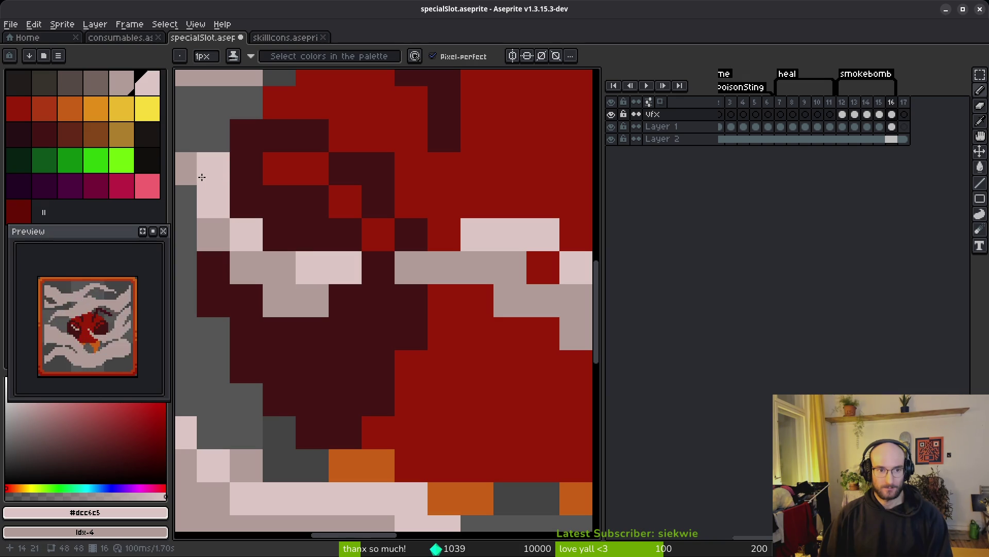
- Draw a pale highlight on the upper smoke and erase the excess pixels
scroll(312, 234, down, 8)
scroll(508, 258, up, 5)
scroll(378, 274, down, 6)
scroll(494, 300, up, 4)
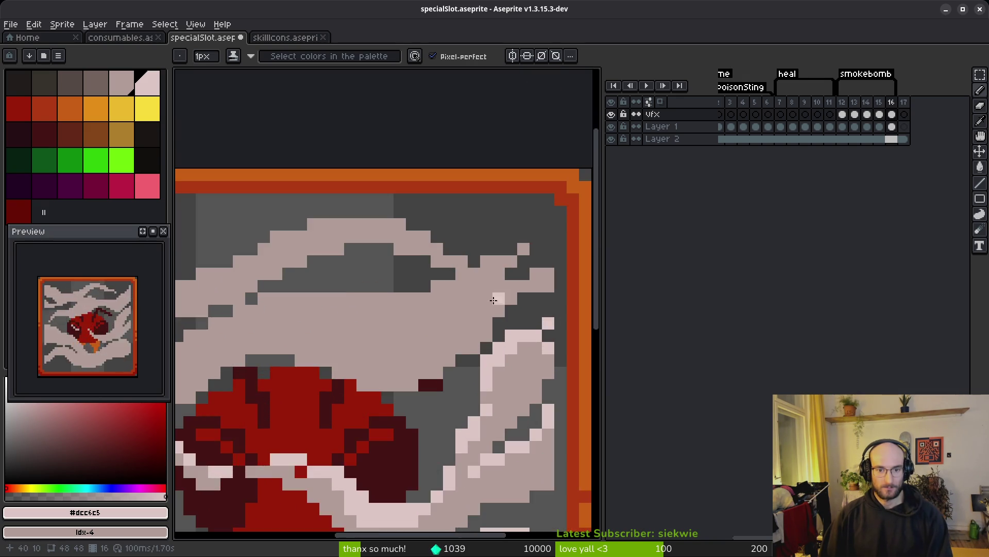
scroll(494, 300, up, 2)
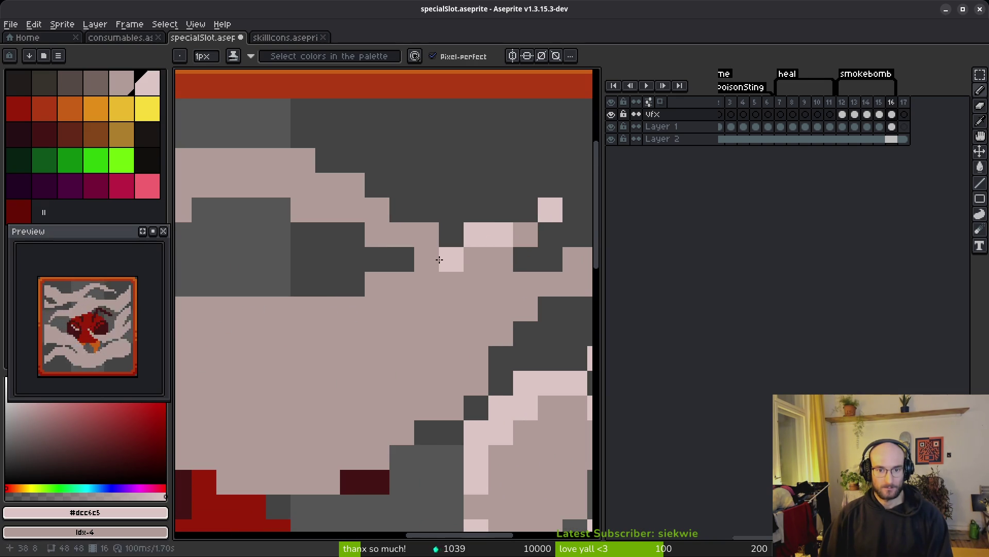
scroll(407, 285, down, 2)
scroll(478, 316, up, 2)
drag(495, 320, 402, 309)
key(e)
drag(497, 296, 531, 296)
key(b)
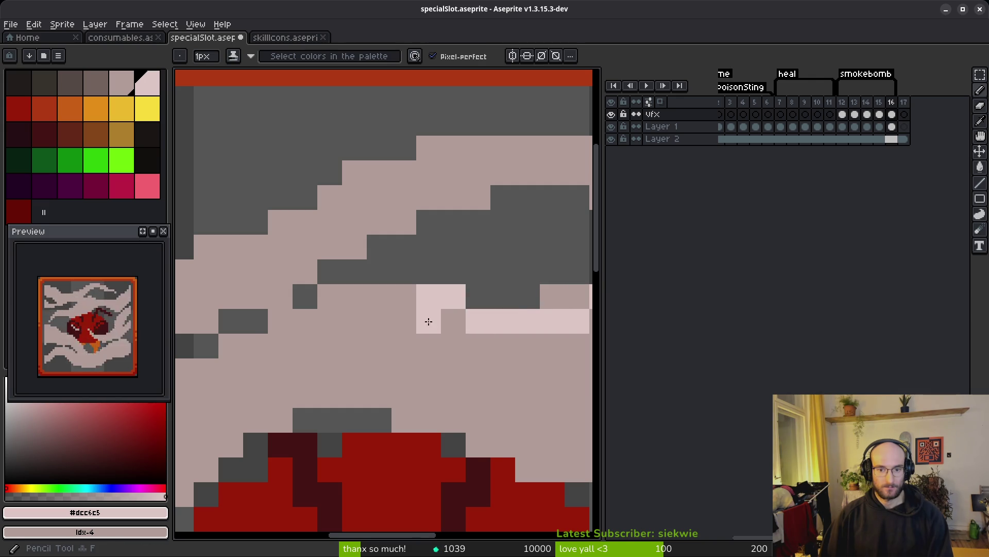
- Paint three more pale pink diagonal strokes running down-left along the smoke
scroll(494, 300, right, 2)
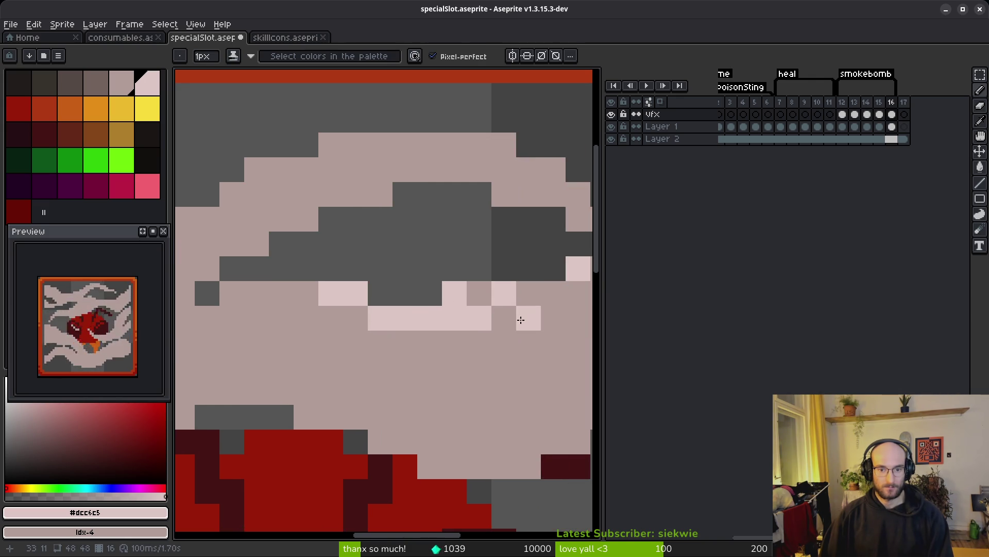
scroll(406, 314, left, 3)
drag(407, 314, 265, 360)
scroll(412, 319, left, 3)
scroll(525, 264, down, 1)
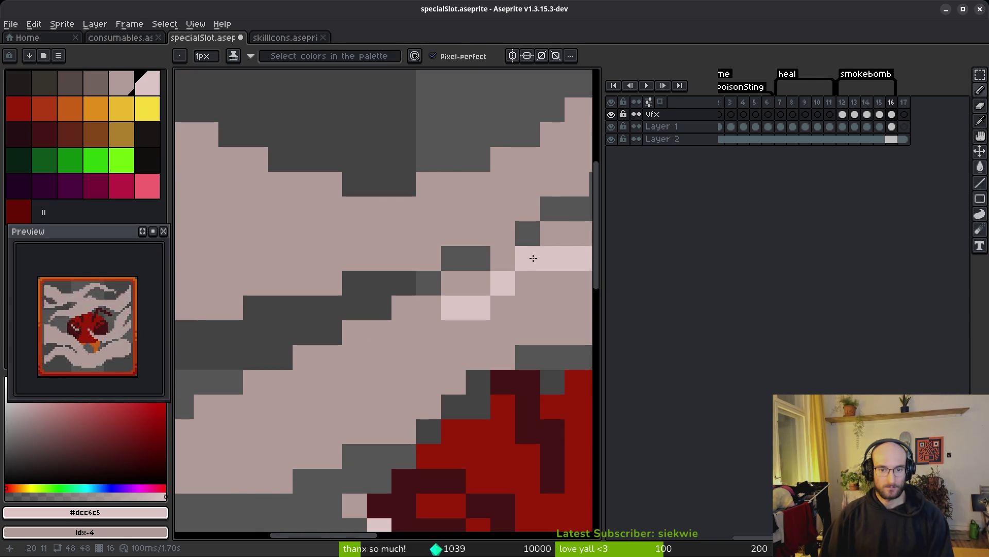
mouse_move(510, 265)
mouse_down()
mouse_move(354, 353)
mouse_move(426, 312)
mouse_up()
scroll(444, 317, left, 4)
scroll(443, 316, down, 2)
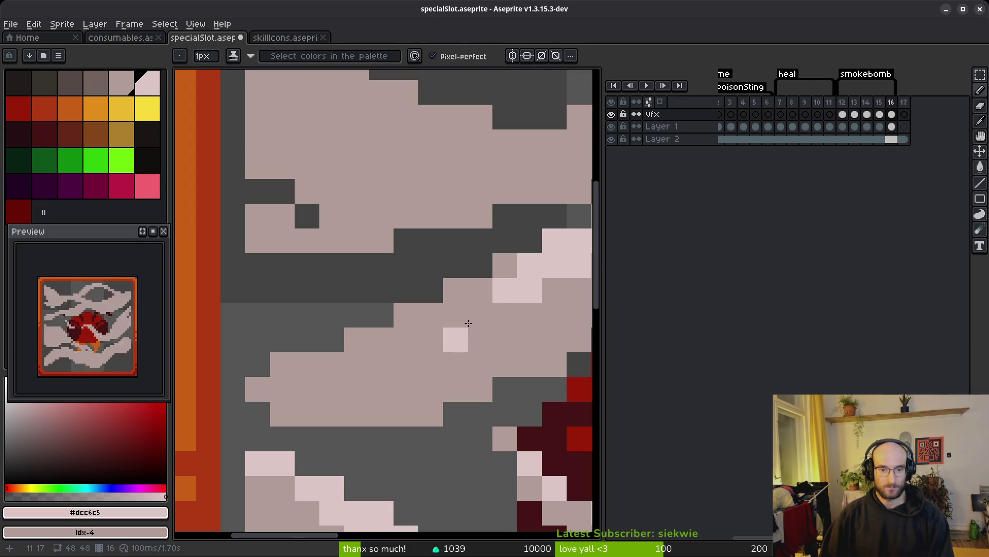
mouse_move(528, 288)
mouse_down()
mouse_move(283, 393)
mouse_move(419, 334)
mouse_move(462, 295)
mouse_up()
- Add light-pink highlights near the border, redoing one stroke more precisely
scroll(426, 332, down, 3)
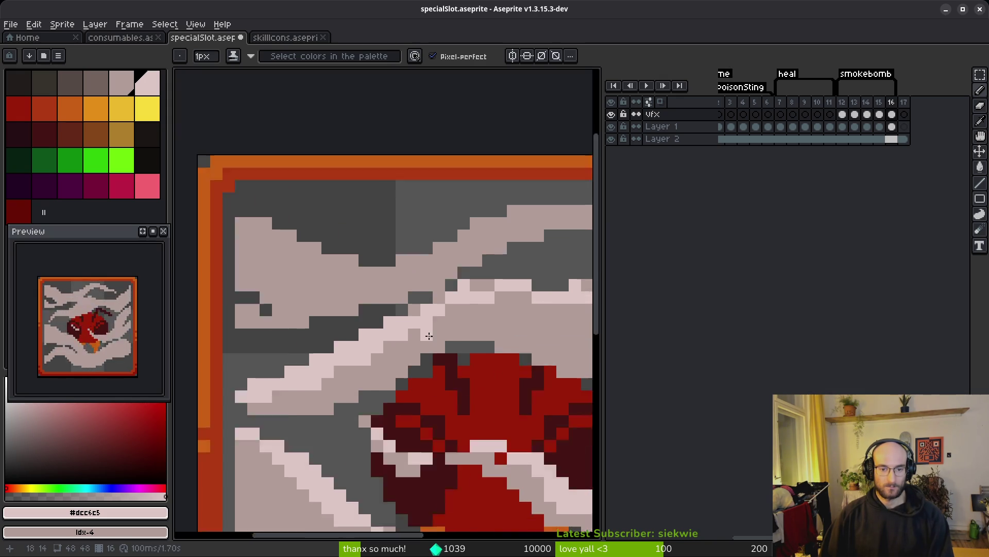
scroll(470, 327, up, 3)
scroll(344, 270, up, 2)
scroll(285, 290, down, 2)
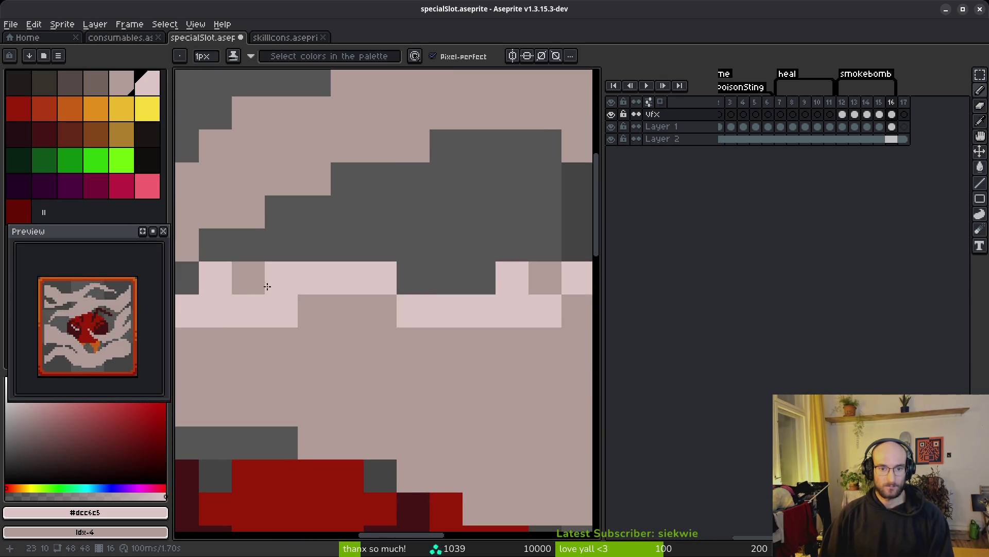
scroll(245, 282, down, 3)
scroll(484, 265, up, 2)
mouse_move(438, 289)
mouse_down()
mouse_move(352, 360)
mouse_move(351, 335)
mouse_move(410, 300)
mouse_up()
scroll(371, 364, down, 4)
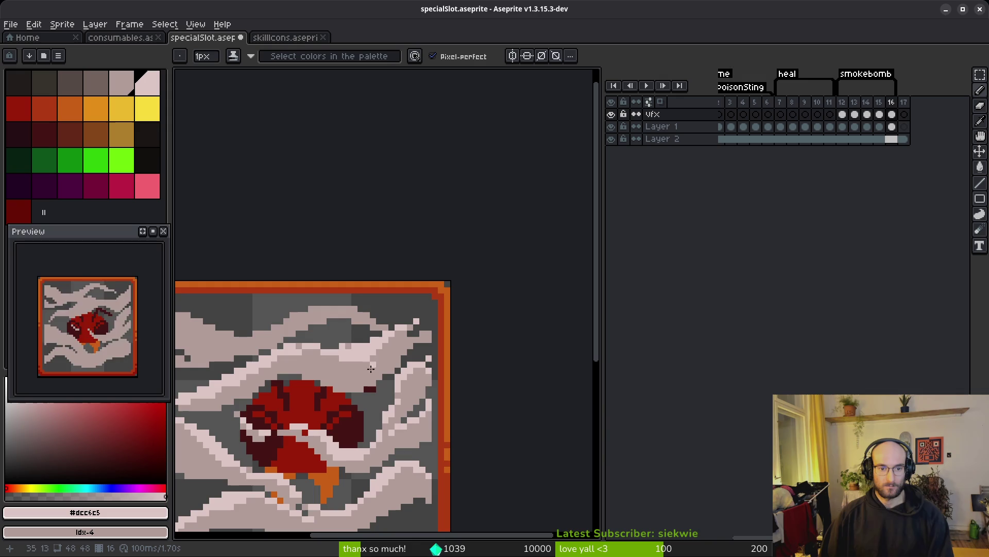
scroll(412, 360, up, 5)
drag(431, 247, 376, 283)
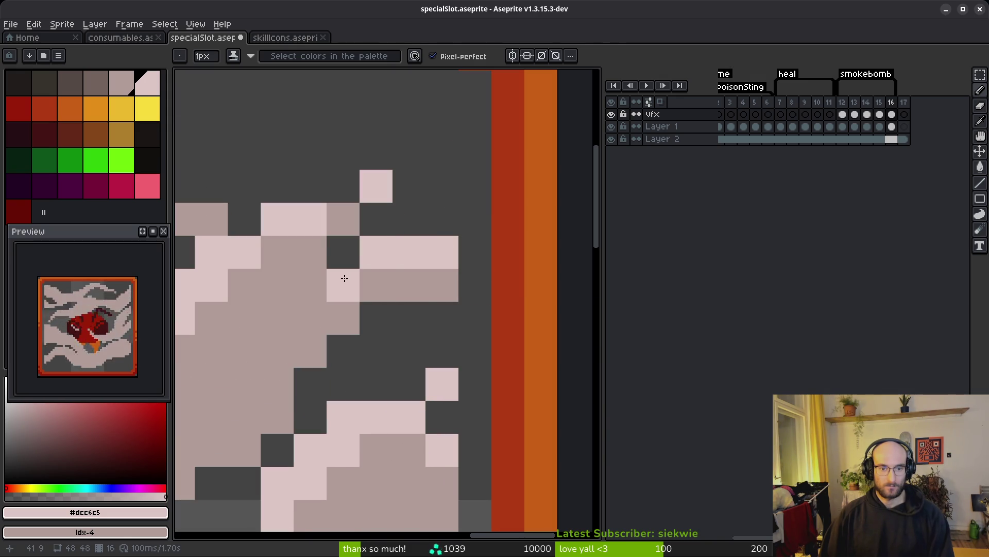
key(ctrl+z)
drag(433, 252, 333, 280)
- Paint light-pink highlights along the smoke's top edge and up-right
scroll(333, 280, down, 4)
scroll(443, 320, up, 4)
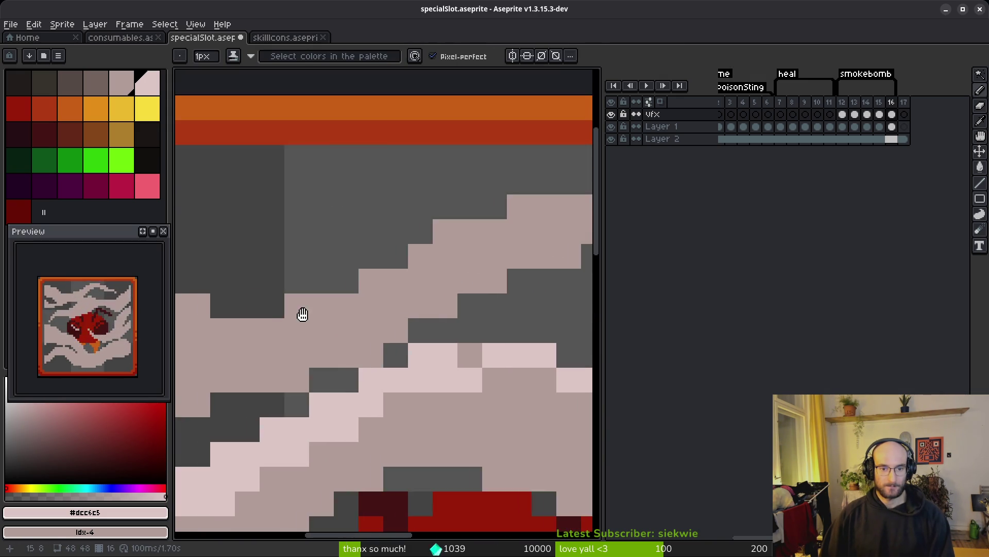
mouse_move(222, 249)
mouse_down()
mouse_move(338, 327)
mouse_move(514, 342)
mouse_move(261, 369)
mouse_move(380, 326)
mouse_move(455, 269)
mouse_move(335, 296)
mouse_up()
drag(265, 326, 464, 277)
scroll(347, 281, right, 5)
scroll(347, 289, down, 1)
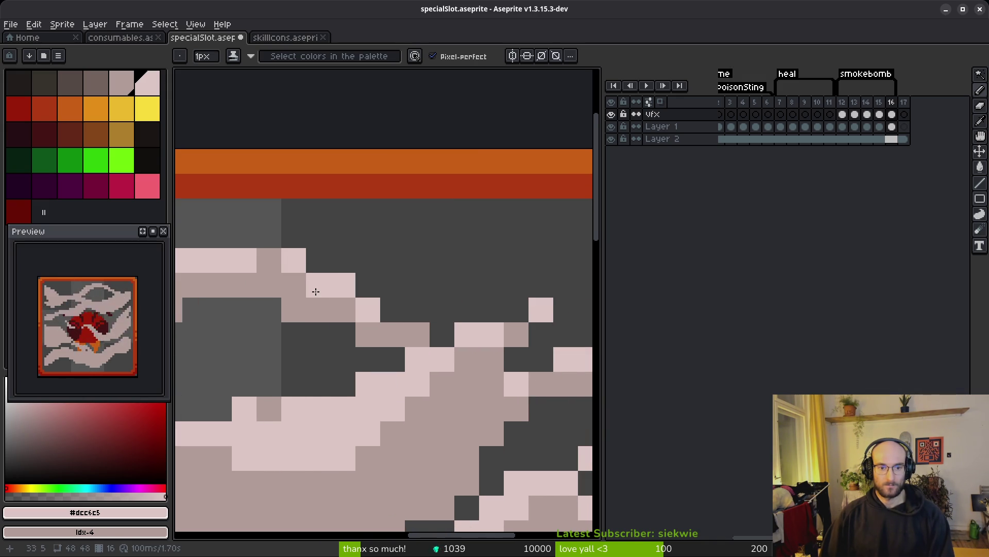
scroll(316, 292, left, 4)
scroll(533, 357, up, 1)
scroll(397, 351, down, 2)
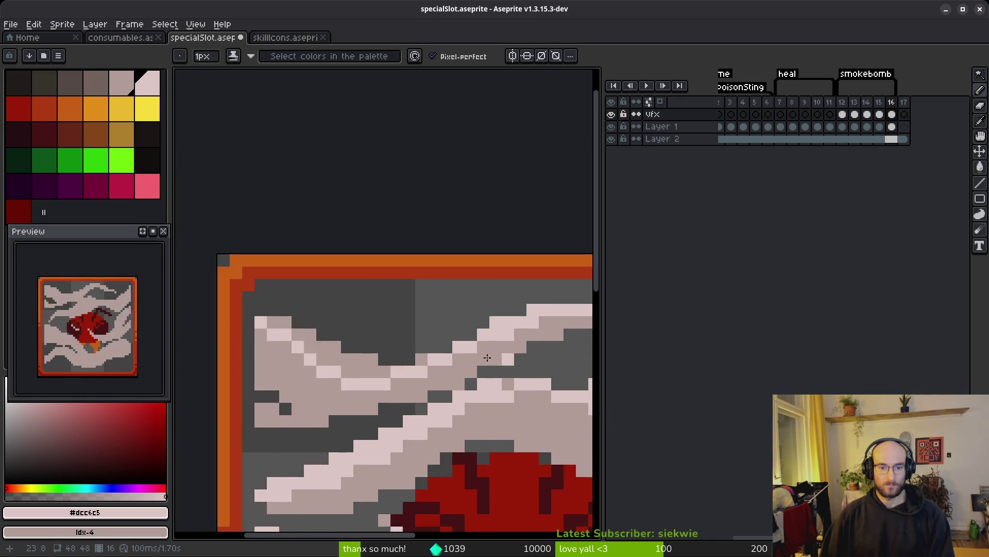
scroll(383, 354, up, 2)
scroll(383, 354, left, 2)
- Fill a small smoke region light pink, touch up single pixels, and save specialSlot.aseprite
key(g)
click(382, 354)
key(f)
click(257, 294)
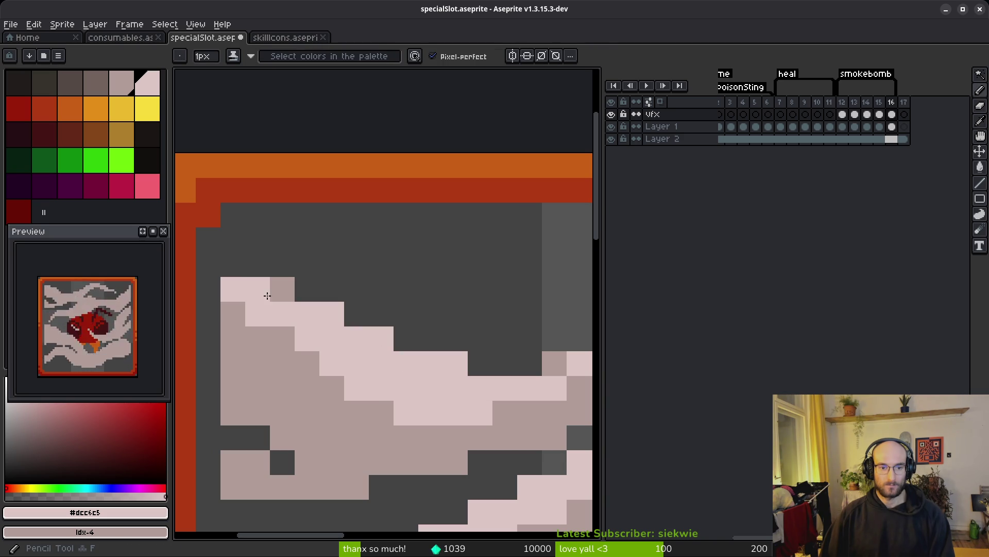
scroll(280, 383, down, 2)
click(263, 443)
scroll(262, 443, up, 3)
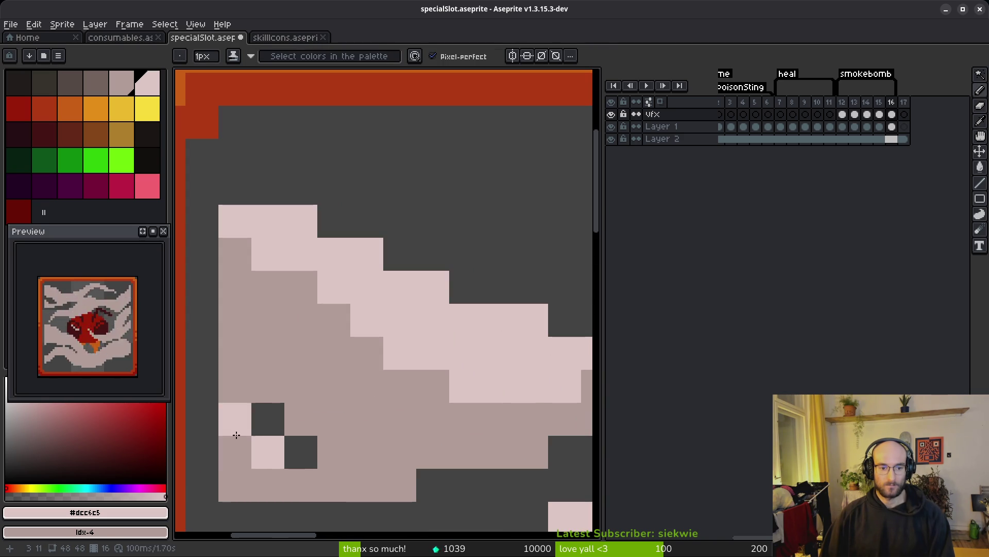
scroll(389, 475, down, 5)
mouse_move(389, 475)
mouse_down()
mouse_move(368, 455)
mouse_move(336, 358)
mouse_up()
key(ctrl+s)
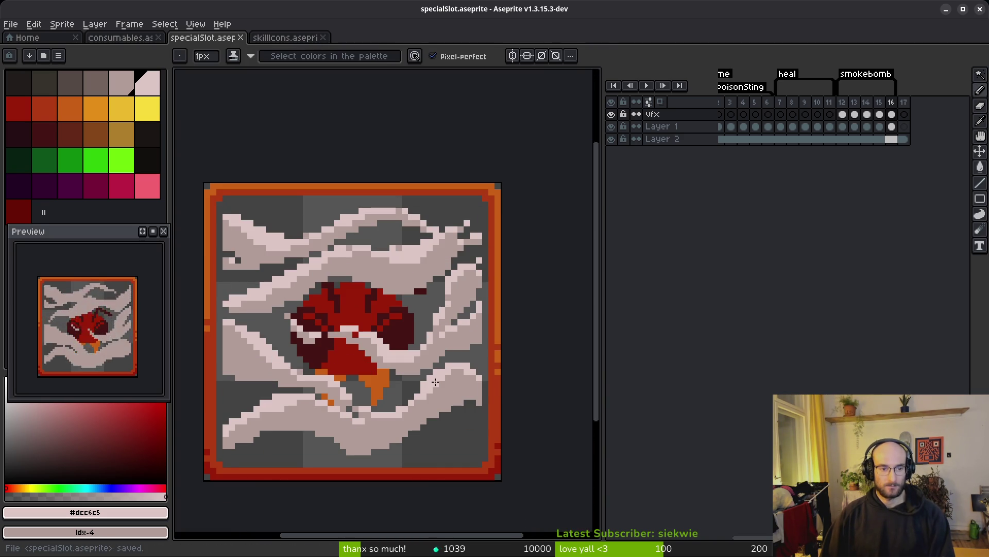
- On frame 14, paint diagonal pale pink #dcc6c5 highlight strokes on the upper smoke and restore a stray dark-grey pixel
key(Left)
key(Left)
scroll(422, 380, up, 4)
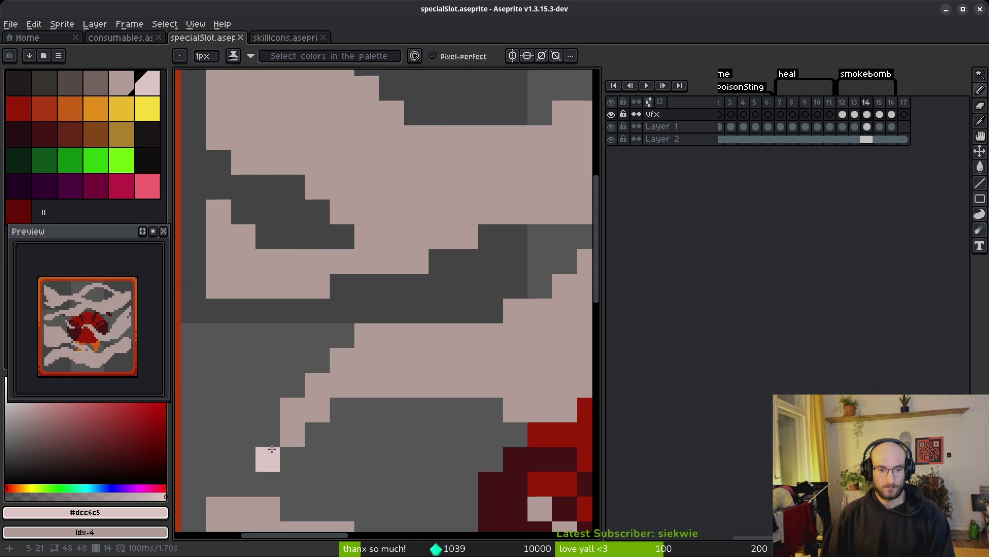
drag(297, 408, 348, 356)
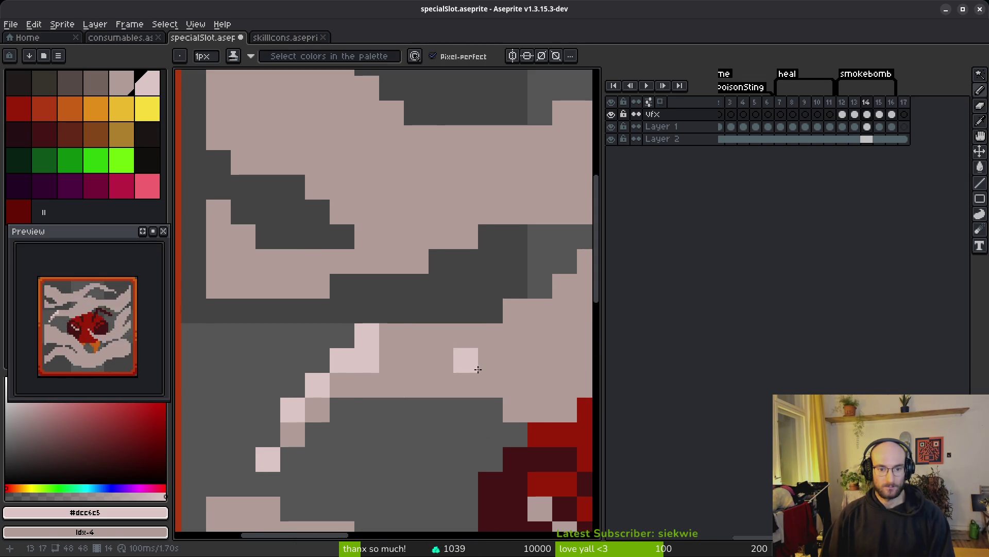
drag(455, 369, 335, 343)
mouse_move(258, 342)
mouse_down()
mouse_move(359, 325)
mouse_move(520, 201)
mouse_up()
drag(450, 258, 343, 330)
mouse_move(508, 222)
mouse_down()
mouse_move(367, 280)
mouse_move(400, 298)
mouse_up()
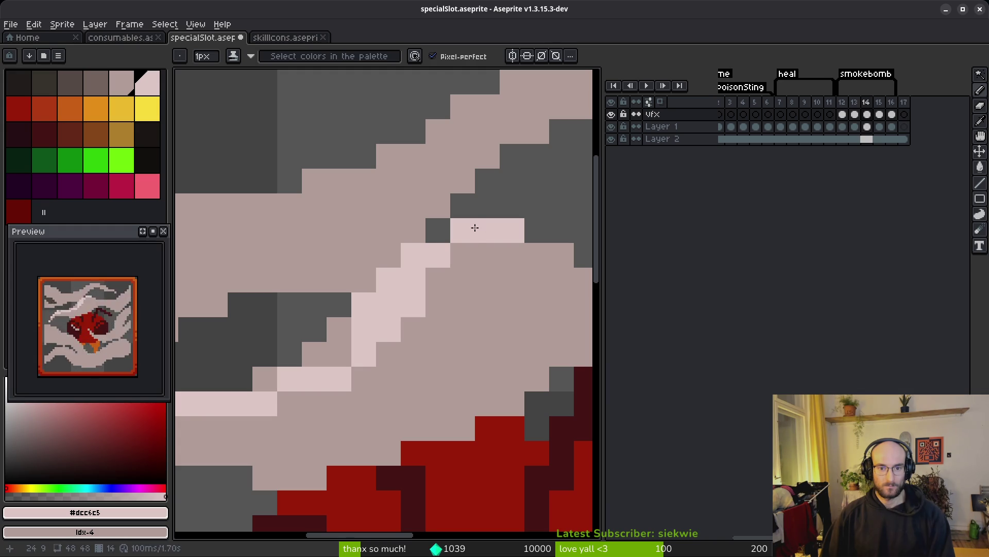
key(ctrl+z)
key(ctrl+z)
key(ctrl+y)
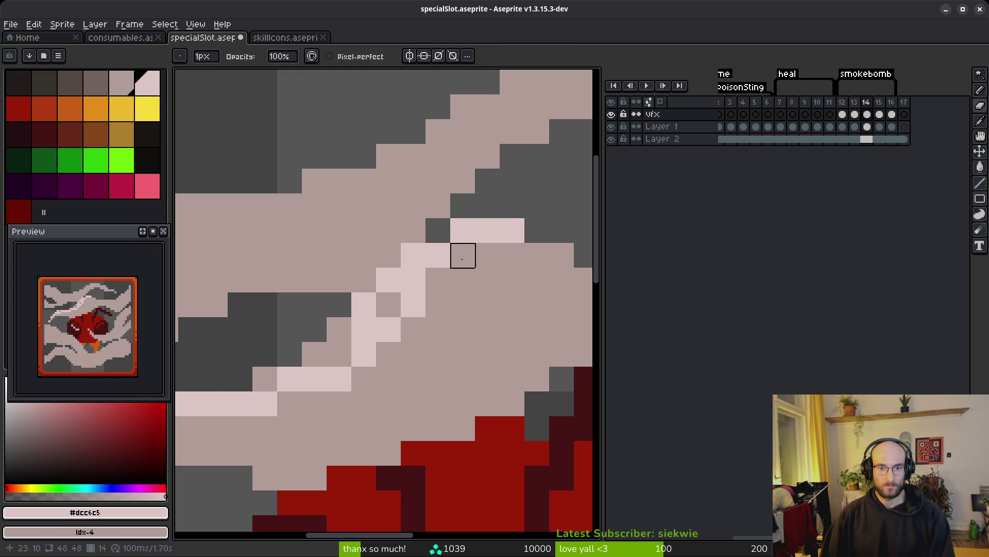
right_click(460, 227)
drag(487, 253, 417, 291)
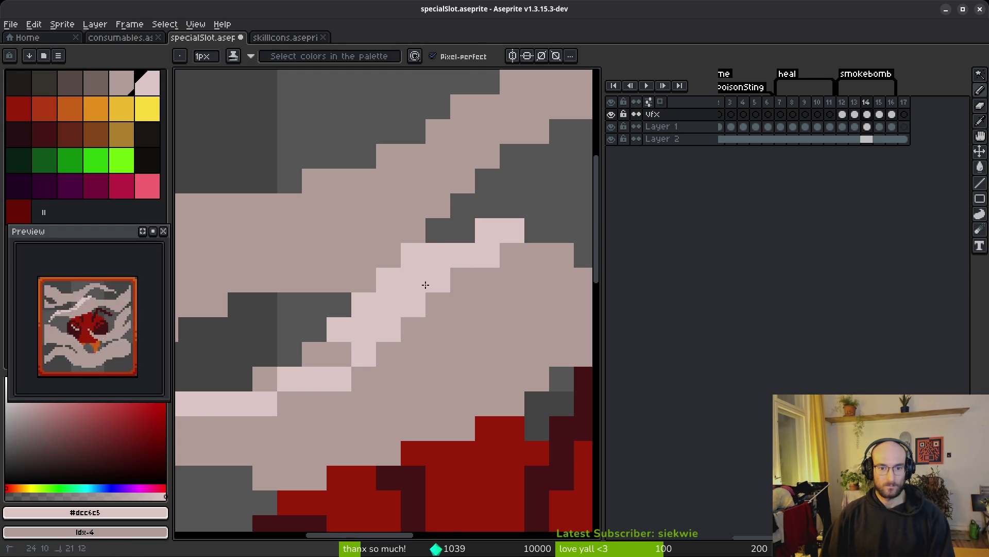
- Add pale pink highlight pixels along the smoke's lower edge and near the top border
scroll(266, 382, down, 3)
scroll(355, 408, up, 2)
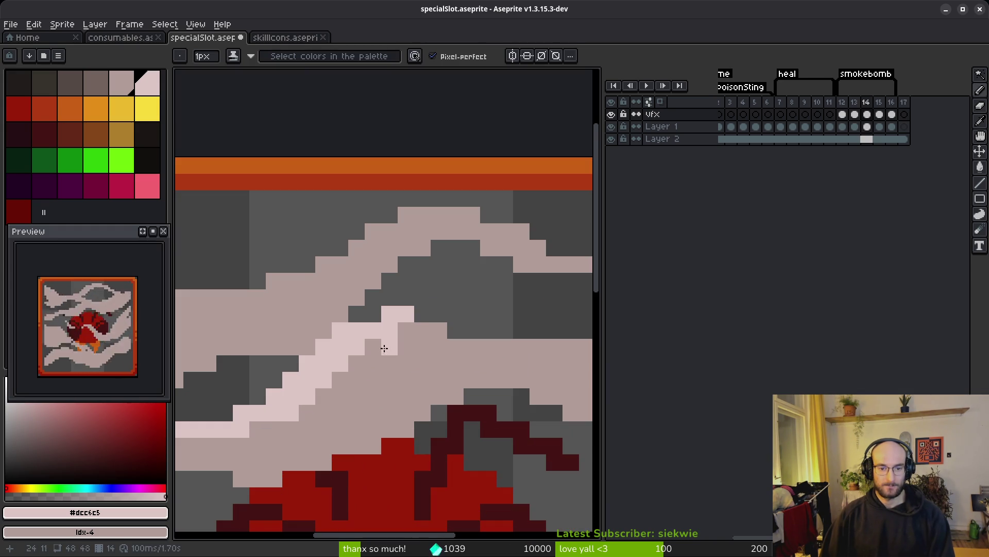
scroll(438, 337, down, 2)
scroll(295, 373, up, 2)
mouse_move(238, 343)
mouse_down()
mouse_move(420, 338)
mouse_move(464, 289)
mouse_up()
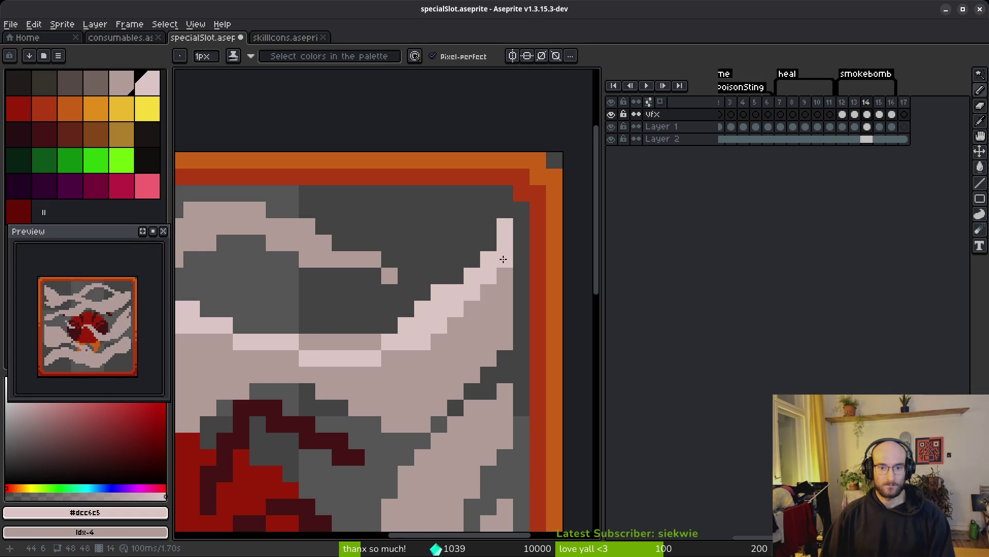
drag(377, 336, 274, 358)
scroll(274, 358, down, 2)
scroll(362, 347, up, 2)
drag(363, 347, 320, 337)
scroll(392, 377, up, 3)
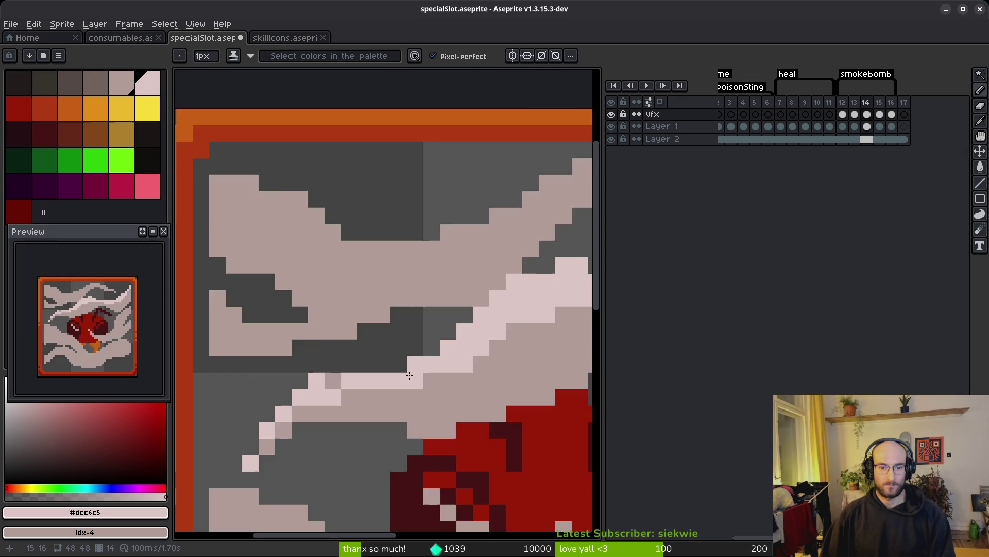
scroll(354, 363, down, 2)
scroll(227, 315, up, 2)
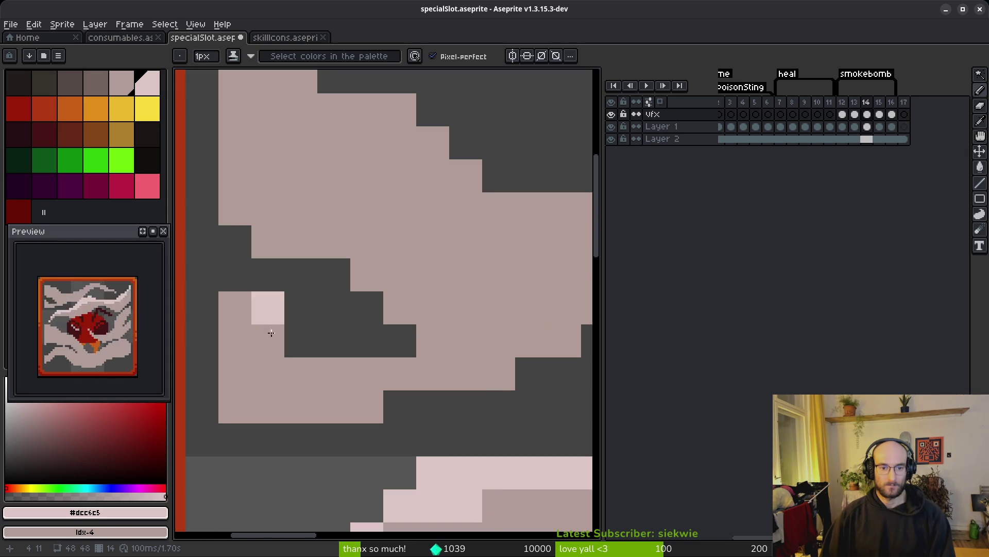
- Paint light-pink highlight strips and stair-step highlights along the smoke wisps
drag(227, 316, 379, 366)
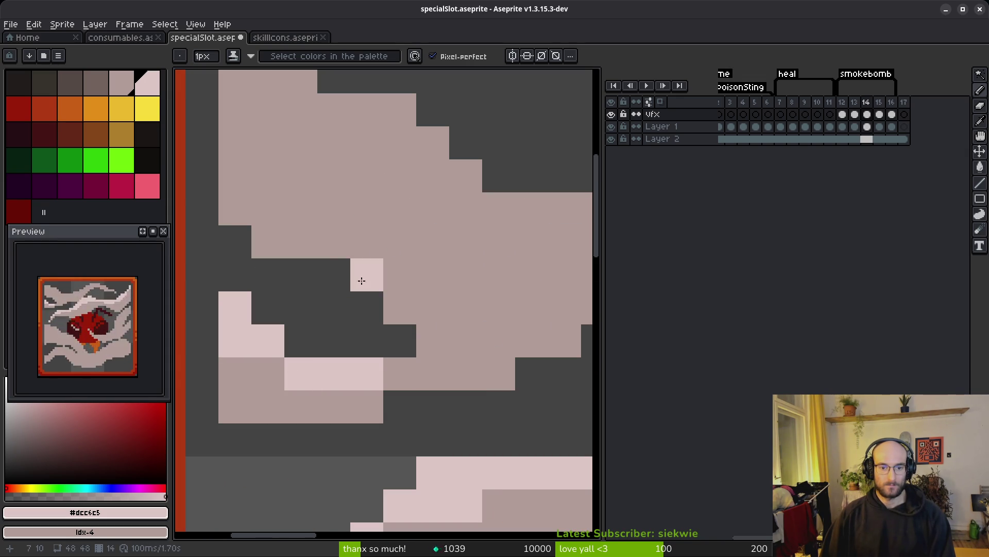
scroll(316, 276, down, 2)
drag(258, 195, 495, 365)
scroll(221, 347, up, 2)
drag(221, 347, 480, 326)
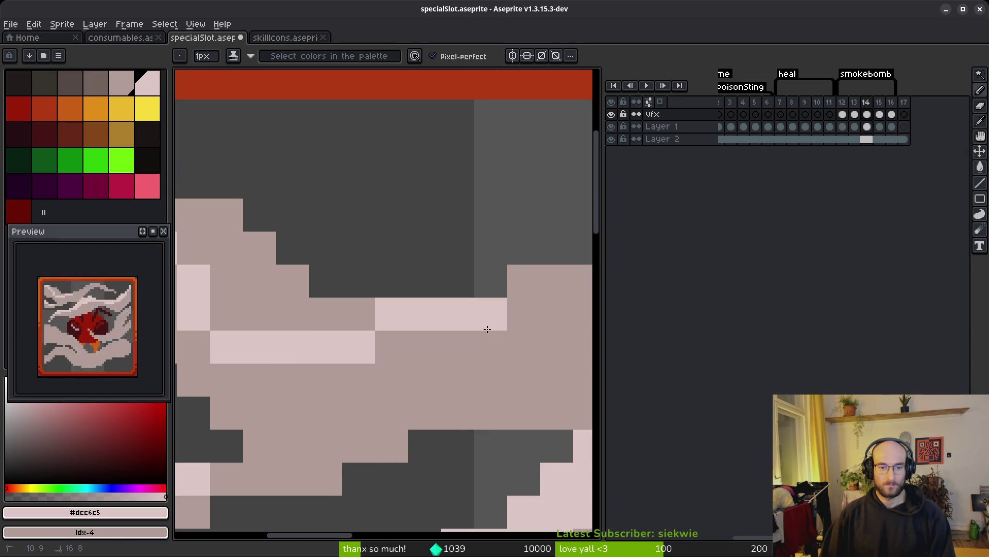
scroll(480, 327, down, 2)
scroll(248, 354, up, 2)
mouse_move(247, 354)
mouse_down()
mouse_move(382, 300)
mouse_move(380, 285)
mouse_move(280, 304)
mouse_up()
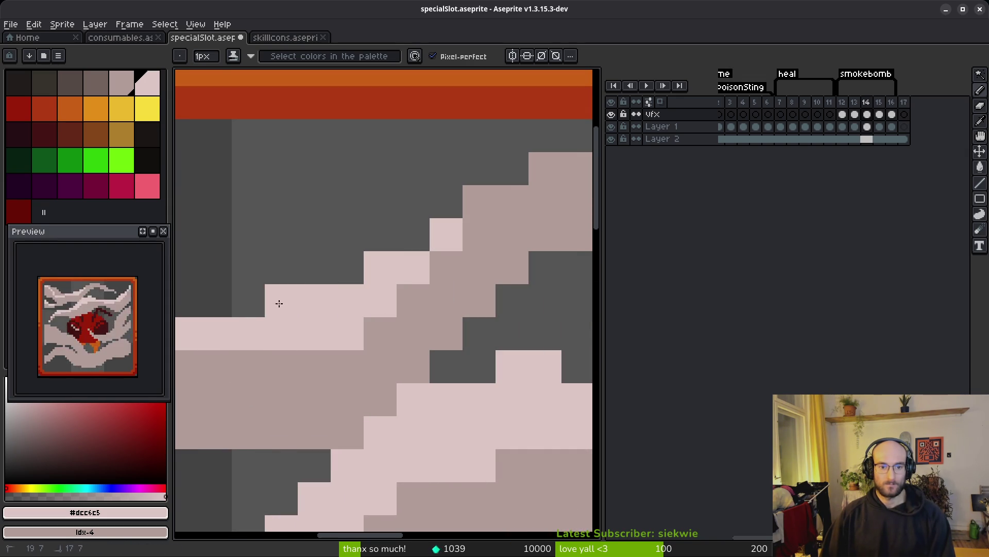
scroll(280, 304, down, 2)
scroll(364, 313, up, 2)
drag(364, 314, 487, 257)
scroll(487, 258, down, 2)
scroll(338, 303, up, 2)
- Dot single pale pink highlight pixels around the wisps and add a short diagonal run down-left
click(421, 286)
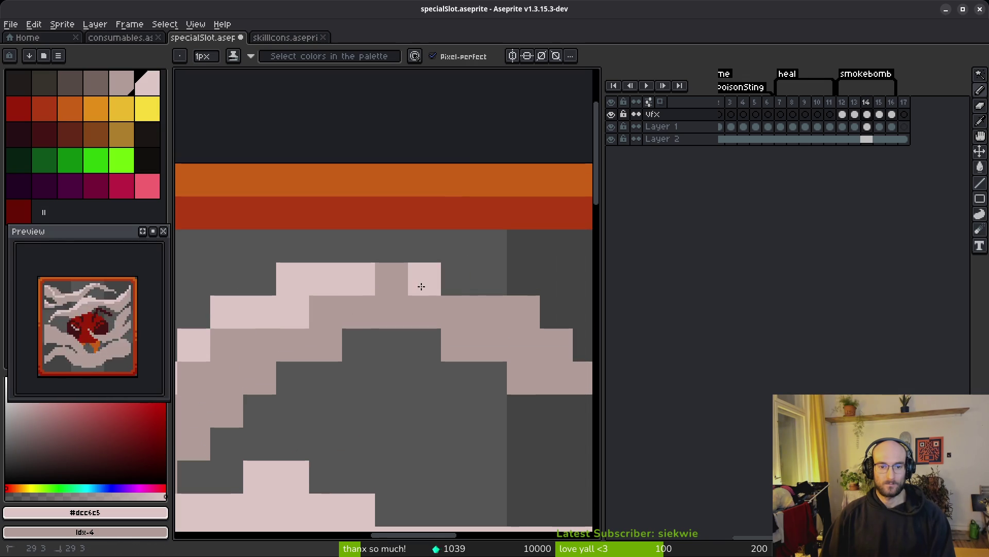
click(512, 307)
scroll(512, 308, down, 2)
scroll(297, 303, up, 2)
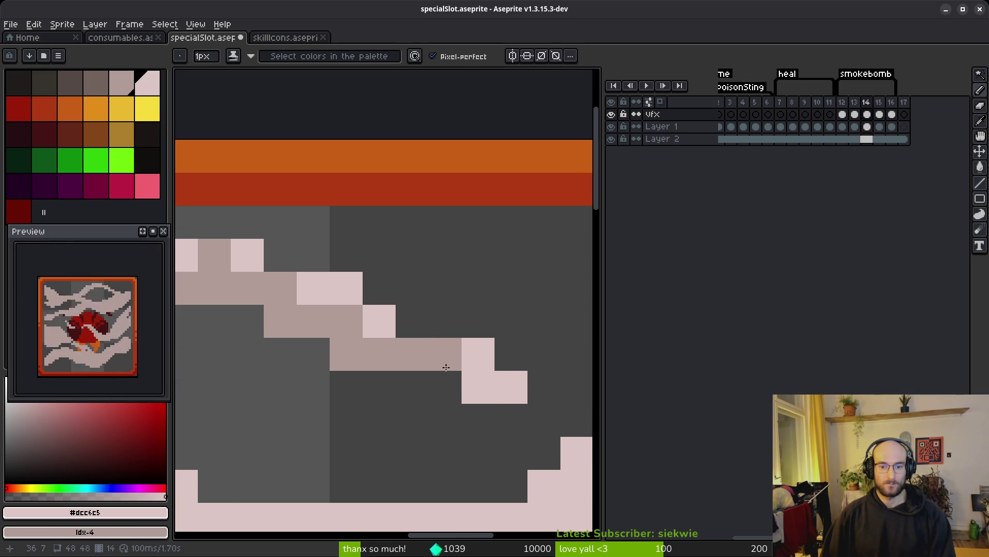
click(412, 354)
scroll(413, 354, down, 2)
scroll(448, 191, up, 1)
click(447, 192)
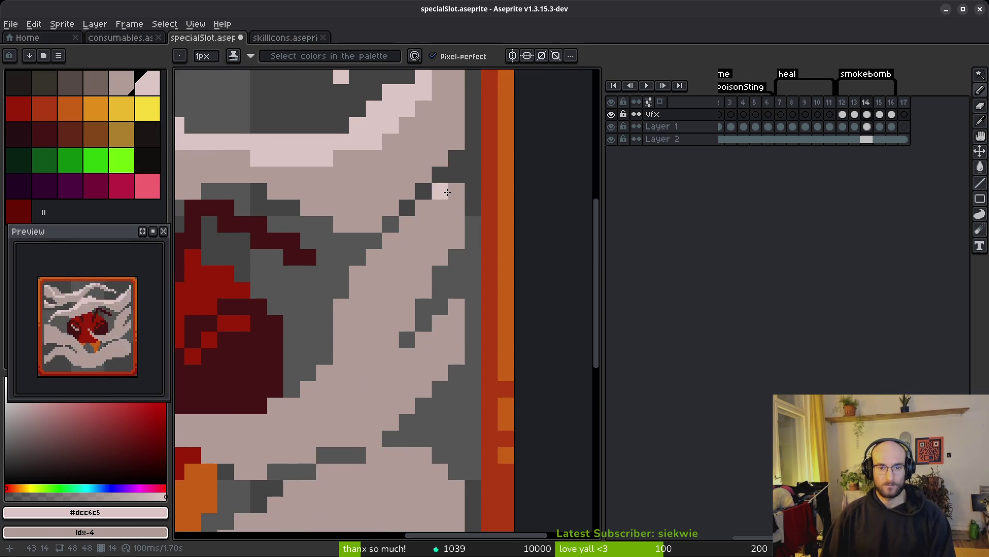
drag(444, 211, 414, 236)
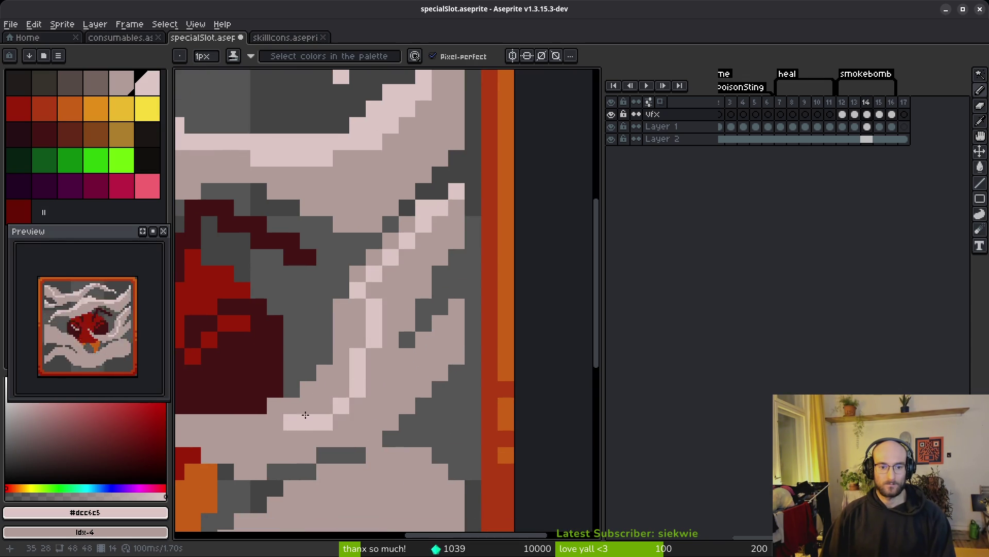
scroll(305, 418, down, 2)
scroll(208, 470, up, 2)
- Paint a horizontal row of highlight pixels and redo the diagonal highlight stroke curving around the bomb
drag(373, 371, 276, 371)
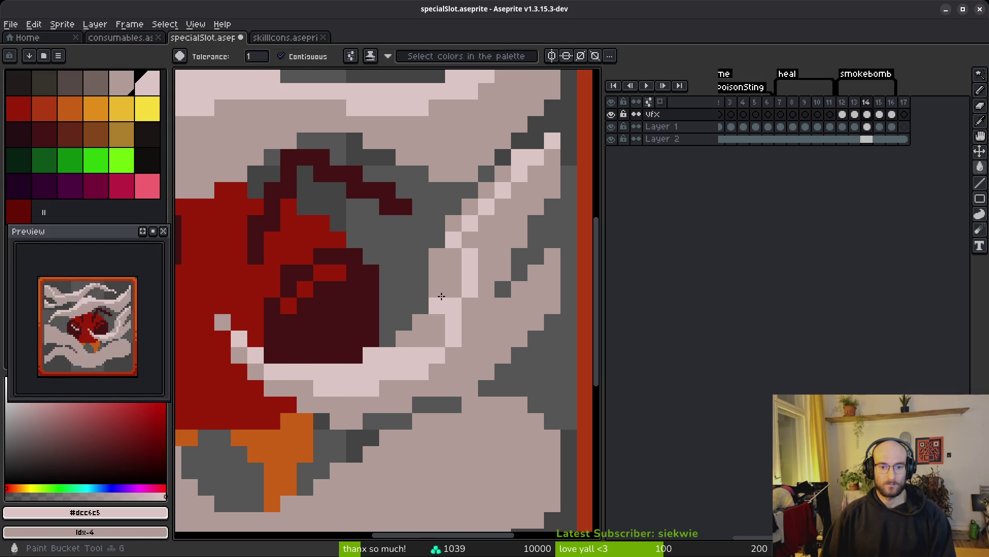
drag(416, 345, 456, 235)
key(ctrl+z)
key(ctrl+z)
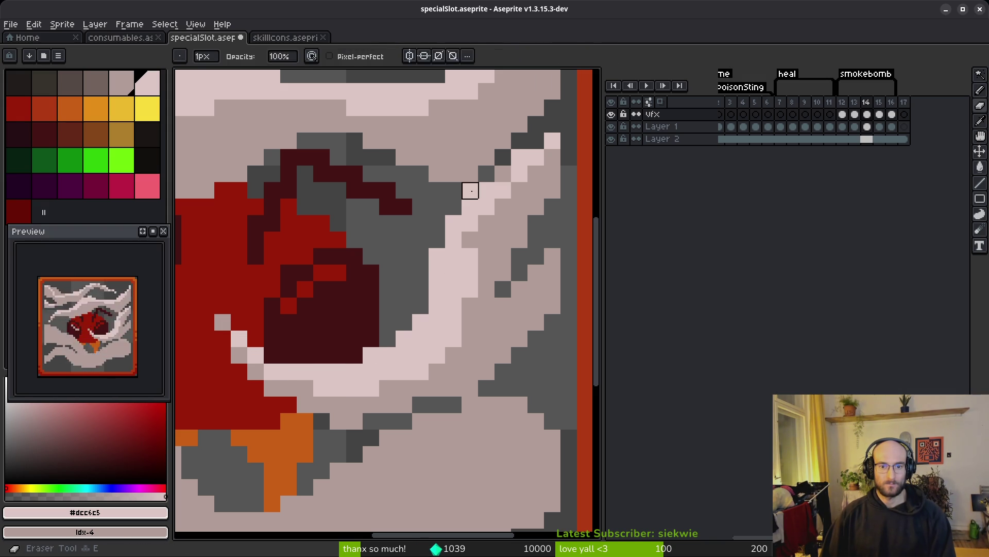
scroll(502, 176, down, 3)
scroll(533, 223, up, 5)
mouse_move(533, 223)
mouse_down()
mouse_move(438, 309)
mouse_move(420, 343)
mouse_up()
key(ctrl+z)
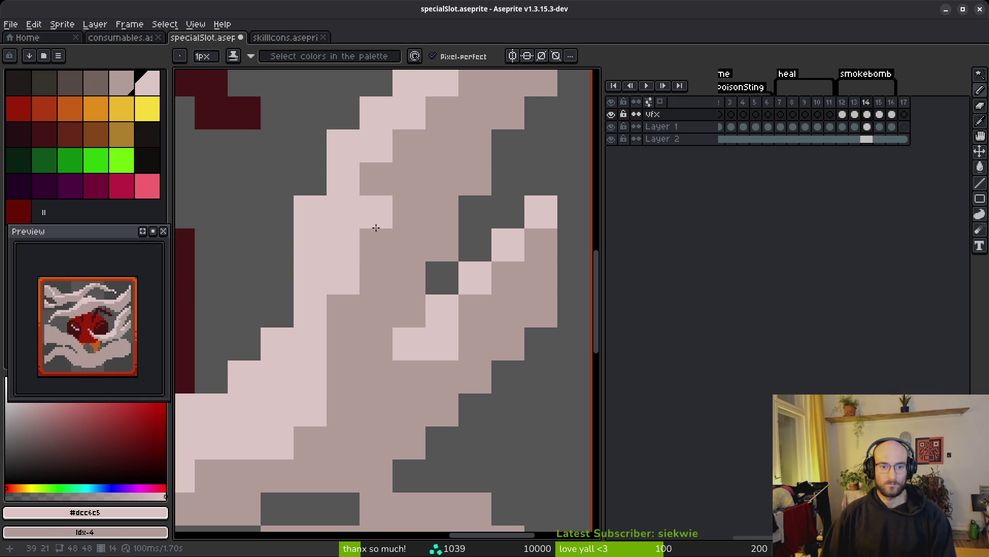
scroll(376, 221, down, 3)
scroll(504, 295, up, 2)
scroll(505, 295, up, 4)
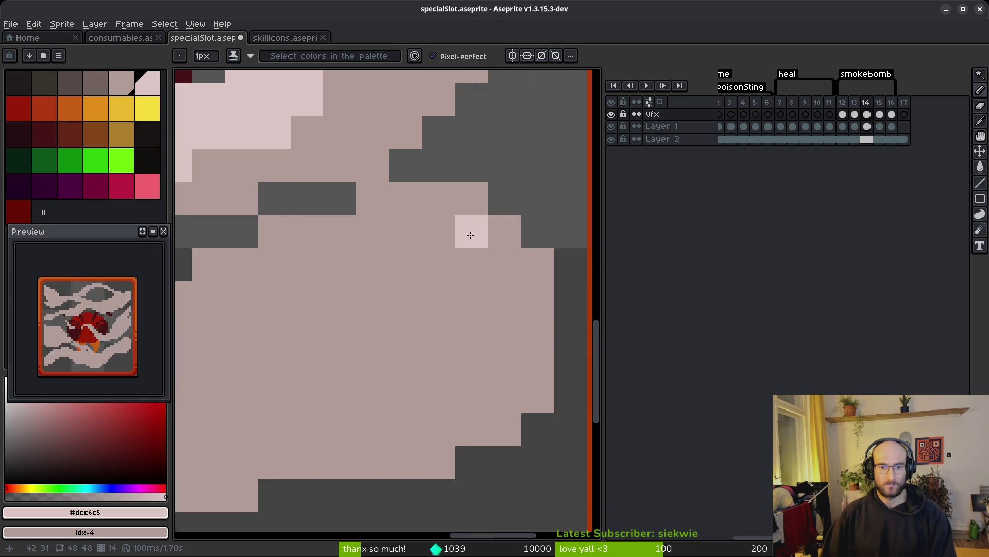
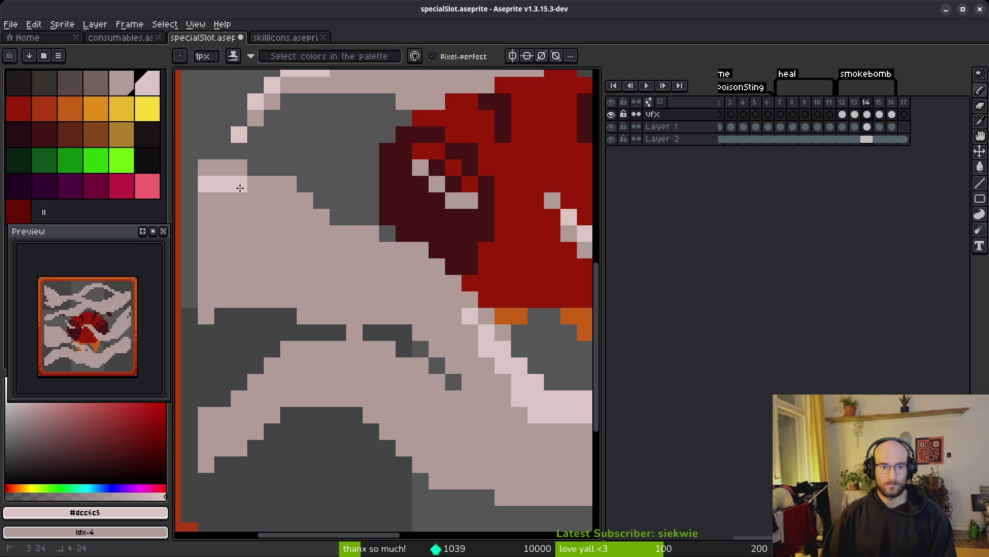
- Fill a smoke patch with light pink and place a highlight pixel, redoing one misplaced pixel
key(g)
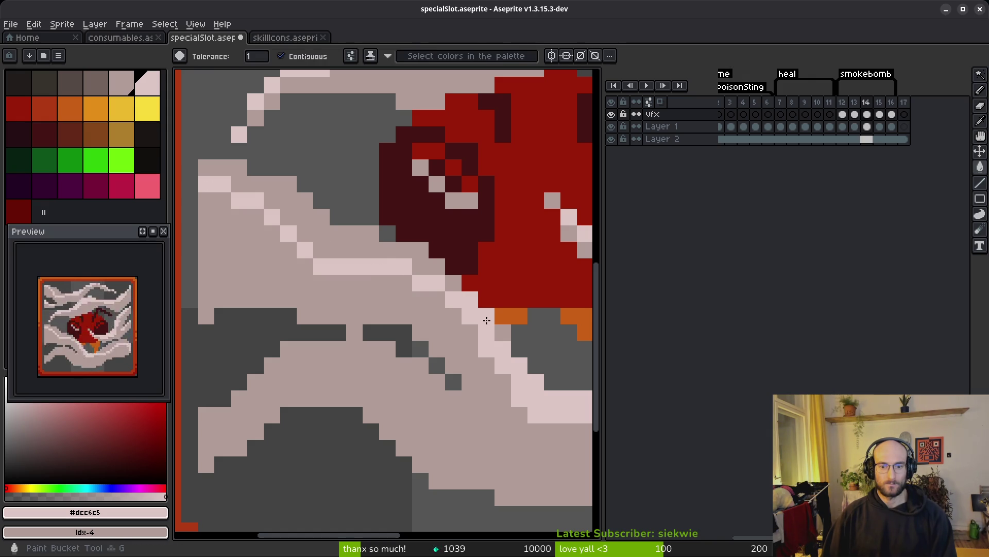
click(400, 265)
key(b)
scroll(408, 280, down, 2)
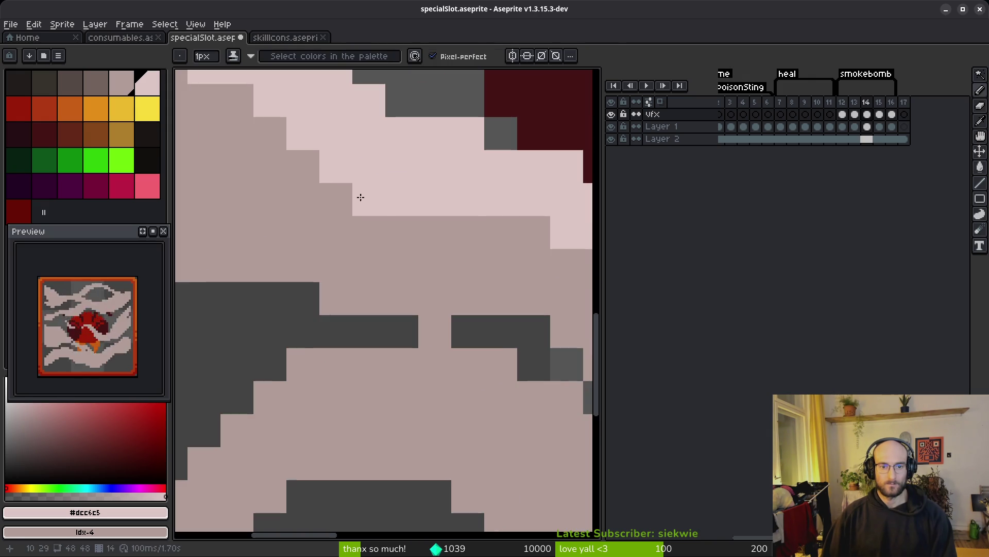
click(368, 355)
scroll(368, 354, up, 2)
key(ctrl+z)
click(365, 170)
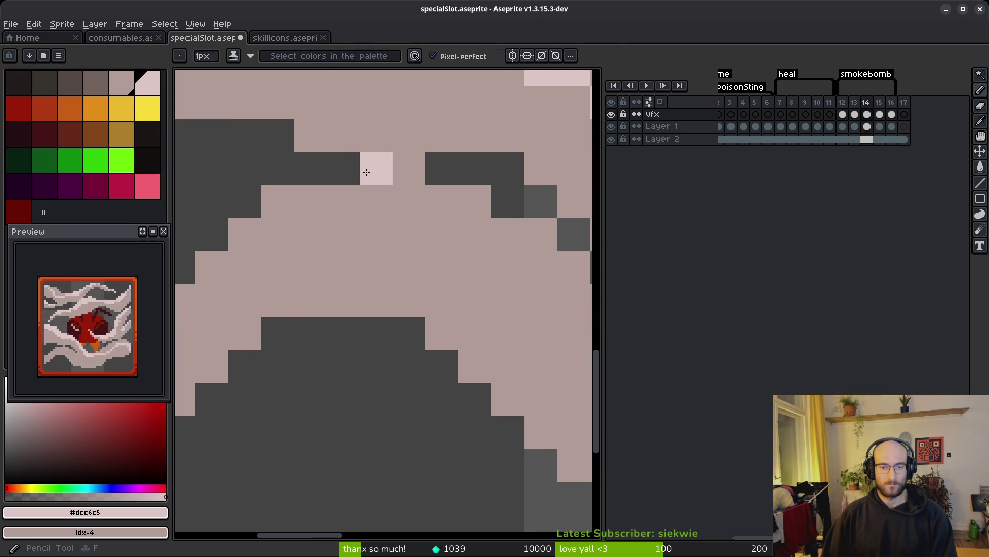
scroll(436, 186, up, 1)
- Paint light-pink highlights along the wisps' top and diagonal edges, reverting a stray pixel to mid pink
mouse_move(489, 111)
mouse_down()
mouse_move(387, 147)
mouse_move(356, 144)
mouse_move(259, 259)
mouse_move(324, 173)
mouse_up()
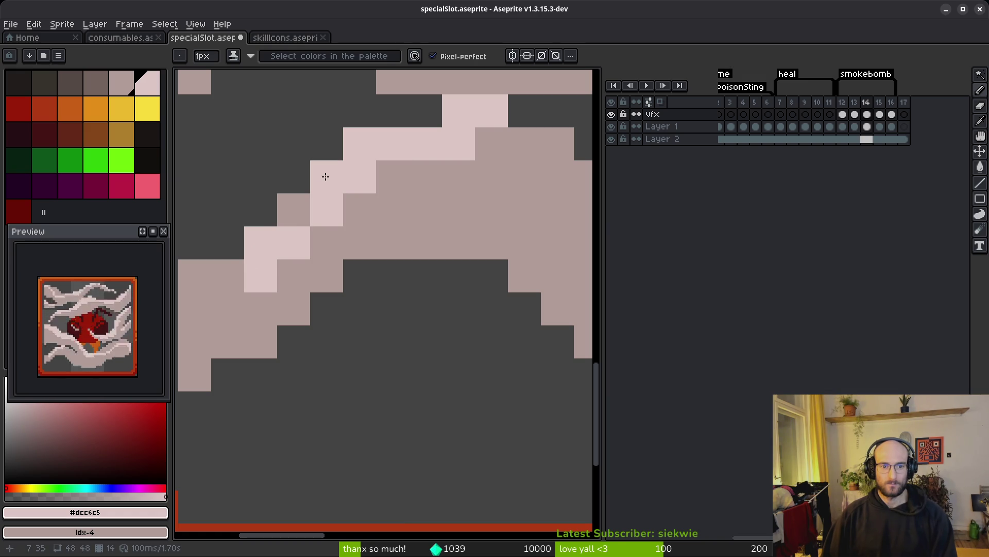
click(296, 215)
right_click(295, 250)
scroll(386, 265, left, 3)
scroll(380, 261, right, 3)
scroll(284, 311, down, 3)
scroll(299, 273, up, 3)
mouse_move(249, 204)
mouse_down()
mouse_move(245, 193)
mouse_move(442, 324)
mouse_move(459, 292)
mouse_move(216, 194)
mouse_up()
click(190, 169)
scroll(284, 250, down, 4)
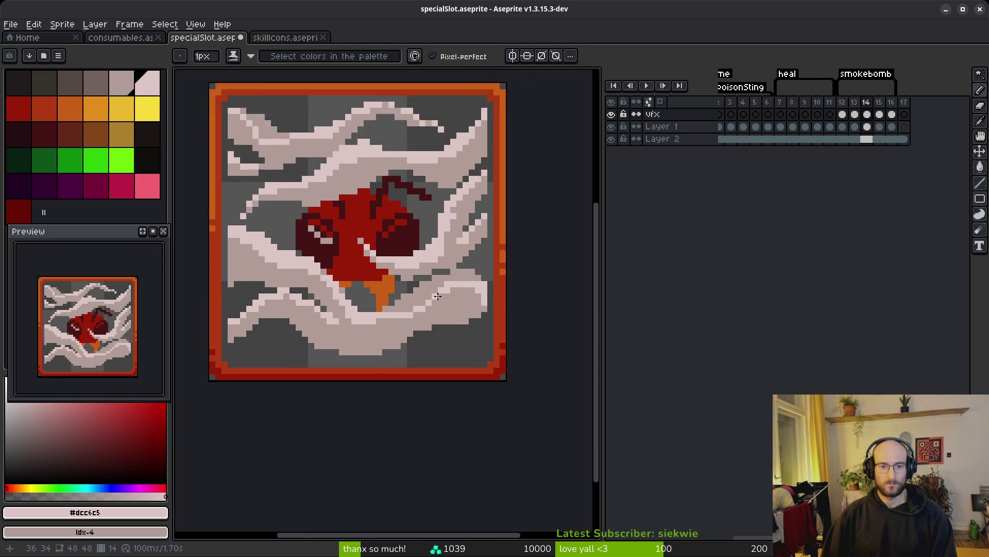
scroll(444, 273, up, 4)
- Flood-fill a mid-pink smoke patch with light pink, retrying at a nearby spot
key(g)
click(448, 277)
key(ctrl+z)
click(416, 265)
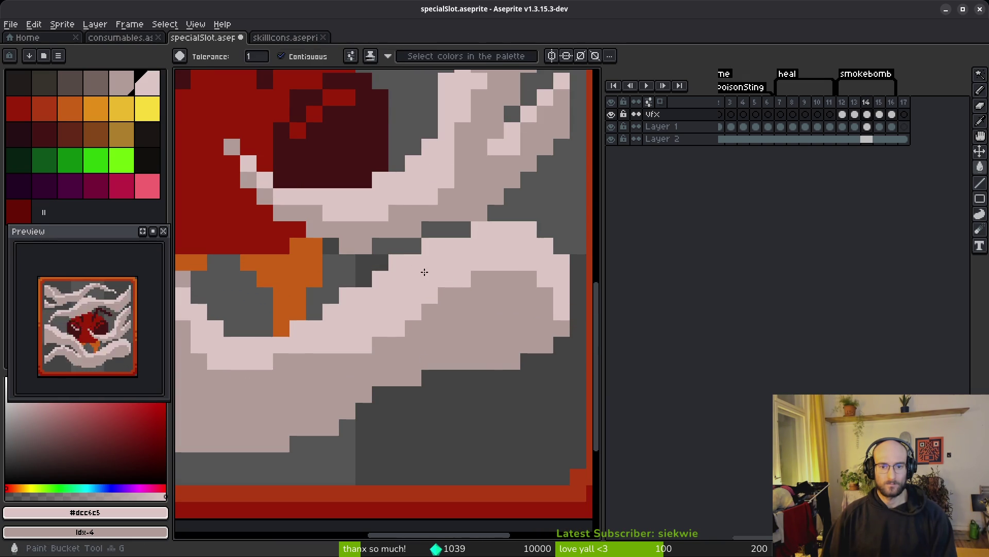
scroll(415, 265, down, 4)
scroll(456, 340, up, 5)
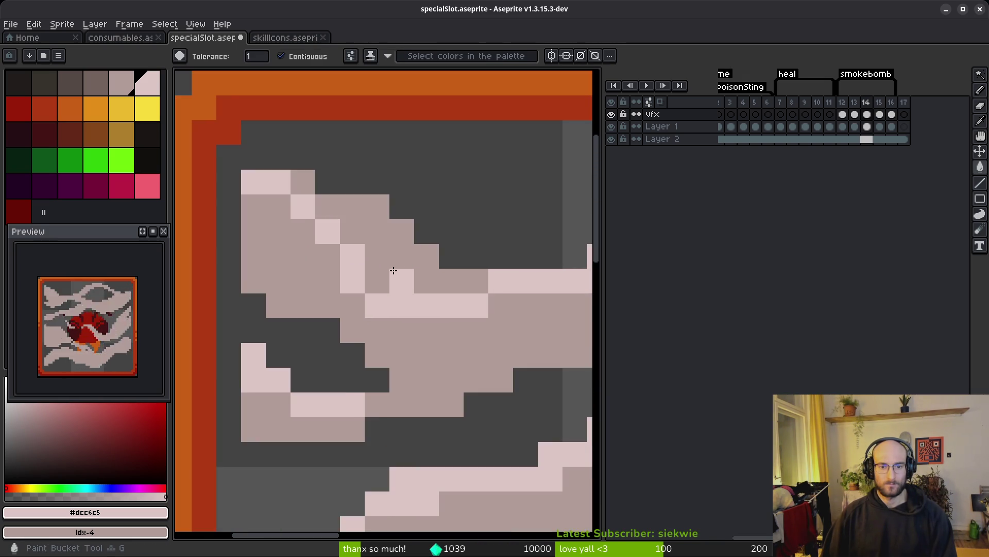
scroll(397, 269, down, 3)
scroll(362, 246, up, 3)
scroll(362, 245, down, 4)
scroll(407, 297, up, 3)
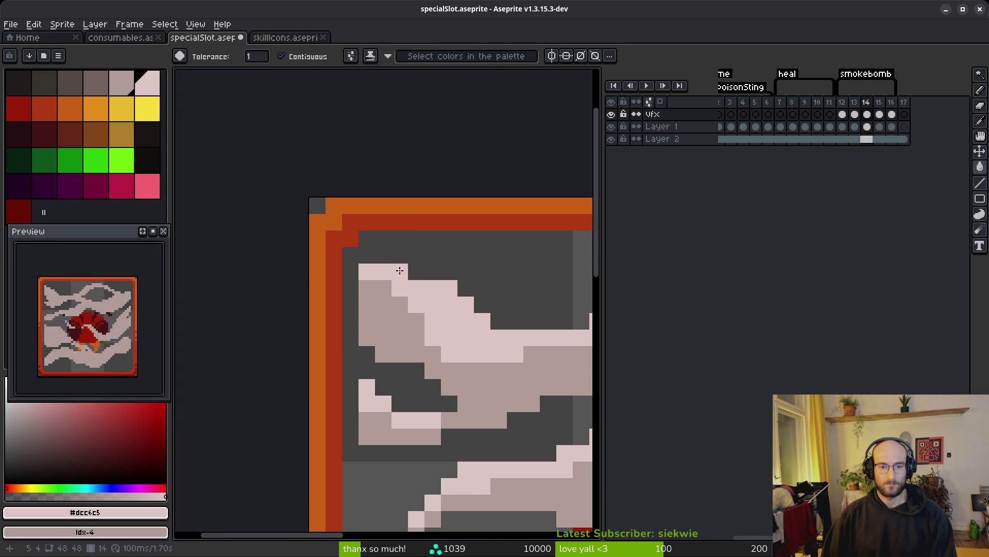
scroll(393, 343, down, 3)
- Save specialSlot.aseprite, then step back to the previous frame
key(v)
key(ctrl+s)
scroll(395, 319, down, 2)
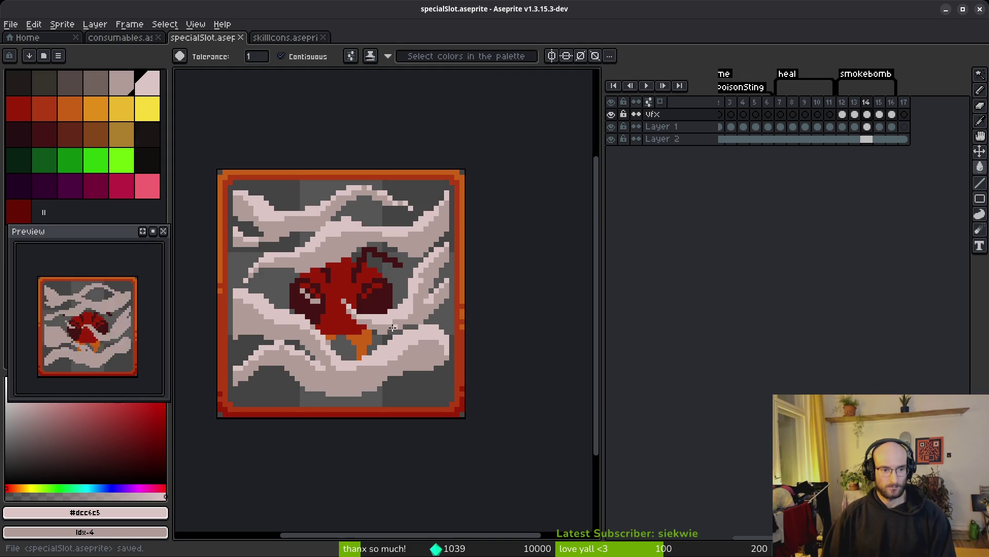
key(Left)
key(Left)
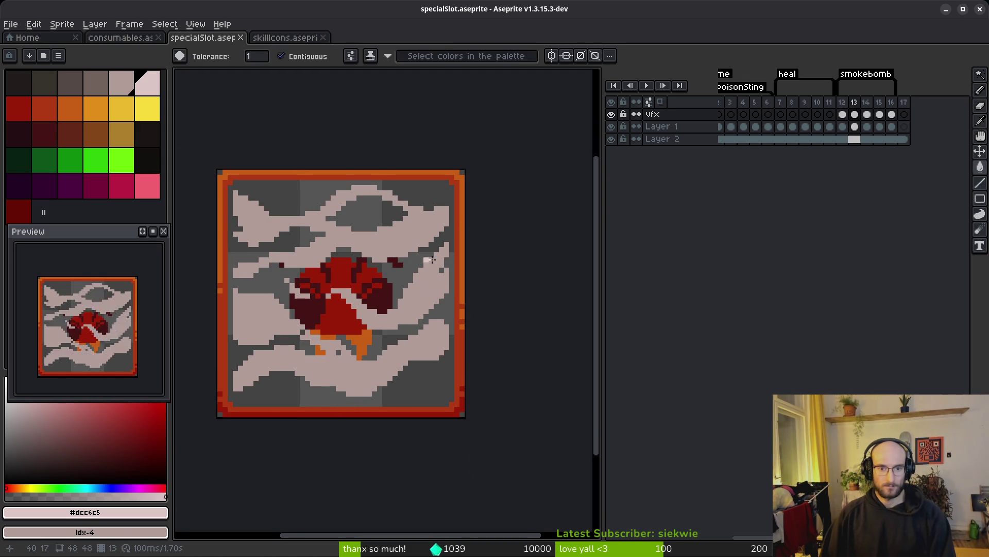
- On frame 13, draw a diagonal light-pink highlight down a wisp and beside the bomb
scroll(279, 195, up, 1)
key(Right)
scroll(521, 312, up, 4)
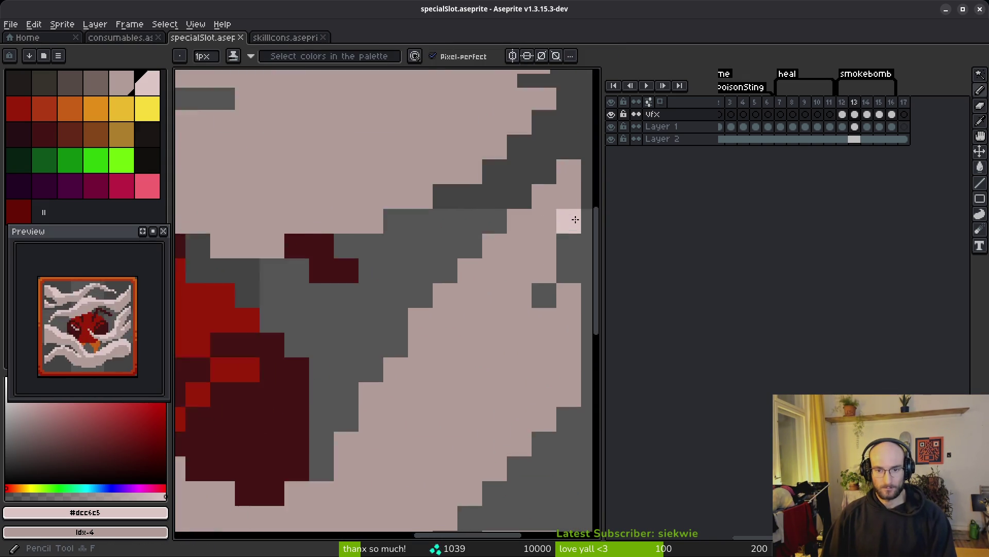
mouse_move(558, 160)
mouse_down()
mouse_move(327, 480)
mouse_move(464, 361)
mouse_move(300, 336)
mouse_move(216, 249)
mouse_up()
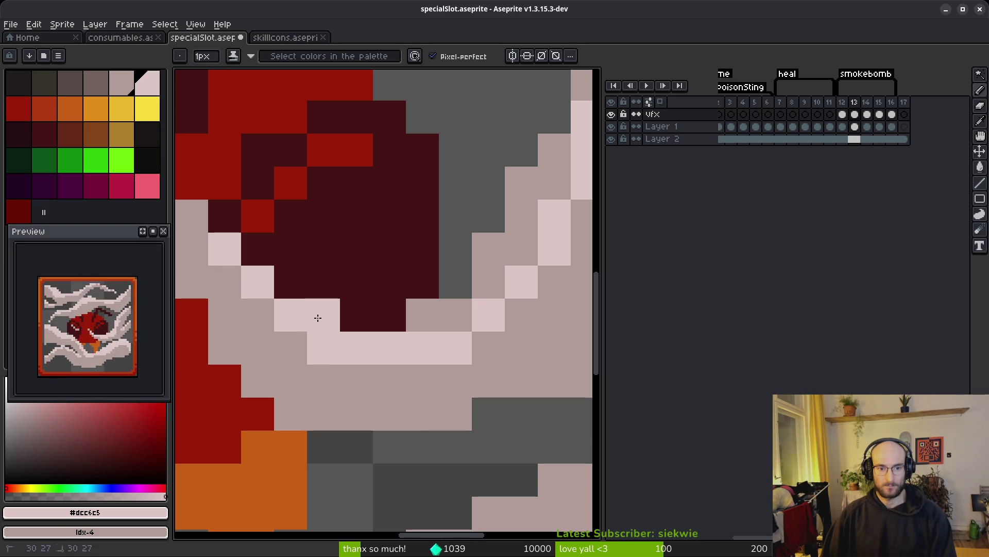
drag(471, 320, 488, 278)
- Lighten the wisp edge with a fill and extend light-pink highlights along the diagonal band
key(g)
click(488, 265)
scroll(488, 265, down, 3)
key(b)
scroll(448, 221, up, 2)
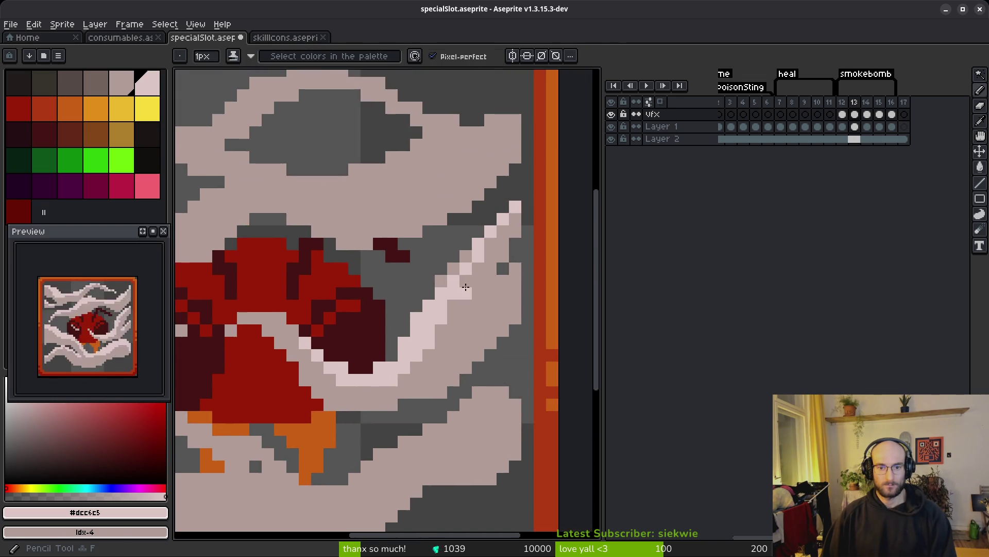
click(448, 221)
drag(448, 221, 459, 316)
scroll(459, 316, right, 2)
click(524, 256)
drag(523, 256, 388, 385)
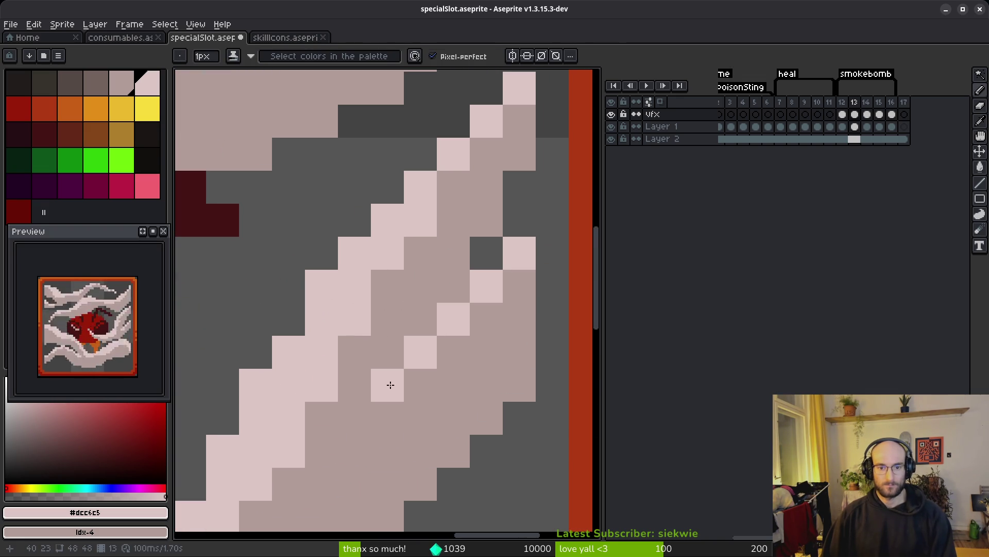
click(457, 297)
- Paint light-pink highlight pixels along two more smoke wisps
scroll(394, 388, down, 3)
scroll(503, 289, up, 3)
mouse_move(524, 195)
mouse_down()
mouse_move(554, 279)
mouse_move(521, 168)
mouse_move(311, 354)
mouse_move(288, 361)
mouse_up()
scroll(361, 330, down, 3)
scroll(439, 304, up, 3)
drag(439, 305, 244, 393)
scroll(245, 394, down, 3)
scroll(410, 309, up, 3)
- Add a horizontal highlight under the orange fuse and a short diagonal of highlight pixels
drag(392, 343, 217, 336)
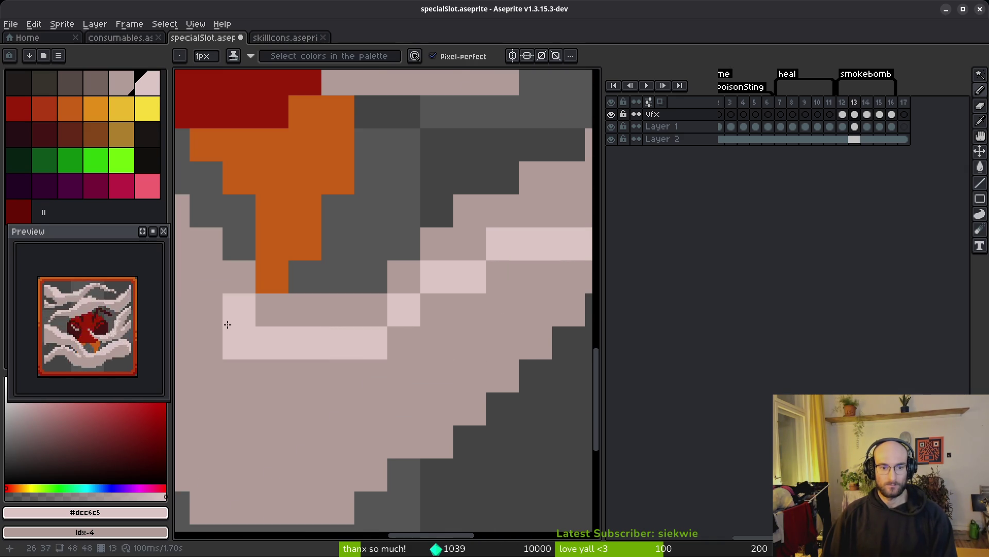
scroll(217, 336, down, 3)
scroll(332, 319, up, 3)
mouse_move(333, 222)
mouse_down()
mouse_move(408, 264)
mouse_move(462, 358)
mouse_move(430, 322)
mouse_up()
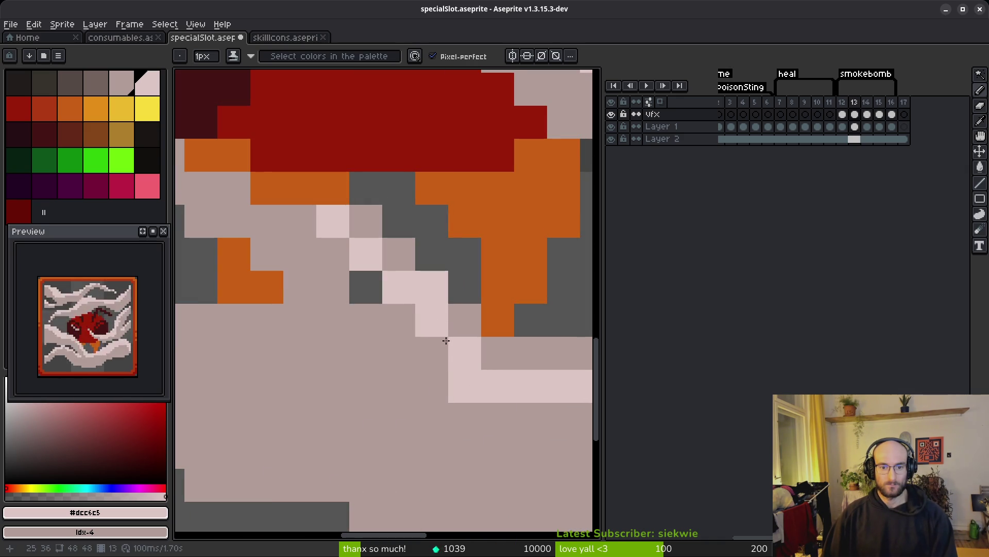
click(448, 329)
scroll(448, 328, down, 3)
scroll(302, 376, up, 3)
- Flood-fill a few smoke patches and cells with light pink
key(g)
click(309, 355)
click(484, 283)
scroll(483, 283, down, 3)
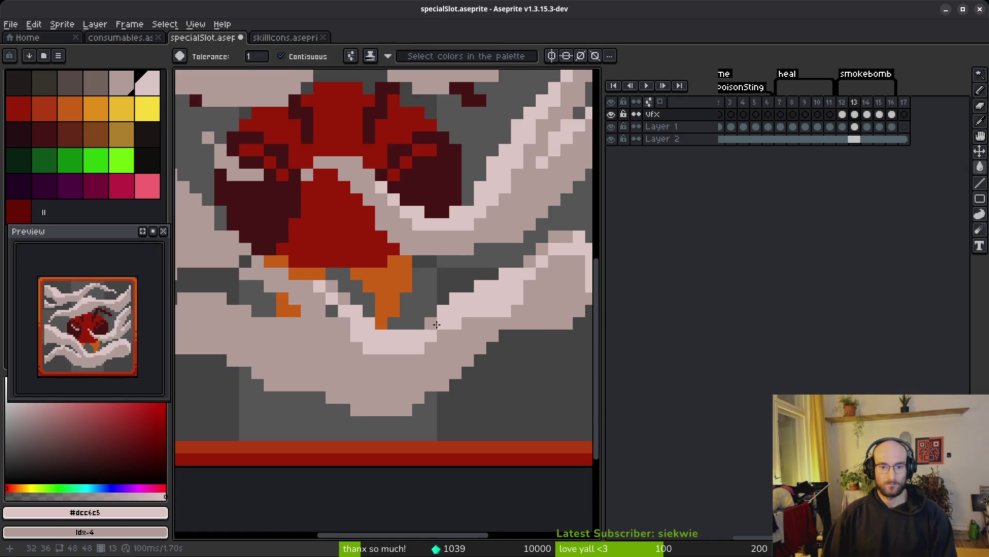
scroll(432, 325, up, 3)
scroll(432, 326, down, 3)
scroll(464, 289, up, 3)
click(469, 253)
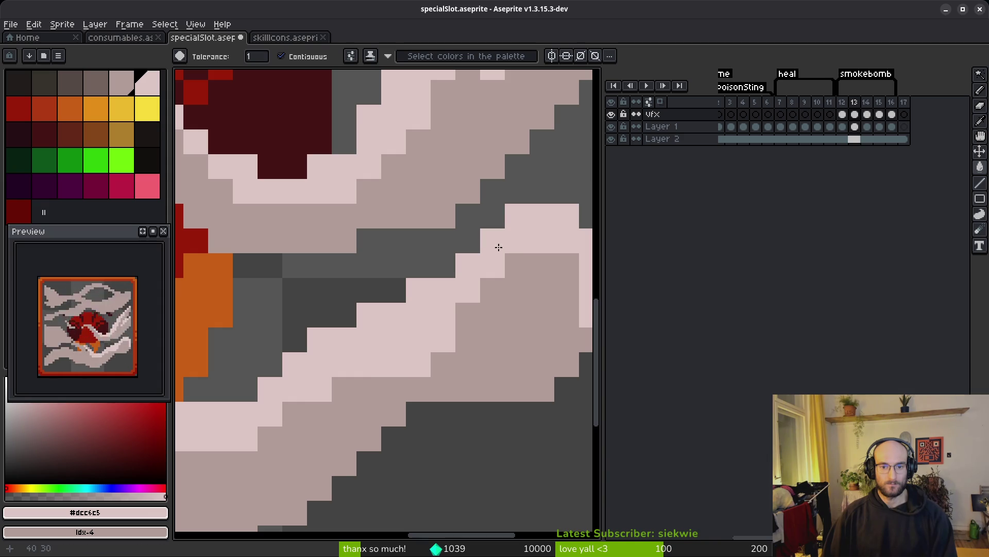
scroll(499, 245, down, 3)
scroll(435, 375, up, 3)
- Tone the light staircase edge back to mid pink and add two light-pink highlight cells
key(b)
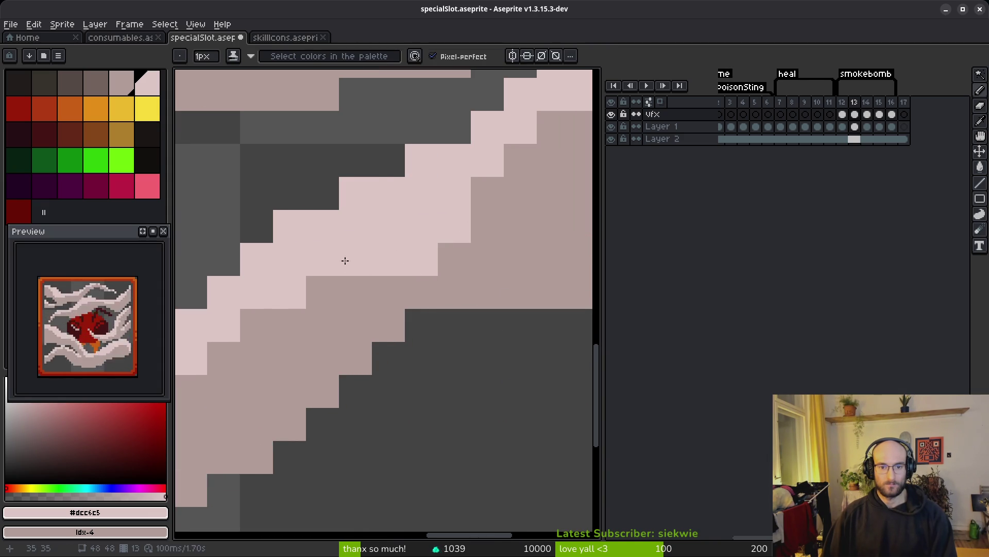
drag(521, 126, 425, 258)
click(453, 193)
click(521, 226)
scroll(541, 217, down, 3)
scroll(432, 315, up, 3)
scroll(454, 286, down, 1)
scroll(453, 286, down, 2)
scroll(479, 216, up, 3)
scroll(498, 225, down, 5)
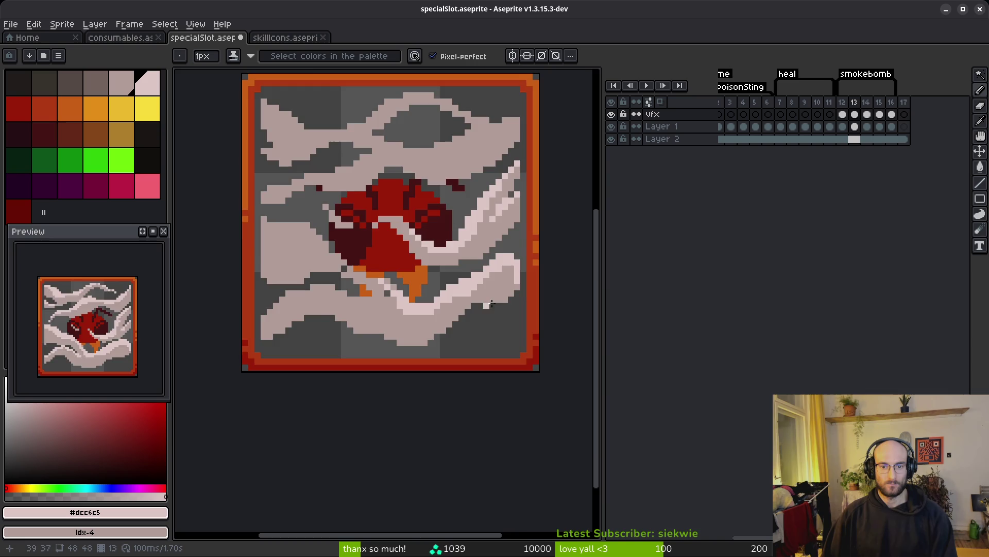
- On frame 13, paint #dcc4c5 highlight strokes under the bomb and diagonally along the lower wisp edges
scroll(528, 256, up, 6)
scroll(434, 310, down, 3)
scroll(424, 284, up, 3)
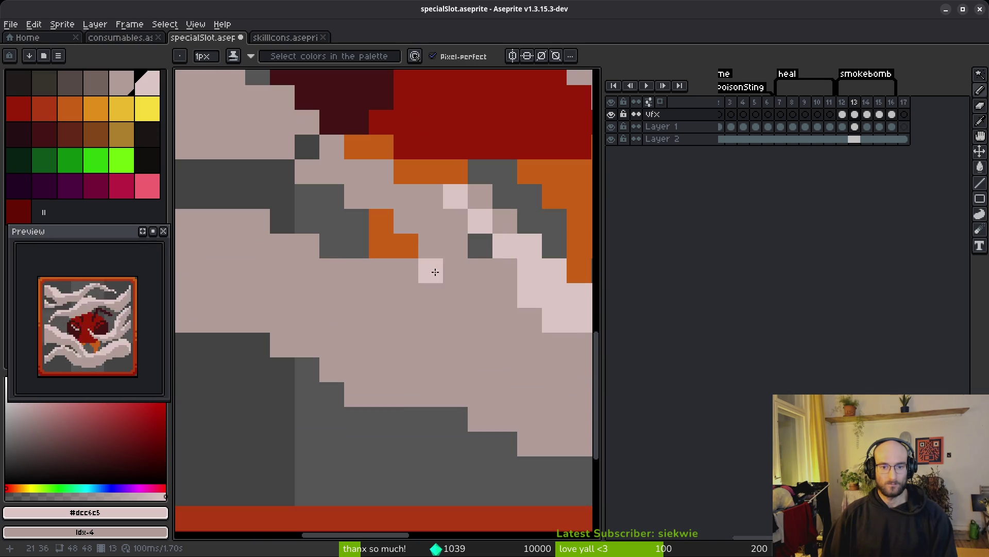
drag(328, 156, 407, 185)
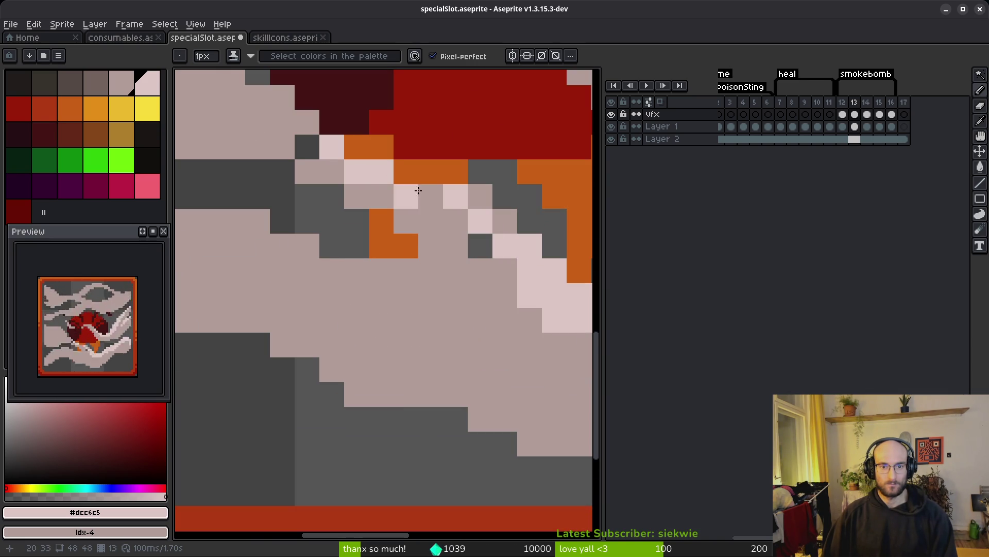
scroll(402, 206, down, 3)
scroll(412, 211, up, 3)
drag(453, 254, 430, 214)
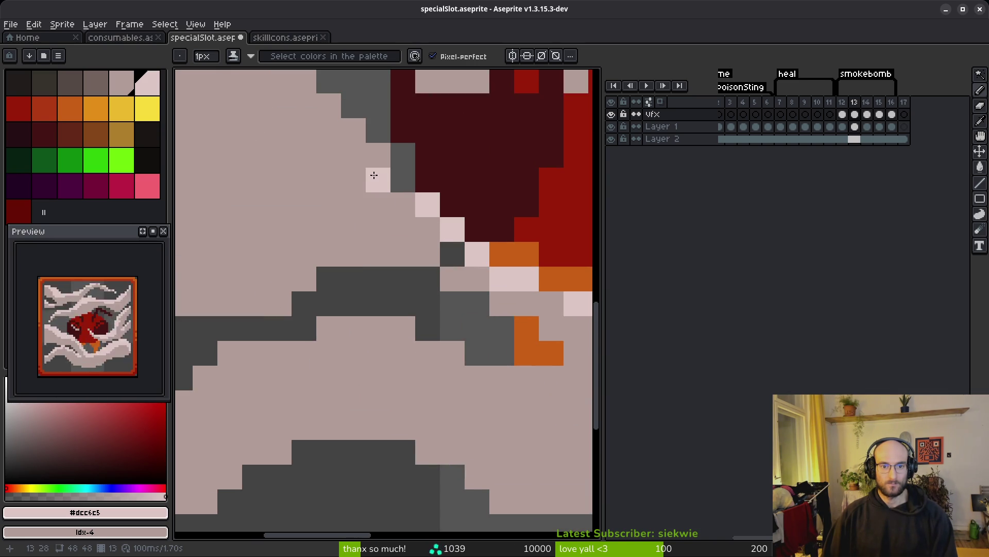
scroll(394, 202, down, 3)
scroll(462, 350, up, 3)
drag(510, 316, 429, 247)
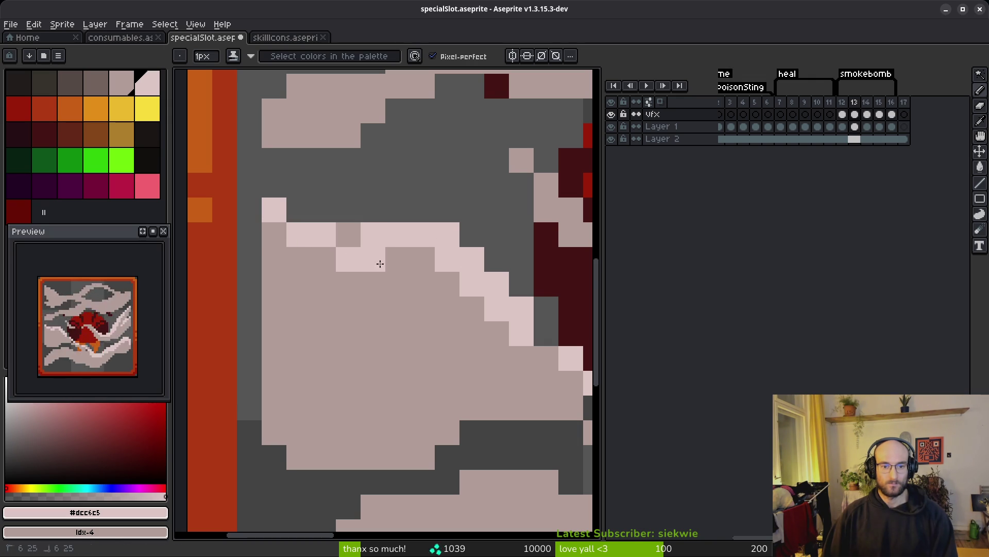
click(422, 308)
scroll(349, 310, down, 3)
scroll(350, 310, up, 3)
mouse_move(391, 233)
mouse_down()
mouse_move(375, 194)
mouse_move(489, 304)
mouse_move(513, 351)
mouse_up()
- After a quick check of frame 12, add highlight pixels in frame 13's upper-left smoke and along a wisp
scroll(402, 270, down, 5)
scroll(401, 270, up, 3)
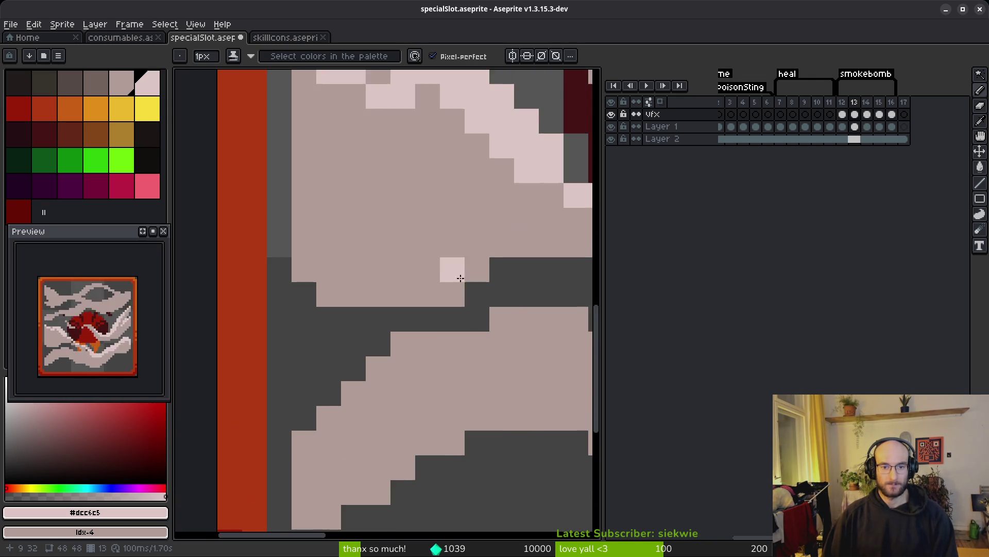
scroll(453, 282, down, 3)
key(i)
key(comma)
key(period)
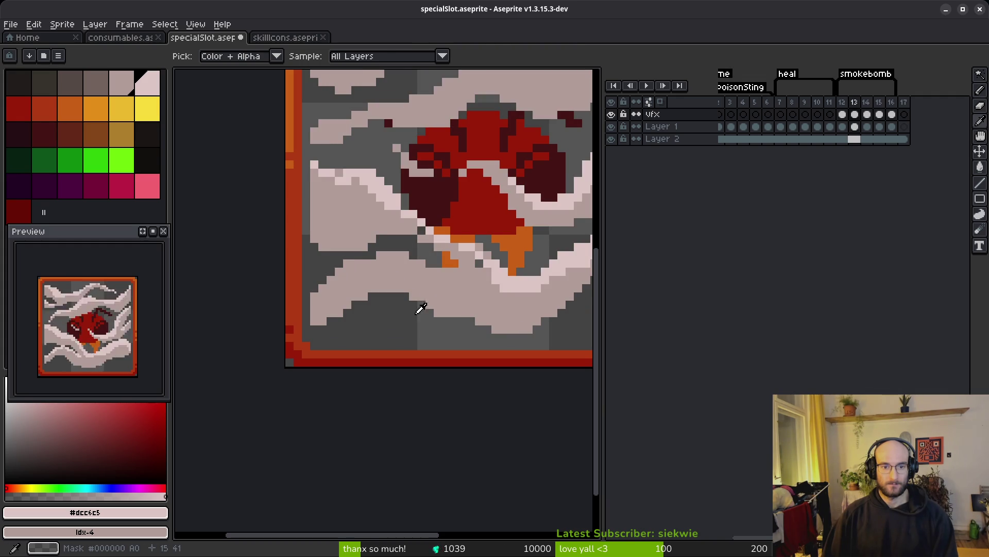
key(b)
scroll(383, 258, up, 3)
drag(382, 258, 396, 283)
mouse_move(397, 242)
mouse_down()
mouse_move(287, 187)
mouse_move(363, 229)
mouse_up()
scroll(410, 303, down, 2)
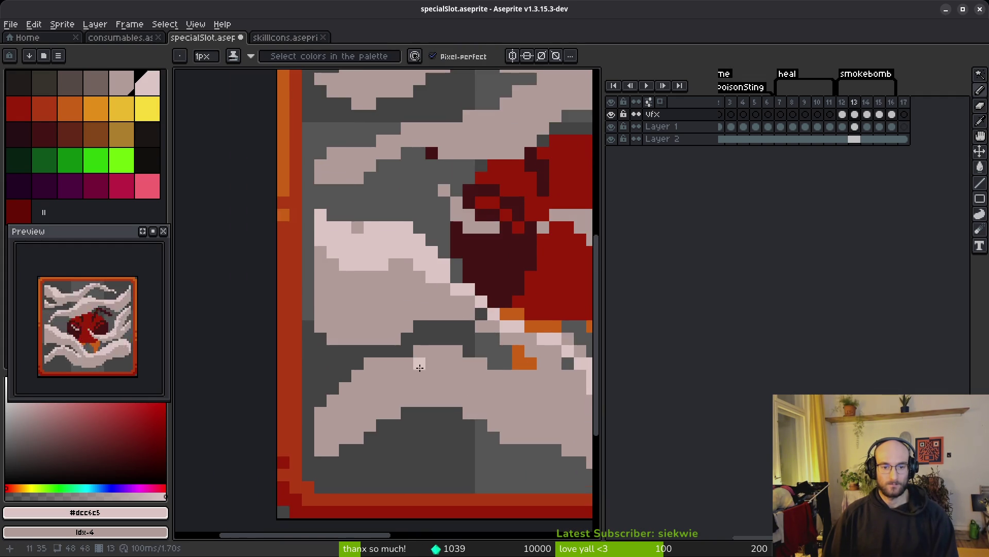
drag(420, 363, 331, 214)
scroll(449, 227, up, 3)
mouse_move(515, 252)
mouse_down()
mouse_move(510, 263)
mouse_move(433, 230)
mouse_move(309, 222)
mouse_up()
mouse_move(364, 261)
mouse_down()
mouse_move(433, 272)
mouse_move(471, 242)
mouse_move(311, 282)
mouse_move(421, 261)
mouse_move(287, 303)
mouse_move(336, 280)
mouse_up()
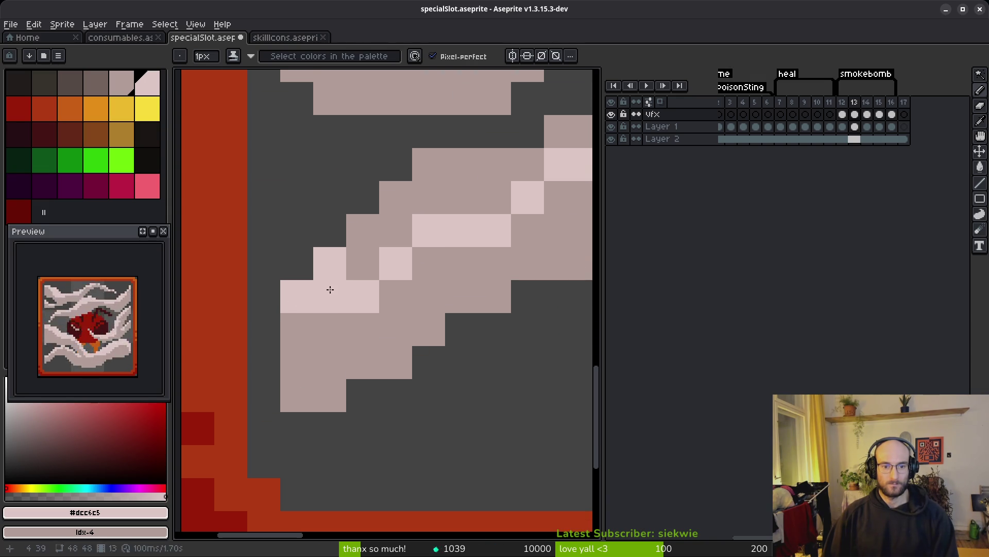
- Flood-fill a smoke region near the centre light pink with the Paint Bucket
key(g)
scroll(328, 272, down, 3)
scroll(328, 272, up, 1)
click(379, 224)
scroll(421, 301, down, 2)
scroll(421, 301, down, 2)
key(b)
scroll(361, 275, up, 6)
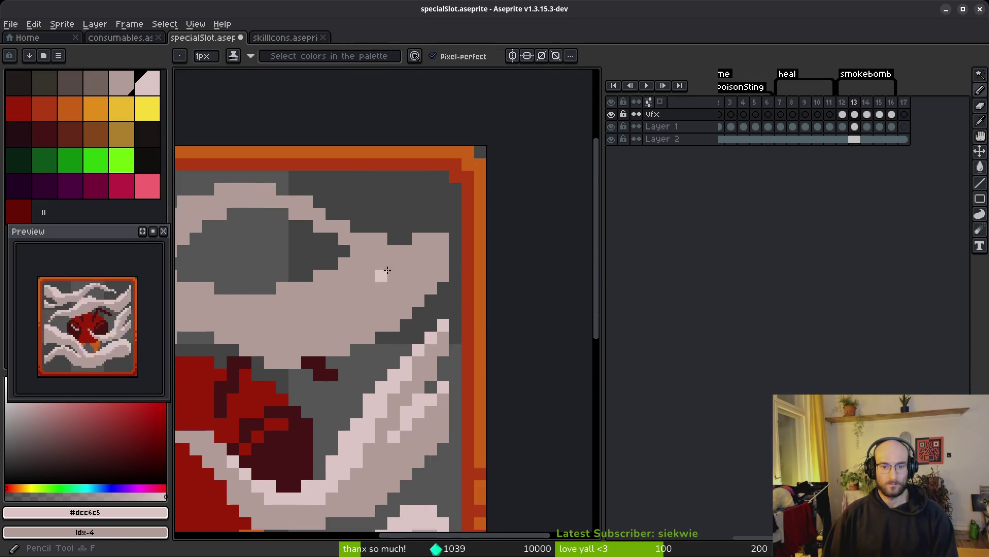
- Draw light highlight lines along the edges of the upper and top-left smoke wisps
mouse_move(602, 265)
mouse_down()
mouse_move(783, 270)
mouse_move(696, 279)
mouse_up()
scroll(825, 139, down, 2)
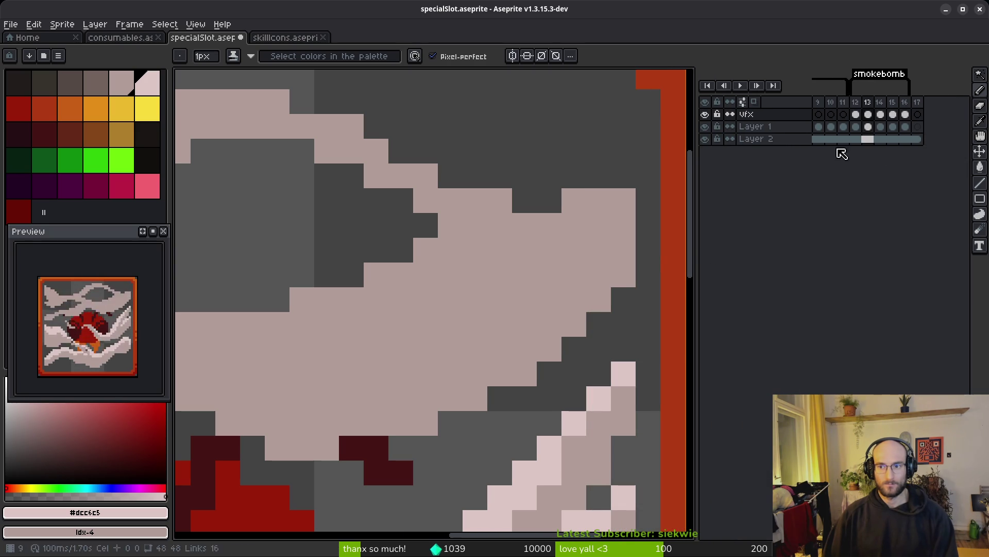
scroll(441, 299, down, 4)
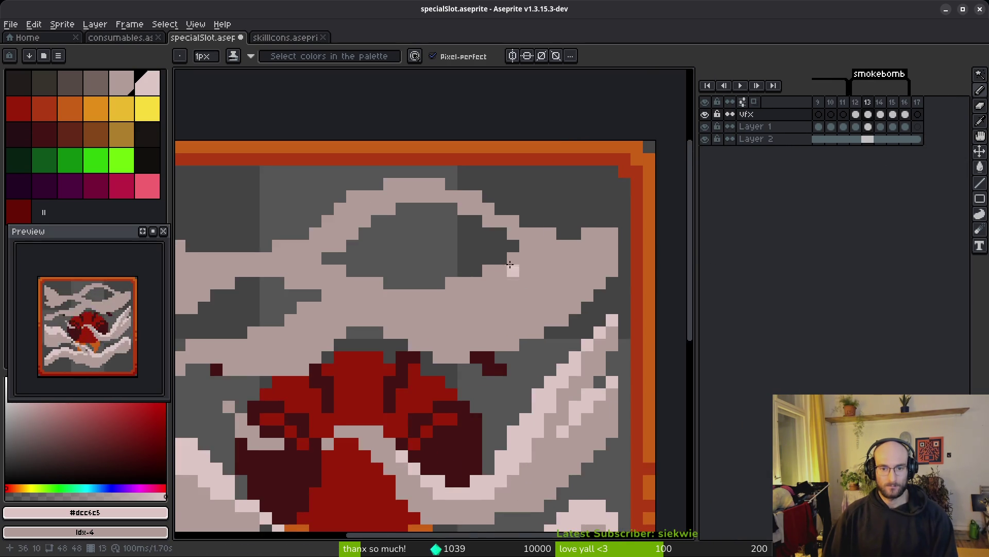
drag(510, 264, 538, 193)
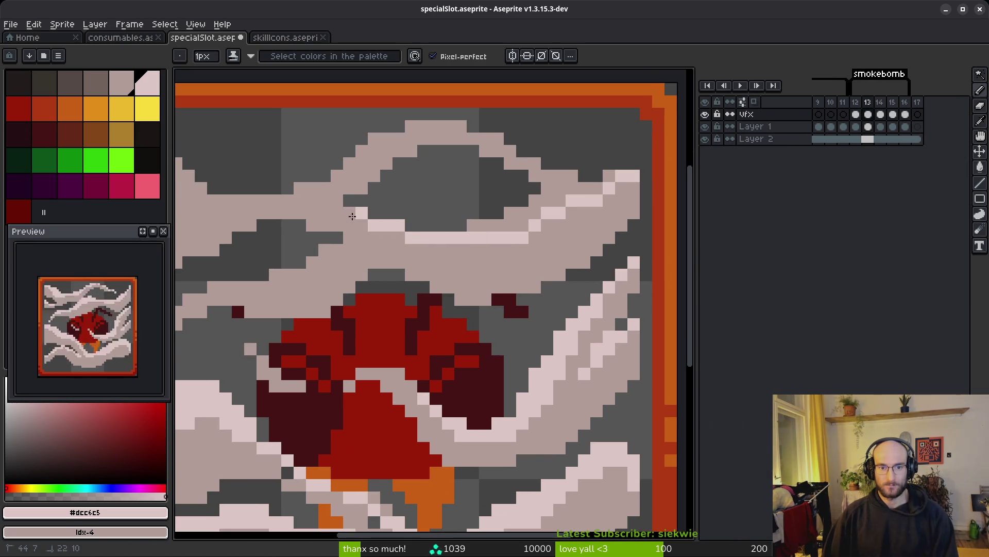
drag(356, 219, 508, 261)
scroll(490, 282, up, 1)
drag(379, 317, 688, 252)
mouse_move(578, 277)
mouse_down()
mouse_move(567, 294)
mouse_move(450, 298)
mouse_up()
drag(366, 343, 331, 341)
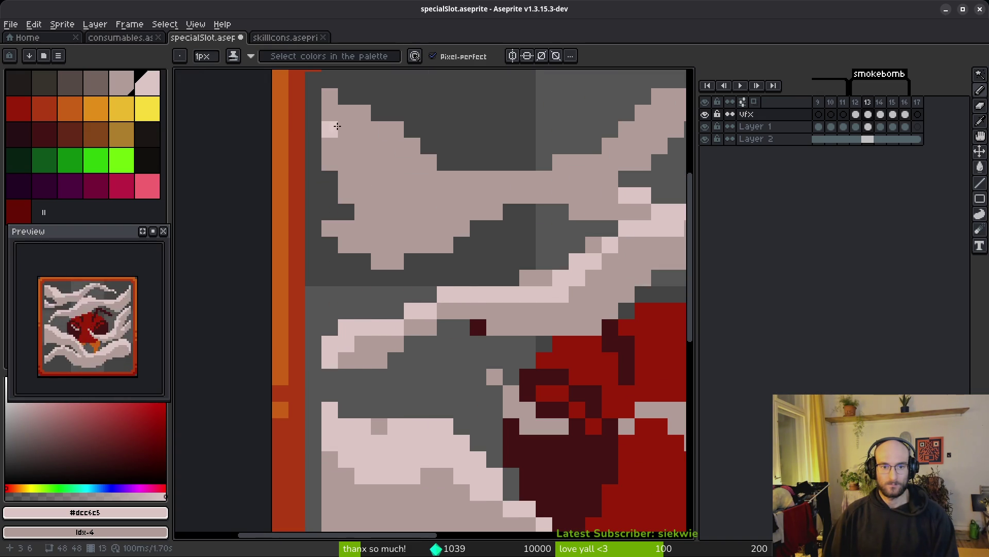
mouse_move(325, 99)
mouse_down()
mouse_move(463, 186)
mouse_move(495, 178)
mouse_up()
mouse_move(492, 193)
mouse_down()
mouse_move(314, 228)
mouse_move(384, 211)
mouse_move(298, 259)
mouse_up()
drag(509, 152, 441, 186)
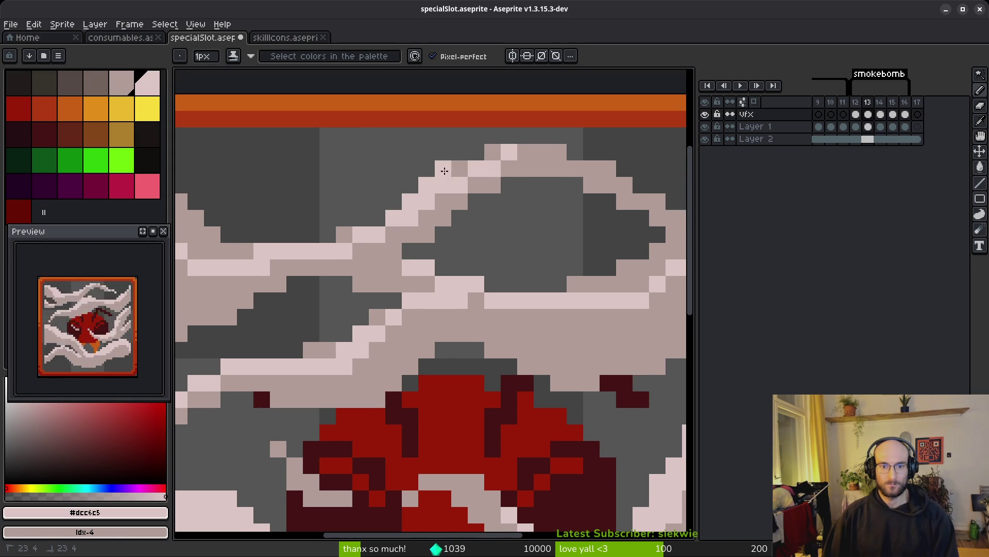
scroll(441, 194, up, 2)
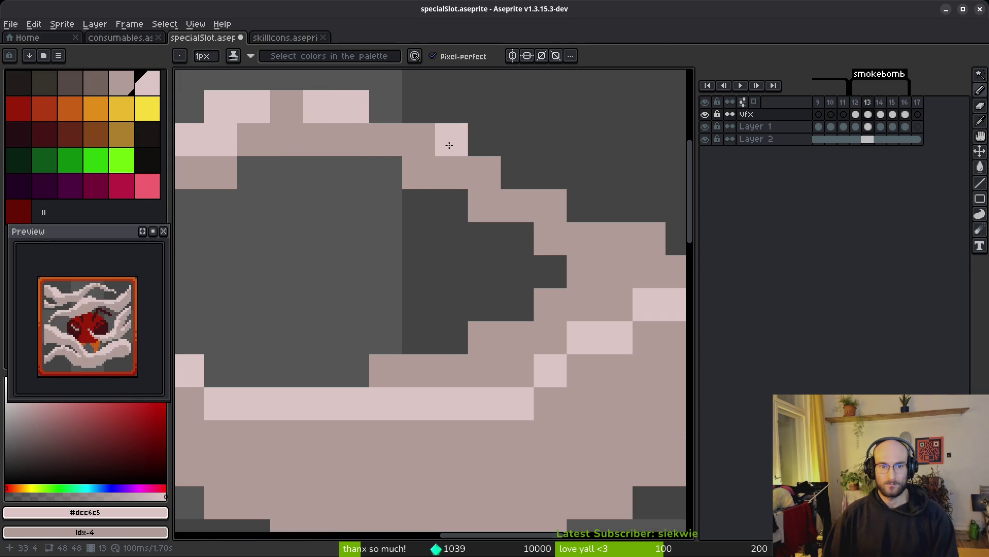
mouse_move(472, 168)
mouse_down()
mouse_move(546, 205)
mouse_move(365, 221)
mouse_move(523, 247)
mouse_move(352, 308)
mouse_move(596, 221)
mouse_move(530, 278)
mouse_up()
- Fill several small smoke patches light pink using the Paint Bucket
key(g)
click(536, 281)
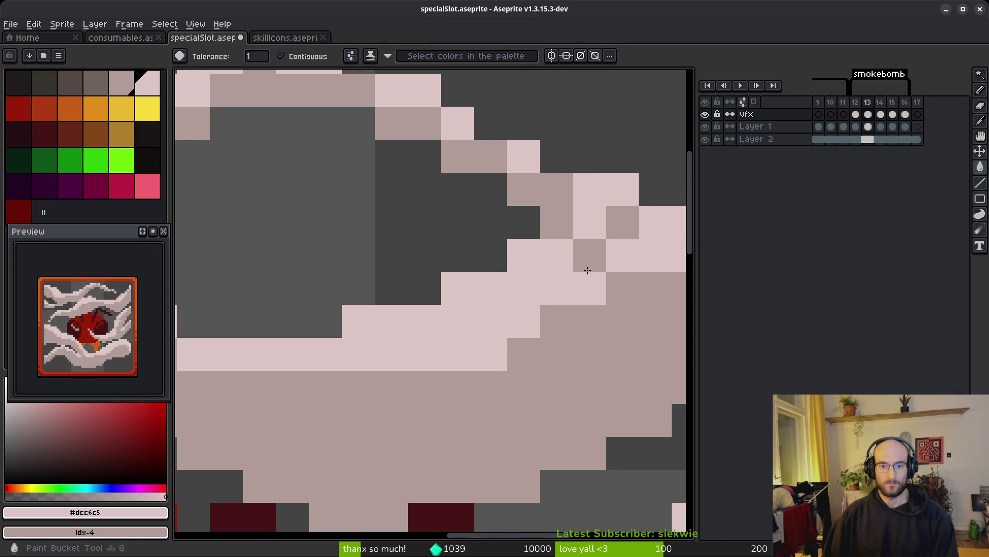
click(588, 264)
key(b)
scroll(477, 264, down, 3)
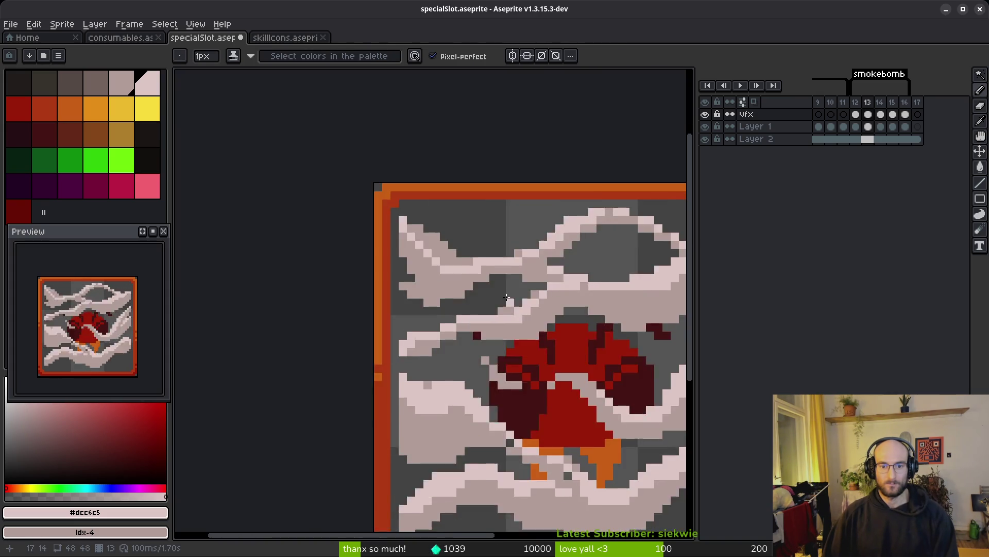
scroll(374, 212, up, 3)
key(g)
click(343, 172)
scroll(342, 173, down, 3)
scroll(422, 204, up, 3)
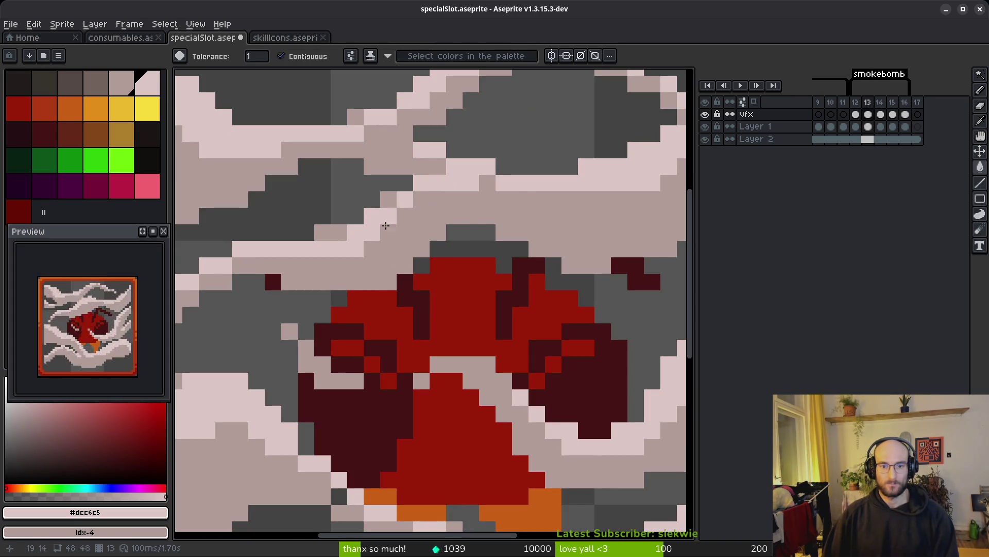
key(b)
- Bring the sprite's left border into view and go back to frame 12
drag(421, 205, 531, 207)
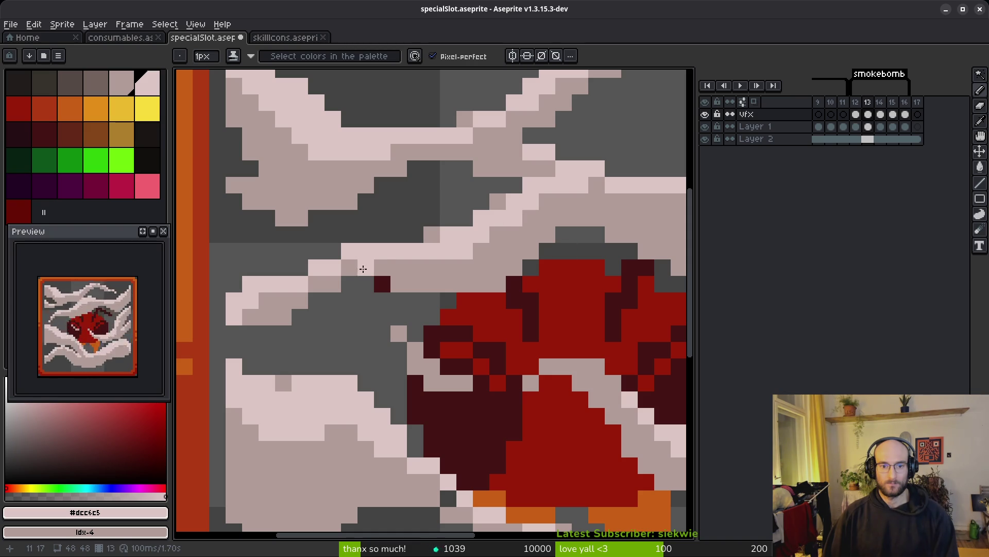
scroll(482, 331, down, 3)
drag(539, 363, 475, 336)
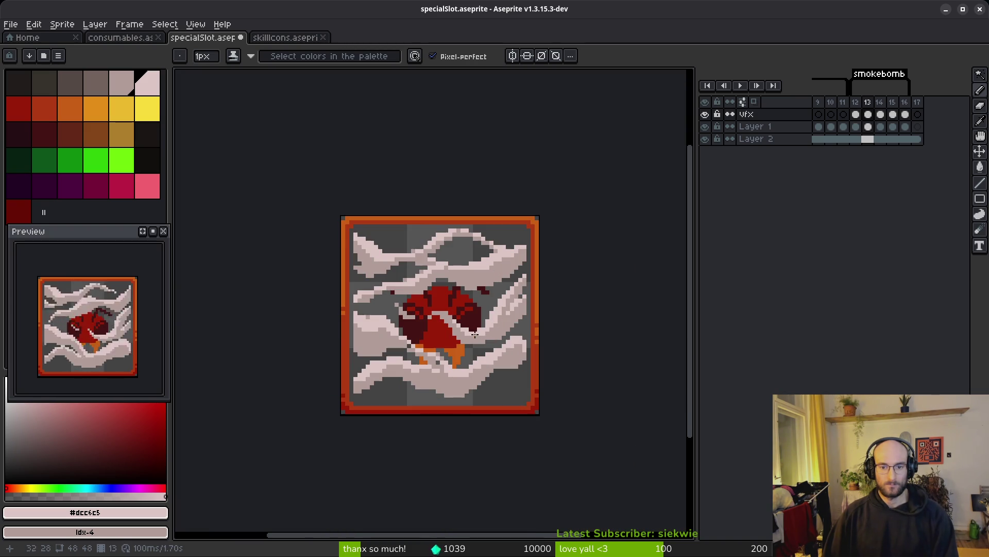
key(Left)
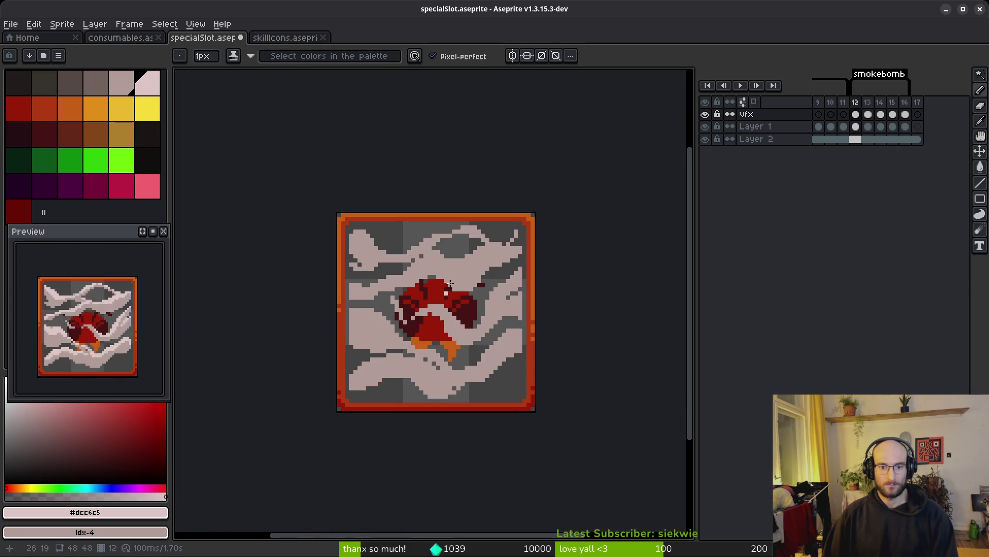
- On frame 12, paint light highlight strokes across the cloud's middle and down the wisp
scroll(531, 258, up, 4)
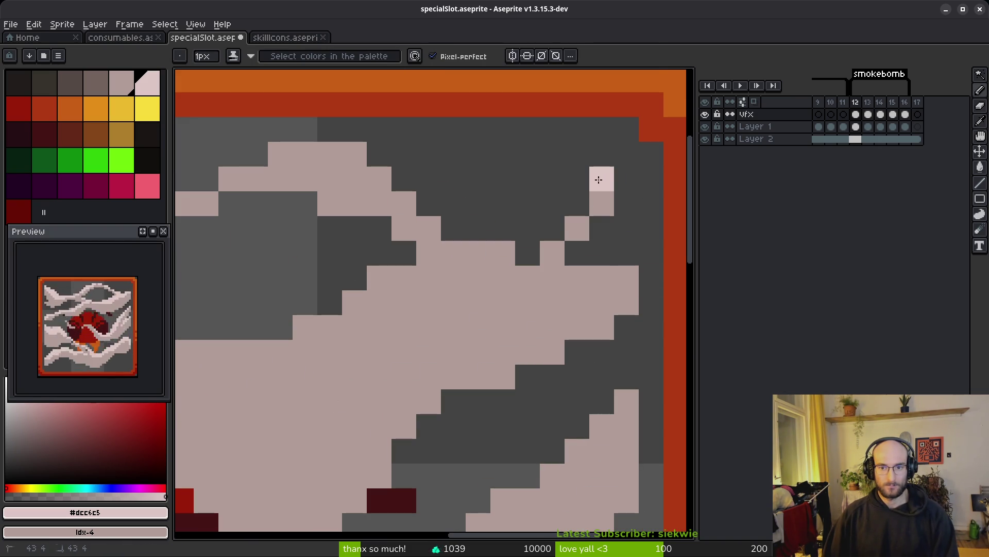
mouse_move(623, 281)
mouse_down()
mouse_move(524, 296)
mouse_move(441, 273)
mouse_move(529, 289)
mouse_move(413, 345)
mouse_move(442, 327)
mouse_move(346, 413)
mouse_move(469, 386)
mouse_move(364, 327)
mouse_move(283, 322)
mouse_move(379, 329)
mouse_move(419, 347)
mouse_move(413, 334)
mouse_move(531, 293)
mouse_up()
mouse_move(503, 254)
mouse_down()
mouse_move(397, 353)
mouse_move(543, 283)
mouse_up()
mouse_move(513, 322)
mouse_down()
mouse_move(307, 367)
mouse_move(208, 352)
mouse_move(446, 325)
mouse_move(454, 304)
mouse_up()
scroll(464, 317, right, 5)
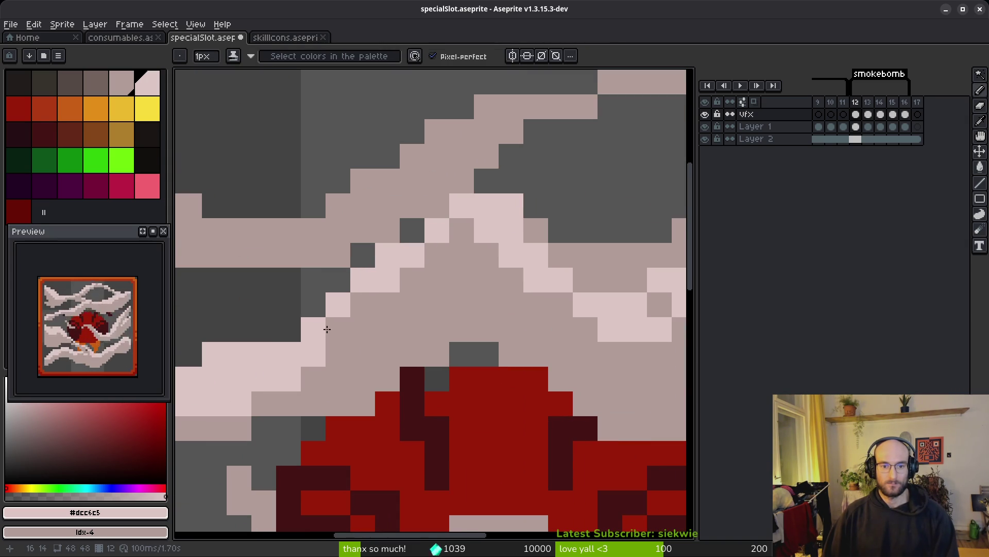
scroll(479, 231, right, 5)
- Fill small smoke patches light pink and add single highlight pixels near the upper wisp
key(g)
click(416, 280)
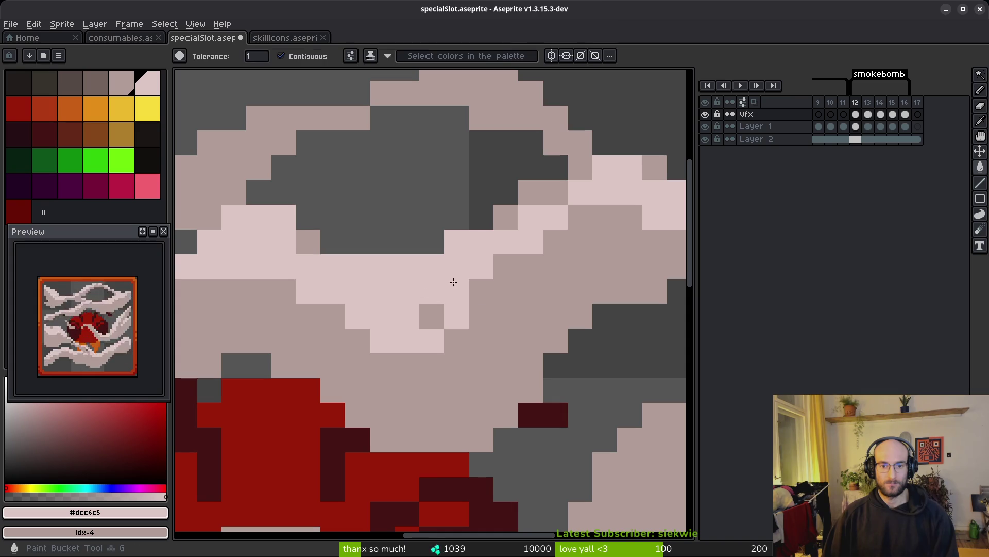
click(432, 316)
scroll(432, 315, up, 2)
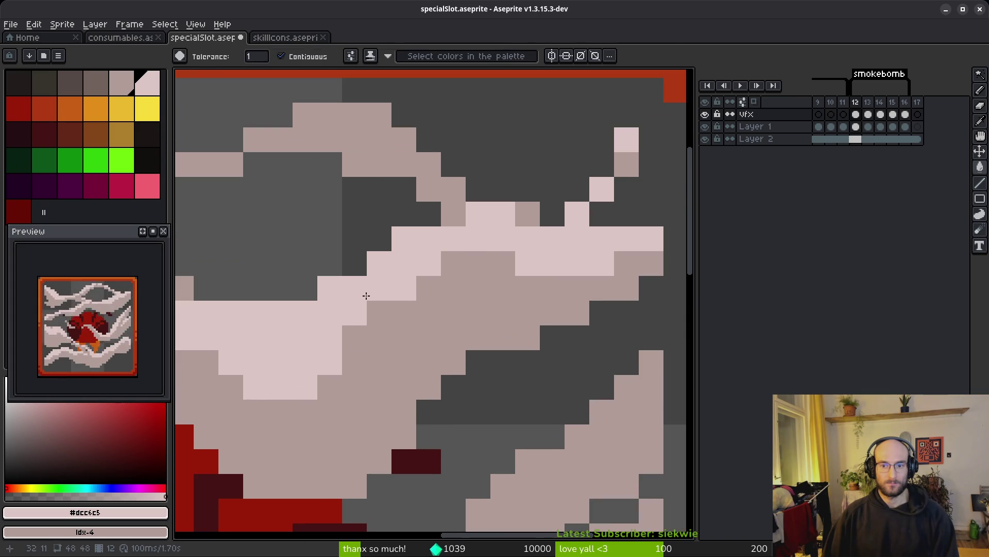
key(b)
click(531, 213)
scroll(515, 206, up, 2)
click(550, 216)
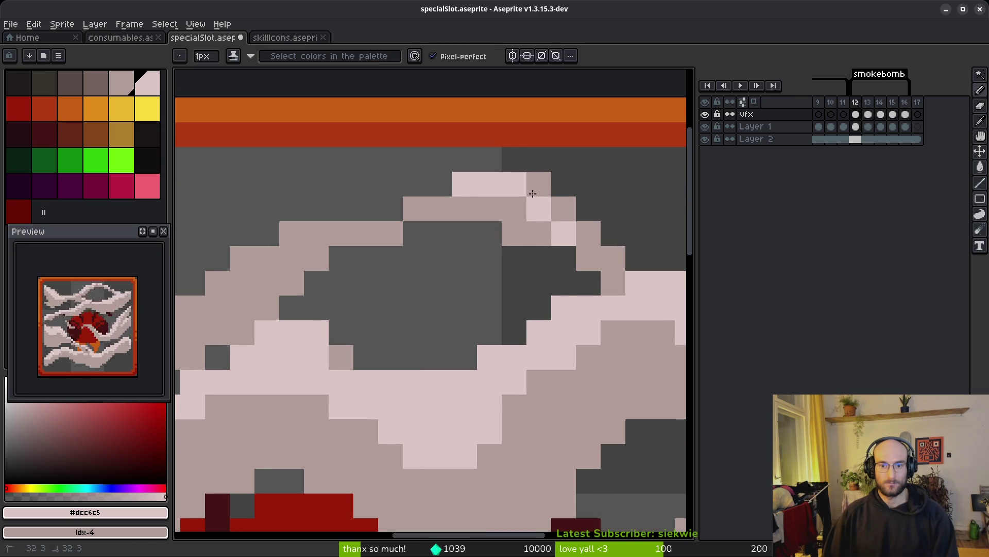
- Highlight the top wisp and the left smoke arm, fixing a stray pixel on its lower edge
scroll(510, 294, left, 3)
mouse_move(519, 232)
mouse_down()
mouse_move(473, 258)
mouse_move(435, 309)
mouse_move(416, 305)
mouse_up()
scroll(520, 256, left, 2)
click(319, 348)
scroll(378, 321, left, 2)
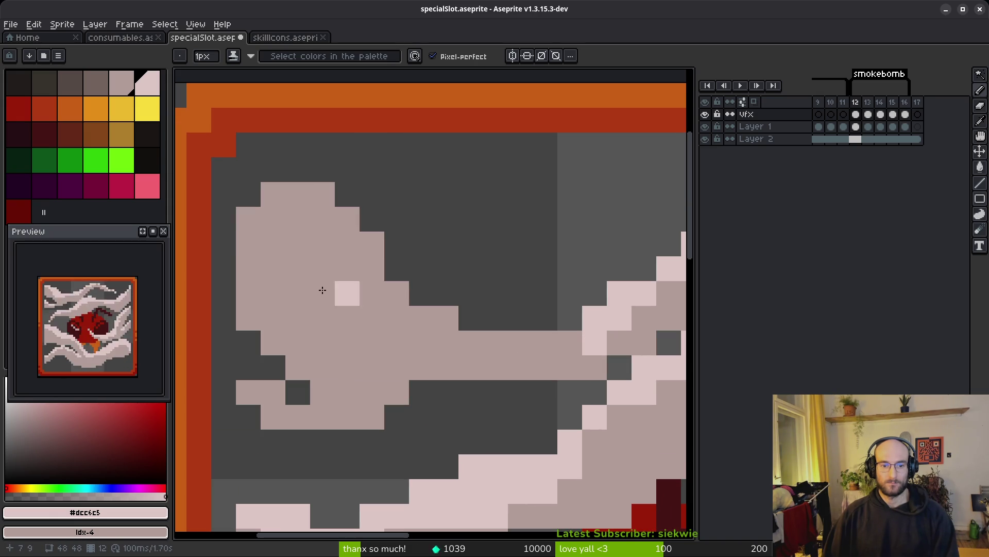
drag(362, 260, 447, 325)
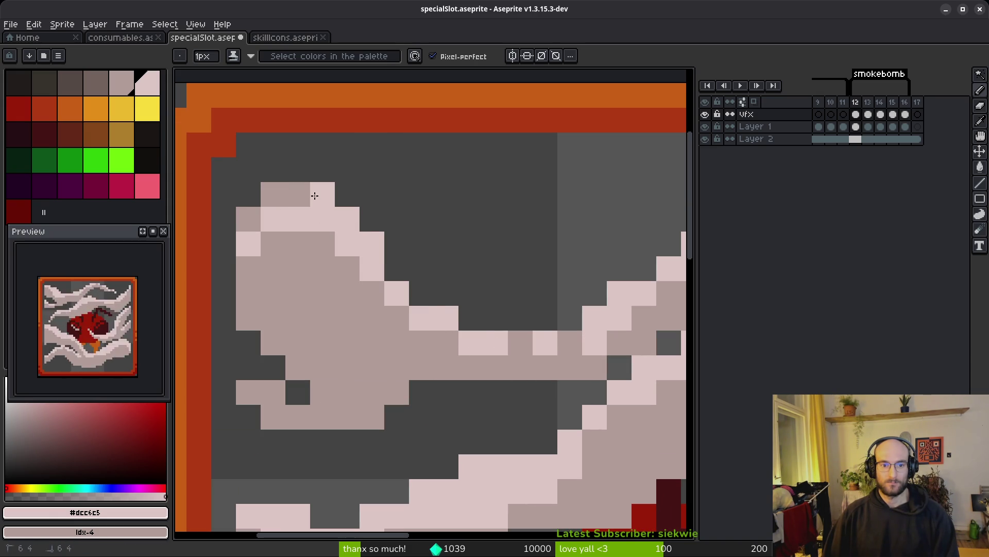
key(ctrl+z)
click(250, 367)
key(ctrl+z)
click(267, 385)
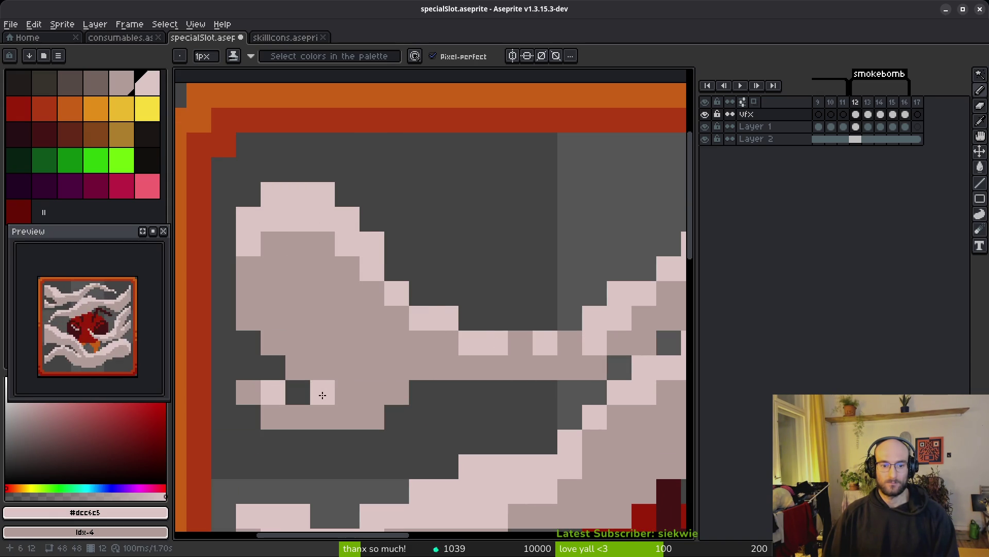
scroll(426, 380, down, 6)
scroll(426, 345, up, 5)
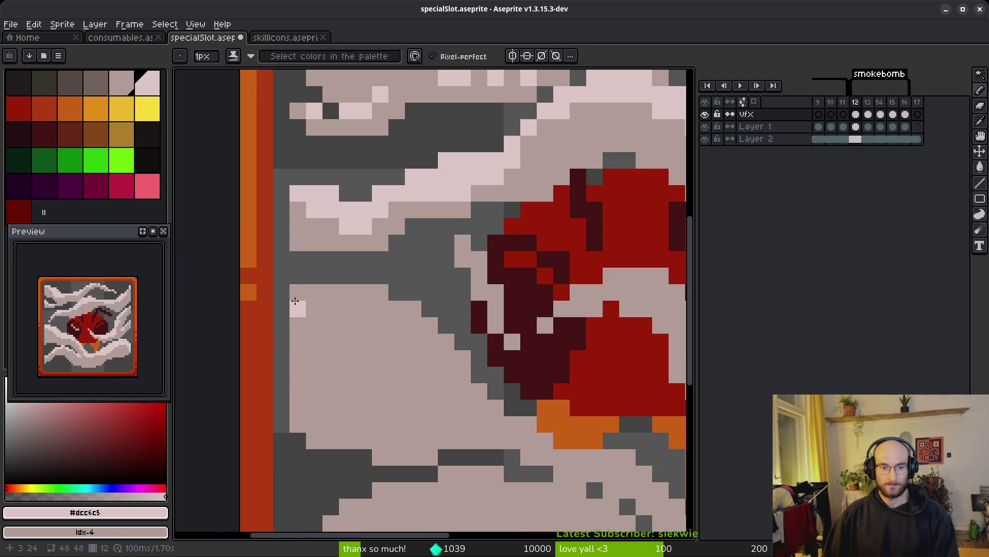
- Draw diagonal light pink highlights down the lower-left wisps and along the right wisp
drag(504, 449, 367, 343)
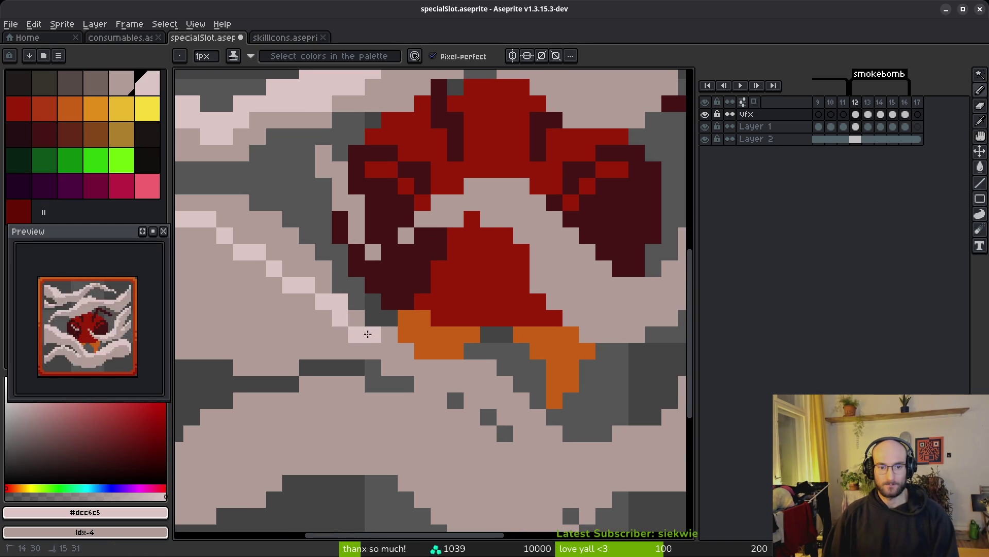
scroll(480, 387, up, 1)
drag(360, 319, 422, 321)
mouse_move(355, 296)
mouse_down()
mouse_move(457, 342)
mouse_move(546, 413)
mouse_move(400, 388)
mouse_up()
mouse_move(668, 243)
mouse_down()
mouse_move(568, 344)
mouse_move(425, 402)
mouse_up()
mouse_move(666, 245)
mouse_down()
mouse_move(468, 332)
mouse_move(593, 305)
mouse_move(577, 326)
mouse_up()
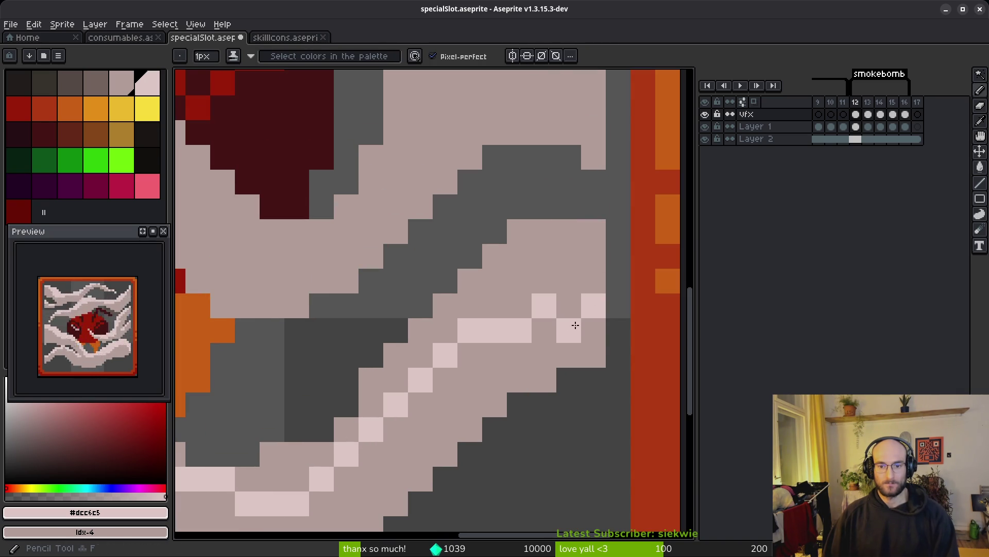
click(569, 256)
- Fill a smoke band and several small smoke patches lighter, undoing an overly large mauve fill
key(g)
click(464, 355)
scroll(413, 371, up, 1)
click(314, 443)
click(247, 464)
click(352, 427)
scroll(352, 427, down, 1)
click(459, 321)
click(425, 291)
click(294, 289)
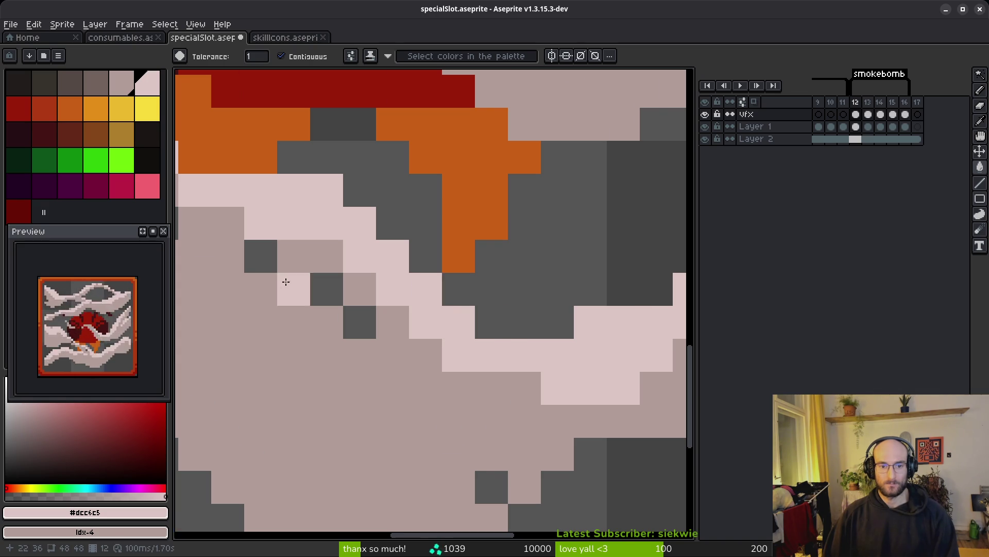
scroll(457, 333, down, 2)
scroll(457, 332, up, 2)
click(643, 293)
key(ctrl+z)
- Draw a diagonal highlight line, fill the central smoke band light pink, and redraw a down-right highlight
key(b)
mouse_move(669, 323)
mouse_down()
mouse_move(611, 286)
mouse_move(314, 364)
mouse_move(217, 378)
mouse_move(304, 323)
mouse_up()
key(g)
click(301, 307)
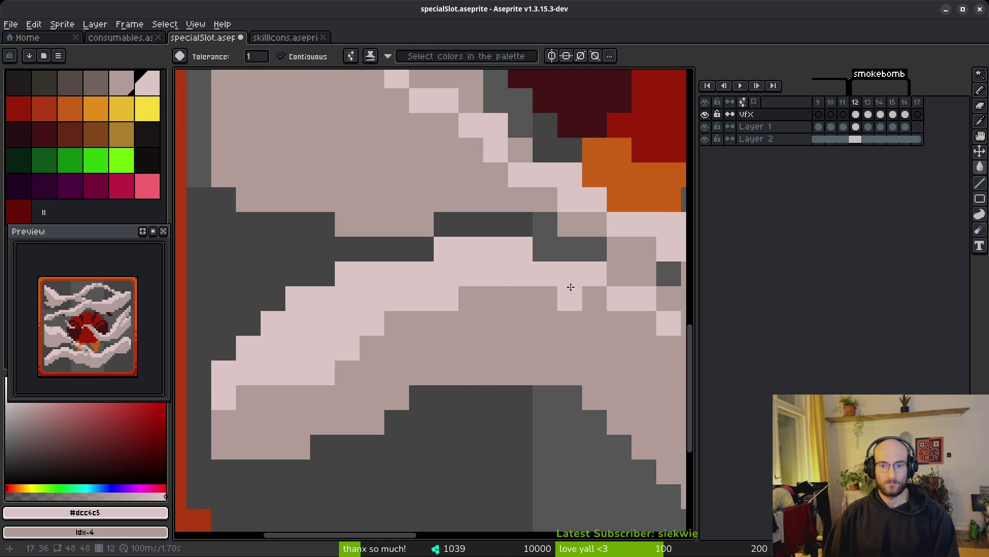
key(b)
mouse_move(608, 355)
mouse_down()
mouse_move(402, 315)
mouse_move(511, 322)
mouse_up()
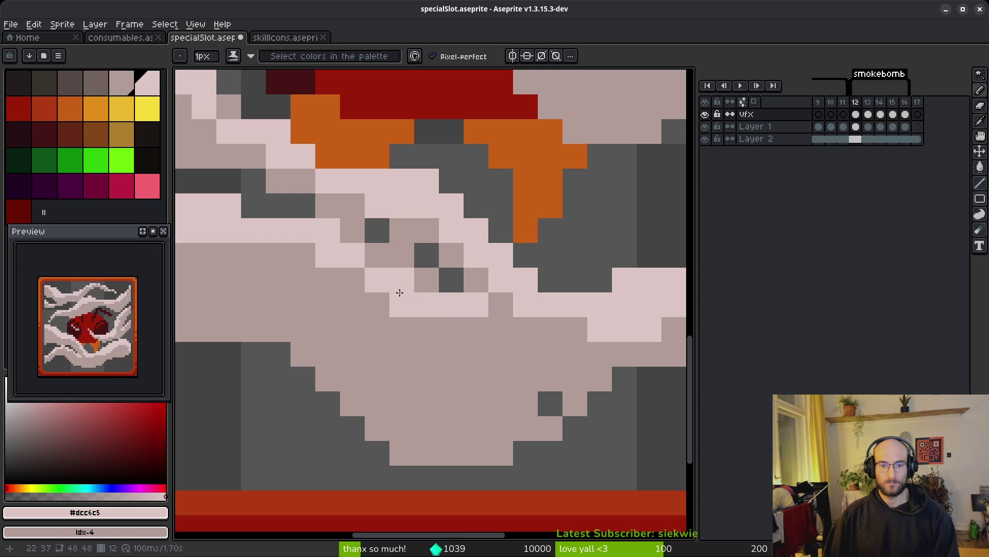
key(ctrl+z)
drag(394, 279, 497, 343)
- Paint light highlight pixels along the lower smoke wisp
drag(330, 338, 492, 379)
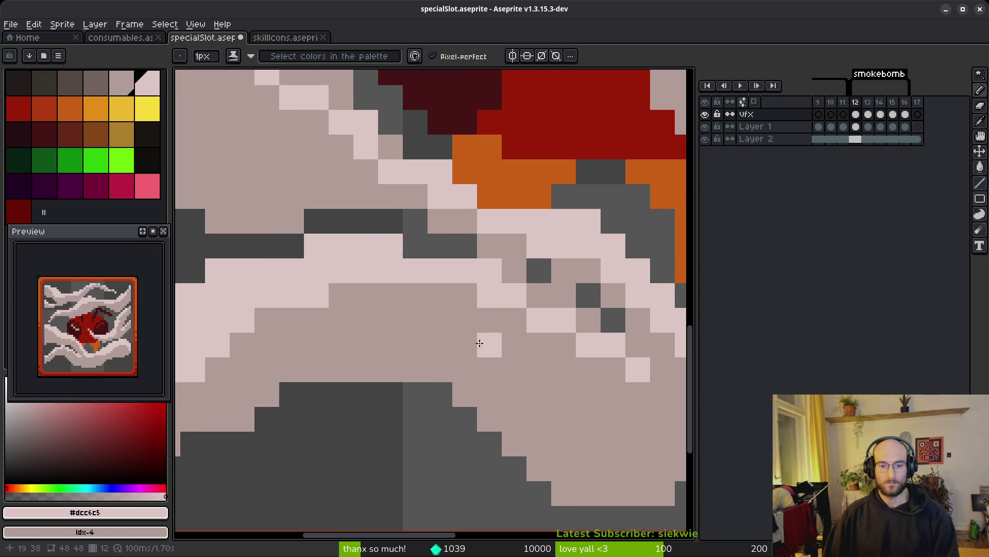
mouse_move(525, 324)
mouse_down()
mouse_move(567, 346)
mouse_move(425, 333)
mouse_move(560, 364)
mouse_up()
scroll(496, 359, down, 6)
scroll(495, 381, up, 5)
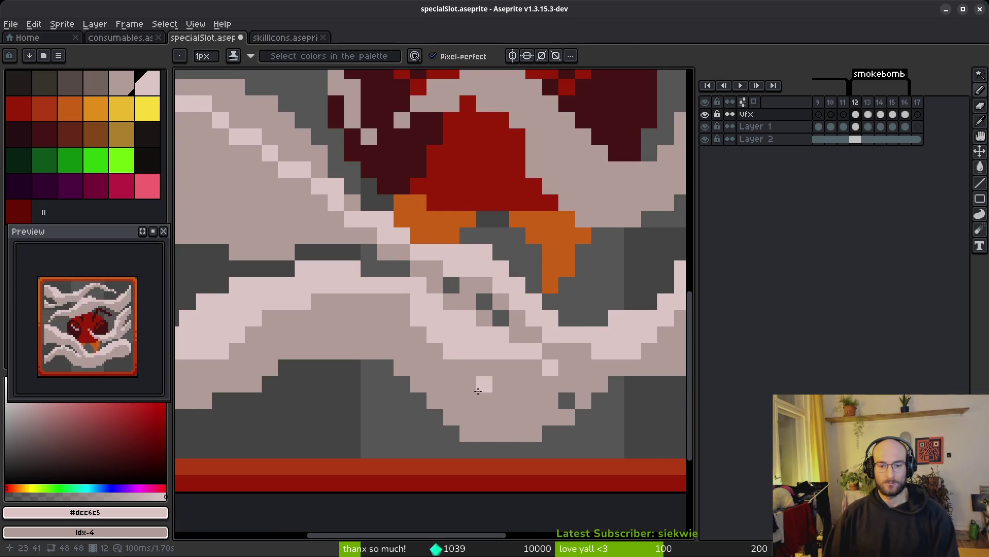
click(539, 364)
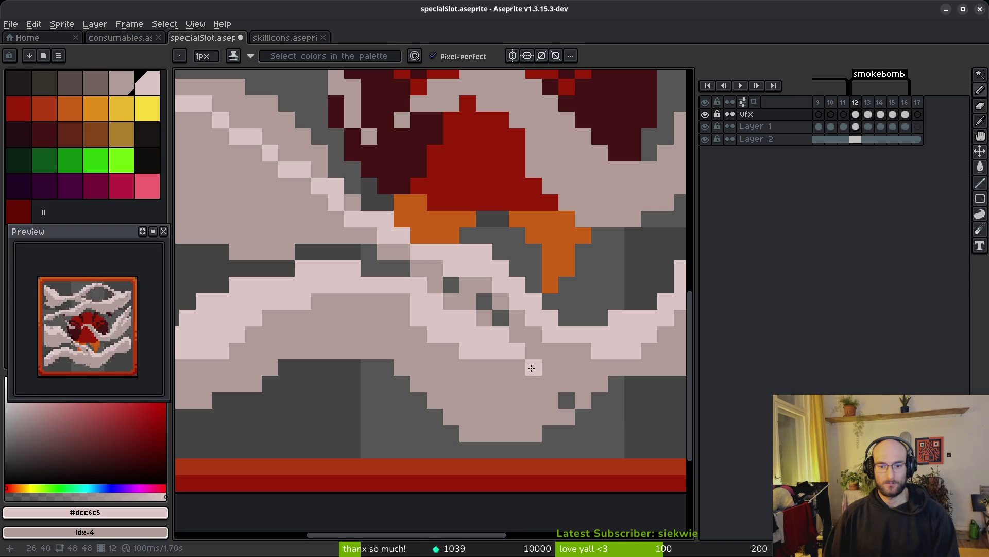
scroll(429, 365, down, 5)
scroll(496, 313, up, 5)
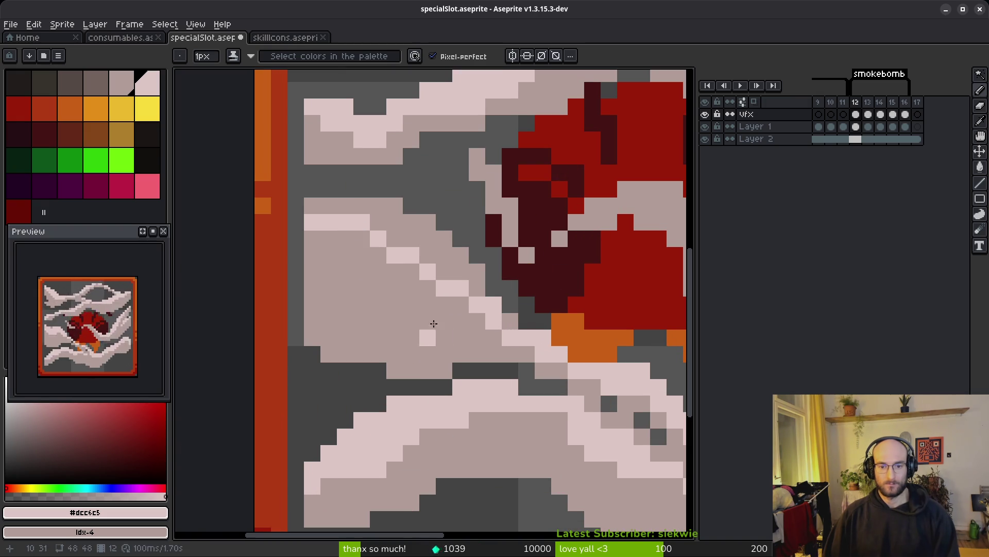
- Fill a pink smoke patch lighter and add highlight pixels beside the bomb's dark left edge
key(g)
click(496, 313)
key(b)
scroll(542, 307, down, 4)
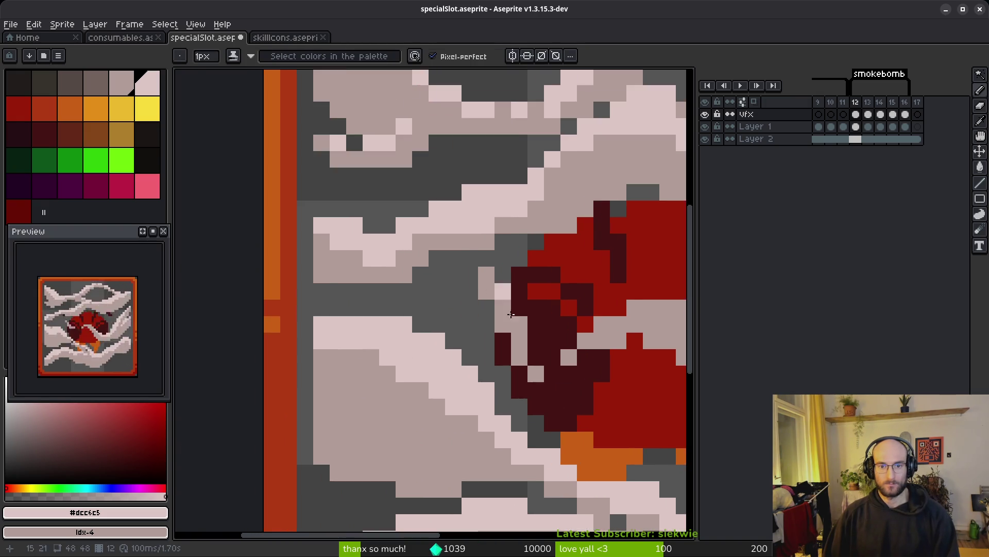
scroll(410, 312, up, 5)
click(330, 270)
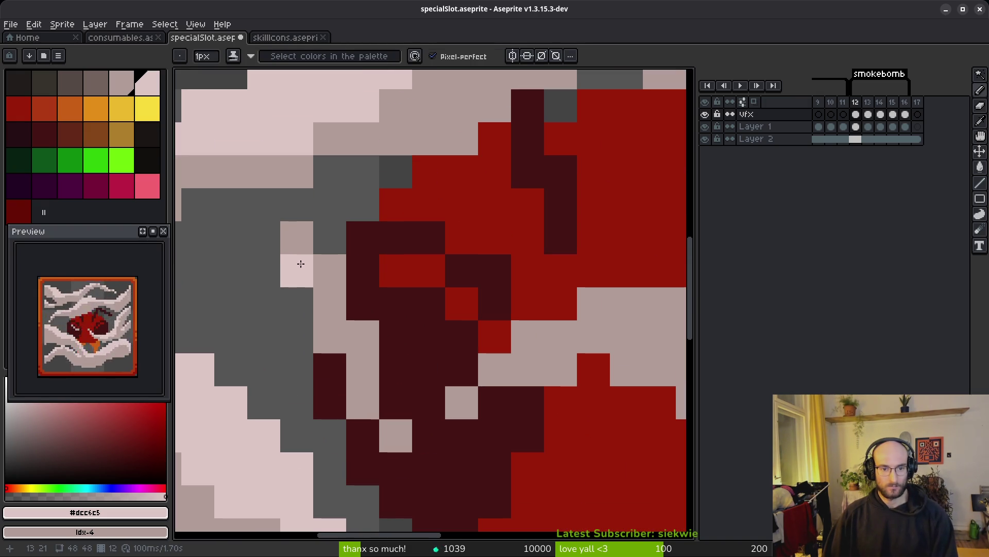
click(363, 337)
click(304, 243)
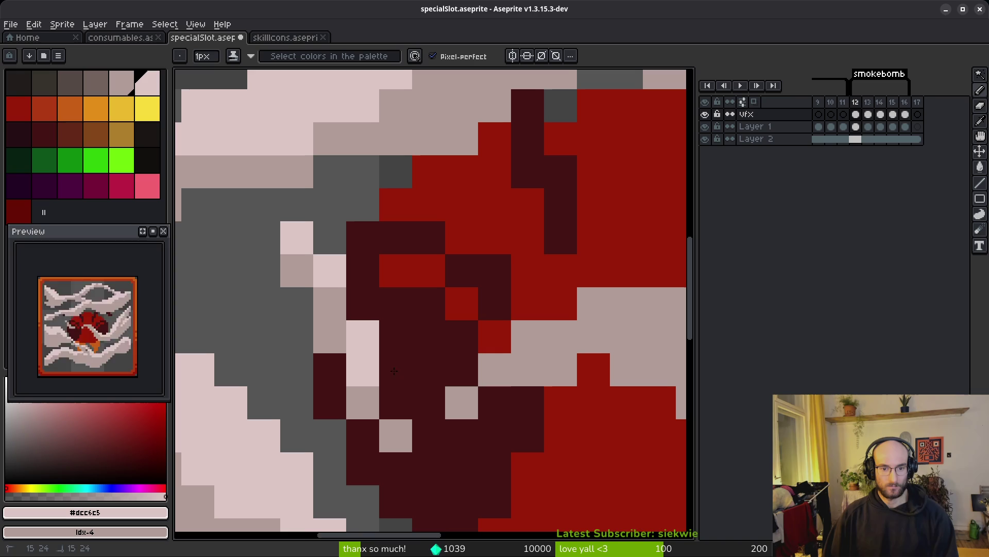
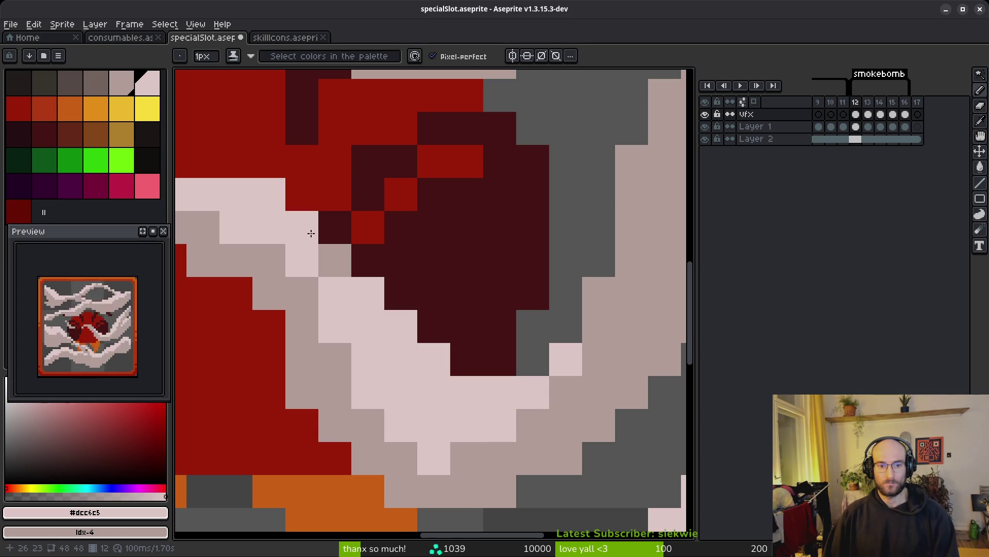
- Paint light-pink highlight pixels on the smoke and bucket-fill two smoke gaps with light pink
mouse_move(626, 312)
mouse_down()
mouse_move(457, 422)
mouse_move(526, 255)
mouse_move(509, 237)
mouse_move(511, 246)
mouse_up()
mouse_move(559, 198)
mouse_down()
mouse_move(502, 219)
mouse_move(422, 375)
mouse_up()
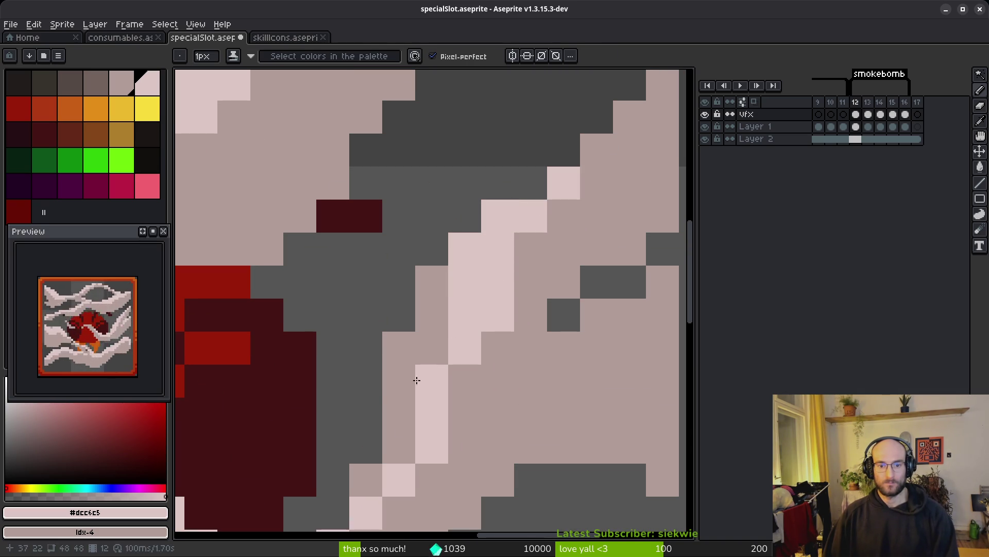
key(g)
click(407, 370)
click(380, 463)
drag(488, 368, 322, 469)
key(b)
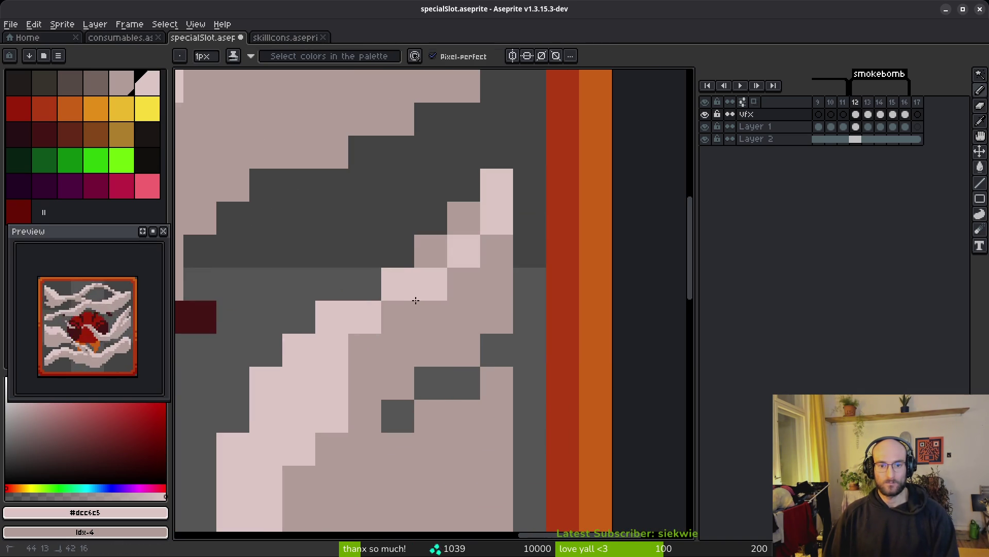
- Draw diagonal light-pink highlight strokes along the smoke wisps, including the right smoke
drag(459, 225, 412, 319)
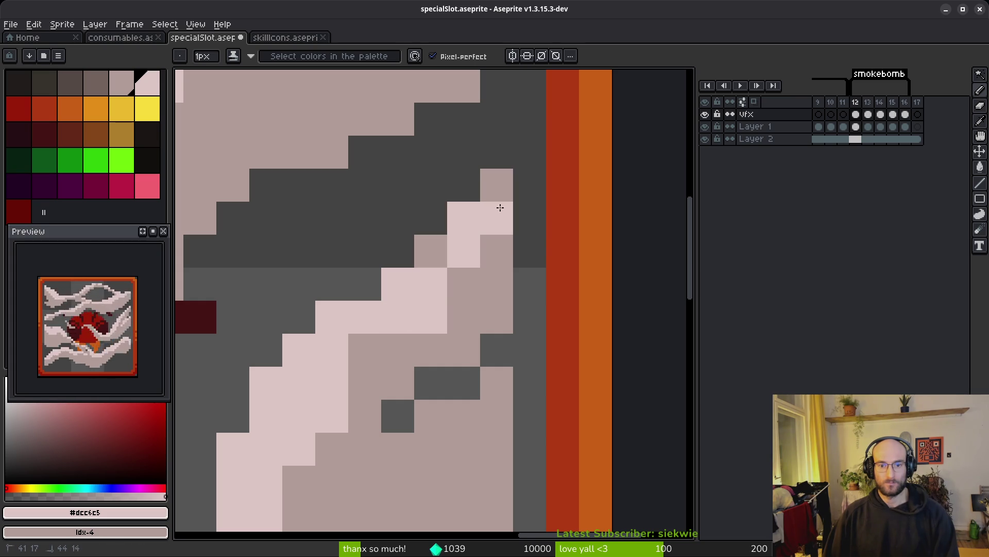
drag(497, 185, 440, 259)
scroll(452, 326, down, 8)
scroll(431, 290, up, 5)
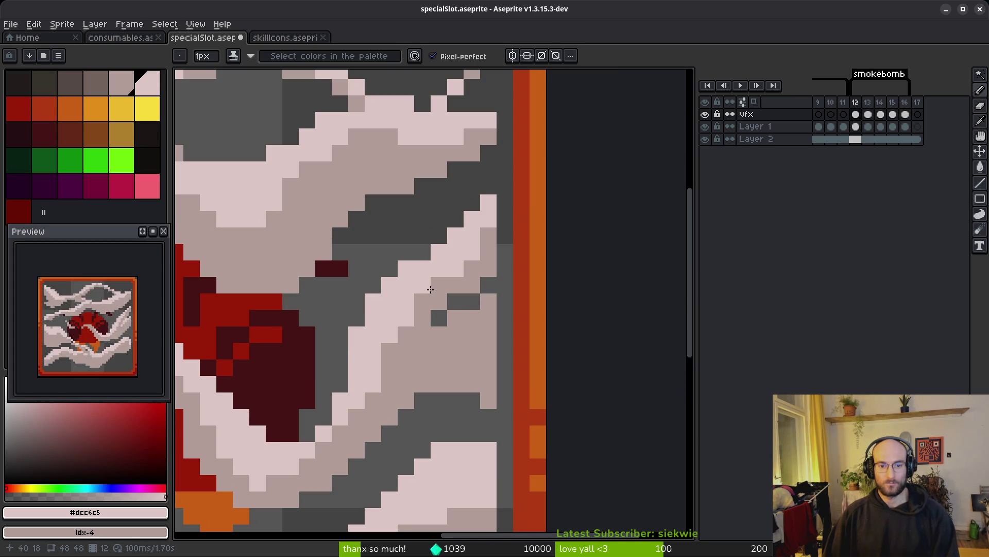
scroll(456, 320, up, 3)
mouse_move(446, 216)
mouse_down()
mouse_move(417, 269)
mouse_move(272, 322)
mouse_move(396, 296)
mouse_up()
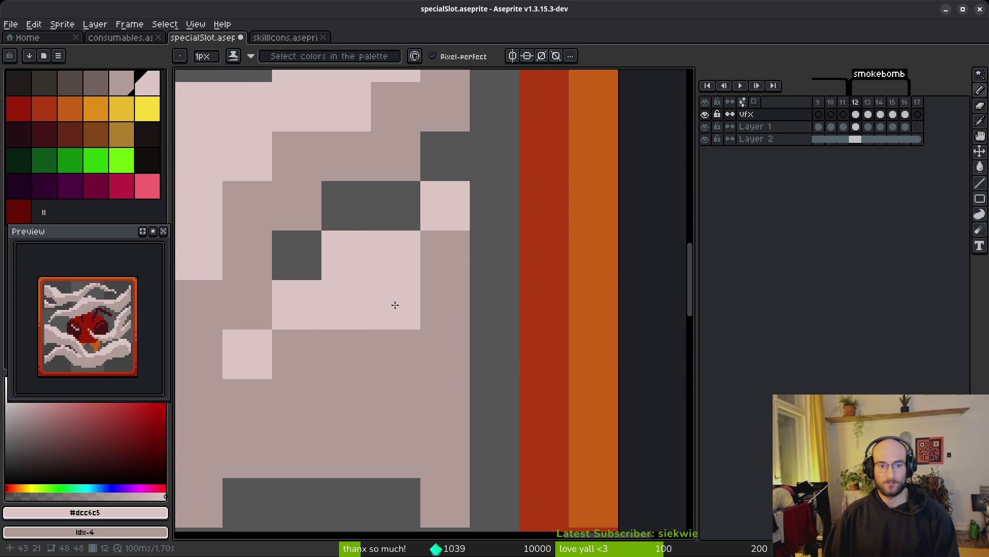
scroll(458, 353, down, 6)
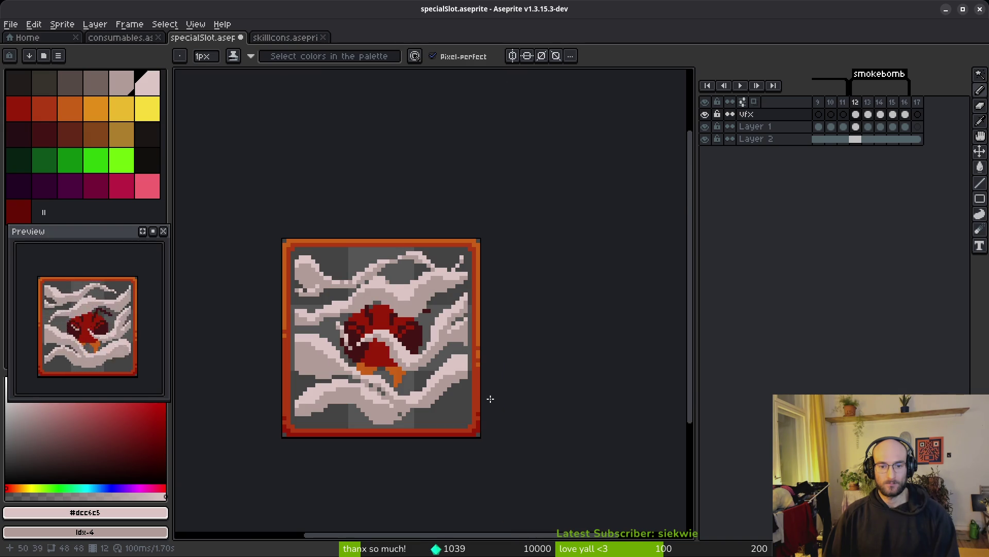
scroll(462, 344, up, 4)
- Save specialSlot.aseprite with Ctrl+S
key(ctrl+s)
scroll(420, 355, down, 4)
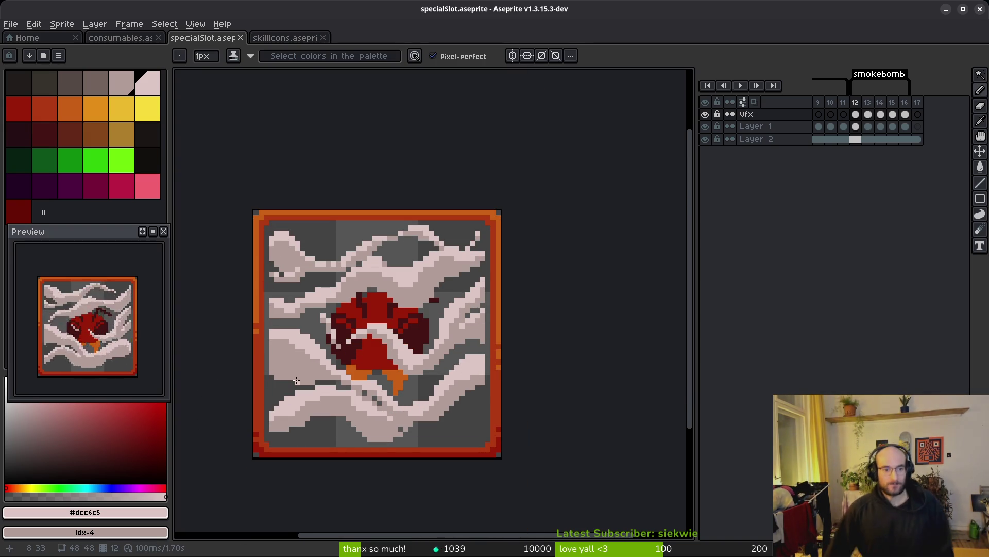
scroll(585, 355, up, 2)
scroll(530, 358, down, 4)
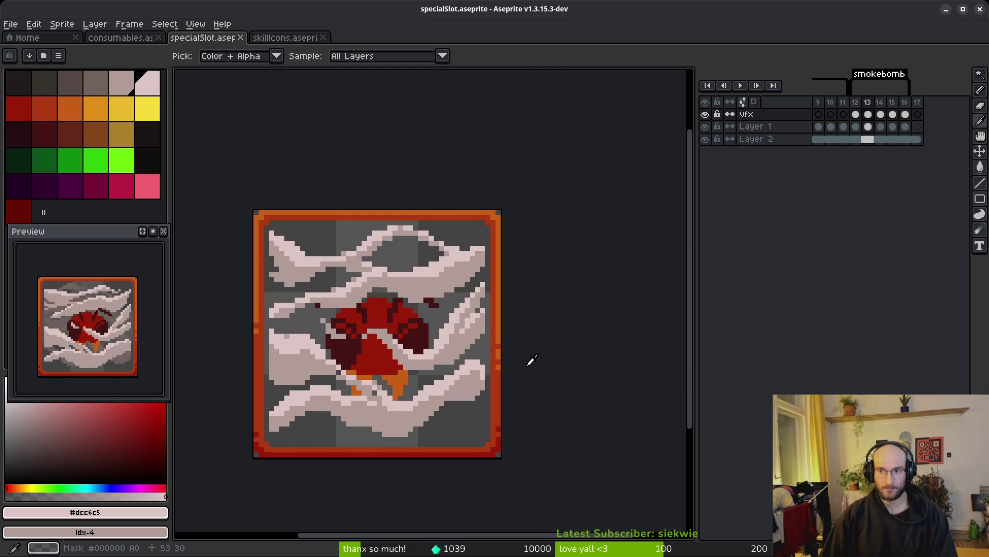
scroll(439, 321, up, 5)
- Eyedrop the dark brown #71625d and place brown shadow pixels and strips under the smoke in frame 16
alt+click(439, 322)
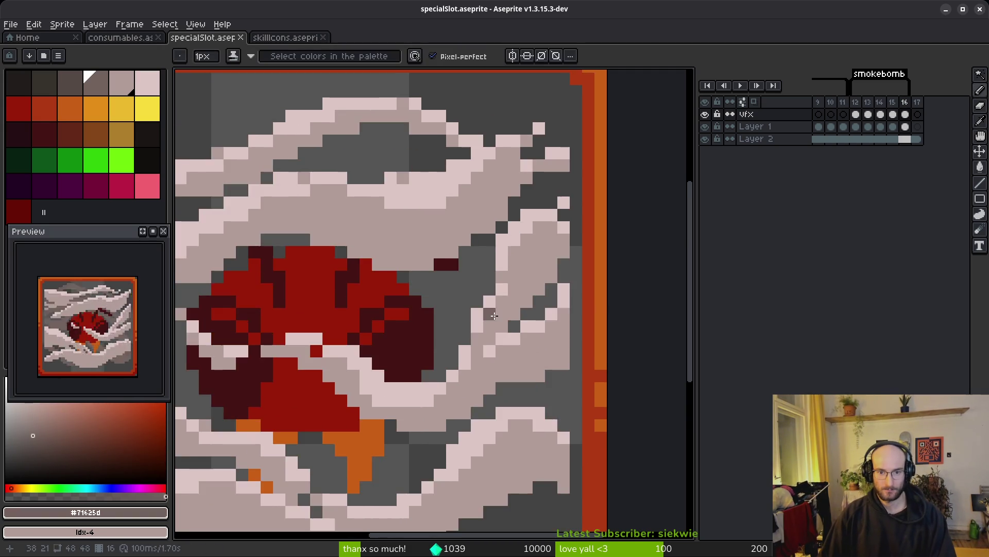
scroll(515, 295, up, 2)
scroll(532, 333, down, 2)
key(period)
scroll(517, 322, up, 3)
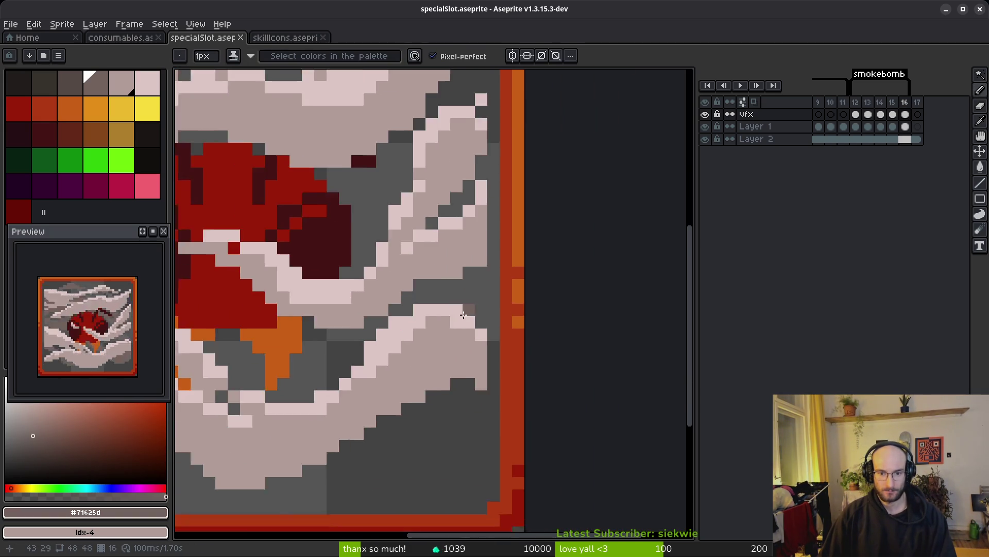
click(512, 335)
click(479, 269)
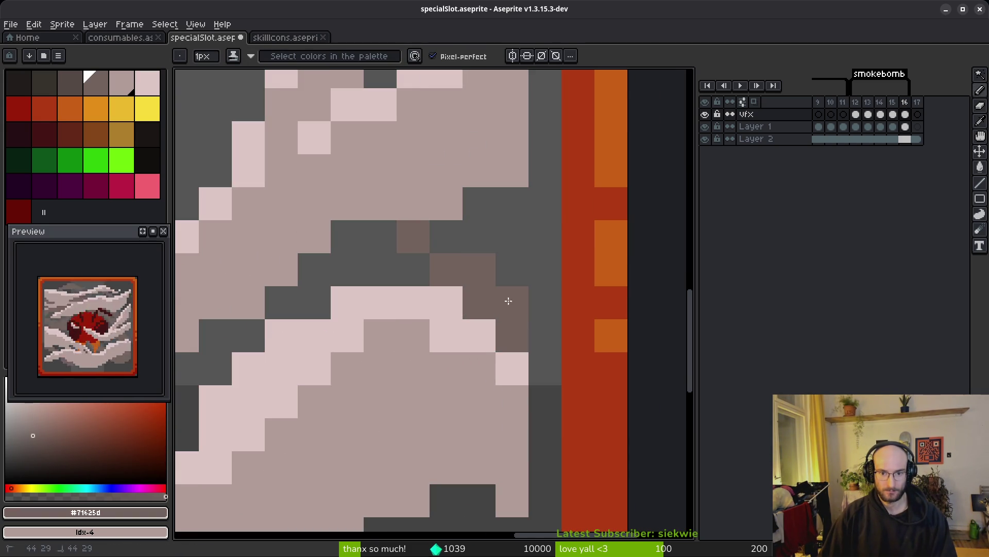
drag(281, 303, 314, 302)
mouse_move(314, 268)
mouse_down()
mouse_move(382, 252)
mouse_move(364, 237)
mouse_up()
scroll(489, 345, down, 3)
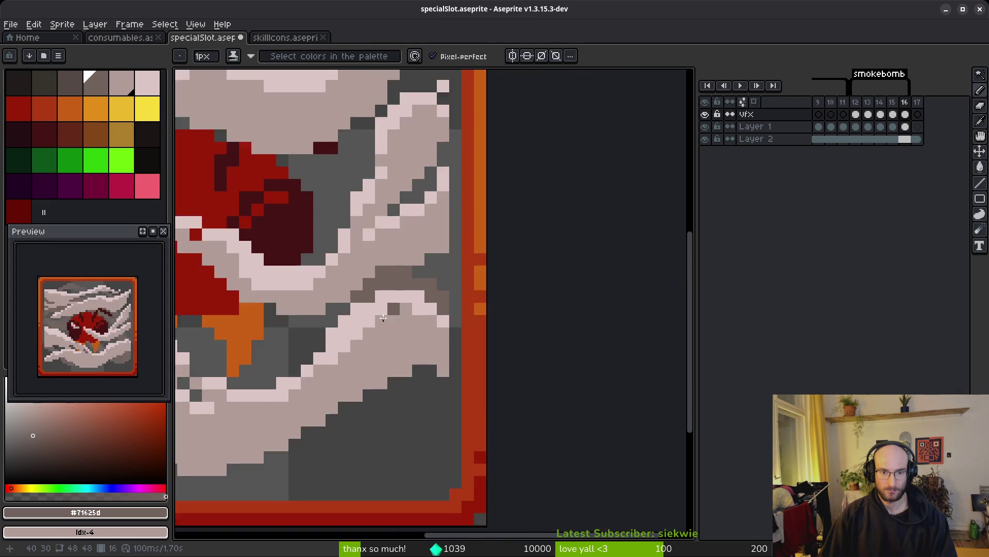
- Compare with frame 15 and re-pick its brown shadow colour for the pencil
key(comma)
alt+click(528, 376)
key(period)
scroll(520, 355, up, 3)
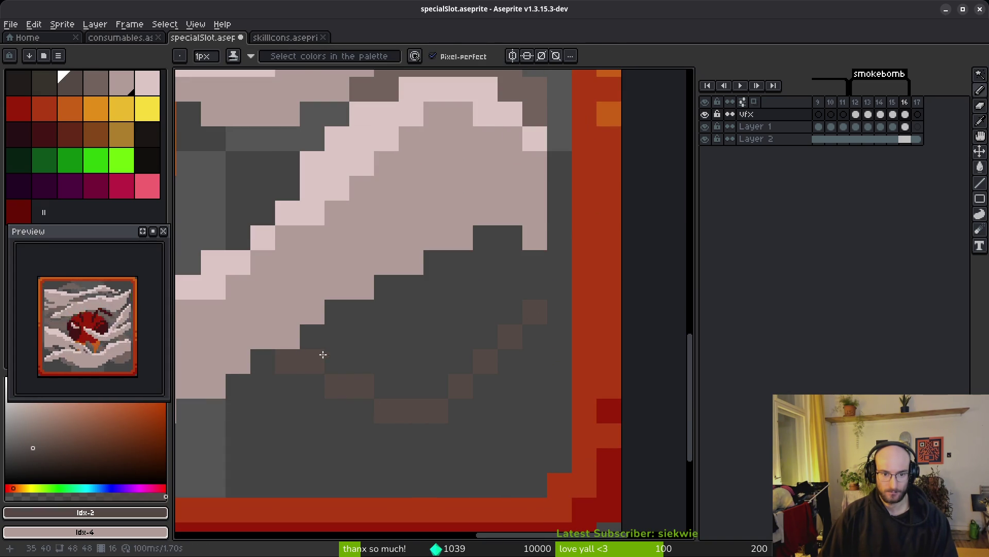
scroll(523, 378, down, 3)
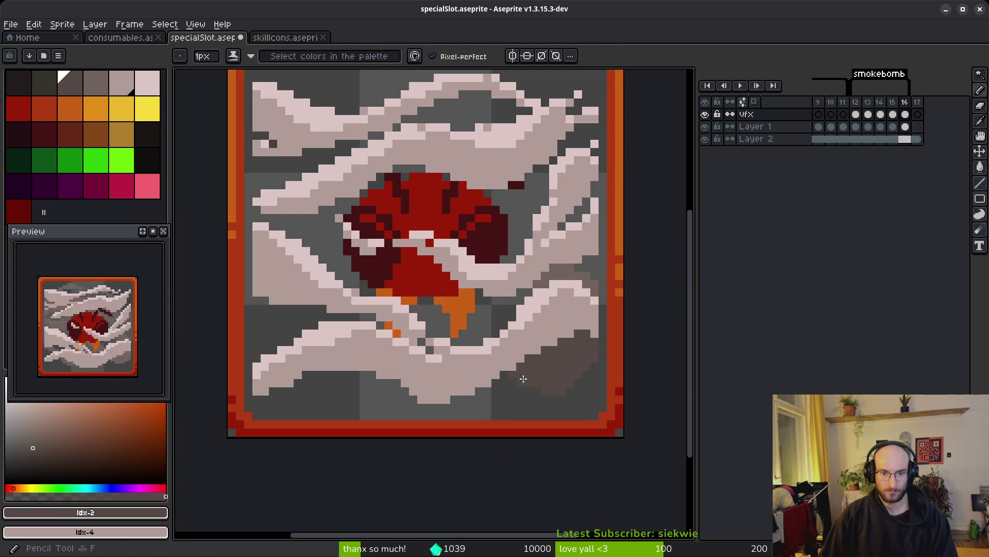
key(comma)
alt+click(580, 278)
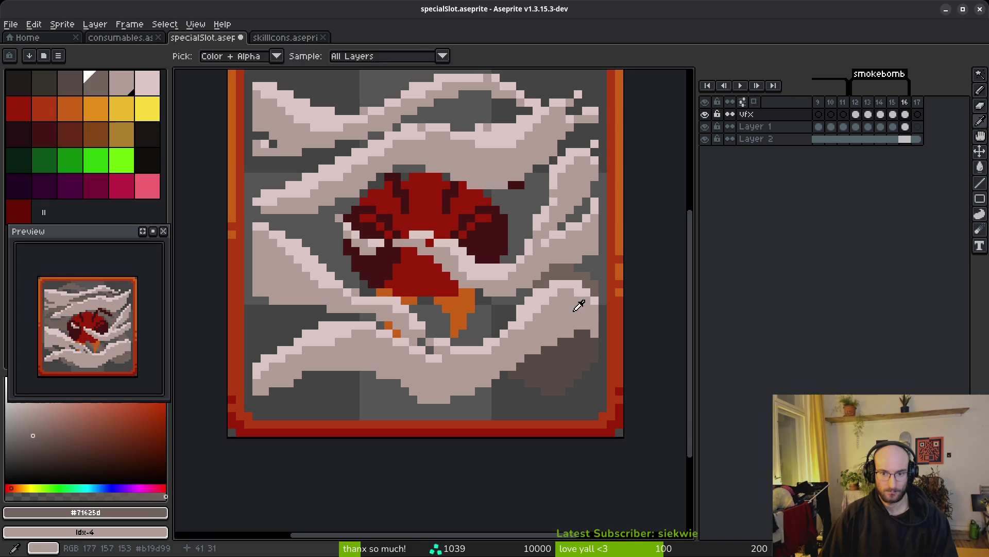
click(566, 362)
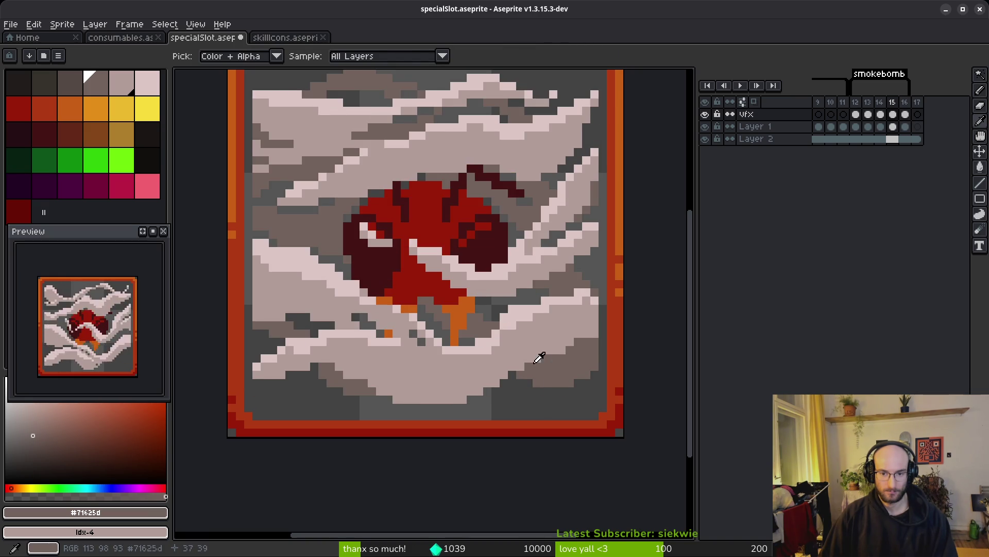
scroll(525, 369, up, 3)
key(b)
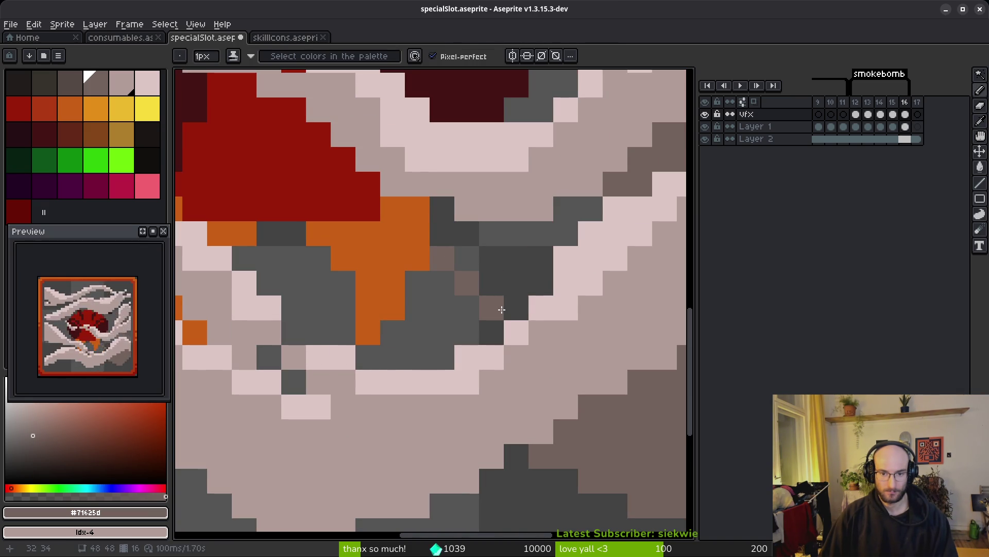
- Paint brown shadow pixels beside the orange flame in frame 16
drag(417, 306, 485, 330)
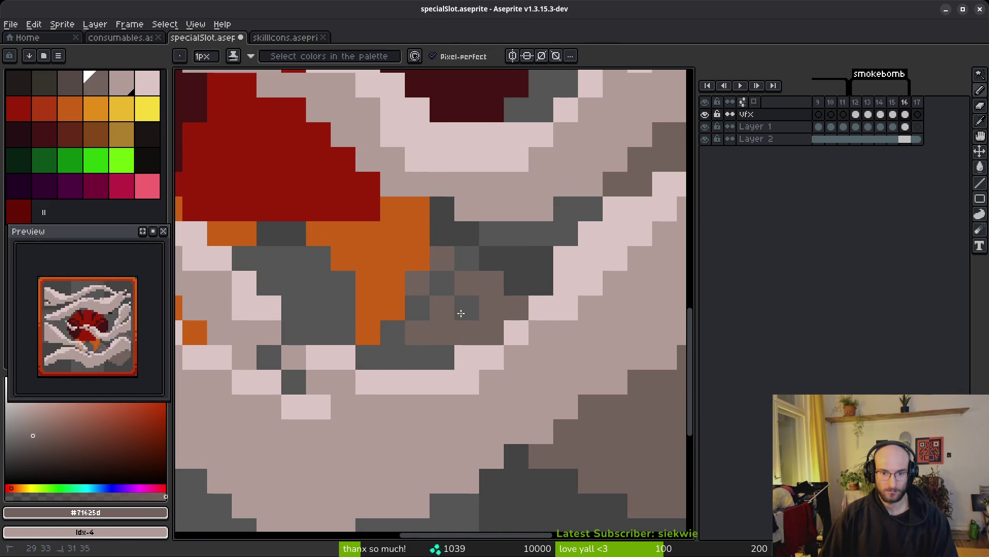
scroll(420, 303, left, 4)
click(417, 298)
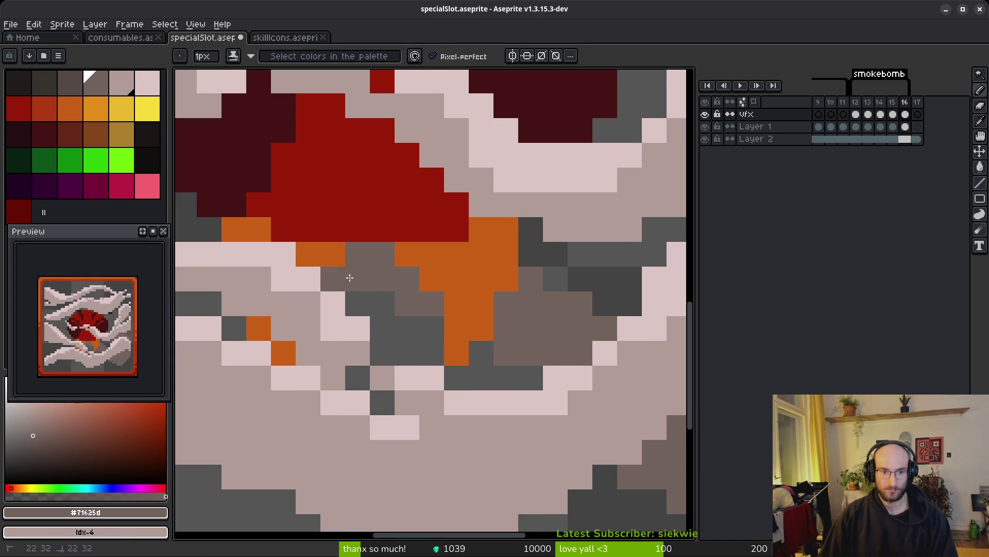
scroll(350, 278, down, 5)
scroll(425, 300, up, 4)
- Draw two diagonal brown shadow strokes under the left and lower smoke wisps
key(w)
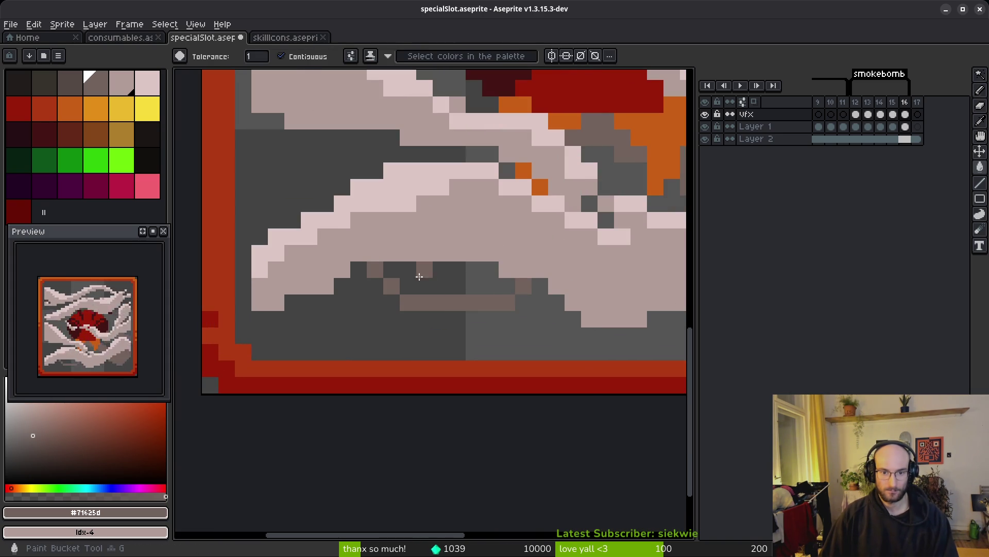
scroll(515, 328, down, 4)
scroll(516, 328, up, 5)
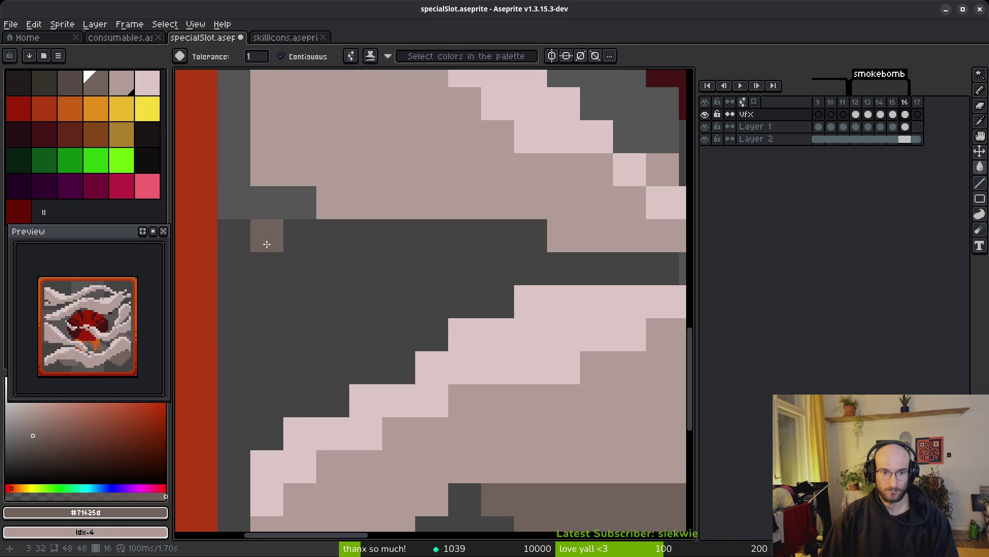
key(b)
mouse_move(267, 269)
mouse_down()
mouse_move(300, 268)
mouse_move(420, 342)
mouse_up()
mouse_move(268, 206)
mouse_down()
mouse_move(451, 303)
mouse_move(293, 237)
mouse_move(344, 263)
mouse_up()
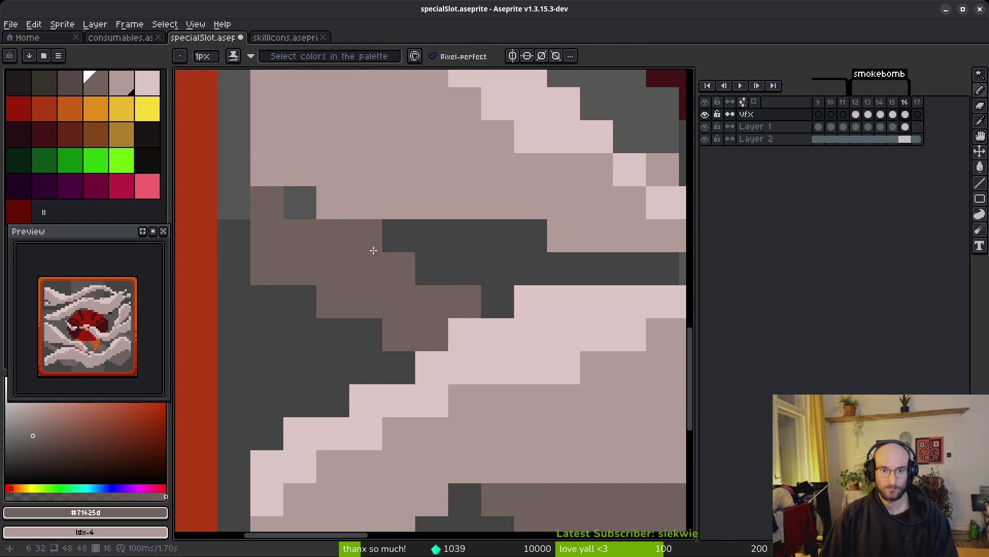
scroll(453, 326, down, 5)
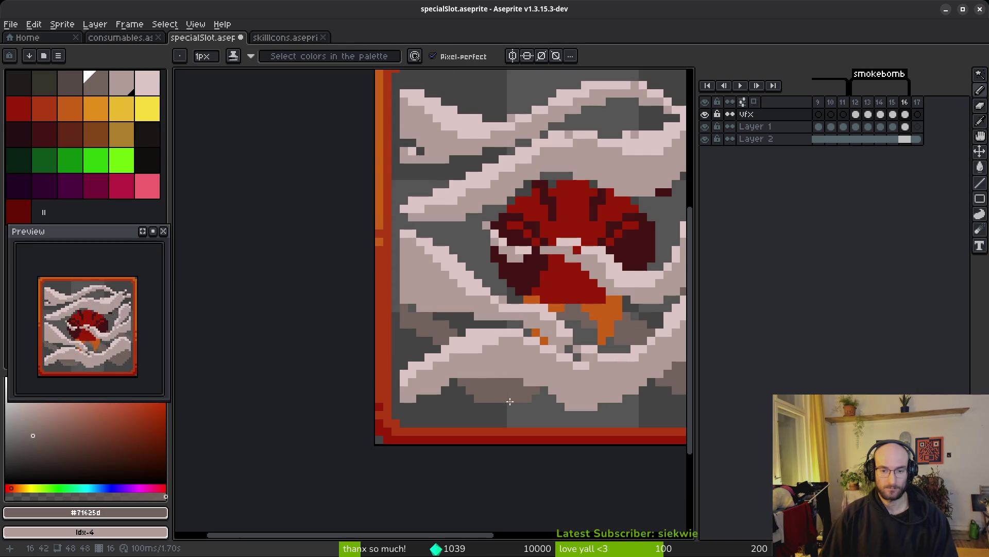
- Undo a misplaced brown pixel, then add brown shadow beside the fireball and under the left wisp
key(alt)
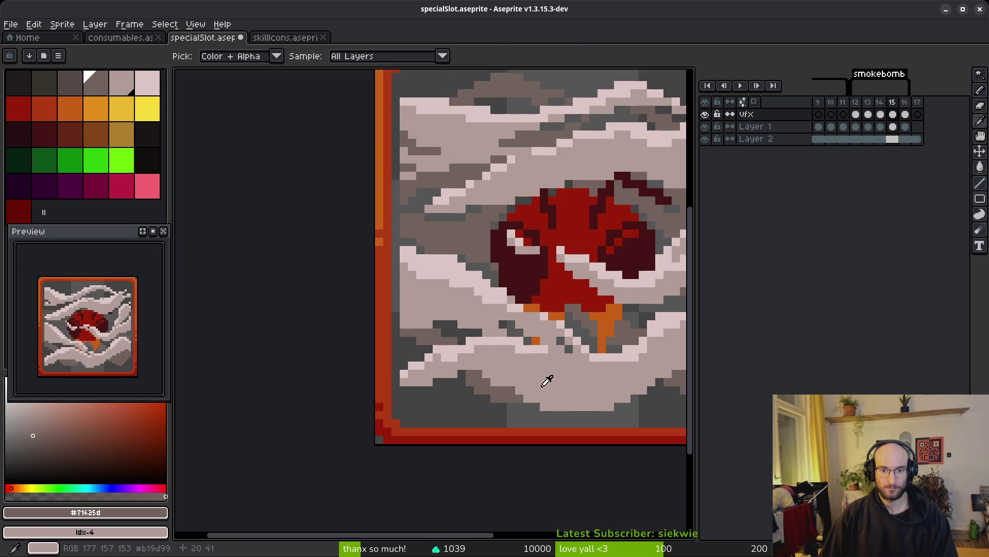
scroll(412, 320, up, 5)
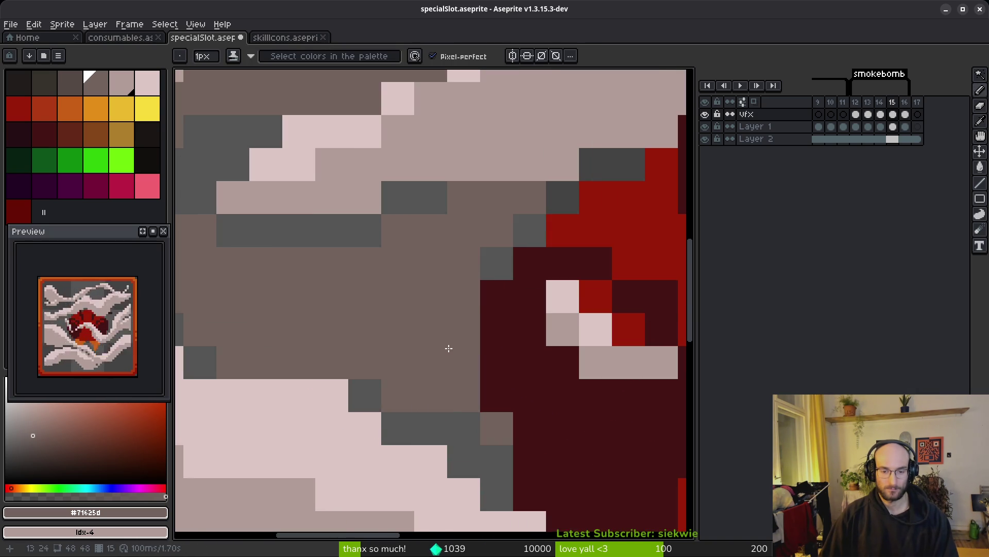
scroll(448, 346, down, 3)
key(period)
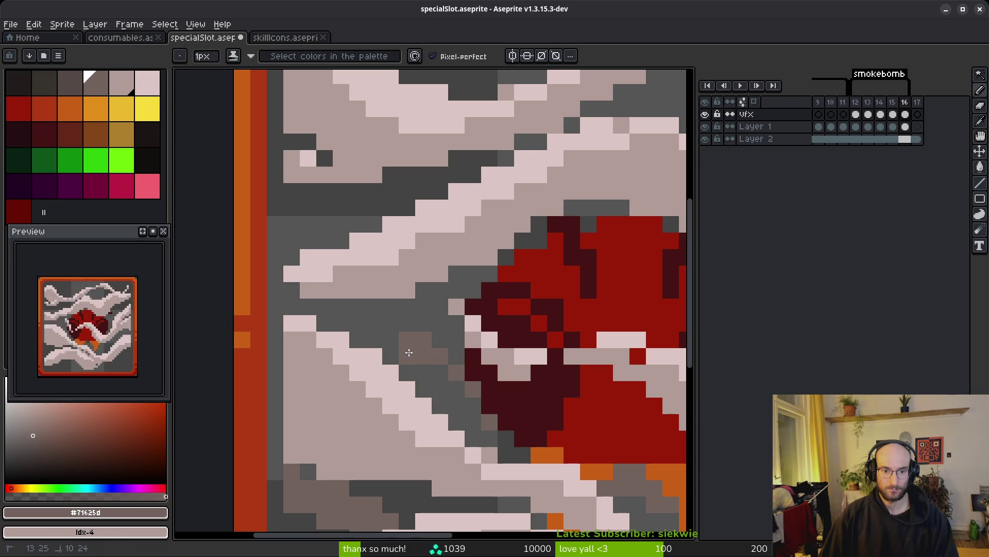
key(ctrl+z)
click(460, 274)
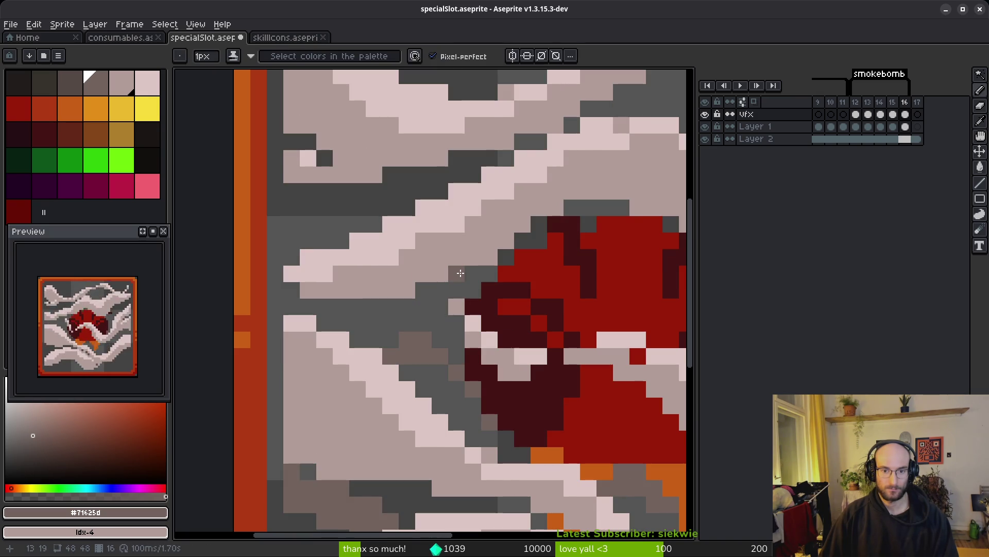
mouse_move(322, 317)
mouse_down()
mouse_move(364, 313)
mouse_move(390, 334)
mouse_move(445, 341)
mouse_up()
scroll(438, 332, down, 3)
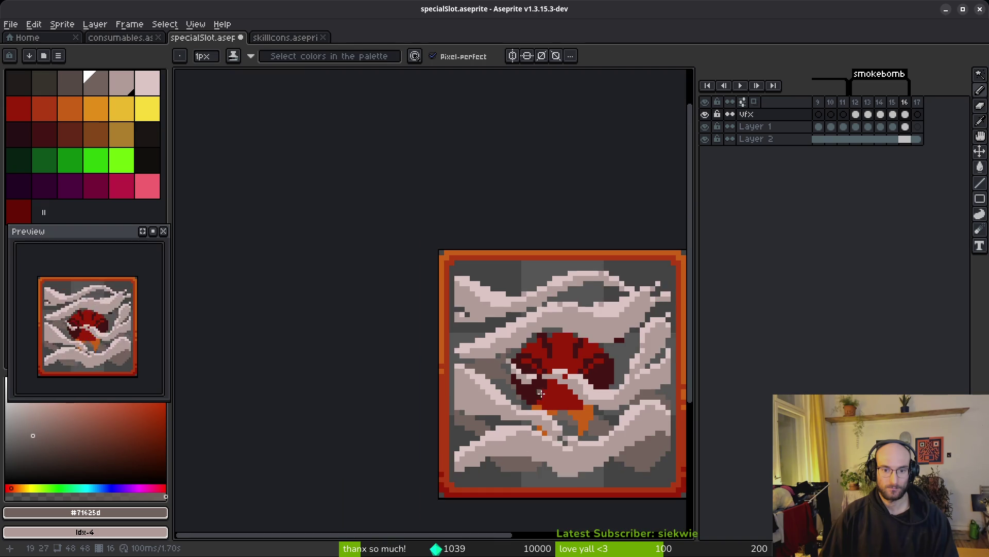
- Paint brown over the dark smoke right of the fireball and bucket-fill a grey smoke region brown
scroll(483, 348, up, 2)
scroll(484, 348, up, 3)
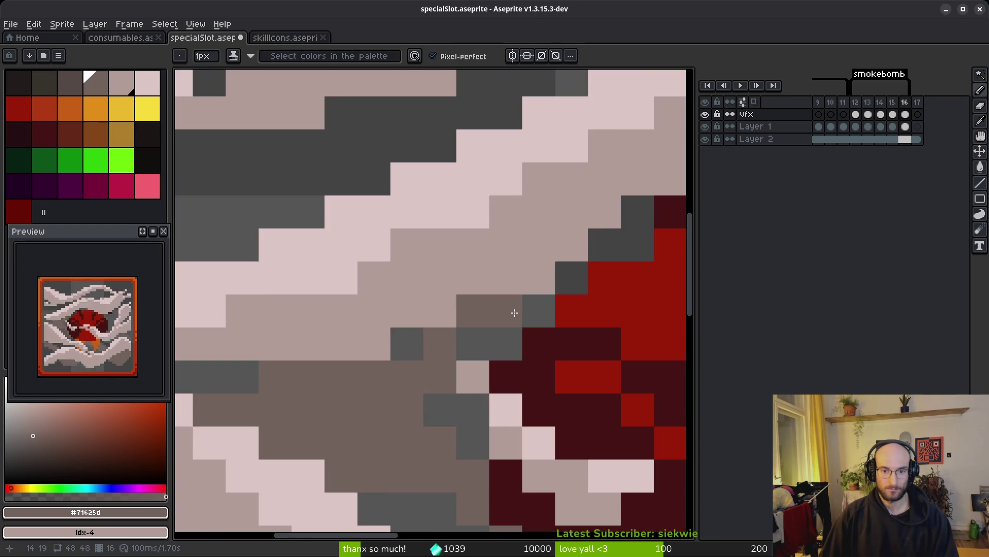
scroll(509, 439, down, 3)
scroll(494, 427, up, 3)
scroll(506, 396, down, 5)
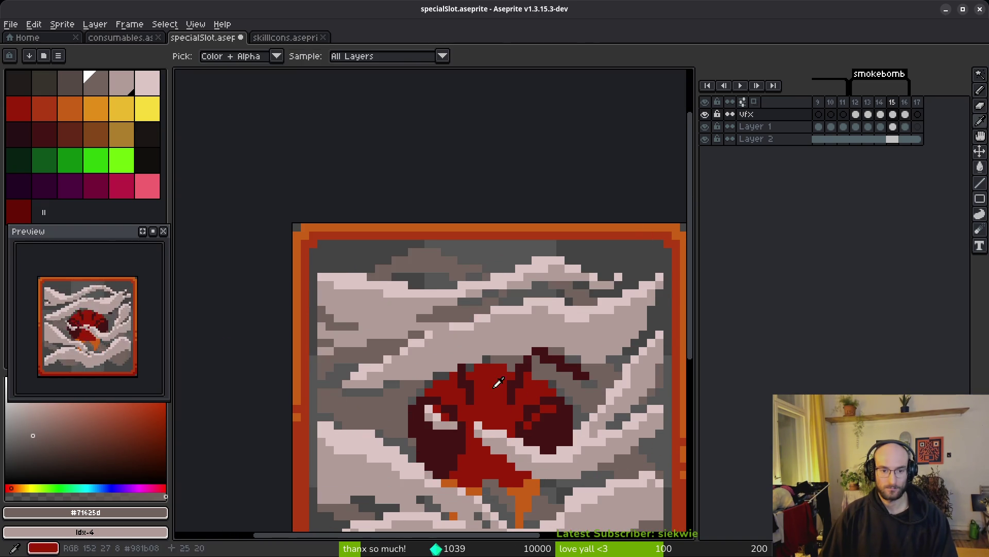
scroll(381, 279, up, 3)
mouse_move(380, 277)
mouse_down()
mouse_move(523, 313)
mouse_move(468, 285)
mouse_move(327, 338)
mouse_move(364, 310)
mouse_move(524, 282)
mouse_up()
mouse_move(523, 283)
mouse_down()
mouse_move(360, 325)
mouse_move(475, 281)
mouse_up()
key(g)
click(458, 286)
scroll(524, 296, down, 2)
- Re-sample the brown from frame 15, then paint and fill dark smoke near the top of frame 16
key(Left)
key(i)
drag(554, 283, 419, 286)
key(b)
key(Right)
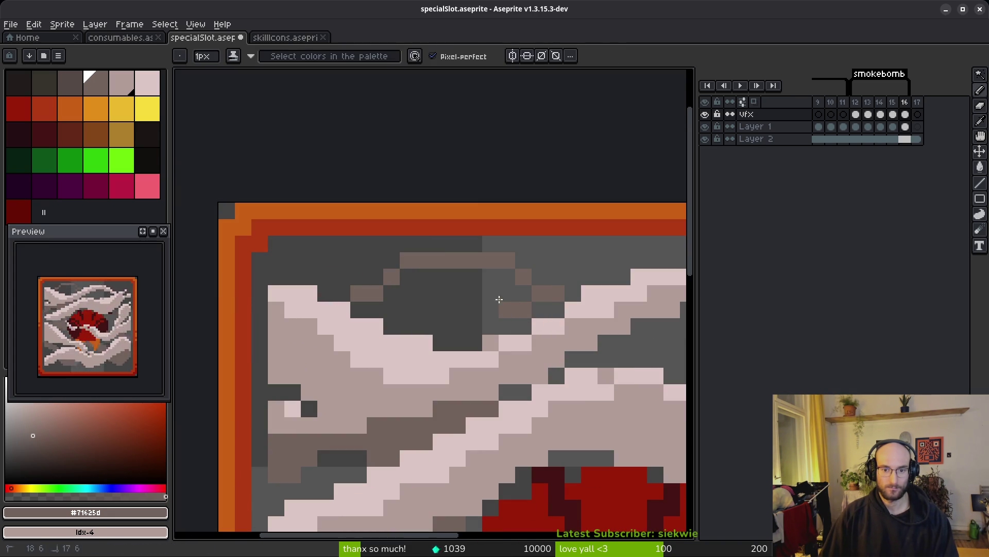
drag(508, 305, 408, 327)
key(g)
click(410, 283)
scroll(509, 304, down, 2)
scroll(509, 304, up, 4)
scroll(509, 304, down, 3)
- Compare frames 15 and 16, then draw a diagonal brown shadow line in the smoke
key(i)
key(Left)
key(Right)
key(Left)
key(Right)
key(Left)
key(Right)
key(b)
scroll(412, 313, up, 3)
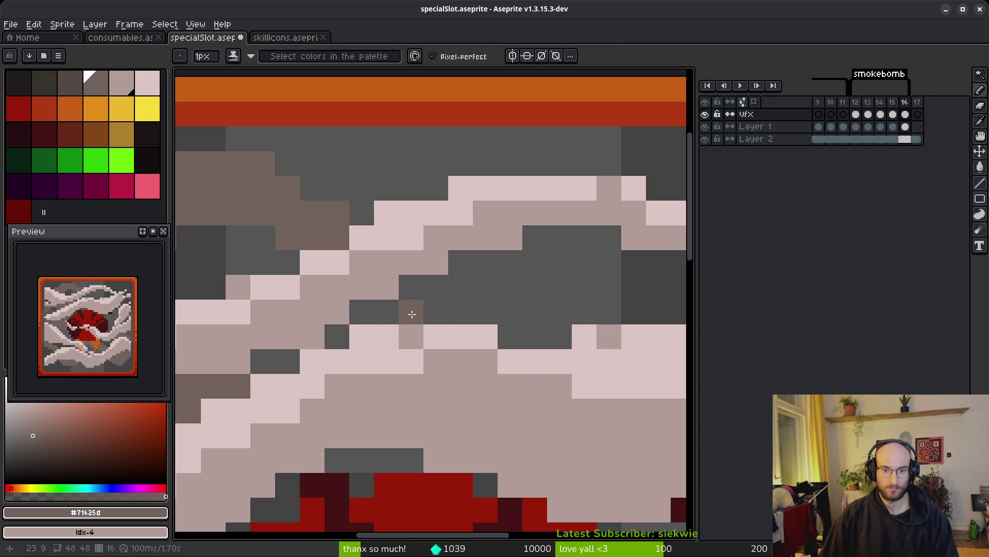
drag(412, 313, 519, 265)
drag(374, 301, 264, 242)
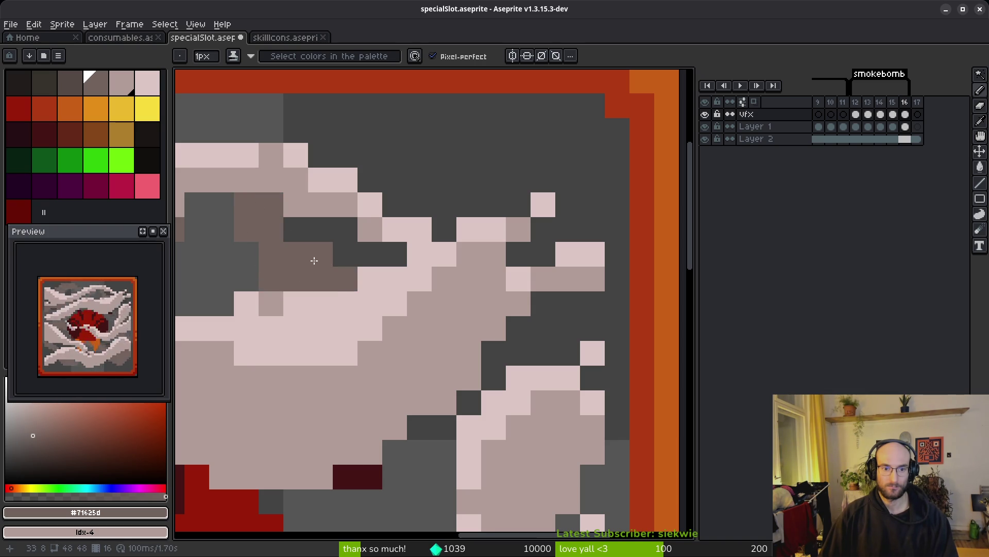
scroll(314, 258, down, 3)
- Paint brown pixels in the smoke beside the fireball and try filling a smoke region brown
key(i)
scroll(402, 266, up, 3)
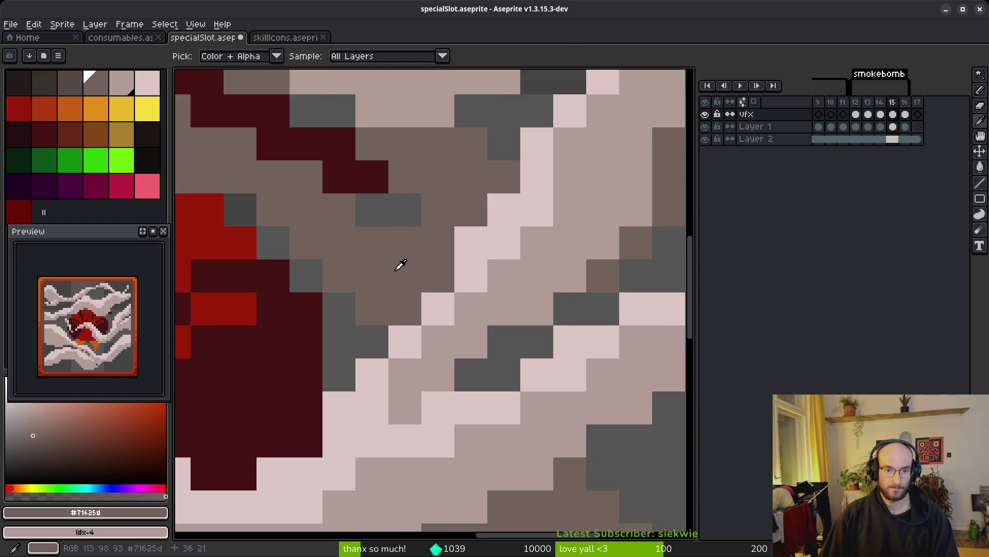
key(b)
key(Right)
mouse_move(453, 335)
mouse_down()
mouse_move(433, 407)
mouse_move(397, 335)
mouse_up()
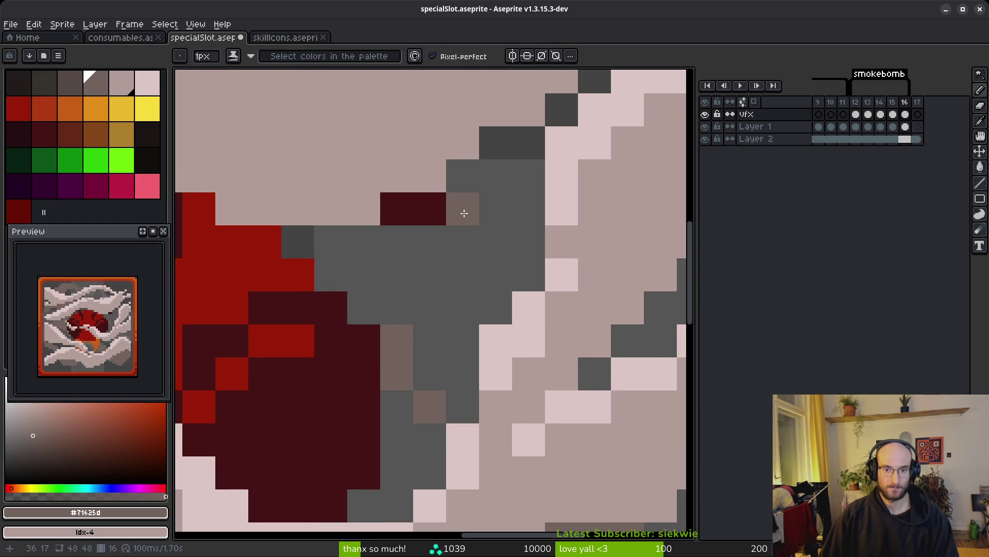
drag(495, 242, 521, 254)
click(495, 274)
key(g)
click(401, 273)
scroll(402, 274, down, 3)
- Undo the unwanted brown fills and fill the grey patch right of the fireball with brown
key(ctrl+z)
key(b)
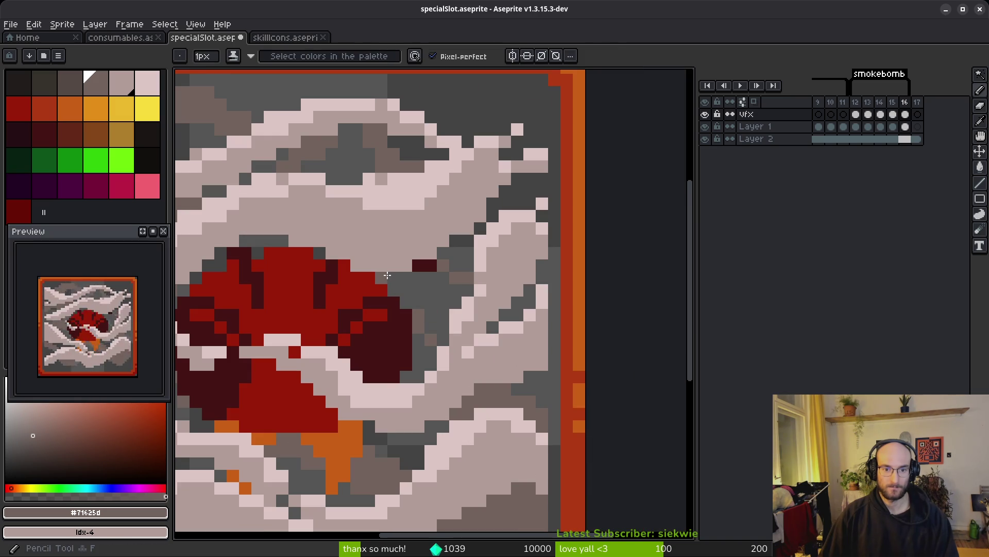
key(g)
click(413, 304)
key(ctrl+z)
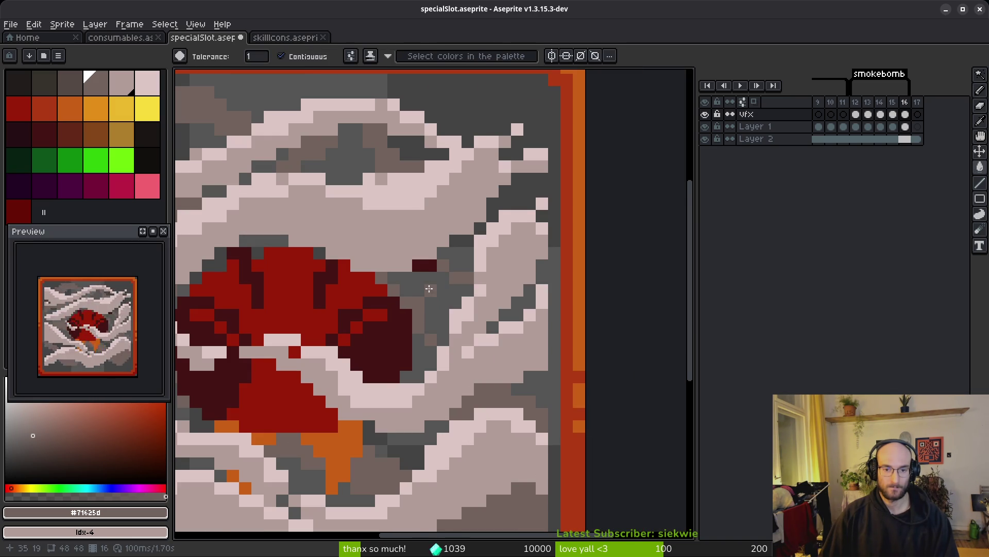
key(b)
scroll(437, 264, up, 2)
key(g)
click(446, 318)
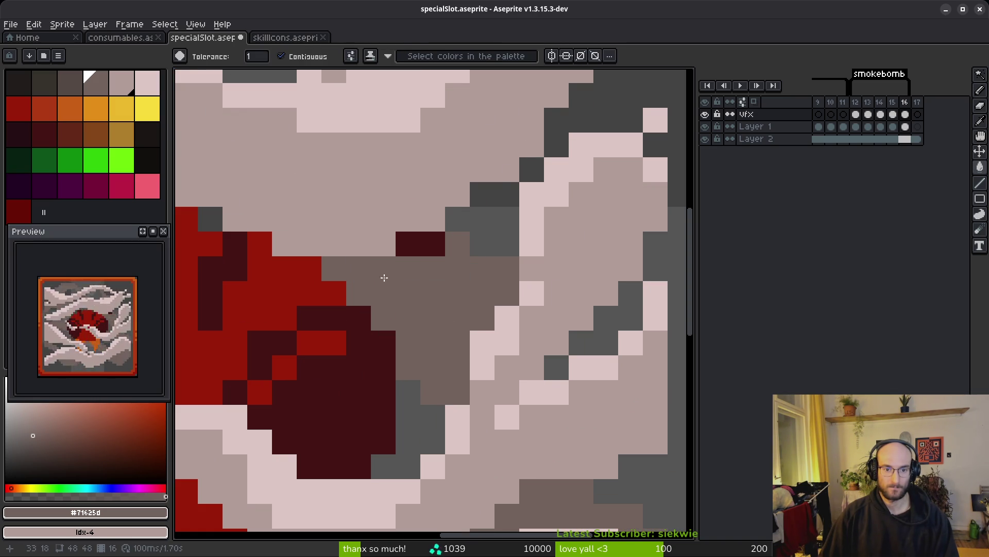
scroll(369, 272, down, 3)
- Sample a colour from frame 15 and flip between frames 14–16 to review the brown shading
key(i)
key(comma)
scroll(600, 367, up, 1)
click(600, 367)
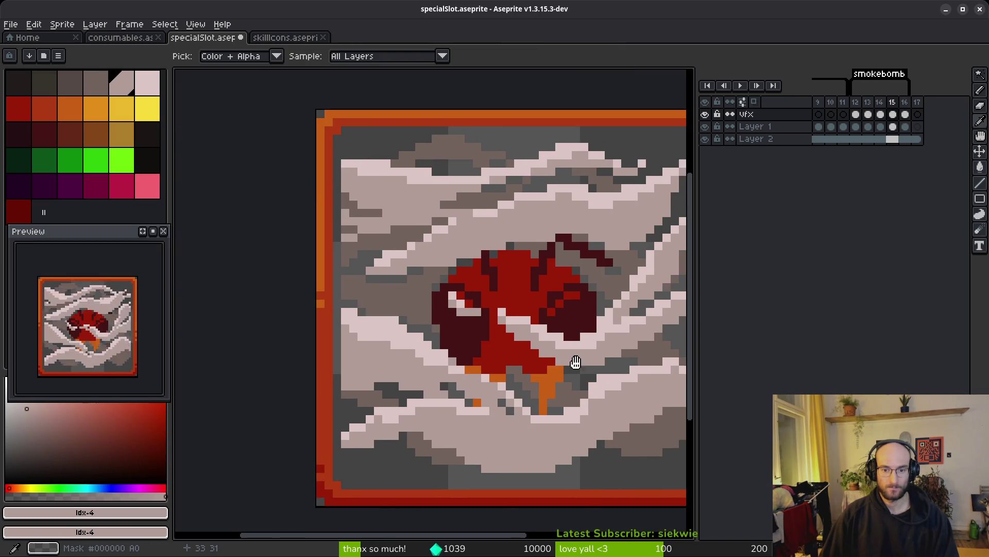
scroll(601, 367, down, 2)
key(g)
key(i)
key(comma)
key(period)
key(comma)
key(g)
key(period)
key(i)
key(period)
key(comma)
key(comma)
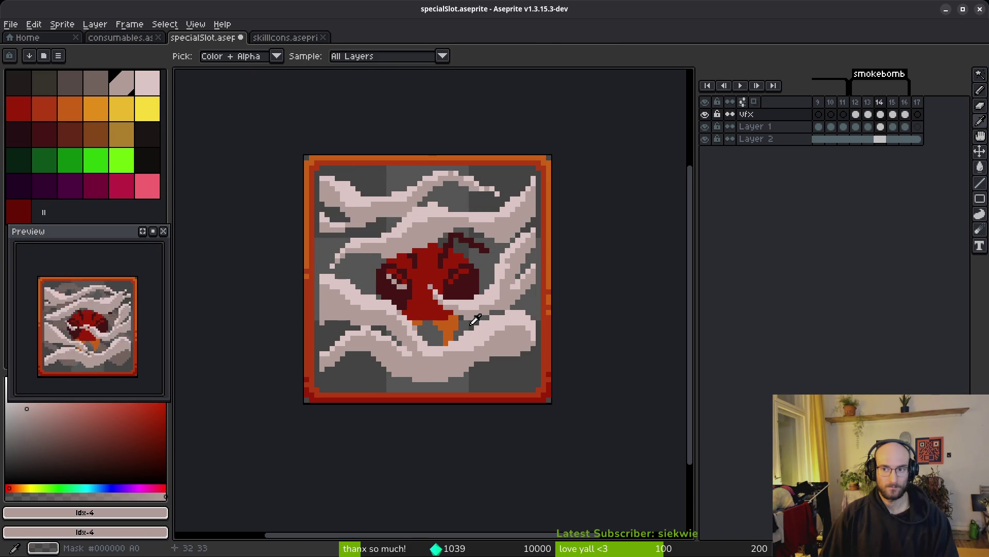
- Pick the brown #71625d with the pencil and paint a diagonal shadow line beside the fireball
key(g)
scroll(497, 244, up, 6)
key(i)
key(b)
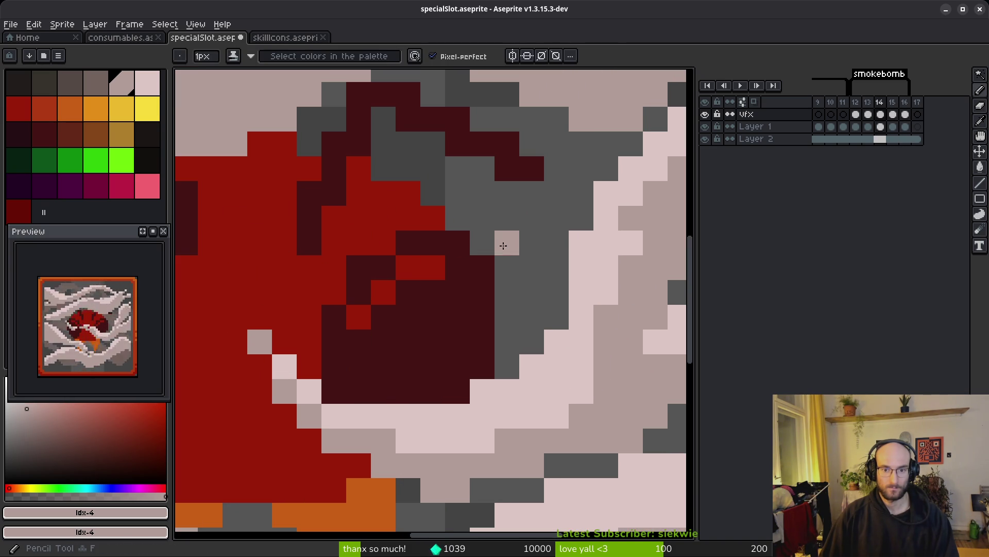
alt+click(530, 225)
drag(504, 236, 552, 304)
- Compare with frame 15, then add a single brown pixel in the smoke on frame 14
key(Right)
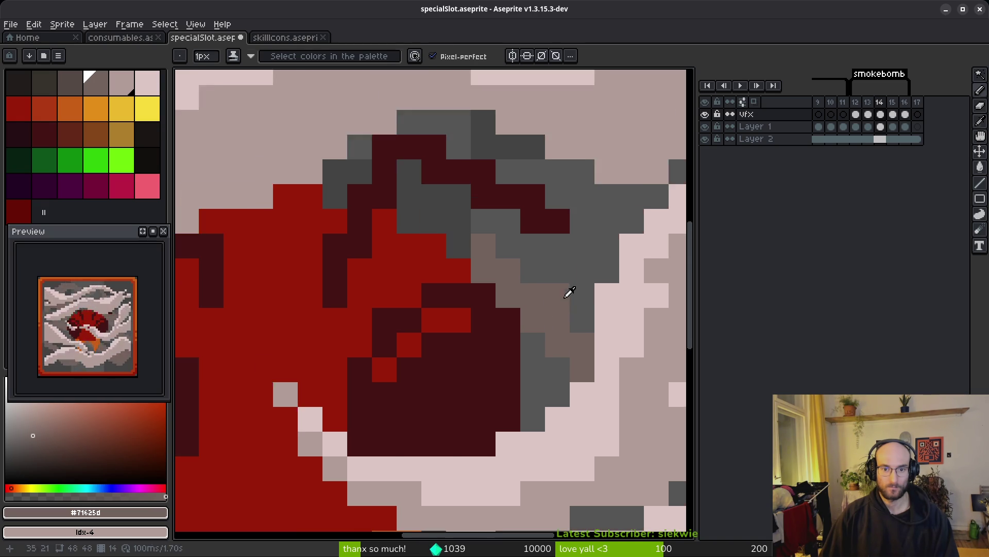
key(i)
key(Left)
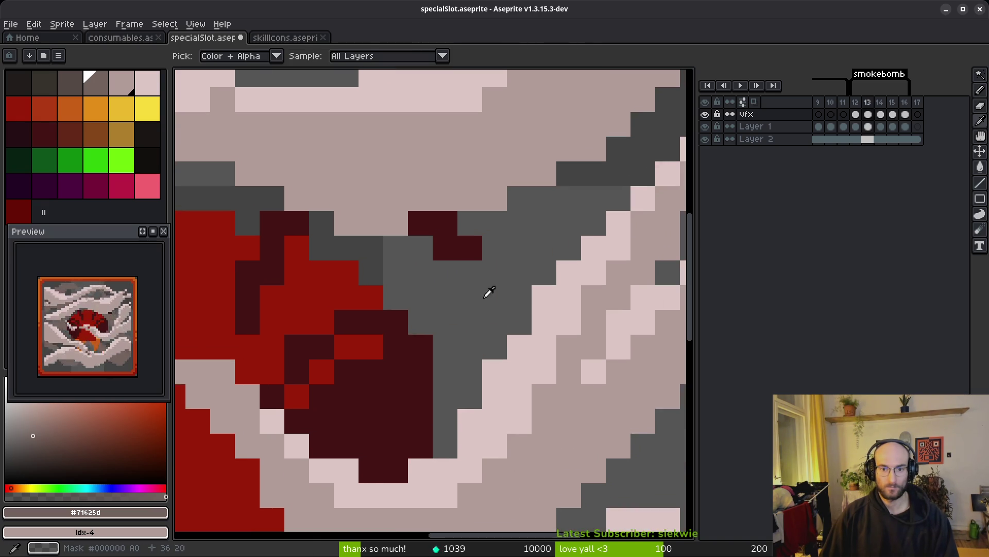
key(b)
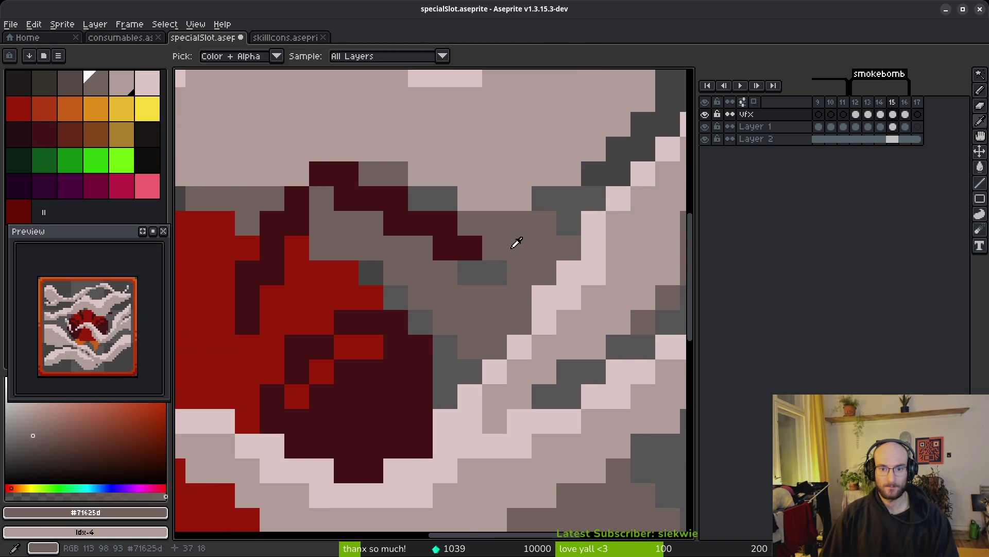
click(493, 229)
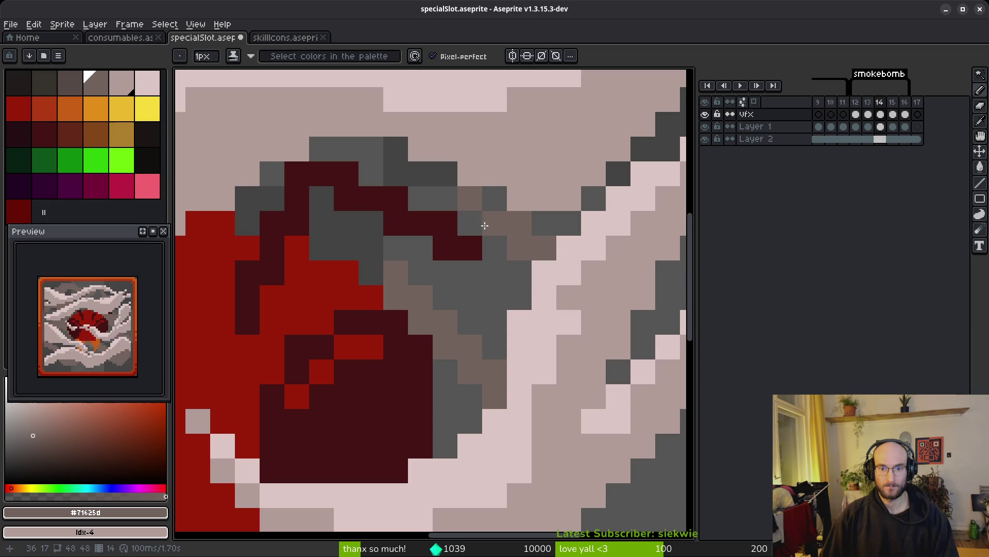
- Check the shading against neighbouring frames and paint another brown pixel in the smoke
key(i)
key(Right)
key(Left)
key(Left)
key(Right)
key(Right)
key(Left)
key(b)
click(486, 273)
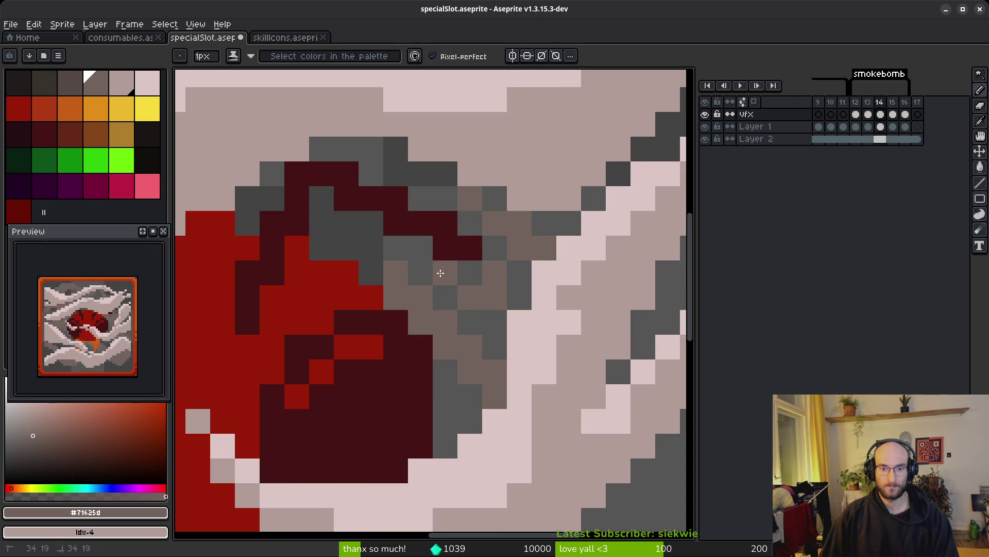
- Repaint several grey smoke pixels beside the fireball brown, undoing one misplaced pixel
click(445, 272)
click(495, 247)
drag(519, 273, 520, 304)
click(492, 316)
key(ctrl+z)
click(471, 320)
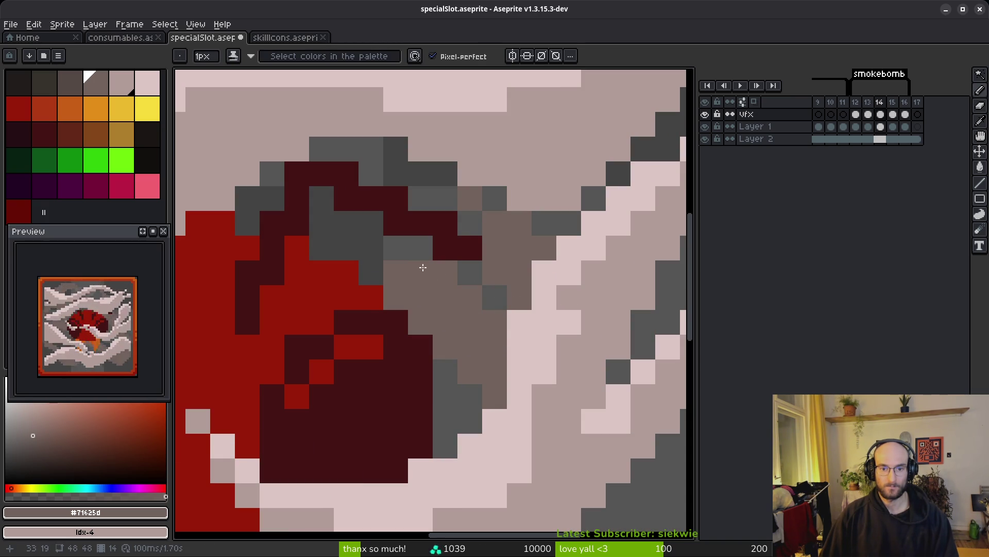
- Add a diagonal brown stroke above the fireball, tidy its top edge, and paint a brown row
drag(449, 198, 380, 151)
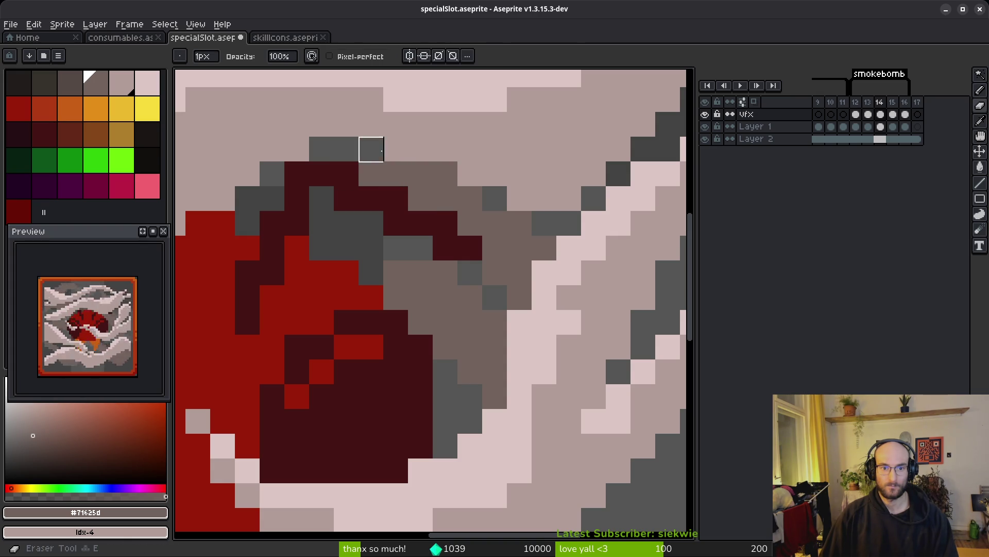
drag(371, 149, 396, 148)
click(346, 149)
key(Right)
key(alt)
key(Left)
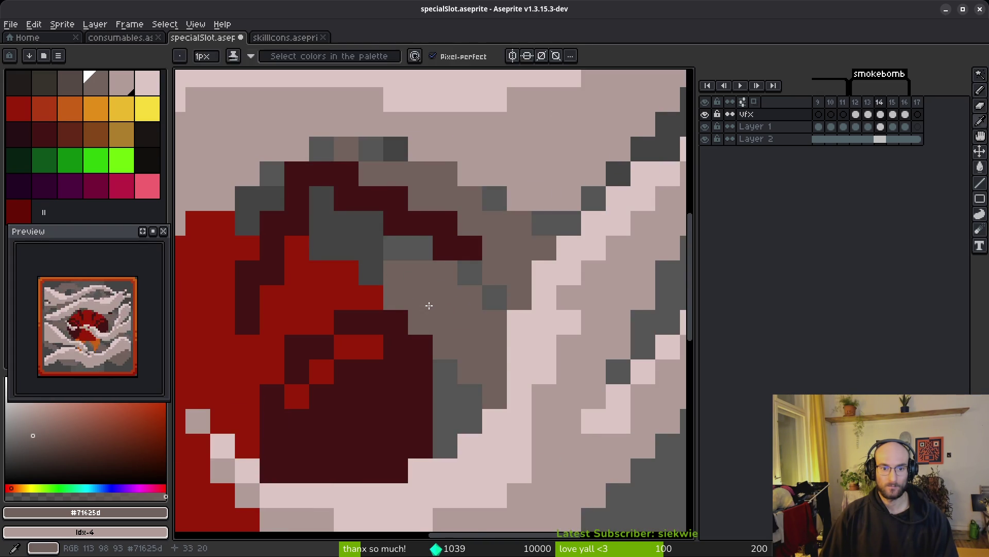
mouse_move(535, 261)
mouse_down()
mouse_move(460, 250)
mouse_move(488, 234)
mouse_move(408, 209)
mouse_up()
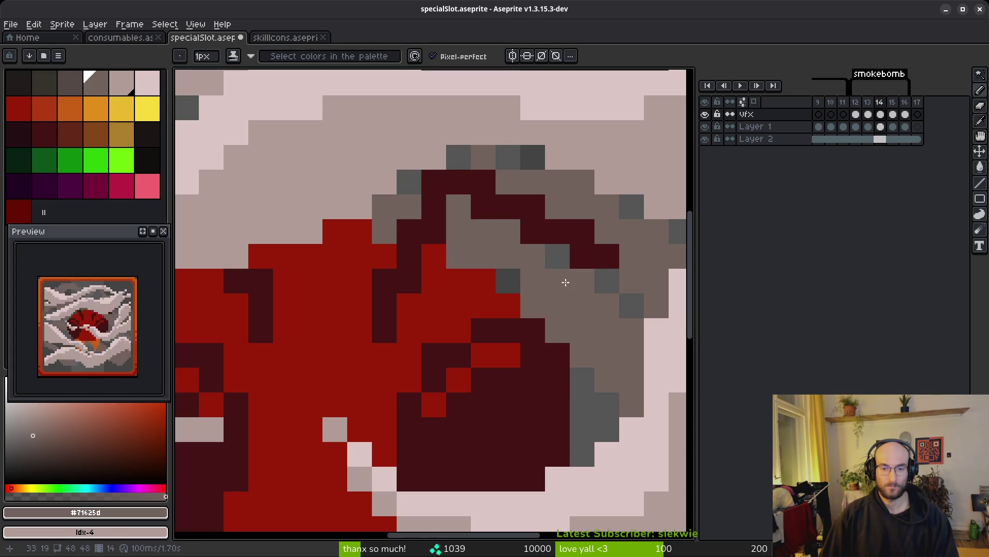
- Review the animation, then draw dark-brown shadow strokes in the smoke left of the fireball
scroll(567, 279, down, 3)
key(Return)
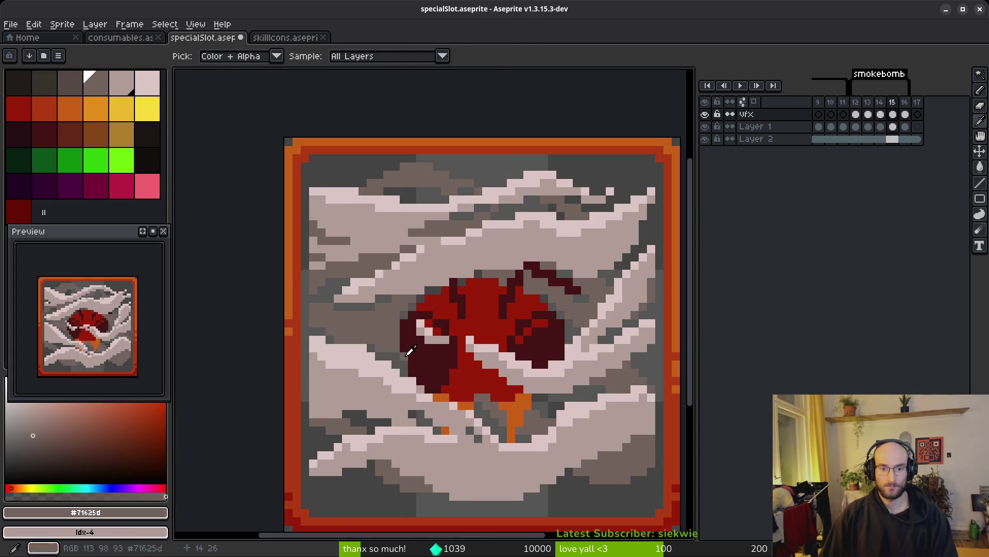
scroll(415, 351, up, 5)
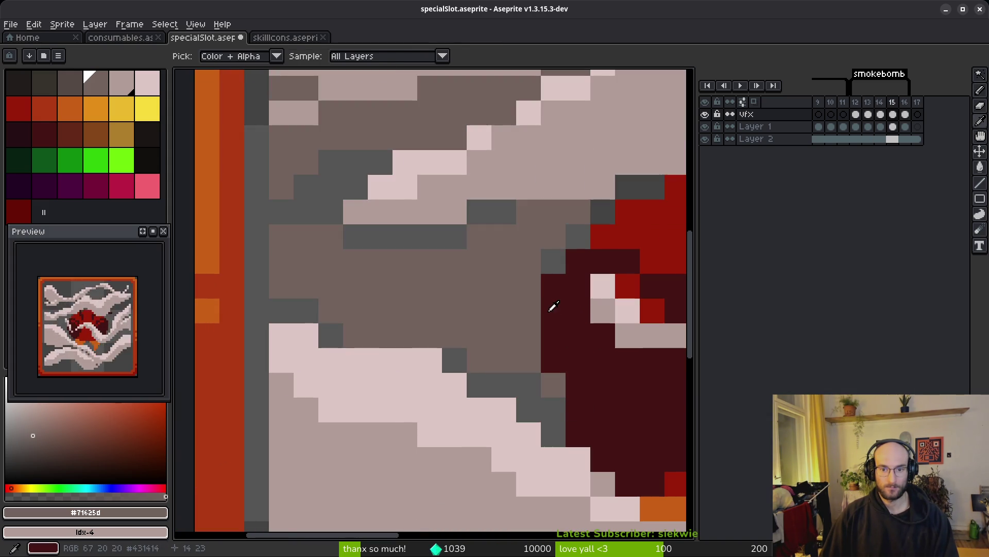
mouse_move(545, 211)
mouse_down()
mouse_move(503, 235)
mouse_move(436, 300)
mouse_up()
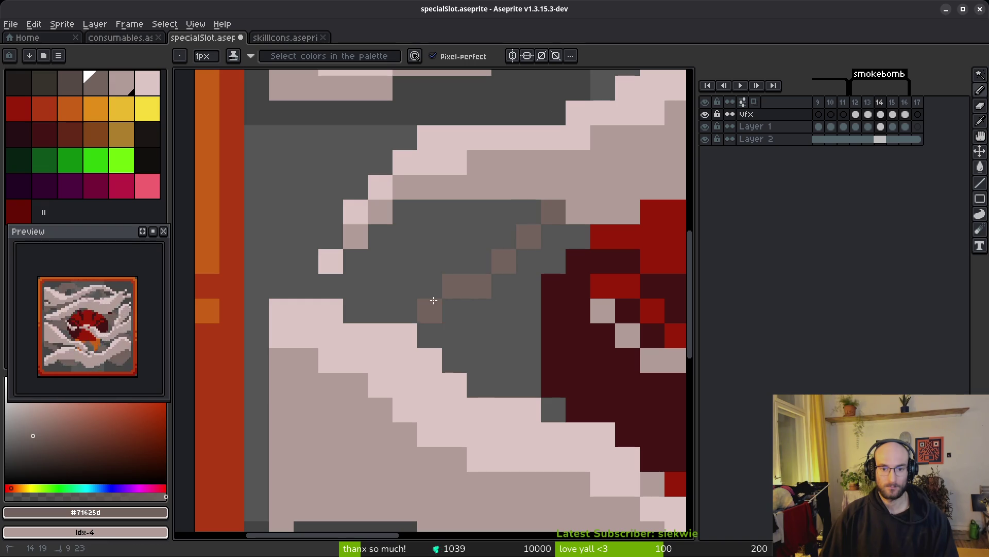
drag(524, 207, 392, 261)
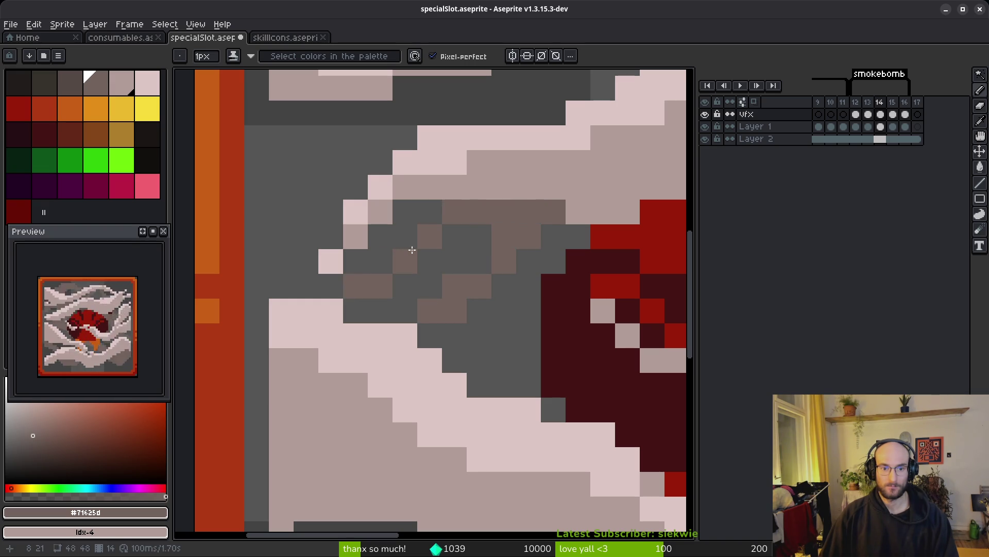
drag(328, 228, 283, 174)
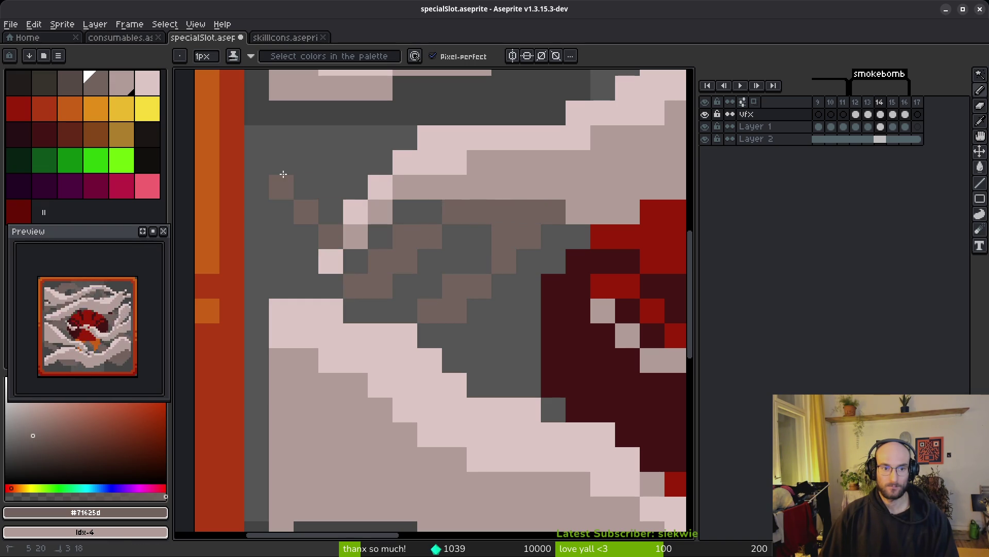
mouse_move(278, 222)
mouse_down()
mouse_move(363, 302)
mouse_move(445, 278)
mouse_up()
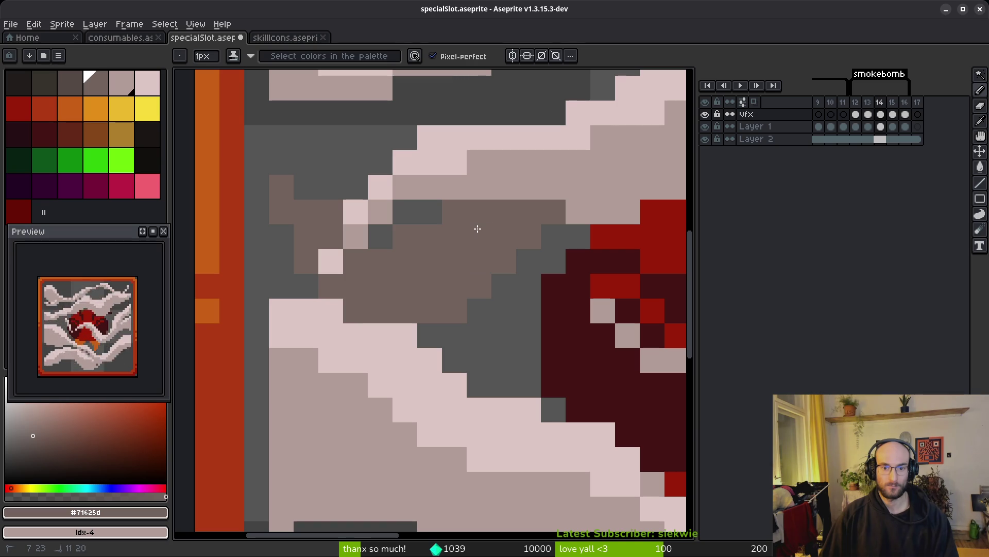
- Fill the remaining grey smoke gap beside the fireball with brown shadow pixels
scroll(477, 228, down, 5)
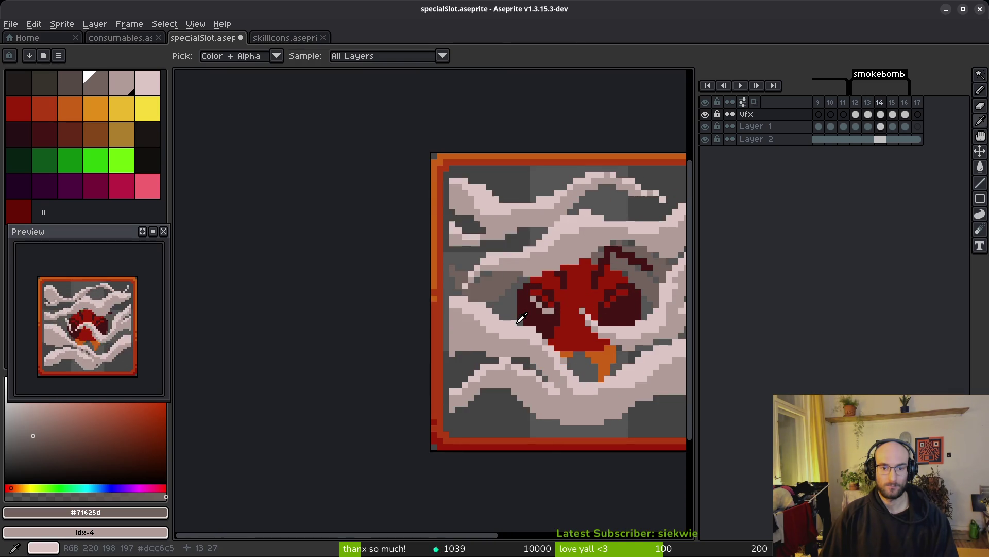
scroll(510, 314, up, 5)
mouse_move(499, 189)
mouse_down()
mouse_move(555, 271)
mouse_move(538, 273)
mouse_up()
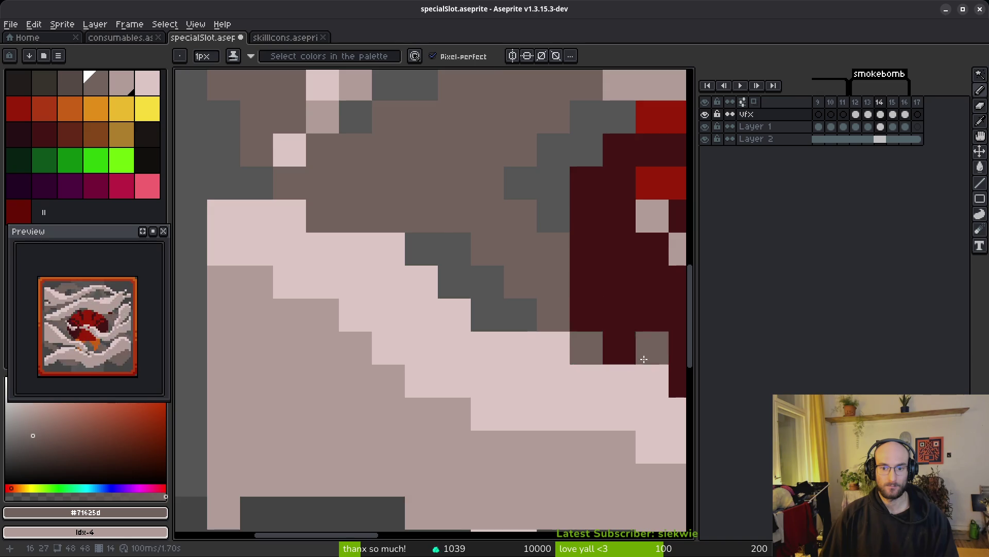
scroll(644, 359, down, 5)
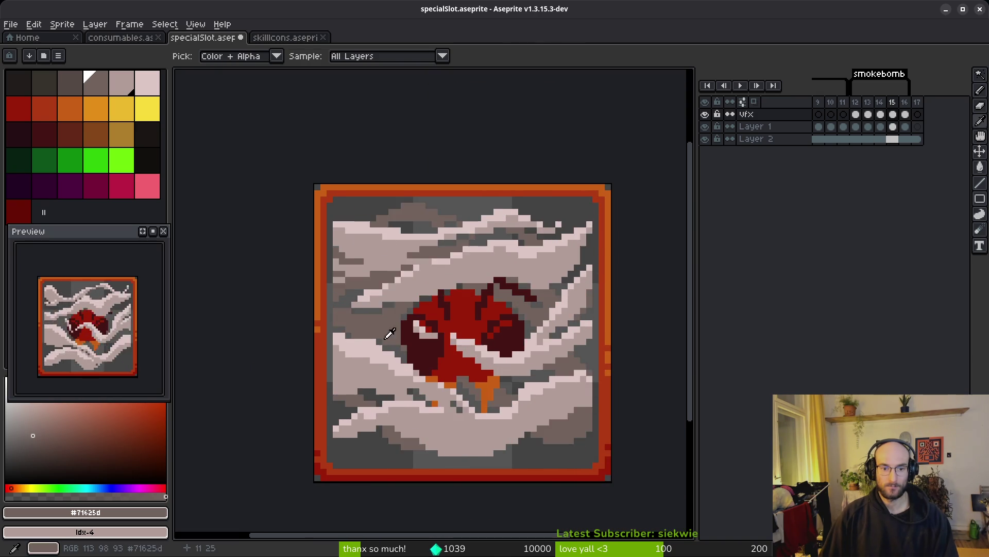
scroll(365, 276, up, 5)
- Draw a brown shadow line along the smoke edge and touch up pixels with the light smoke colour
mouse_move(246, 288)
mouse_down()
mouse_move(644, 127)
mouse_move(495, 163)
mouse_up()
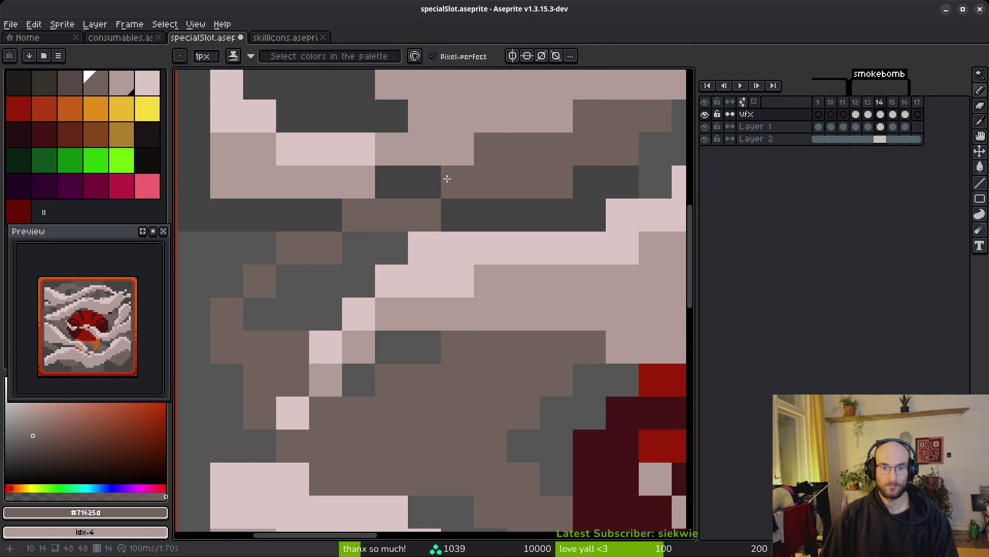
alt+click(503, 116)
mouse_move(490, 149)
mouse_down()
mouse_move(517, 177)
mouse_move(386, 176)
mouse_move(228, 214)
mouse_move(241, 258)
mouse_move(280, 244)
mouse_up()
alt+click(551, 180)
scroll(309, 281, down, 5)
scroll(361, 296, up, 4)
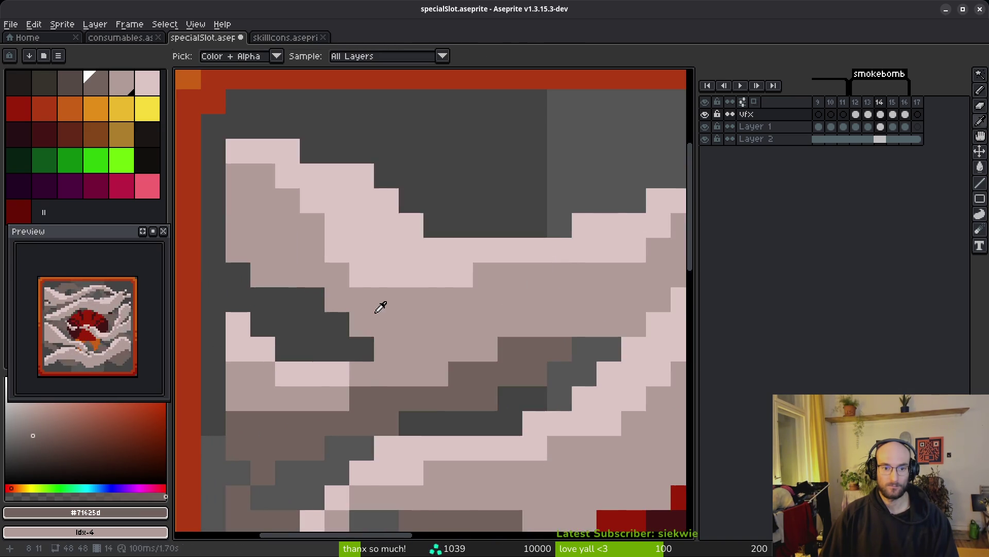
mouse_move(238, 268)
mouse_down()
mouse_move(336, 327)
mouse_move(287, 332)
mouse_move(273, 319)
mouse_up()
key(ctrl+z)
key(ctrl+z)
- Compare against adjacent frames, then draw a brown shadow arc under the top smoke puff
scroll(361, 309, down, 3)
key(comma)
key(alt+f)
key(e)
key(Escape)
key(Escape)
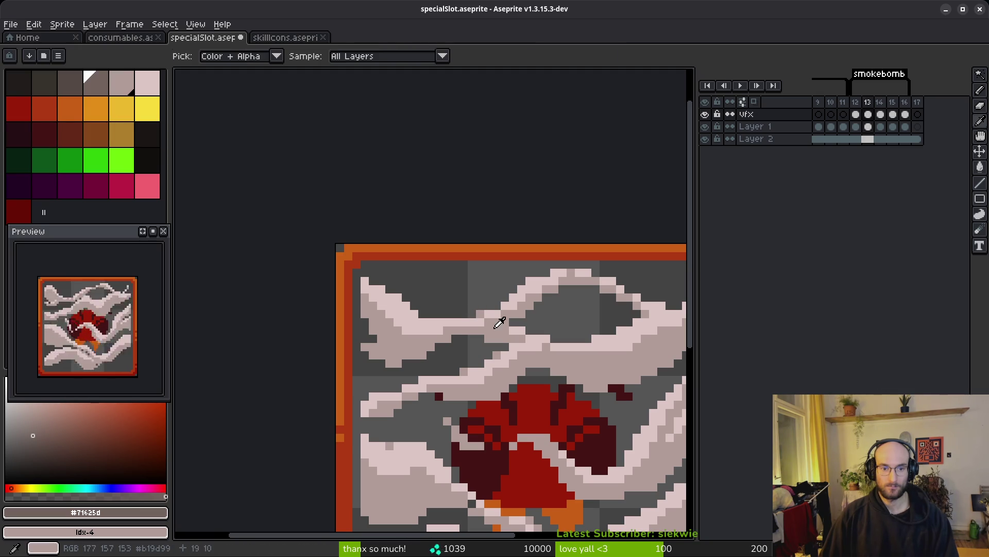
key(period)
key(alt+f)
key(Escape)
key(g)
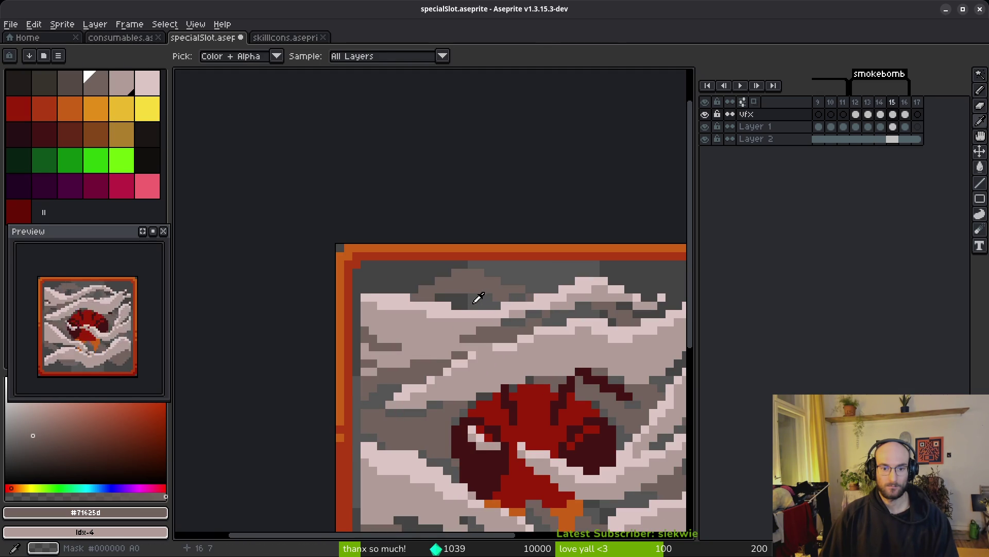
scroll(441, 302, up, 3)
key(b)
mouse_move(384, 261)
mouse_down()
mouse_move(562, 262)
mouse_move(422, 255)
mouse_up()
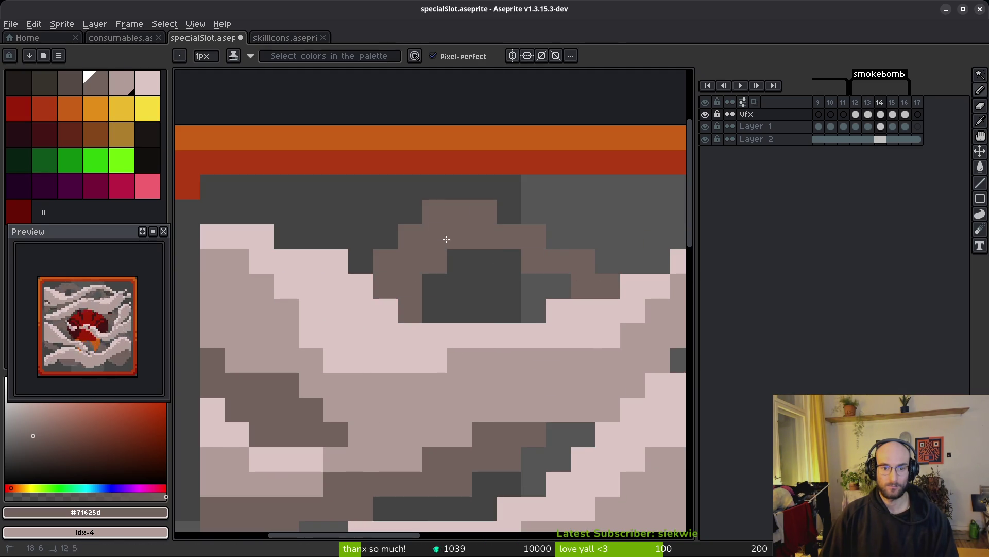
- Check the next frame and bring the top of the icon into view
scroll(440, 239, down, 2)
scroll(567, 317, up, 1)
key(i)
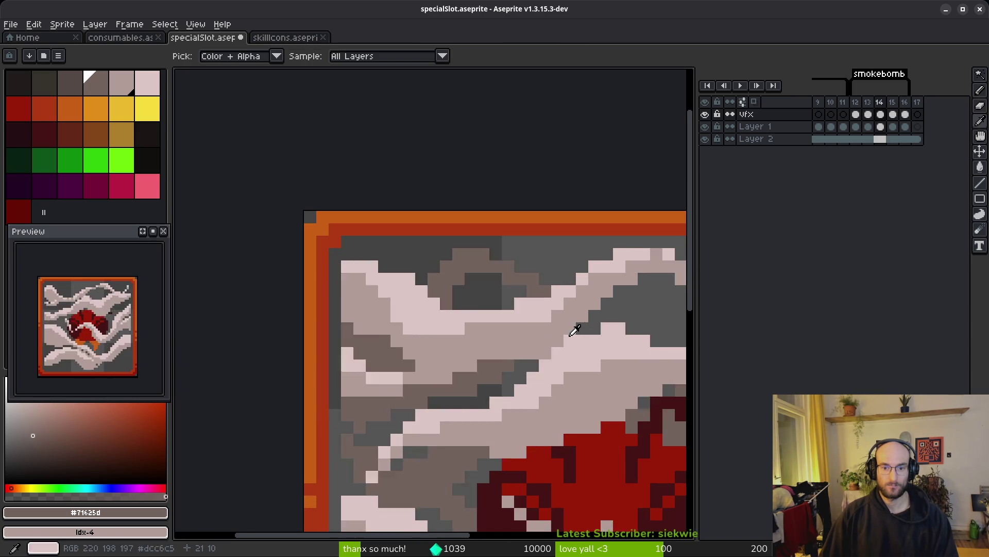
key(b)
scroll(578, 330, up, 3)
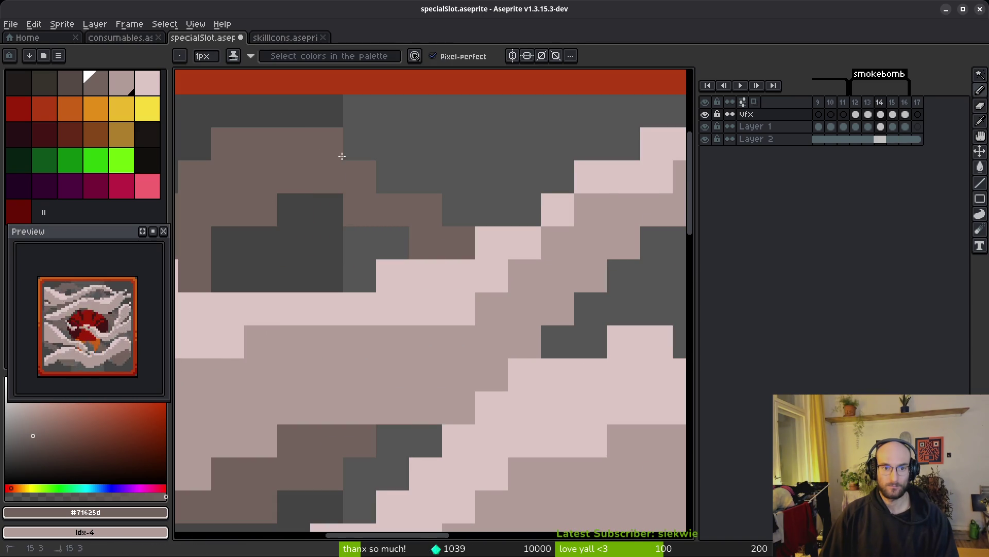
key(period)
scroll(500, 313, down, 4)
key(i)
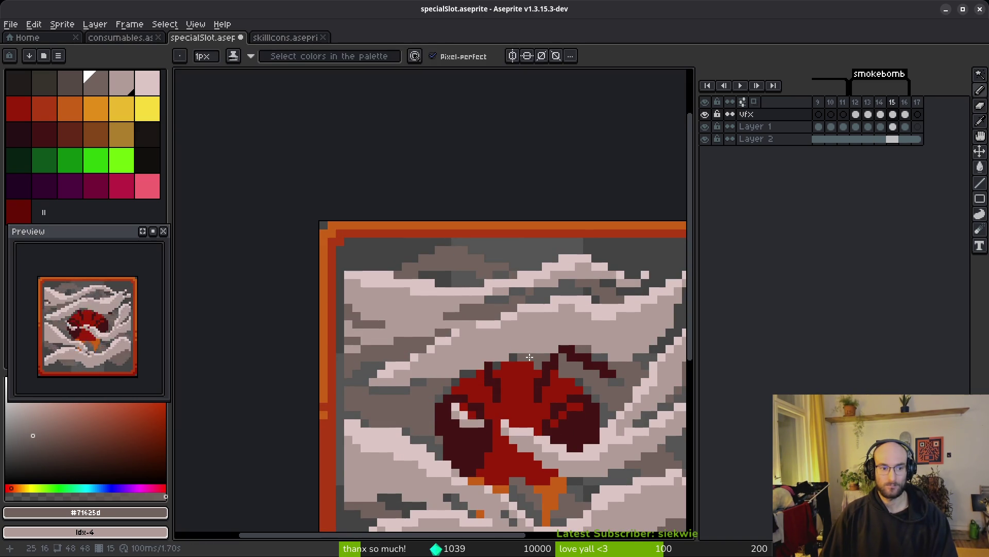
drag(535, 325, 478, 300)
scroll(479, 300, up, 3)
- Draw a diagonal brown shadow line in the smoke pocket on frame 14
key(comma)
key(period)
key(comma)
key(period)
key(comma)
key(b)
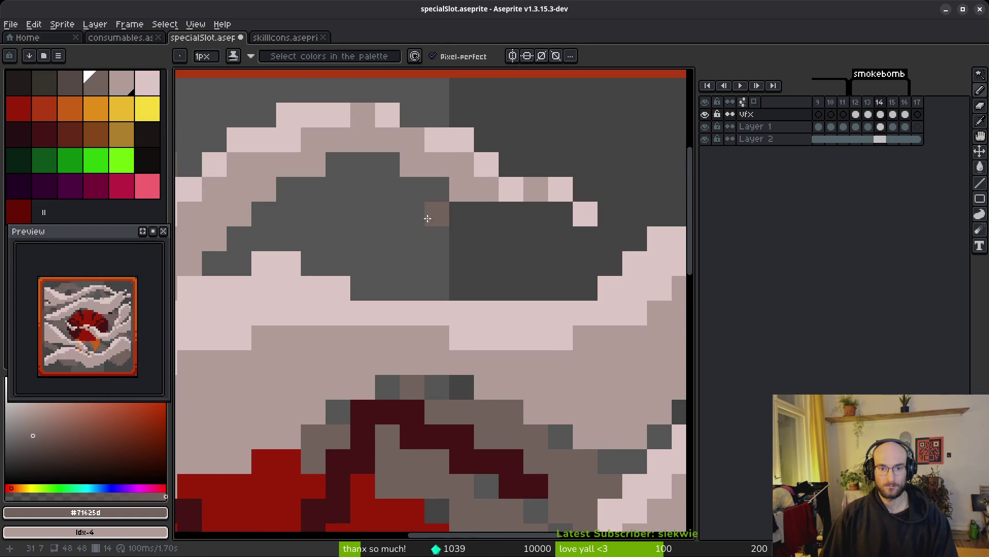
drag(374, 168, 520, 275)
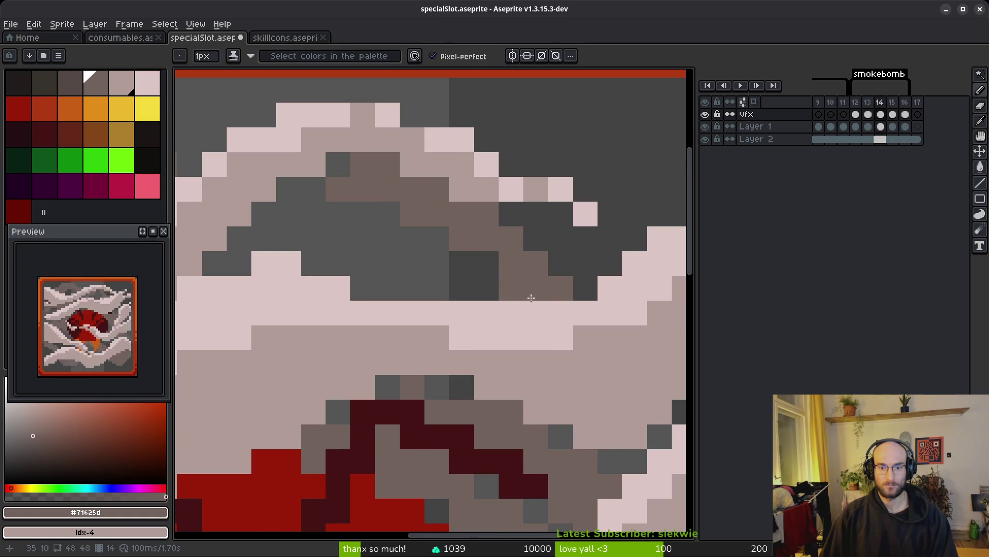
- Extend the brown shadow under the top smoke puff, comparing with neighbouring frames
scroll(508, 262, down, 3)
key(i)
key(period)
key(comma)
key(period)
key(comma)
key(b)
scroll(485, 304, up, 5)
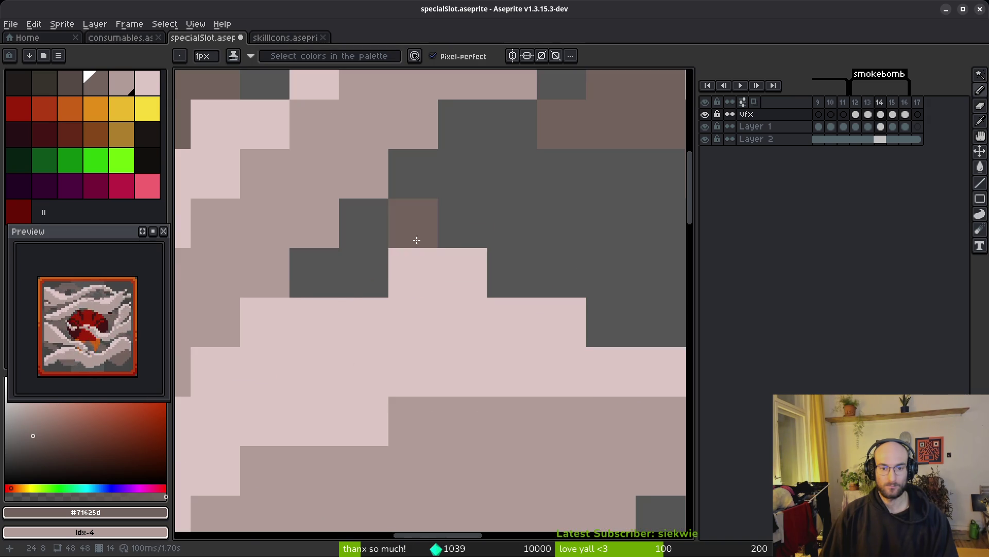
mouse_move(391, 234)
mouse_down()
mouse_move(504, 215)
mouse_move(519, 188)
mouse_up()
scroll(430, 314, down, 5)
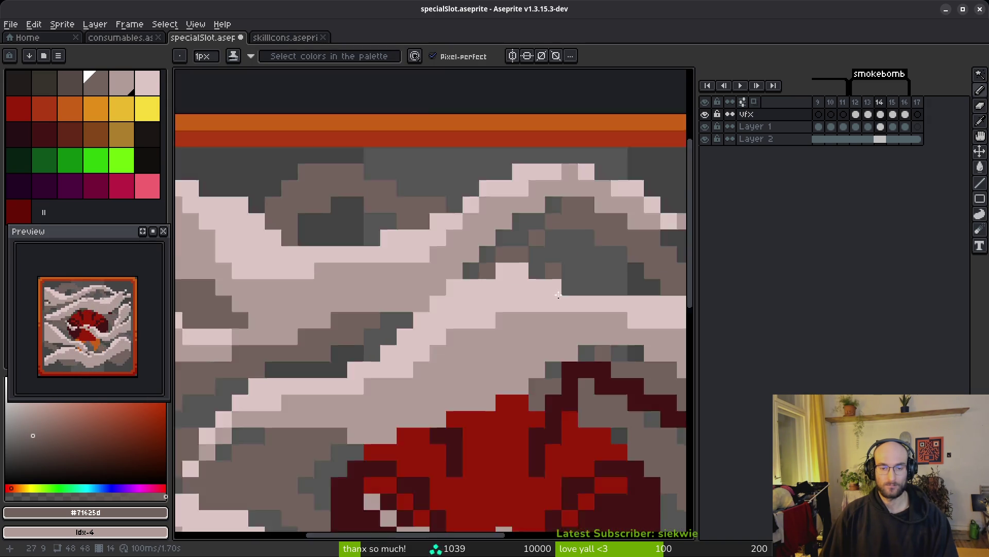
scroll(508, 394, down, 2)
key(i)
key(period)
- On frame 14, add brown shadow pixels at the smoke edge and along the smoke near the right border
key(comma)
key(period)
key(comma)
key(period)
key(comma)
key(b)
scroll(529, 198, up, 4)
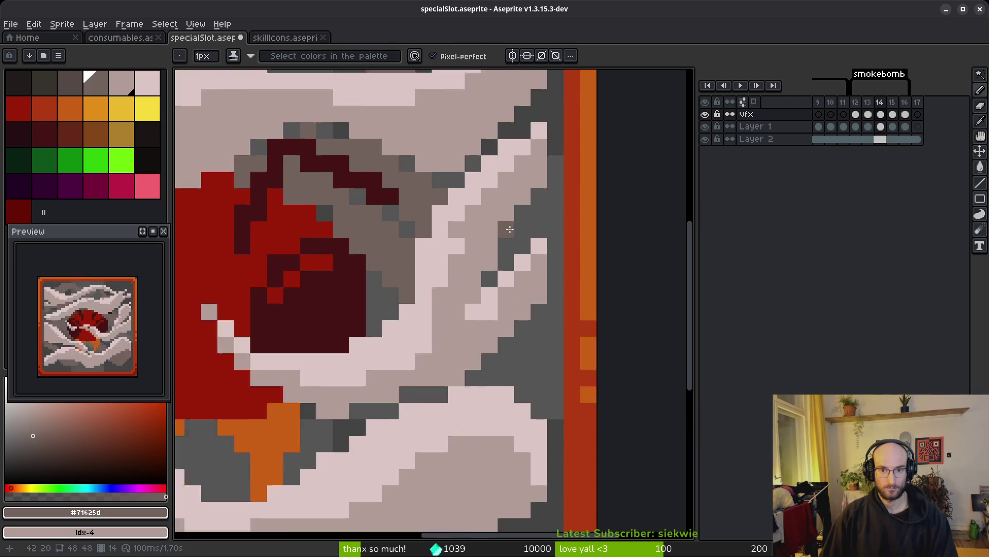
click(504, 254)
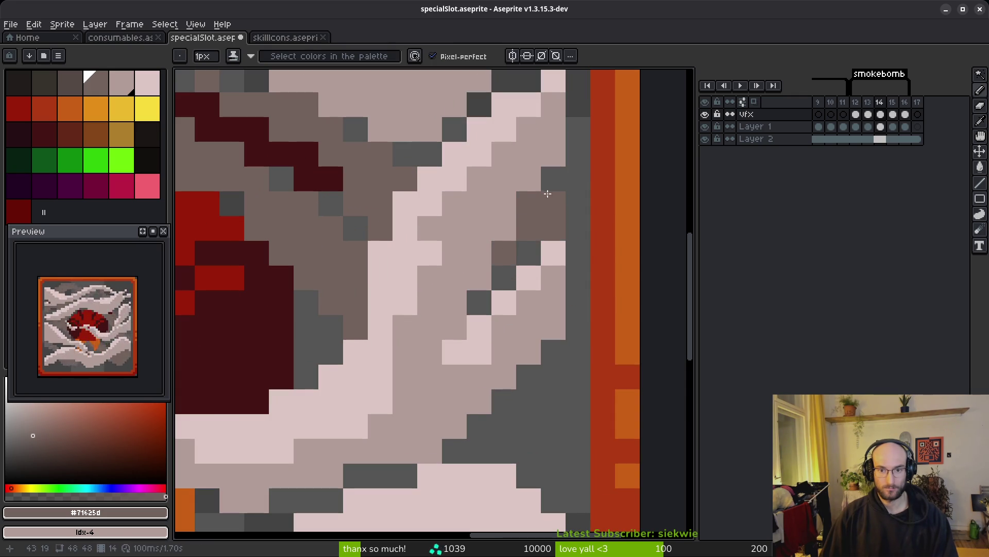
scroll(572, 264, down, 4)
key(i)
key(comma)
key(period)
key(b)
scroll(562, 214, up, 4)
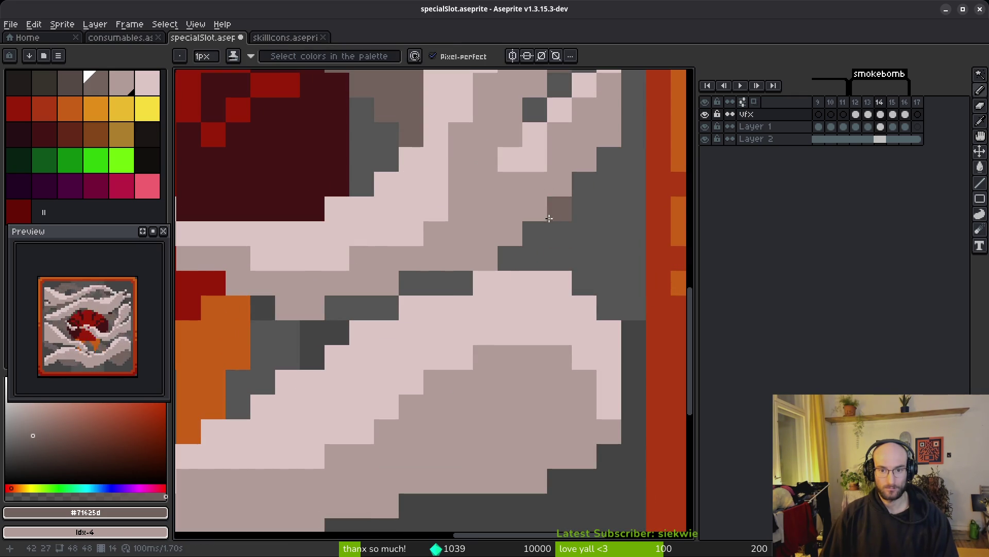
drag(562, 214, 604, 290)
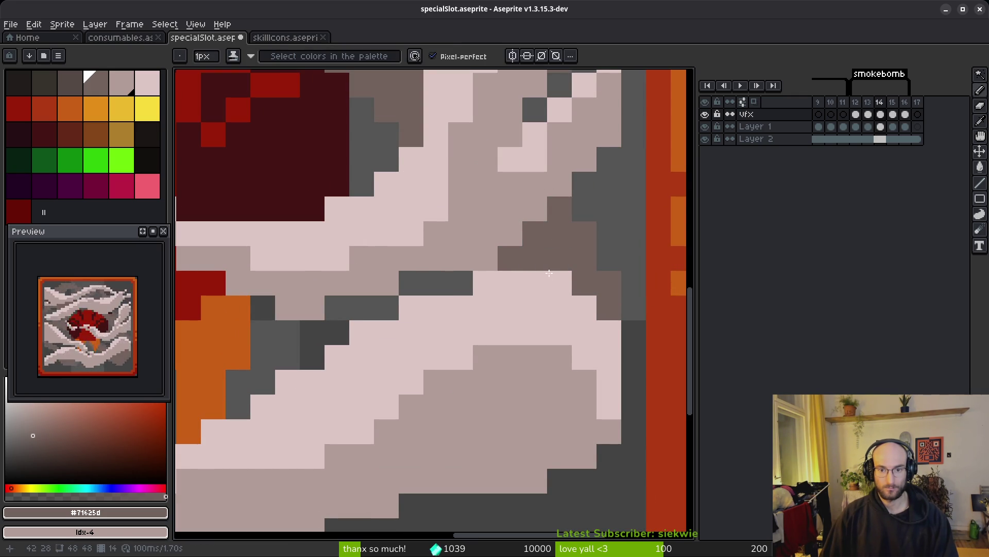
- Shade the smoke beside the orange flame and the left smoke, and draw a diagonal brown shadow under the lower smoke
key(i)
key(comma)
scroll(584, 296, down, 3)
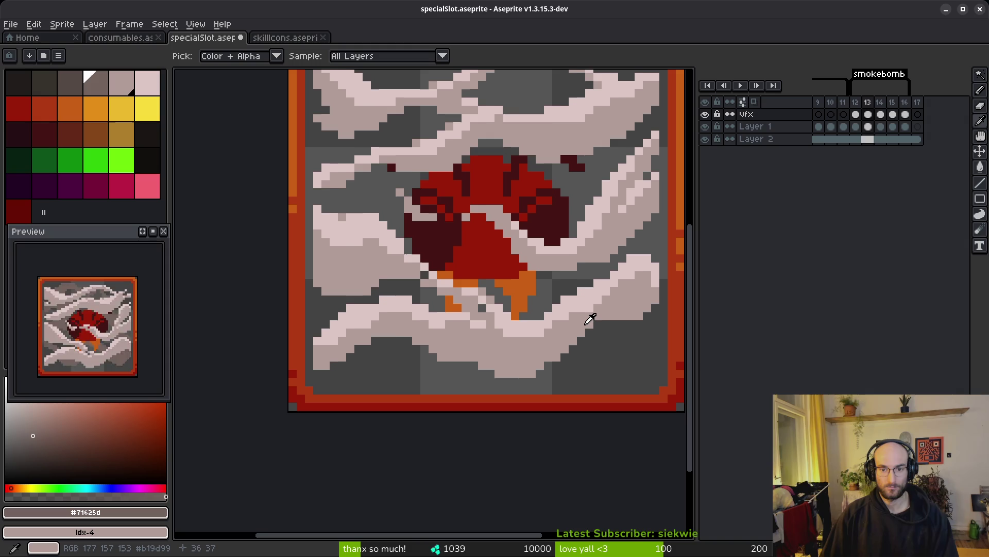
scroll(524, 238, up, 5)
mouse_move(524, 238)
mouse_down()
mouse_move(530, 255)
mouse_move(511, 280)
mouse_up()
mouse_move(266, 288)
mouse_down()
mouse_move(345, 277)
mouse_move(397, 282)
mouse_move(301, 233)
mouse_up()
scroll(393, 326, down, 5)
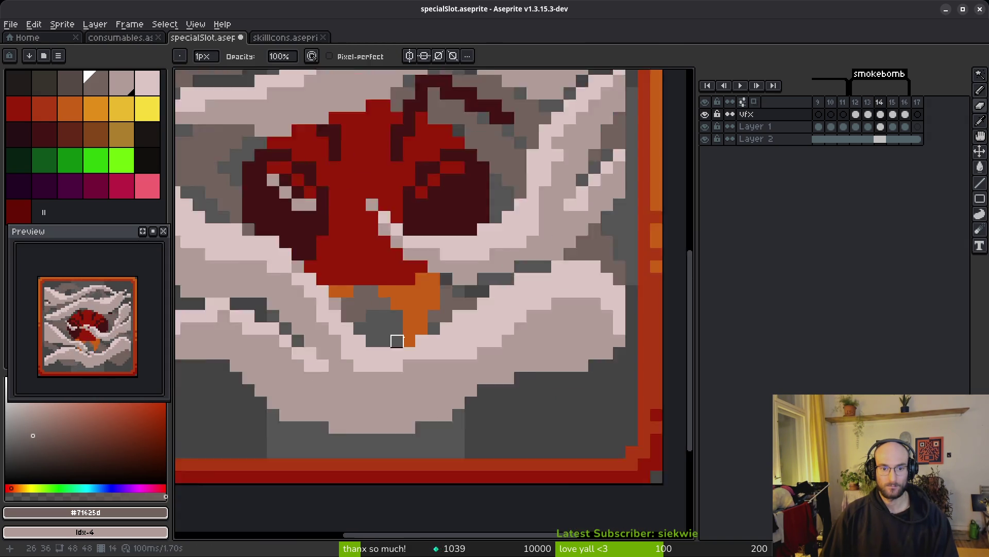
scroll(397, 325, up, 2)
scroll(435, 340, down, 4)
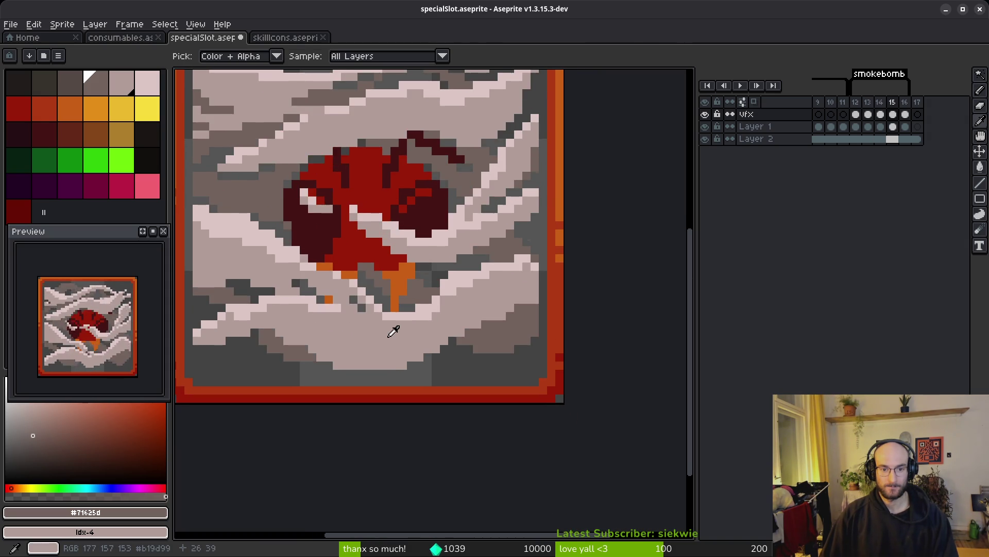
drag(426, 350, 500, 289)
scroll(499, 289, up, 5)
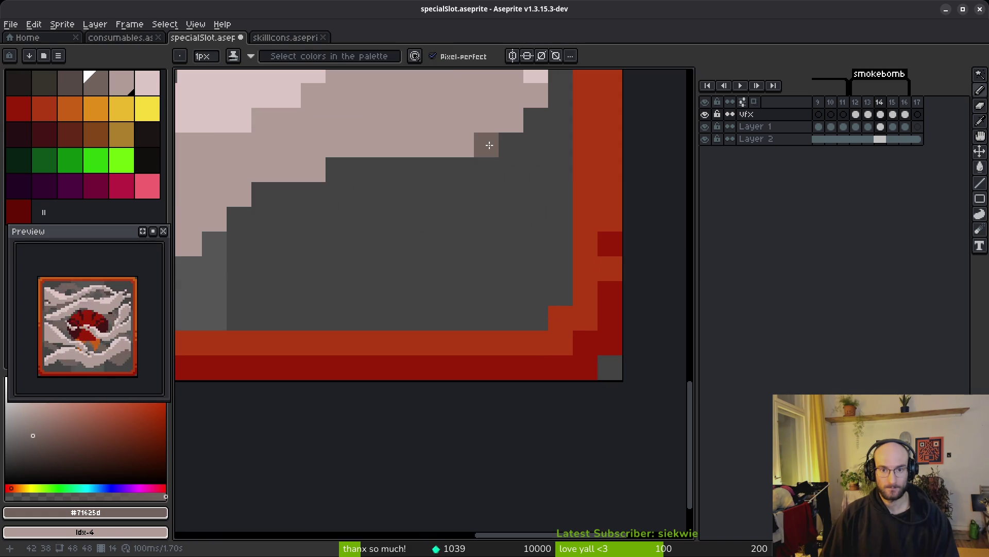
drag(526, 176, 290, 219)
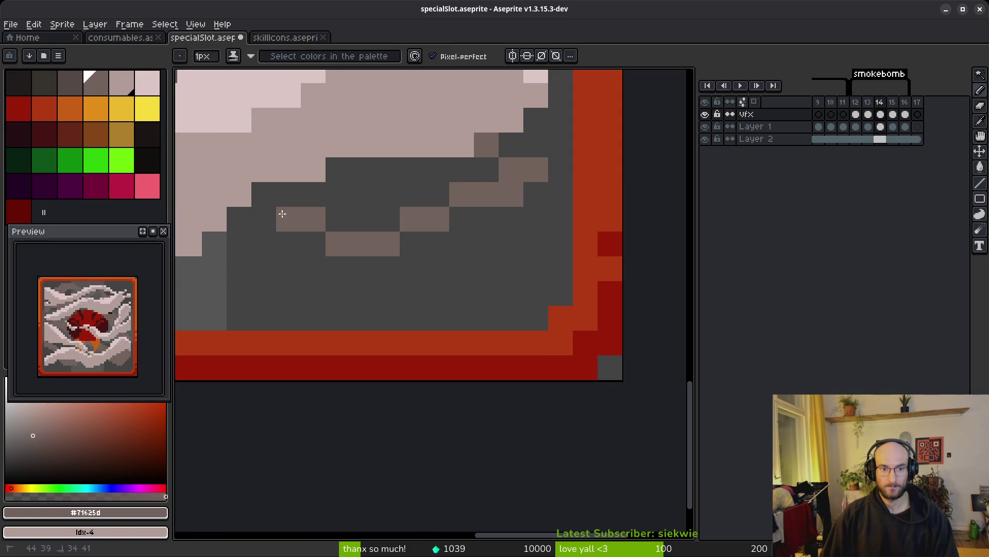
scroll(276, 195, down, 2)
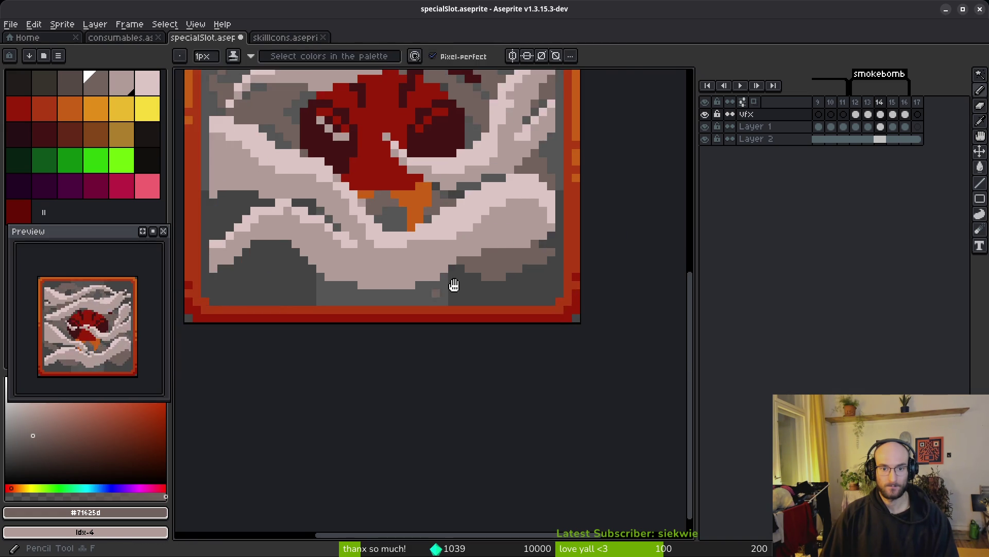
- Extend the brown shadow diagonal down to the right and fill the dark pocket above it brown
key(period)
key(comma)
key(period)
key(comma)
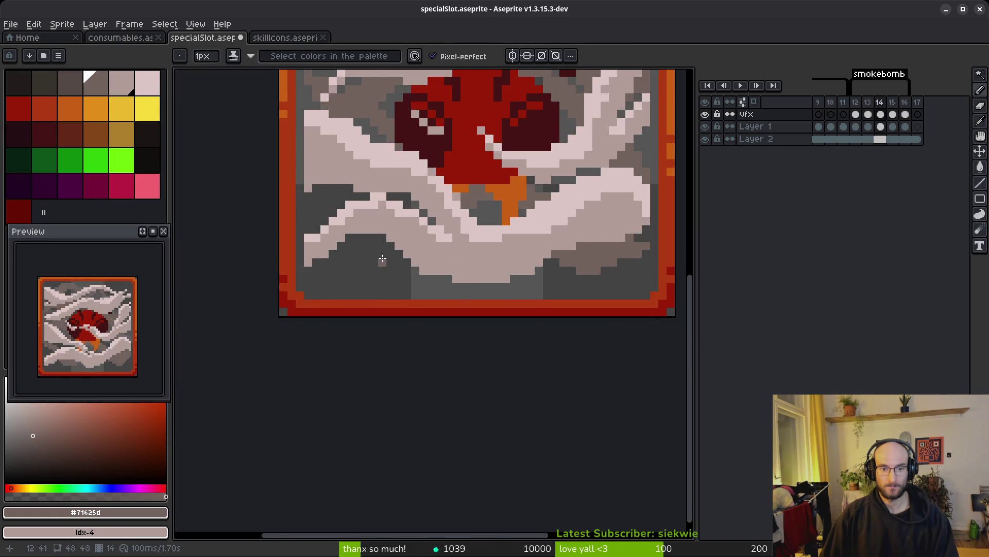
scroll(313, 187, up, 5)
drag(313, 187, 416, 278)
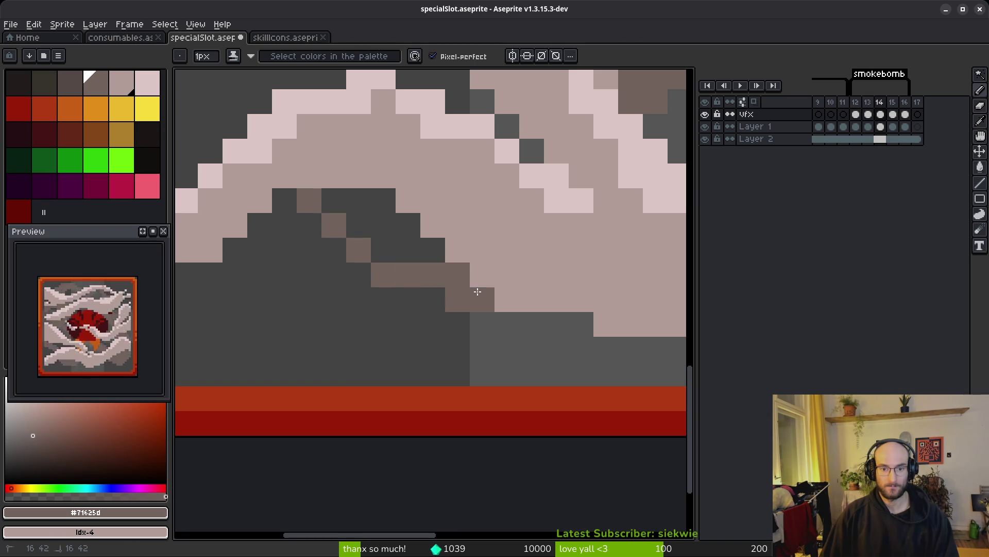
key(g)
click(371, 216)
scroll(373, 232, down, 3)
- Paint taupe shadow pixels along the dark lower-left smoke edge with the 1px Pencil
key(i)
key(period)
key(comma)
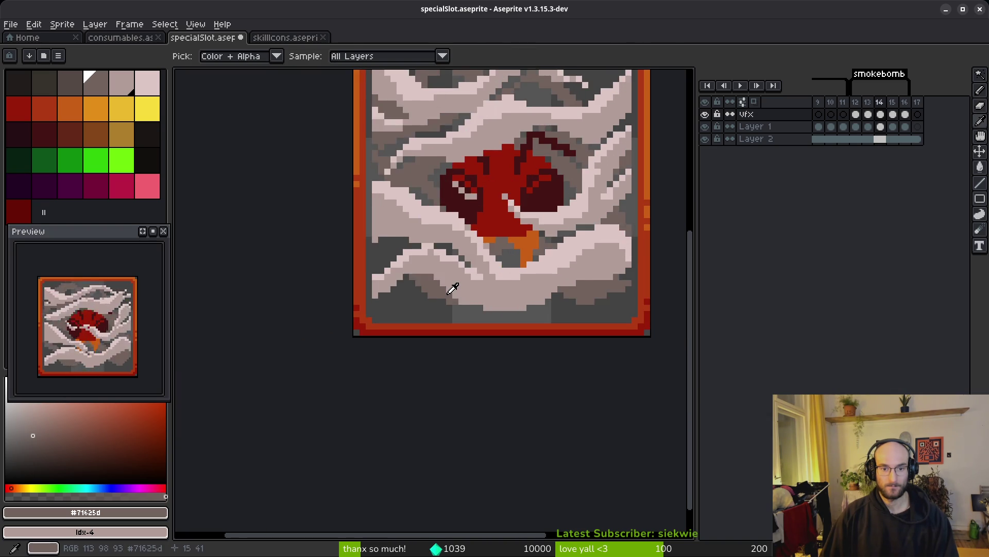
key(period)
key(comma)
key(g)
scroll(401, 245, up, 3)
key(period)
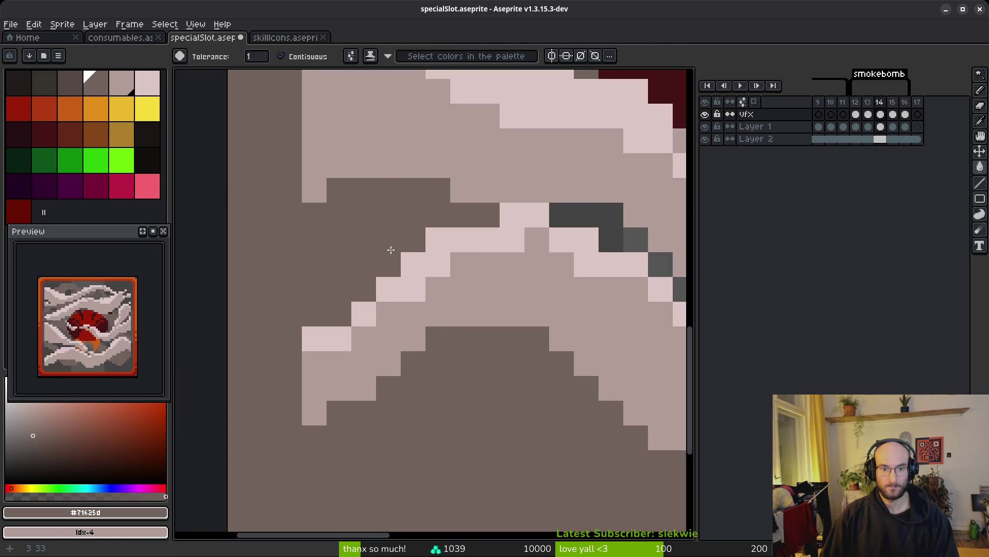
key(comma)
key(b)
mouse_move(389, 256)
mouse_down()
mouse_move(387, 232)
mouse_move(344, 196)
mouse_up()
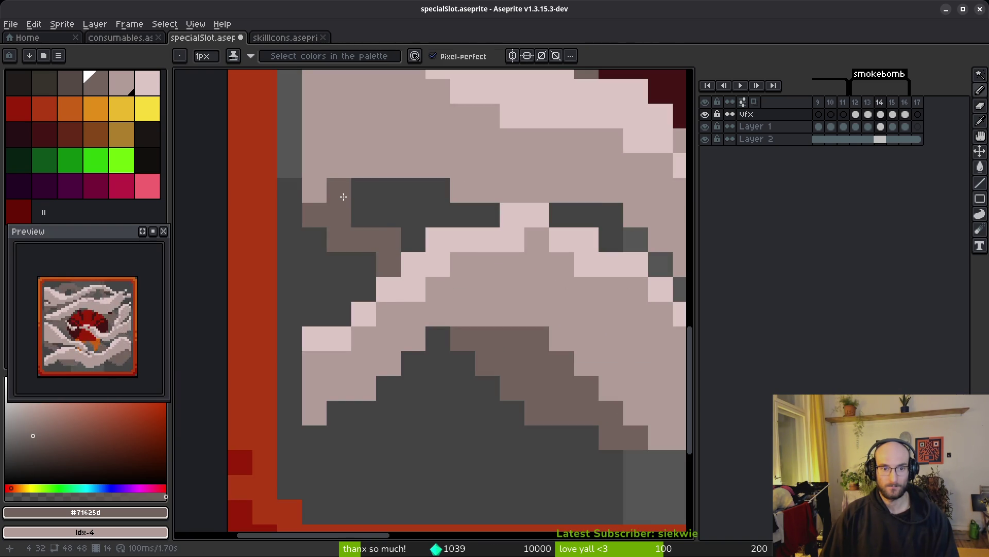
scroll(386, 255, down, 4)
- Compare frames 14 and 15, then step back to frame 13 for shading
key(i)
key(period)
key(comma)
key(period)
key(comma)
drag(537, 347, 512, 309)
key(period)
key(comma)
key(period)
key(comma)
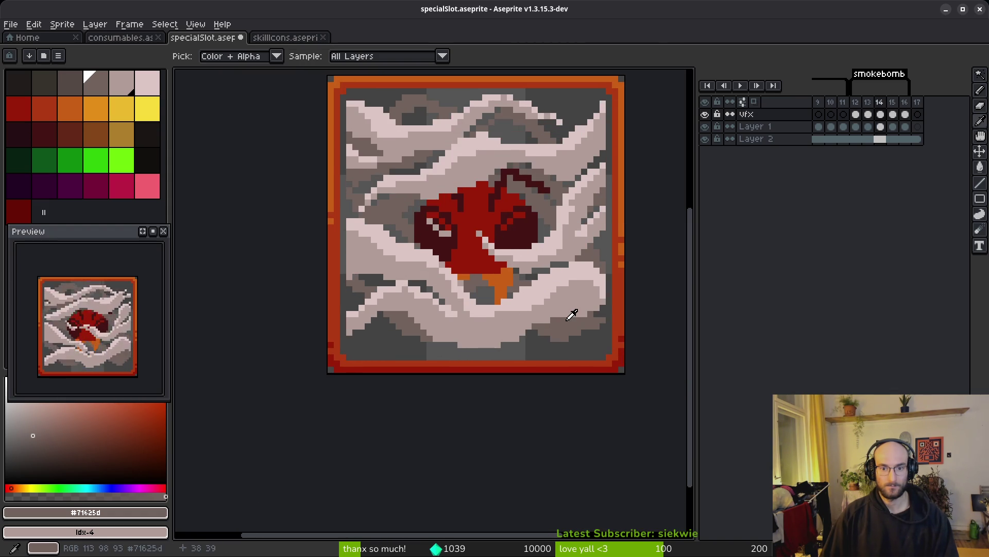
key(comma)
key(b)
key(period)
key(comma)
scroll(436, 348, up, 3)
- Paint a row of brown shadow under the smoke and fill the dark pocket with light brown
key(i)
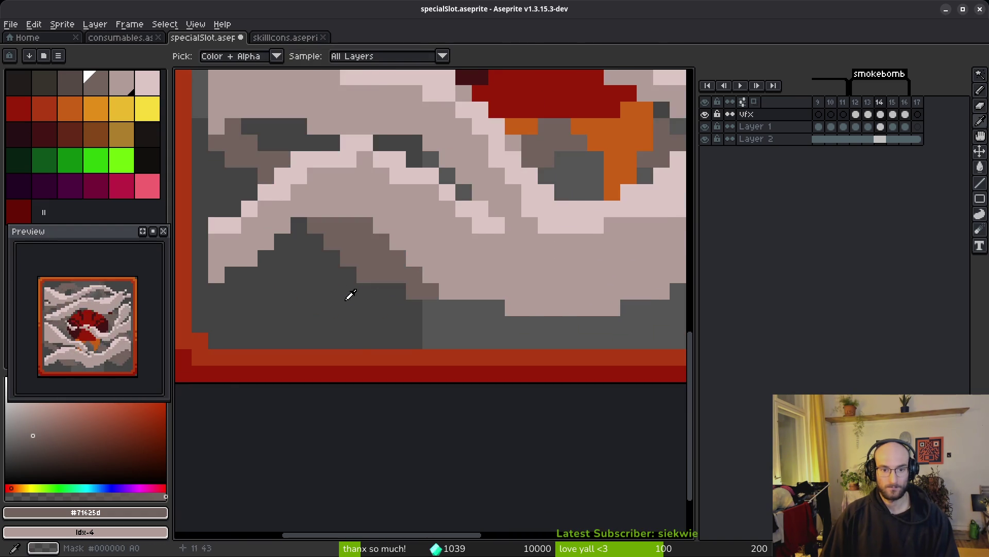
key(b)
mouse_move(372, 291)
mouse_down()
mouse_move(453, 288)
mouse_move(364, 242)
mouse_move(441, 313)
mouse_up()
key(g)
click(423, 262)
key(b)
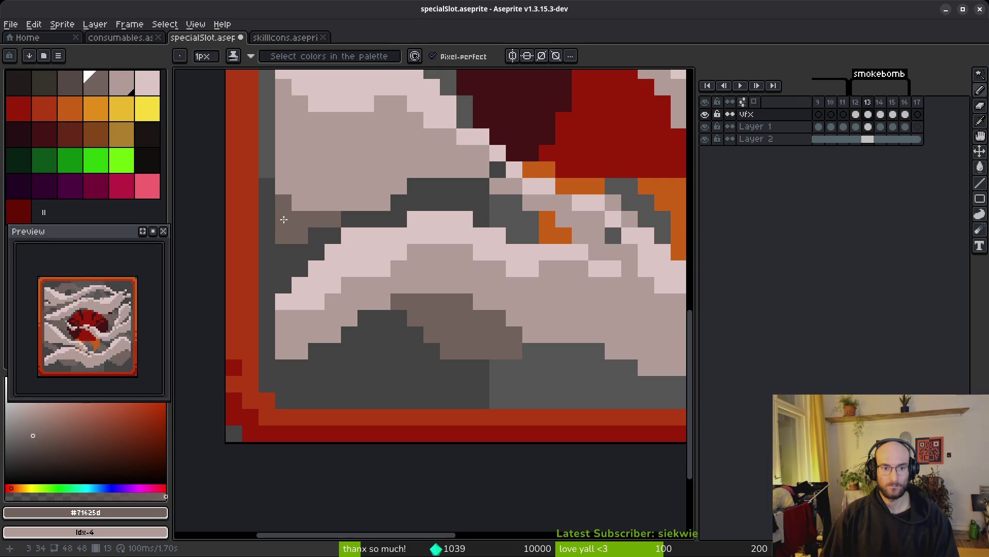
- Draw a diagonal brown shadow stroke under the smoke, then undo it as misplaced
mouse_move(439, 184)
mouse_down()
mouse_move(506, 222)
mouse_move(462, 194)
mouse_up()
key(ctrl+z)
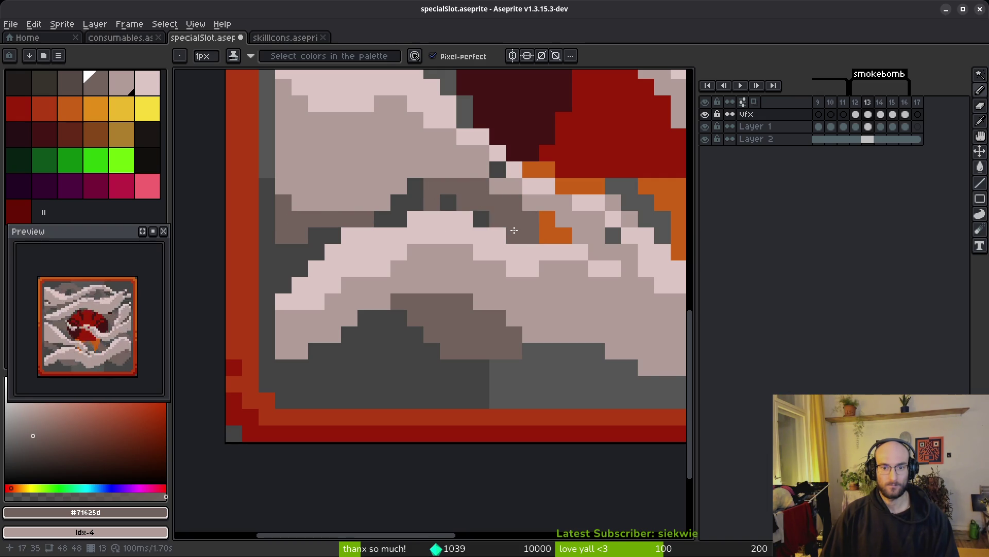
scroll(497, 227, down, 2)
scroll(495, 267, up, 2)
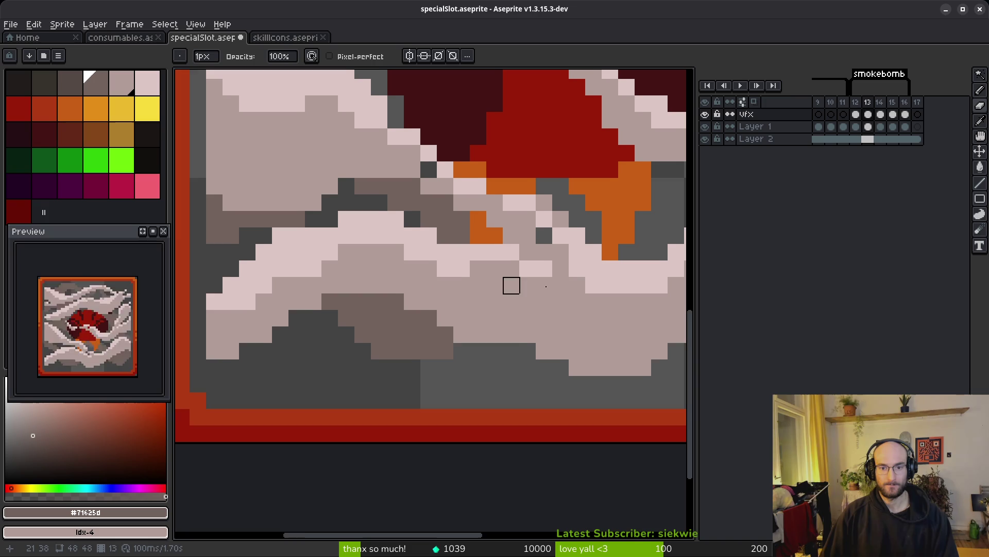
scroll(470, 278, down, 2)
key(alt)
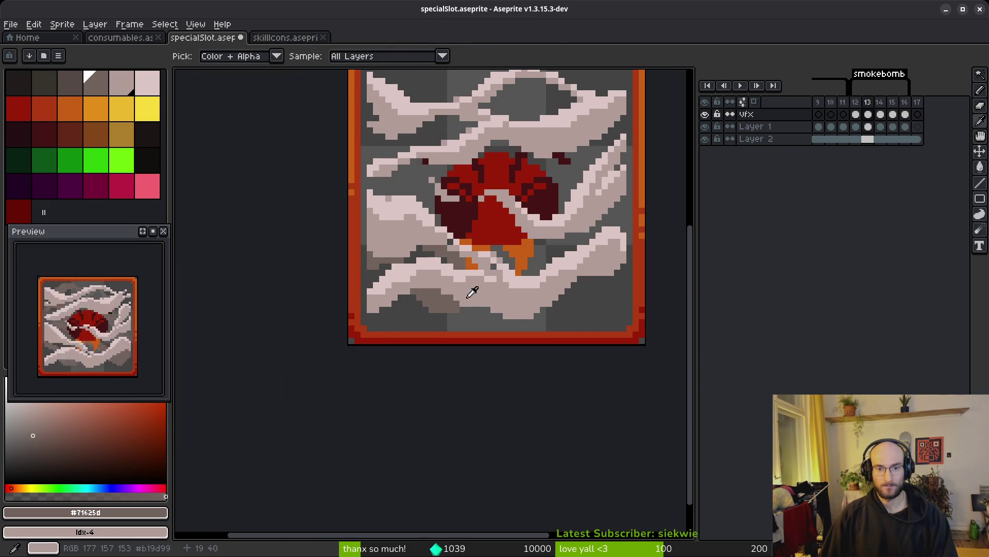
scroll(399, 253, up, 3)
key(e)
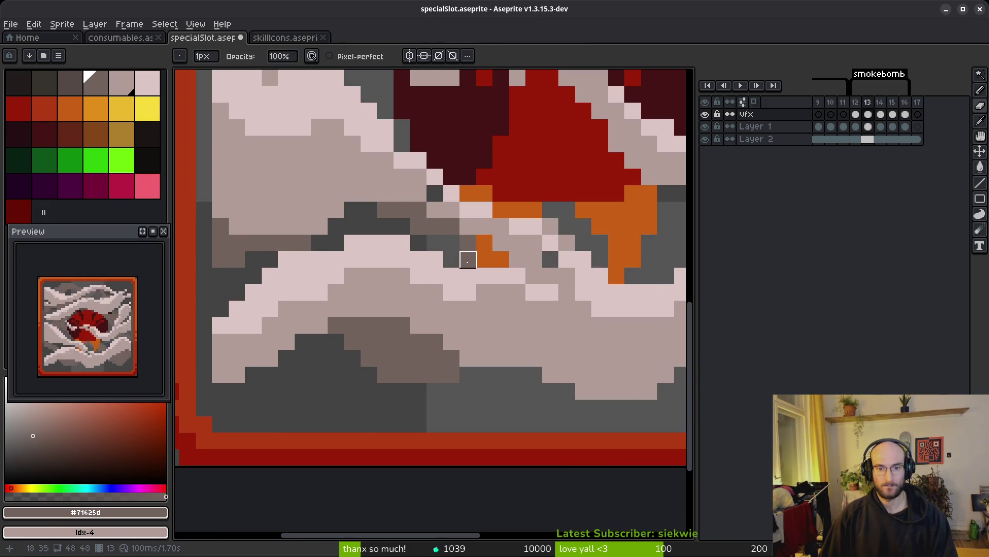
scroll(485, 292, down, 3)
- Compare against frame 14, then paint brown shadow under the lower-right smoke swirl on frame 13
key(b)
scroll(552, 314, up, 1)
key(alt)
key(Right)
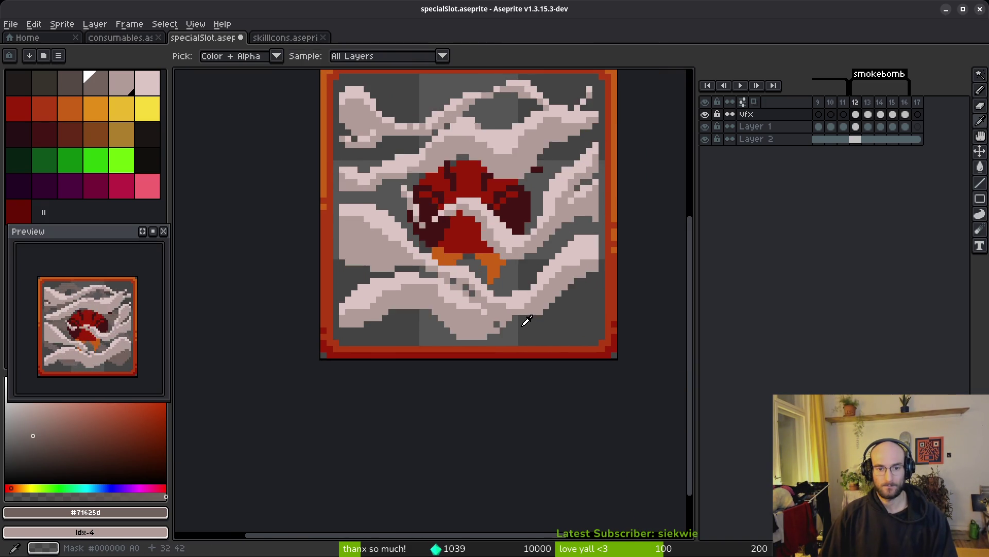
scroll(429, 336, up, 3)
scroll(441, 316, down, 3)
key(Left)
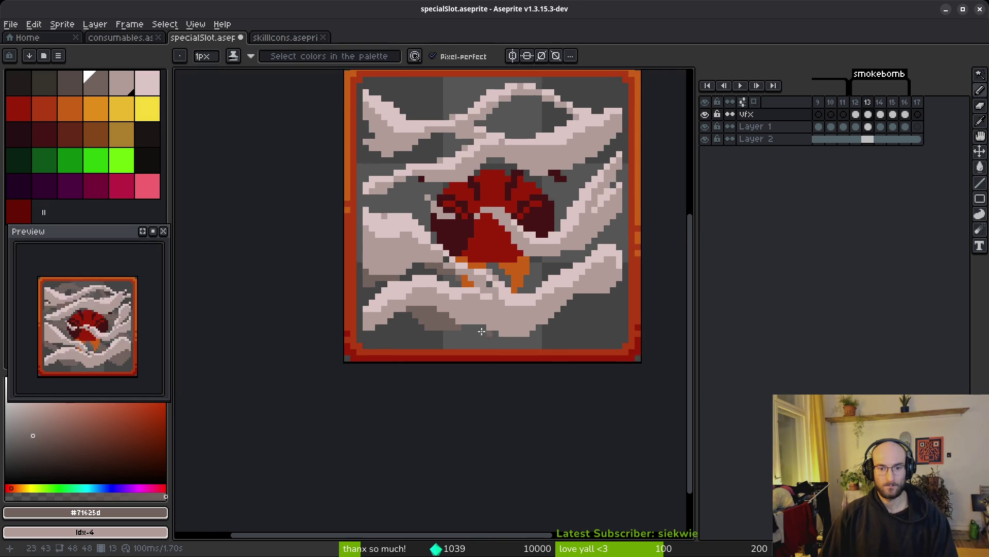
scroll(395, 326, up, 1)
key(e)
scroll(395, 326, down, 3)
key(alt)
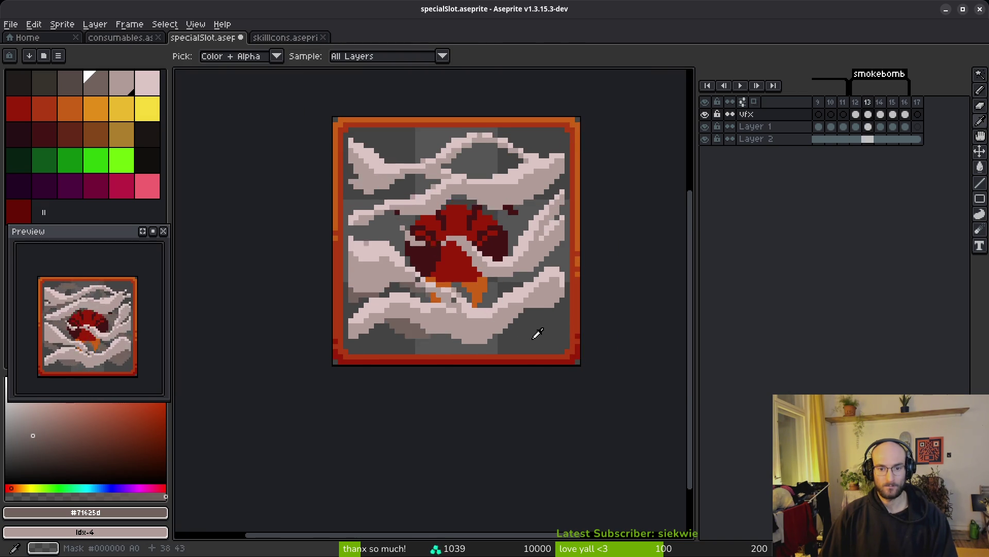
key(Right)
scroll(531, 341, up, 2)
key(Left)
scroll(442, 298, up, 1)
key(alt+Right)
key(Left)
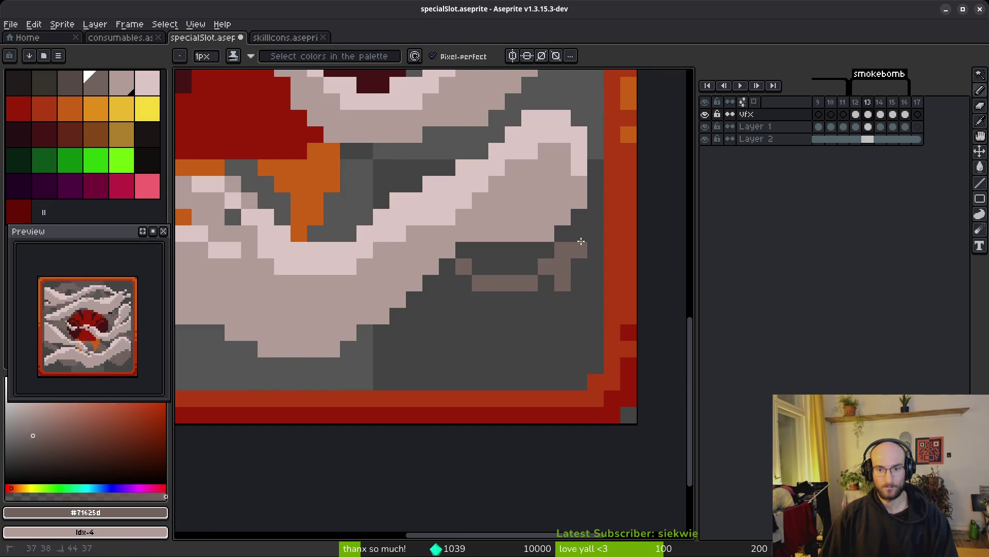
mouse_move(568, 273)
mouse_down()
mouse_move(447, 318)
mouse_move(518, 290)
mouse_up()
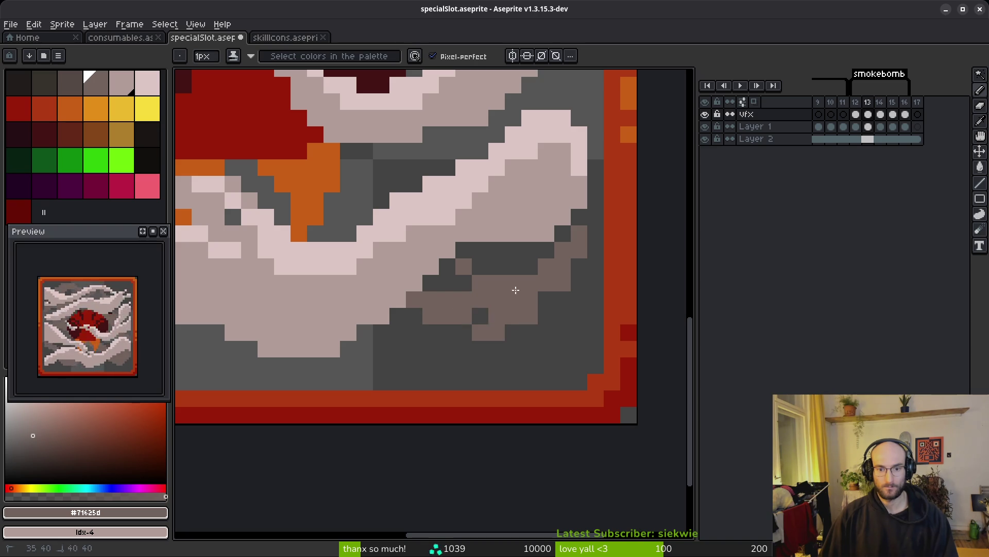
- Check frame 14 again and bring frame 13's right border area into view
key(e)
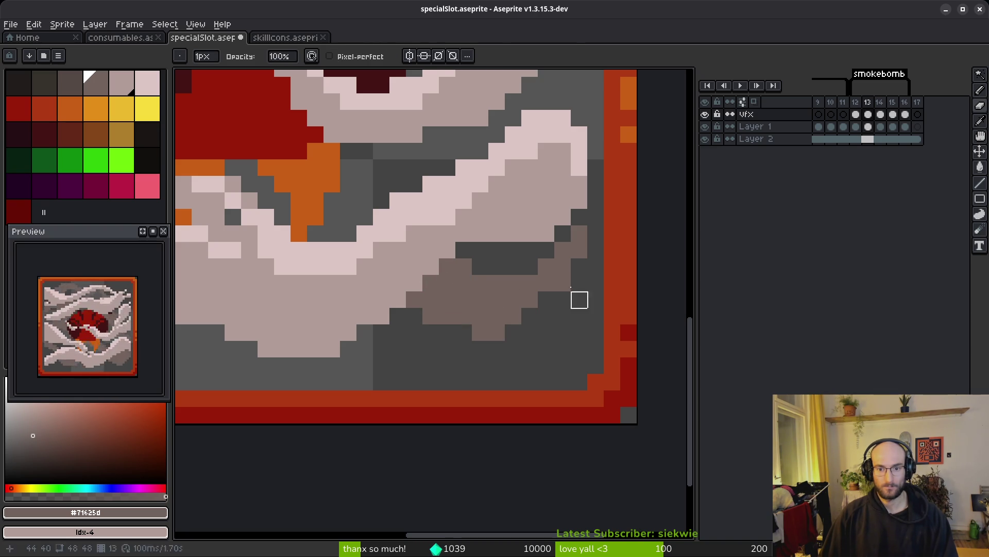
scroll(563, 314, down, 3)
key(i)
key(Right)
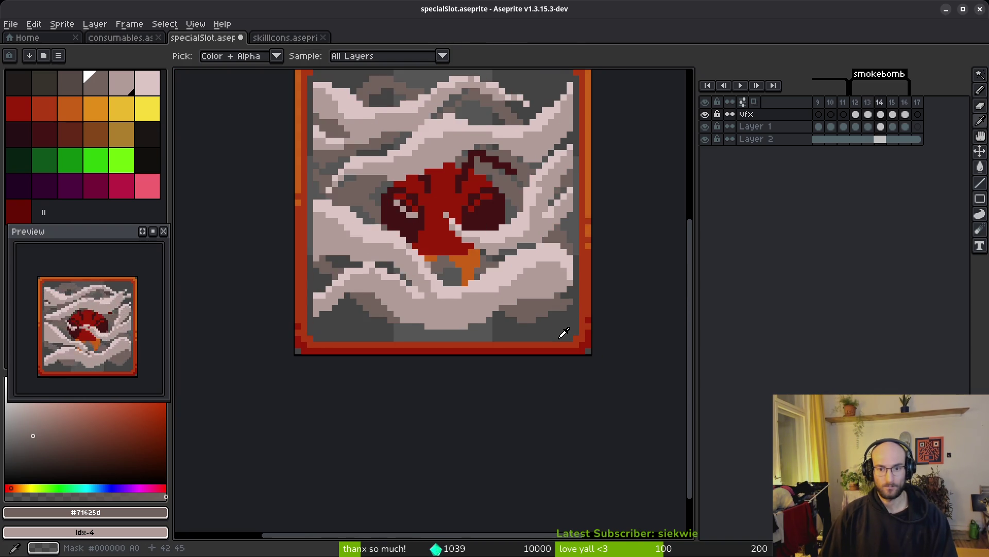
key(Left)
key(b)
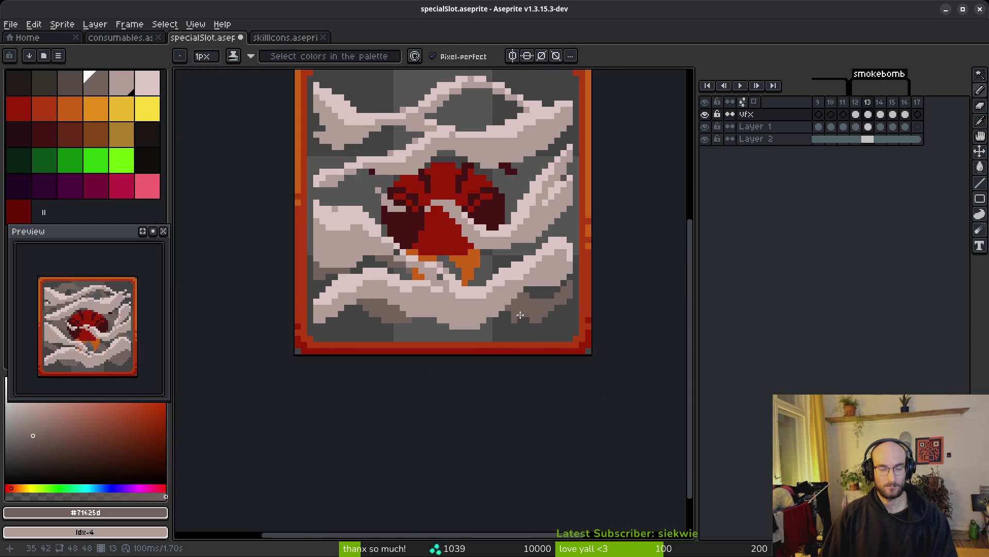
scroll(480, 272, up, 5)
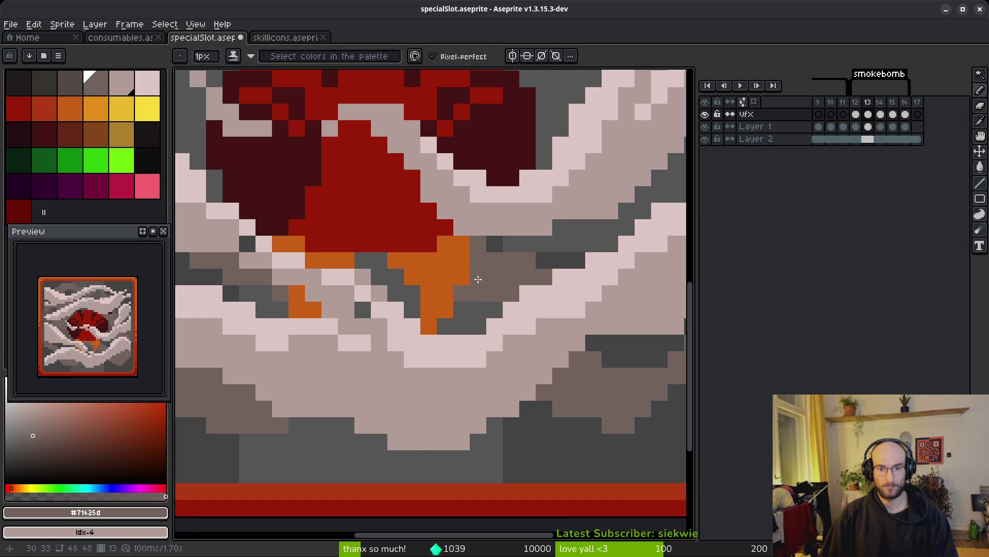
drag(637, 256, 536, 254)
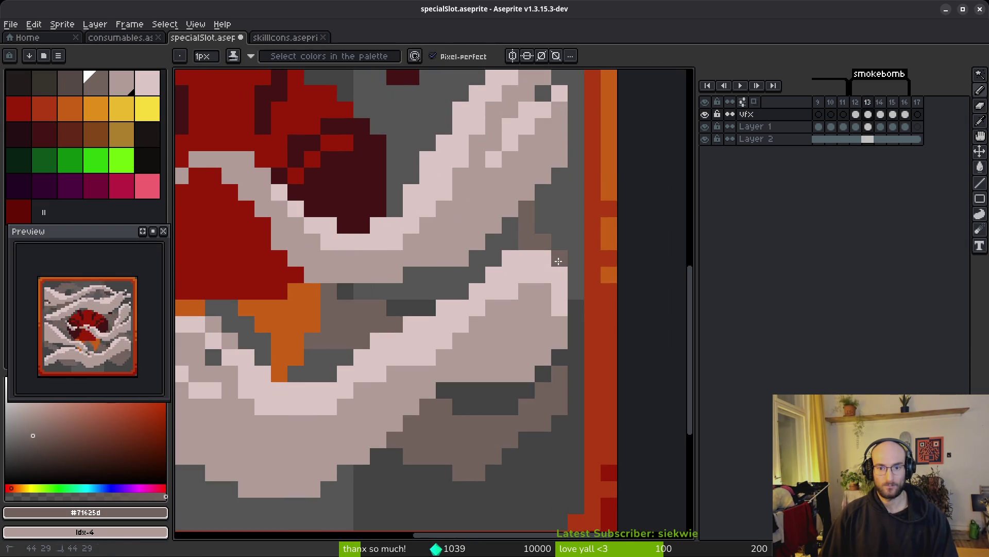
key(f)
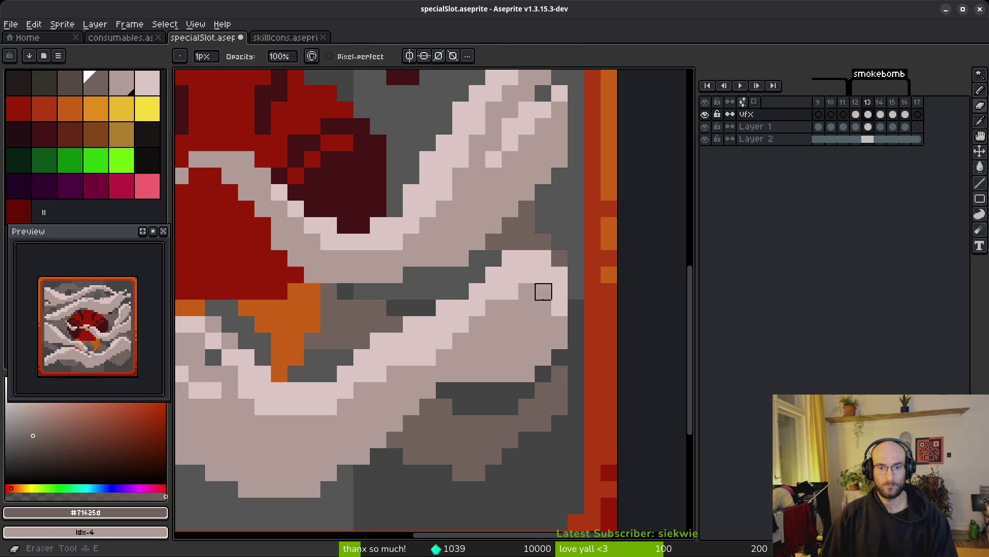
scroll(481, 262, down, 2)
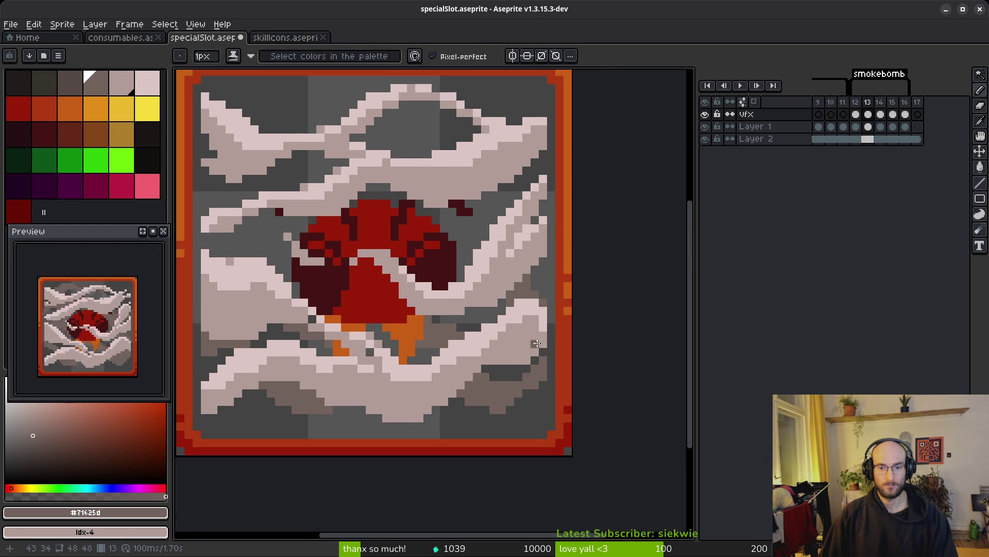
- Sample the shadow colour and paint a row of brown shadow pixels beside the fireball
key(i)
key(f)
scroll(540, 192, up, 3)
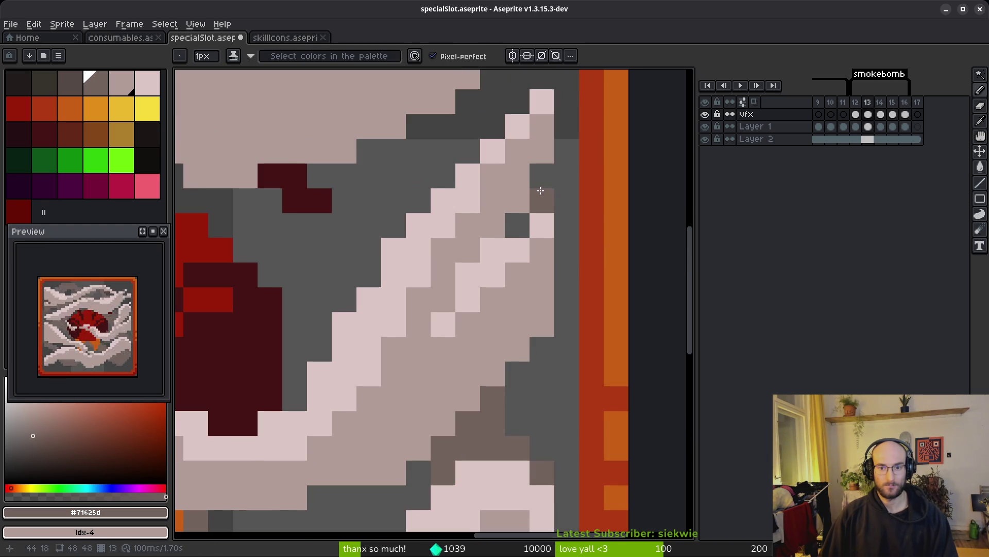
scroll(474, 227, down, 2)
key(i)
scroll(506, 282, up, 2)
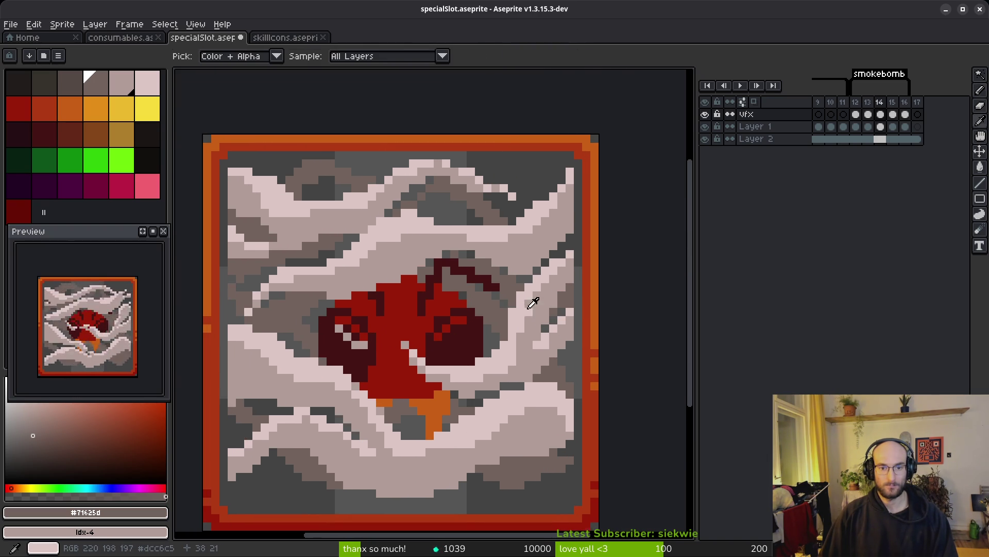
key(f)
scroll(507, 282, up, 1)
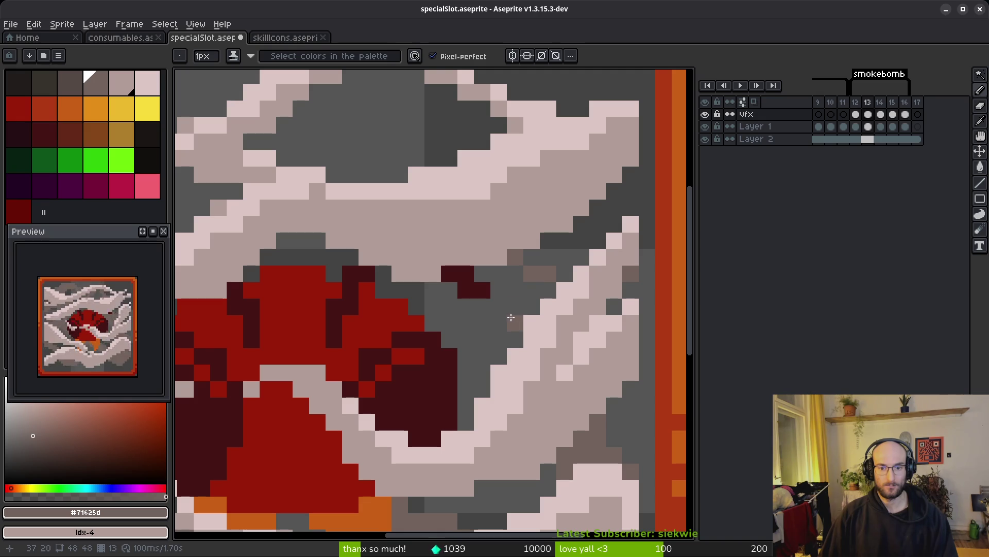
drag(509, 317, 428, 305)
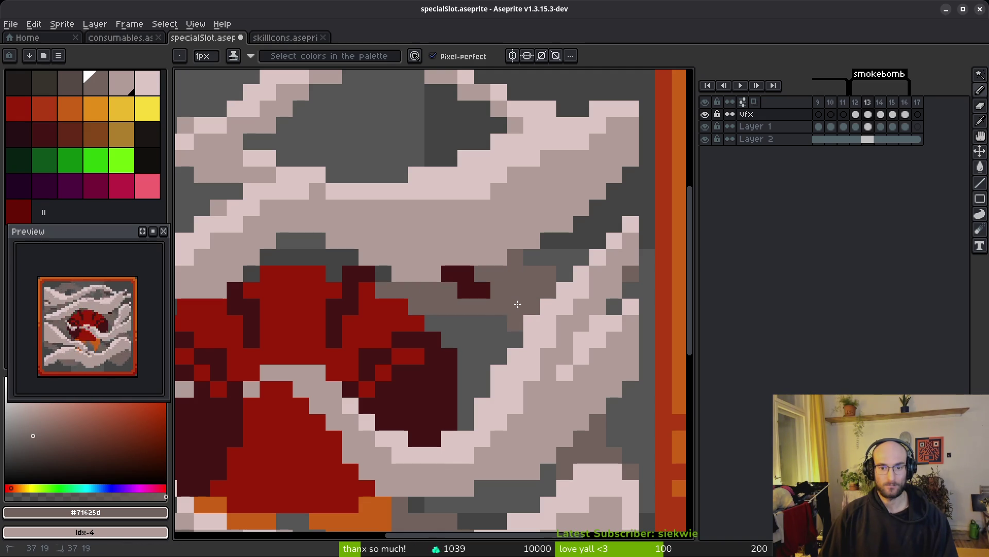
- Paint a wide brown shadow band across the dark grey smoke pocket in the middle
mouse_move(290, 265)
mouse_down()
mouse_move(464, 298)
mouse_move(441, 271)
mouse_up()
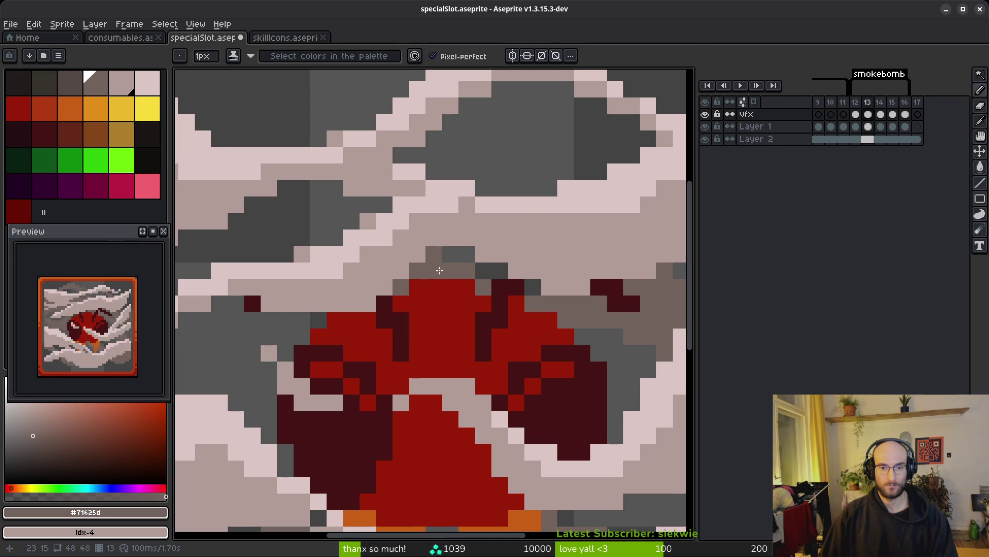
scroll(441, 269, down, 3)
scroll(446, 345, up, 4)
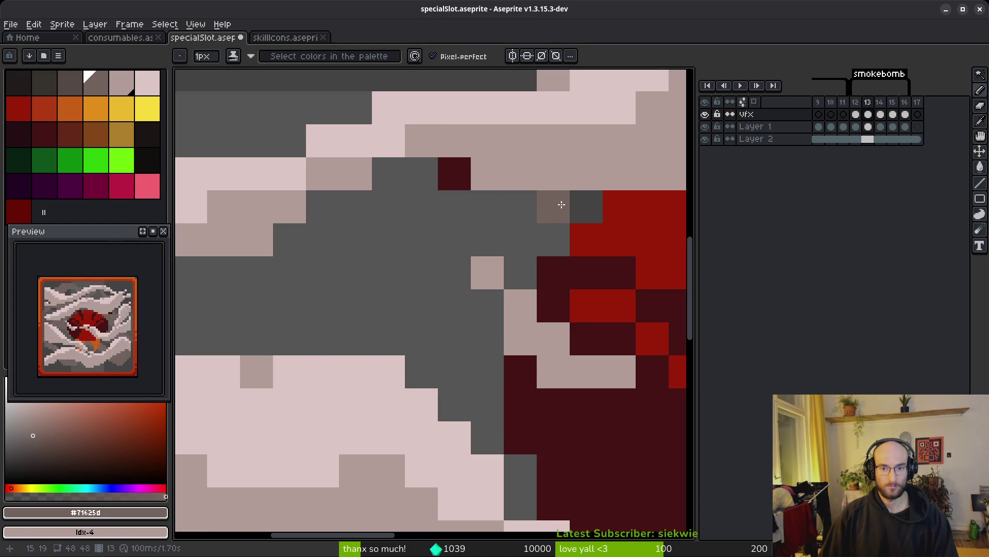
scroll(509, 294, down, 2)
scroll(467, 281, up, 4)
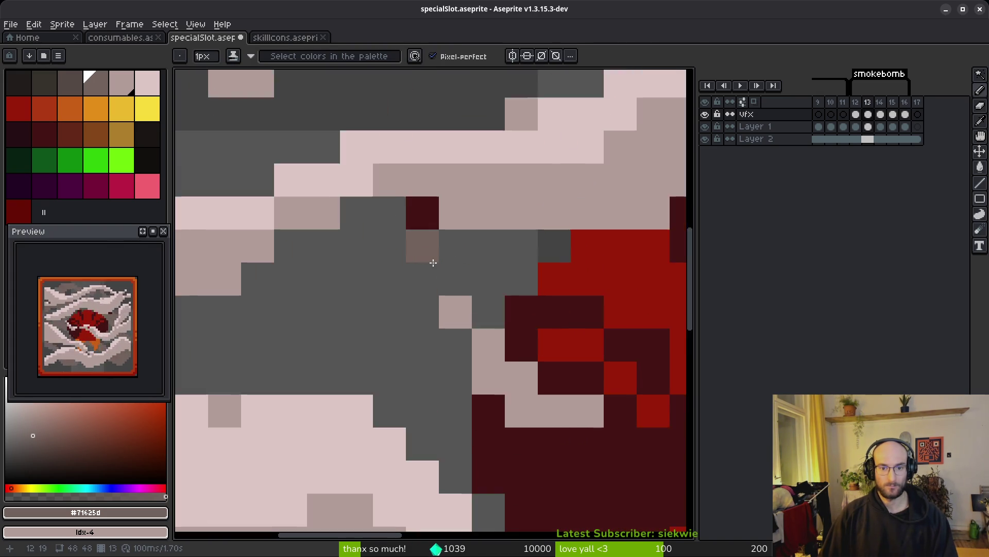
drag(431, 291, 634, 230)
mouse_move(442, 304)
mouse_down()
mouse_move(397, 316)
mouse_move(453, 223)
mouse_move(358, 292)
mouse_move(248, 272)
mouse_up()
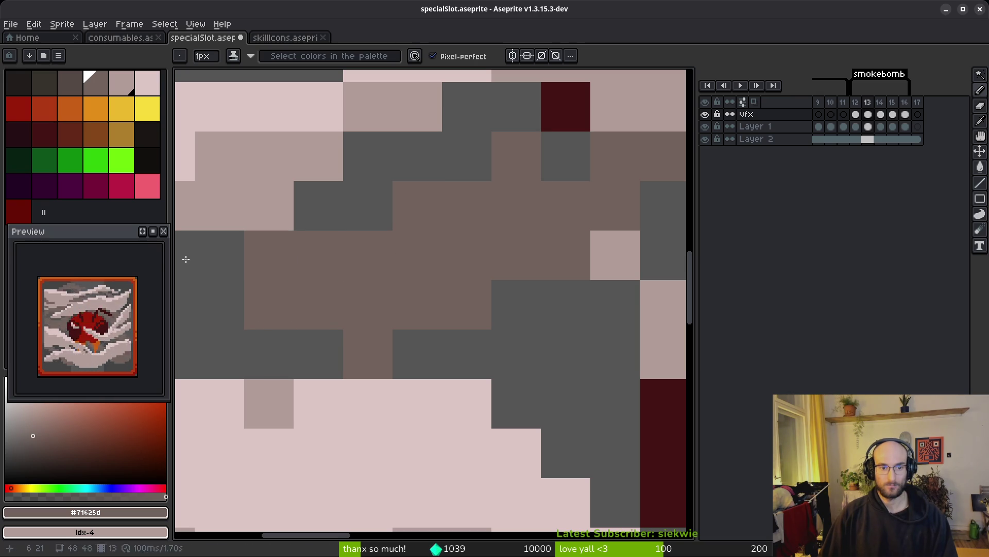
key(i)
- Check the running game and return to Aseprite
key(alt+Tab)
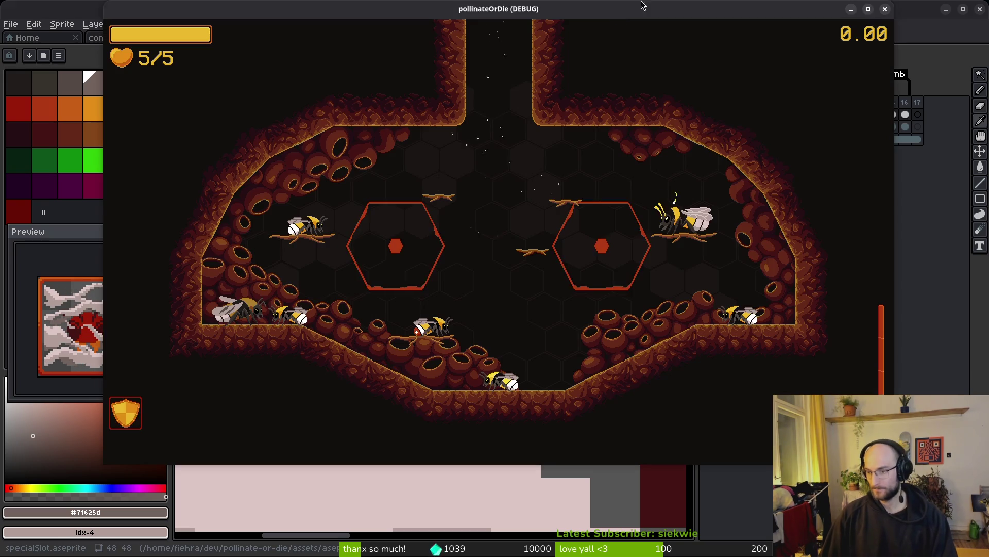
key(alt+Tab)
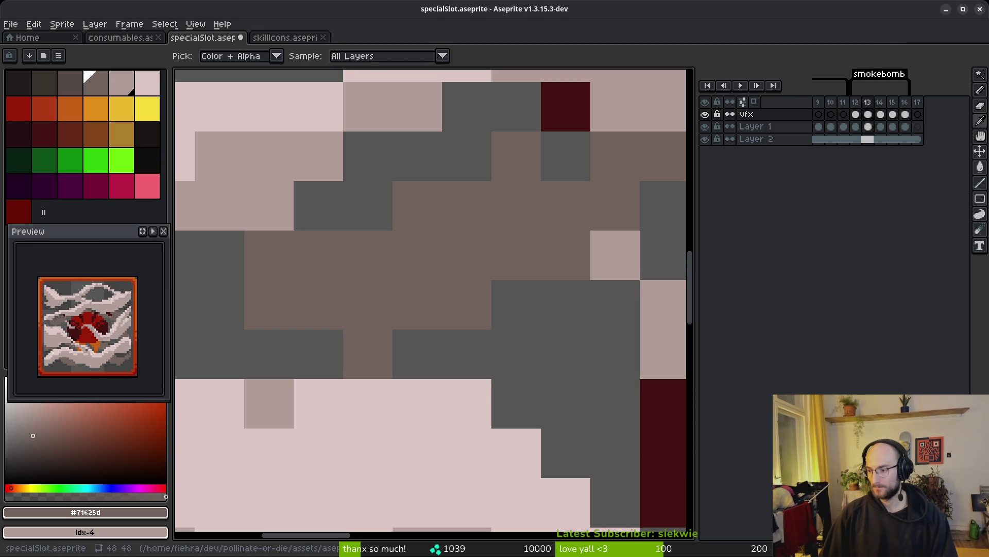
key(alt+Tab)
key(alt+Tab)
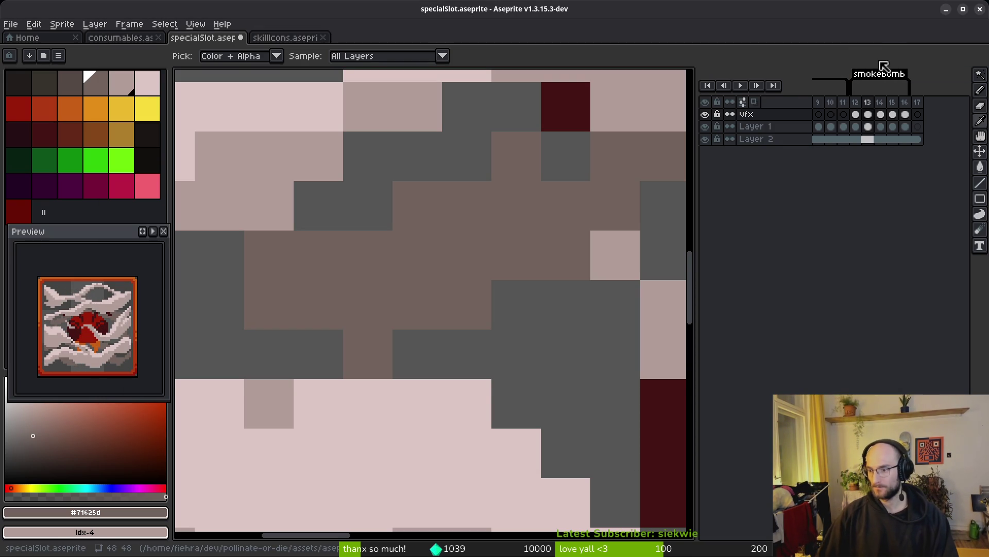
- Paint a dark-brown shadow stroke on the upper-left smoke of frame 13, checking it against frame 14
scroll(411, 376, down, 3)
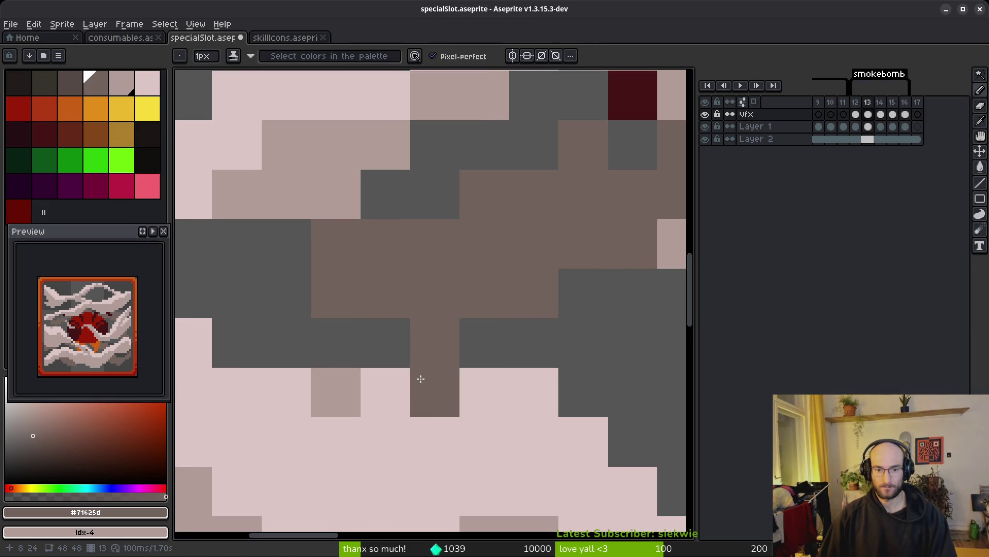
key(Right)
key(Left)
scroll(441, 350, up, 3)
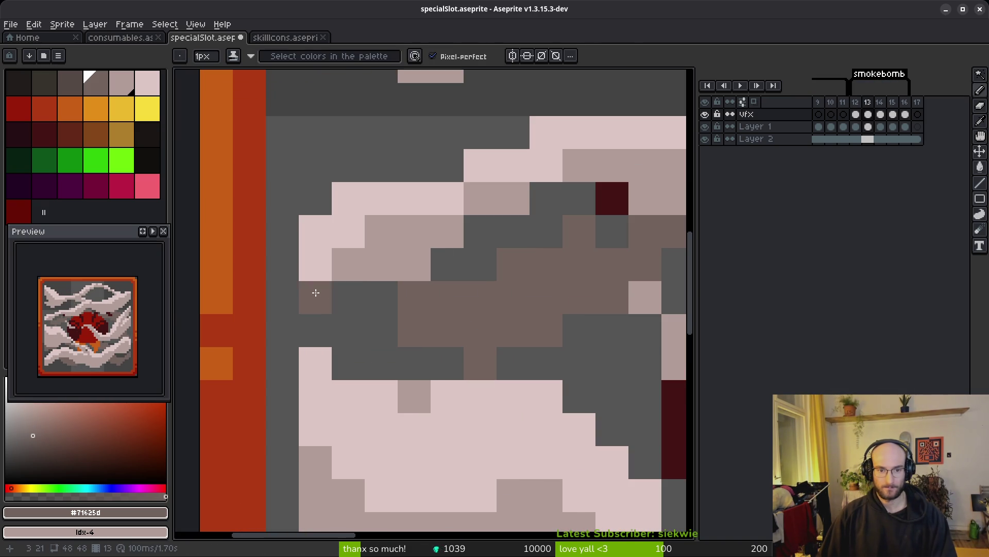
mouse_move(316, 192)
mouse_down()
mouse_move(389, 144)
mouse_move(322, 141)
mouse_move(349, 168)
mouse_move(469, 214)
mouse_up()
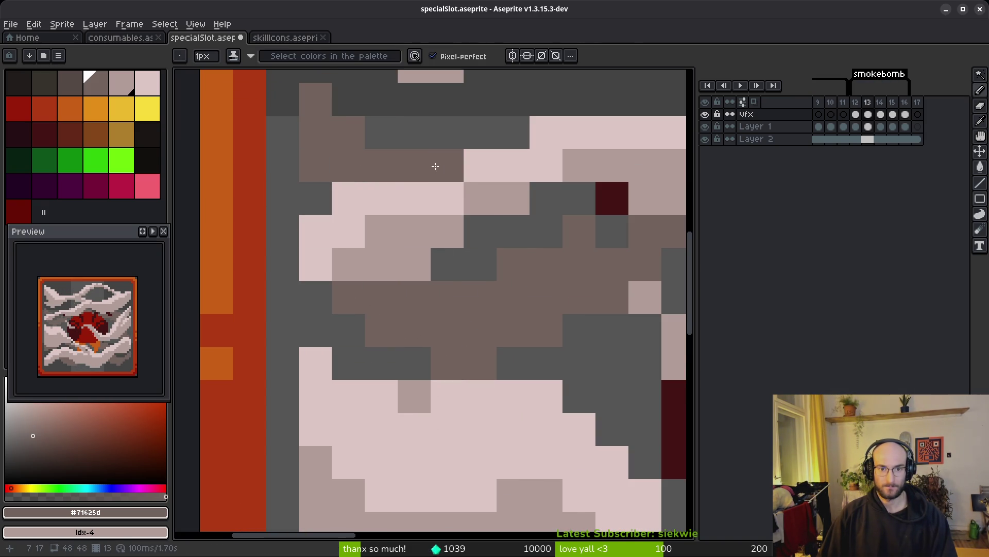
scroll(510, 278, down, 4)
key(Right)
key(Left)
scroll(510, 279, up, 4)
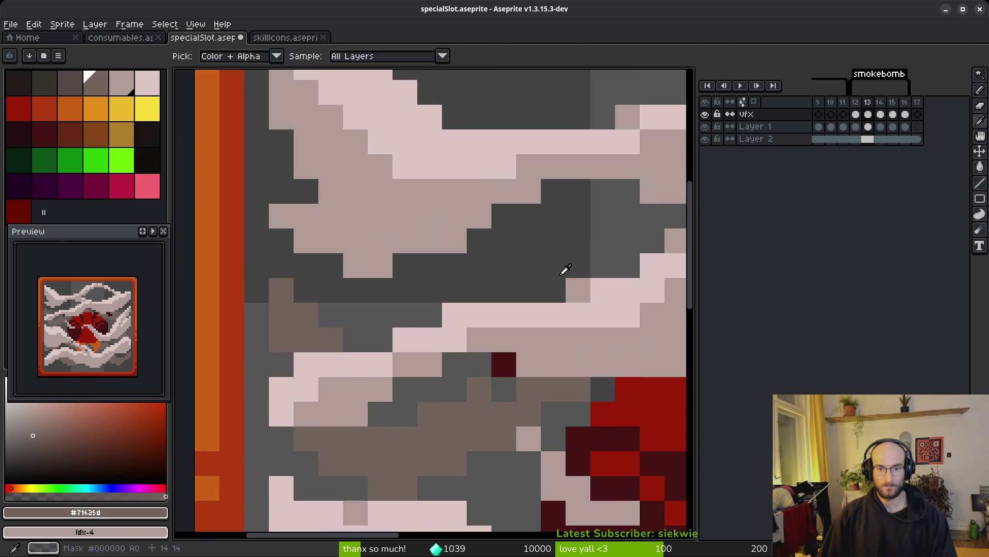
- Add more brown shadow strokes and single pixels to the left smoke, undoing the last unwanted strokes
mouse_move(565, 269)
mouse_down()
mouse_move(530, 215)
mouse_move(618, 239)
mouse_move(530, 227)
mouse_move(436, 273)
mouse_move(296, 289)
mouse_up()
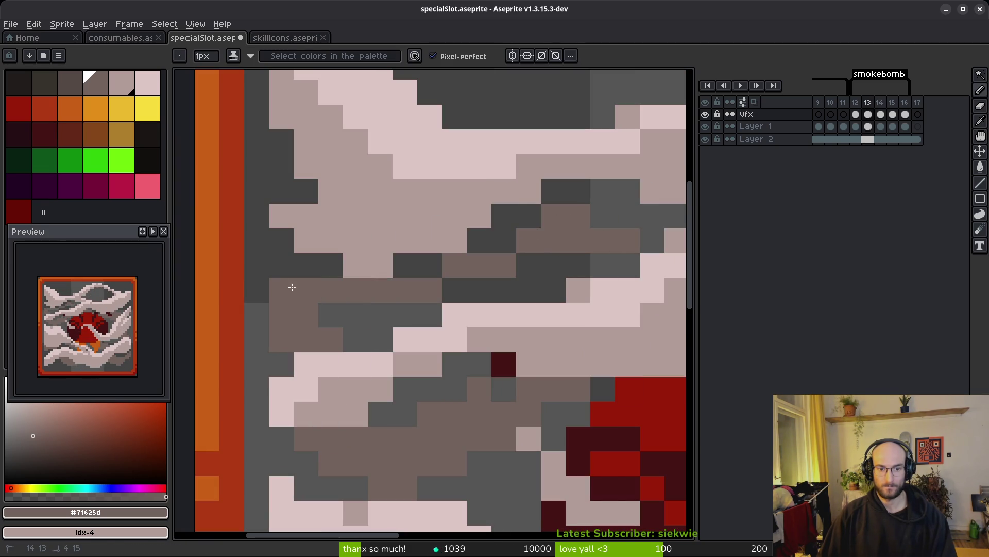
click(282, 240)
click(281, 167)
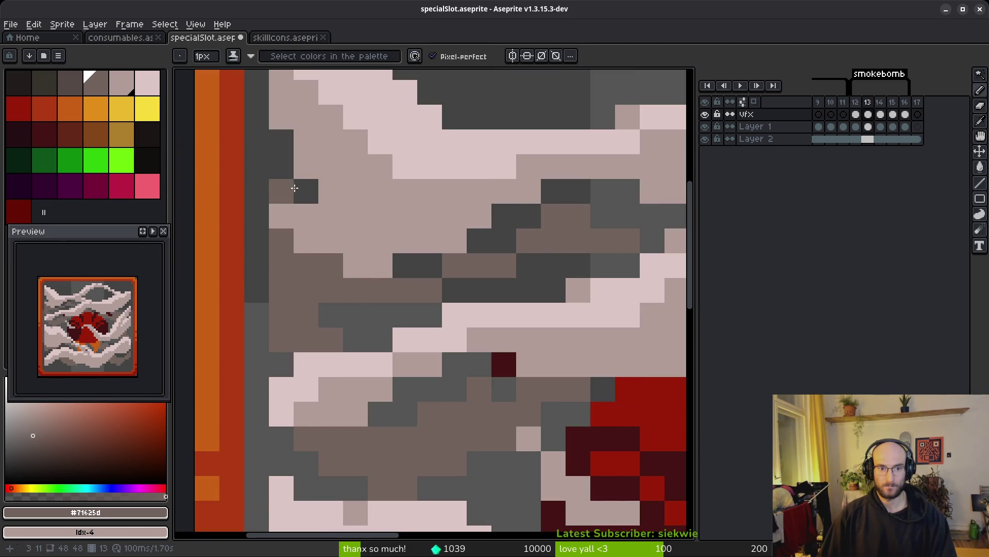
mouse_move(427, 265)
mouse_down()
mouse_move(454, 288)
mouse_move(589, 261)
mouse_move(442, 253)
mouse_up()
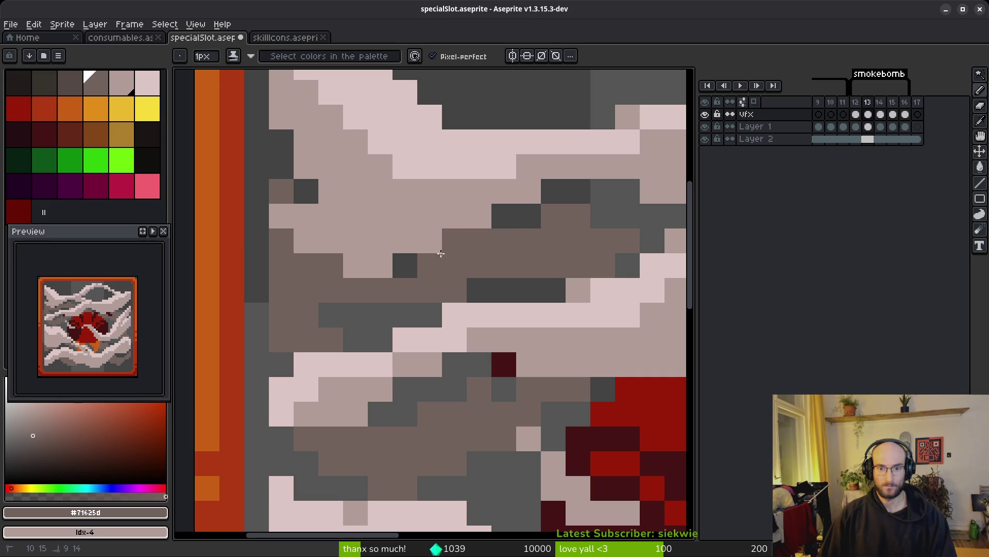
key(ctrl+z)
key(ctrl+z)
key(ctrl+z)
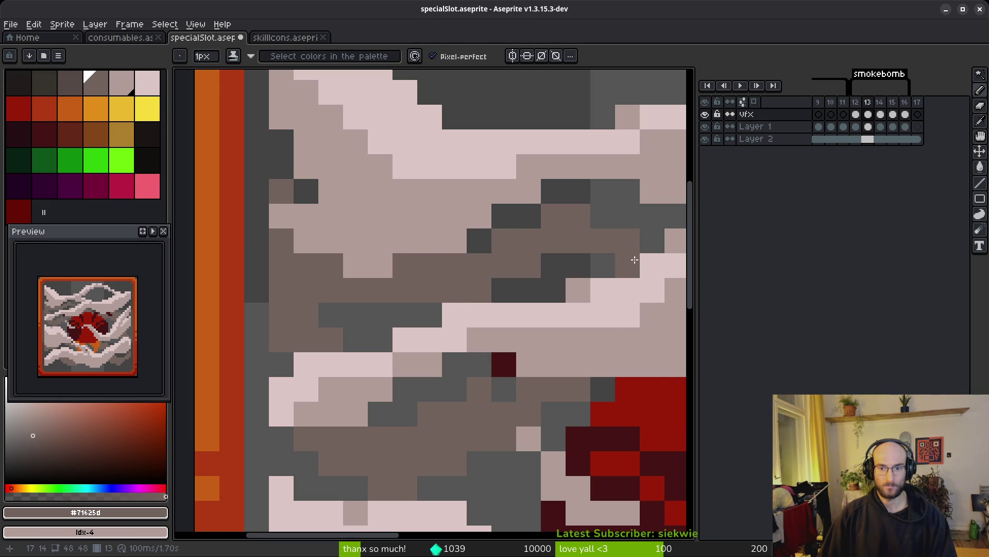
scroll(604, 254, down, 3)
scroll(489, 339, down, 3)
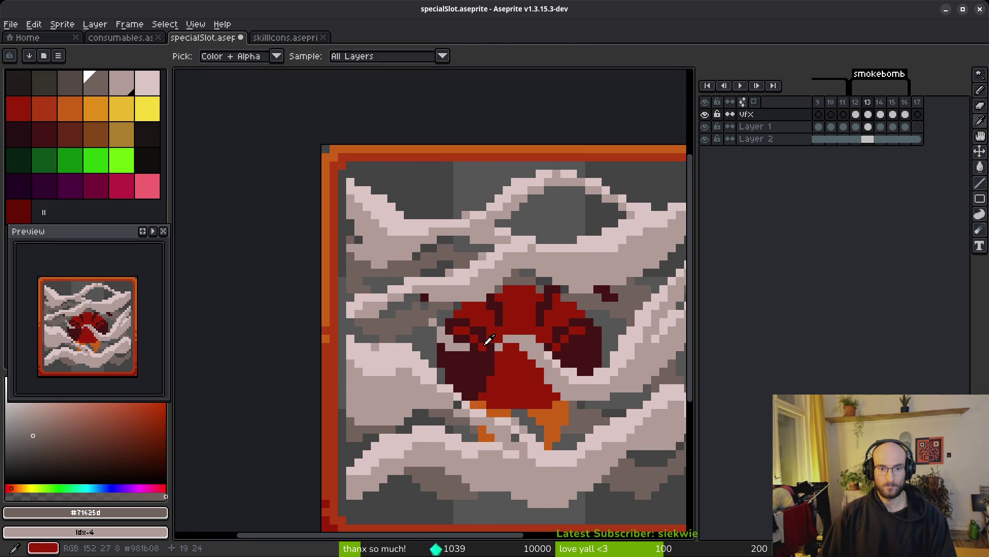
scroll(330, 299, up, 3)
scroll(442, 323, down, 3)
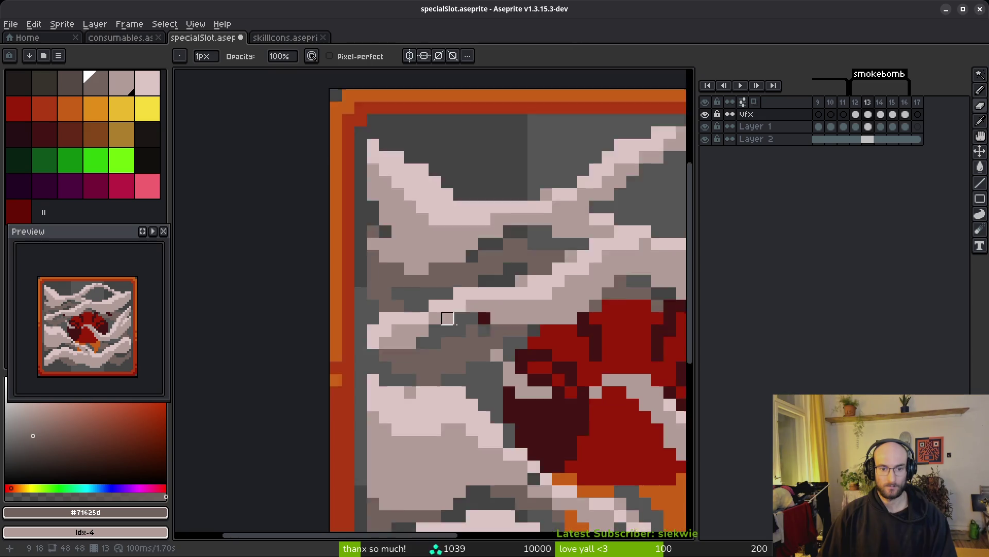
- Draw a brown shadow arc under the top smoke, fill it, and extend shading across the dark area
scroll(470, 265, up, 5)
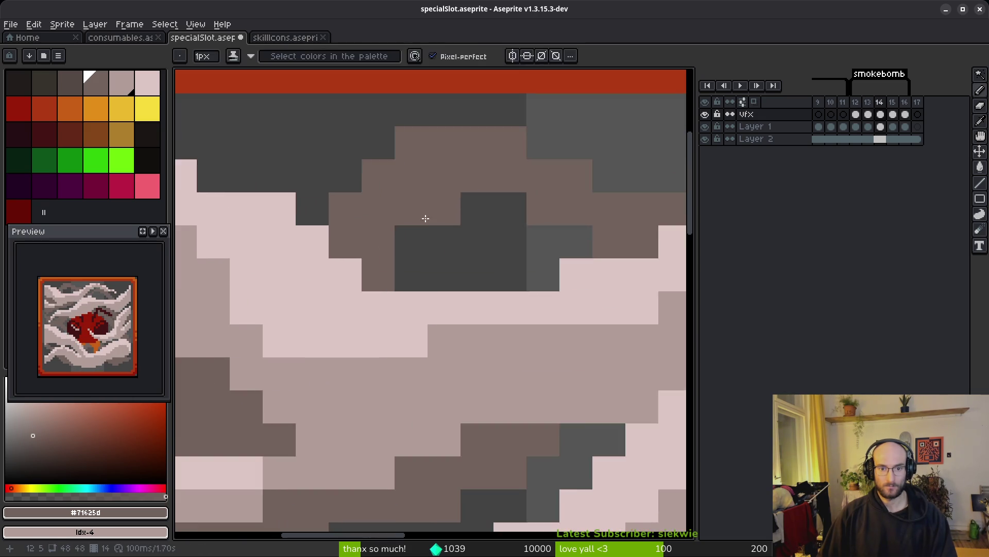
mouse_move(326, 244)
mouse_down()
mouse_move(422, 195)
mouse_move(586, 253)
mouse_up()
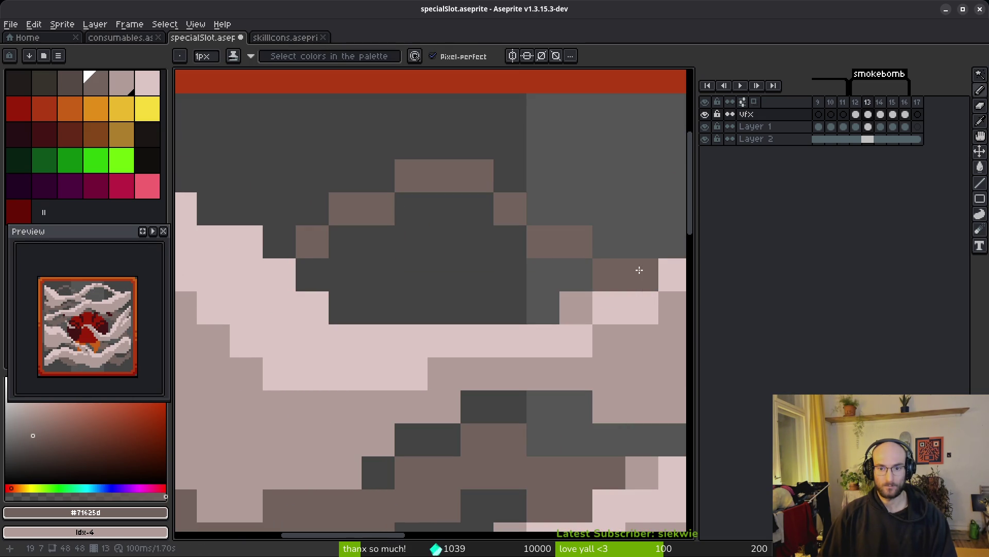
mouse_move(626, 282)
mouse_down()
mouse_move(530, 245)
mouse_move(335, 296)
mouse_move(392, 236)
mouse_move(326, 253)
mouse_up()
scroll(449, 252, down, 3)
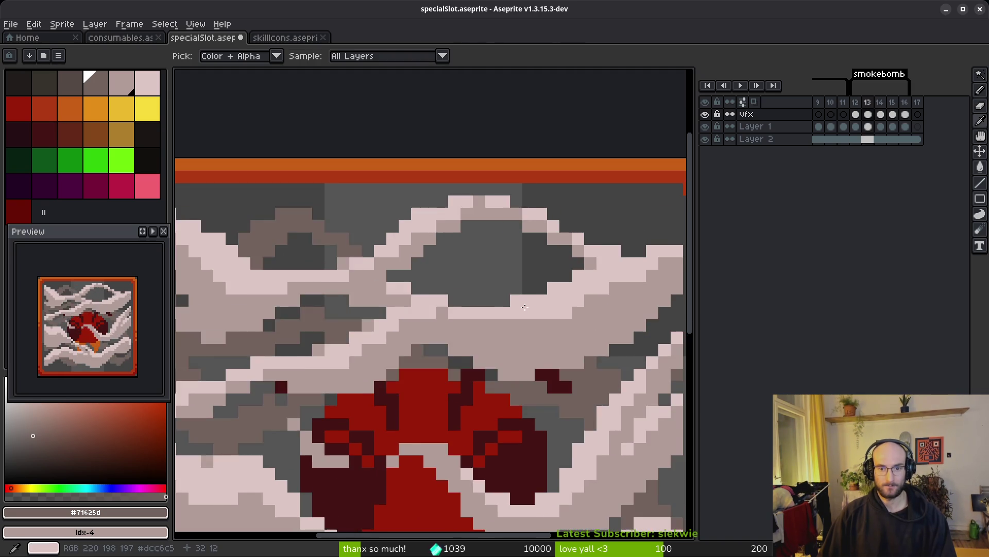
scroll(443, 268, up, 3)
mouse_move(304, 293)
mouse_down()
mouse_move(536, 281)
mouse_move(361, 278)
mouse_move(526, 259)
mouse_move(360, 304)
mouse_move(322, 263)
mouse_move(502, 304)
mouse_move(554, 262)
mouse_up()
- Erase two stray brown cells along the top arch and paint one replacement shadow cell
key(e)
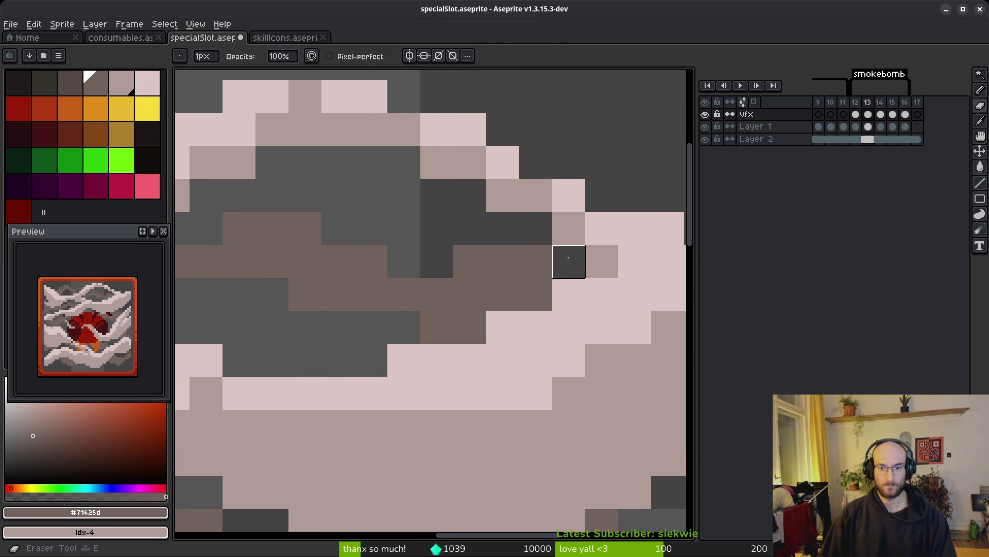
click(536, 261)
scroll(536, 260, down, 2)
scroll(479, 307, up, 2)
key(b)
key(e)
drag(505, 241, 536, 238)
key(b)
click(466, 246)
scroll(467, 247, down, 3)
- Flip through frames 12, 13 and 14 to compare the top smoke shading
key(i)
key(comma)
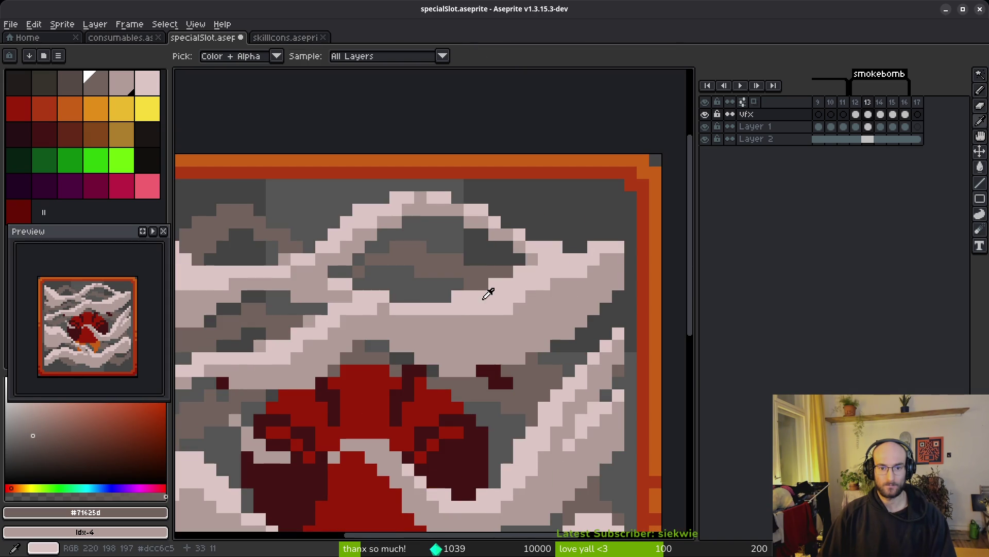
key(b)
key(period)
key(period)
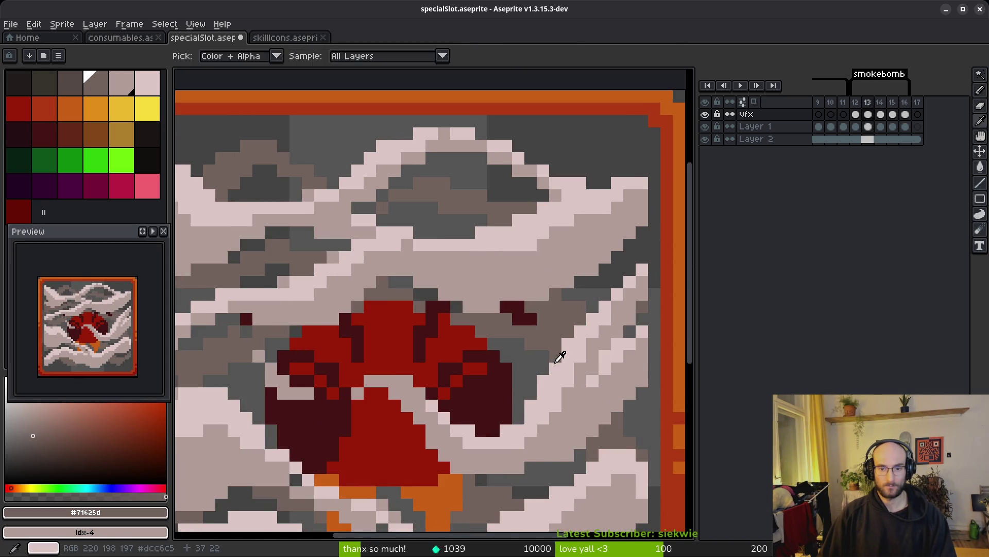
scroll(557, 374, down, 2)
key(i)
drag(557, 375, 510, 343)
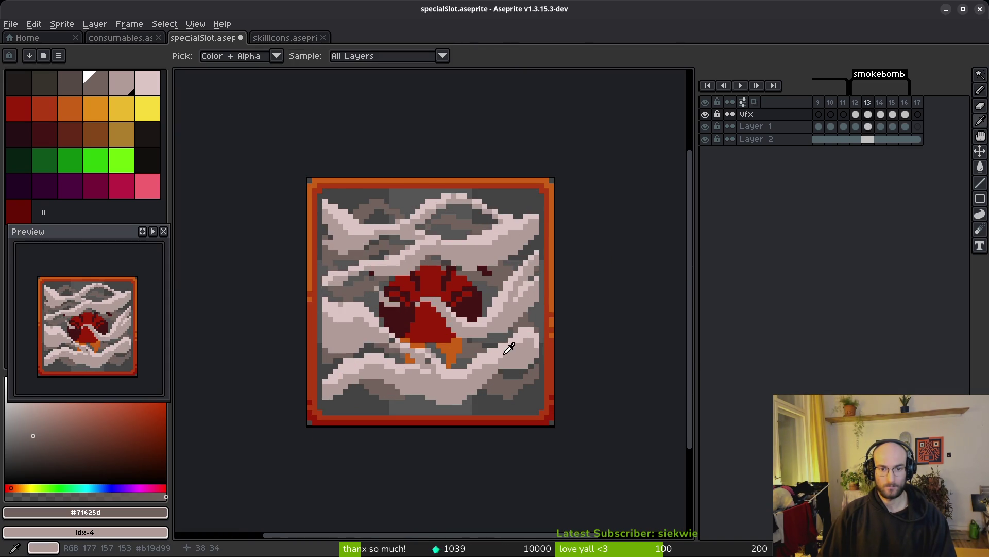
key(comma)
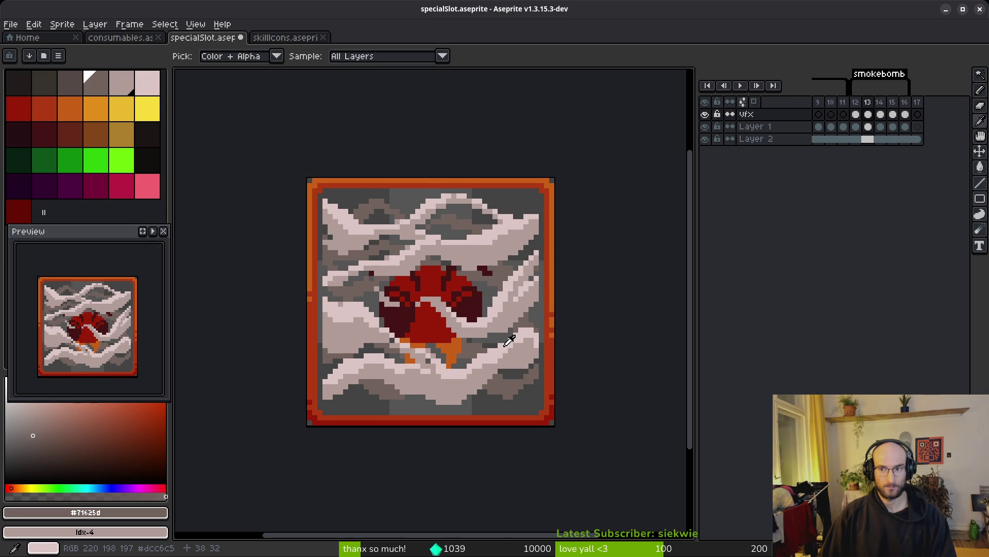
- Compare frames 13 and 14 once more, ending on frame 14 to shade it next
key(b)
scroll(405, 297, up, 5)
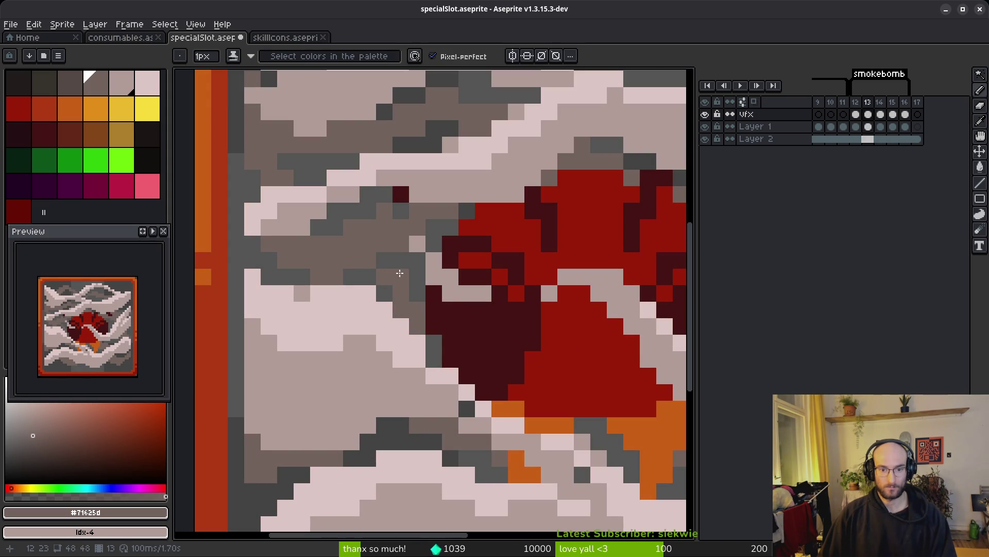
scroll(387, 288, down, 5)
key(i)
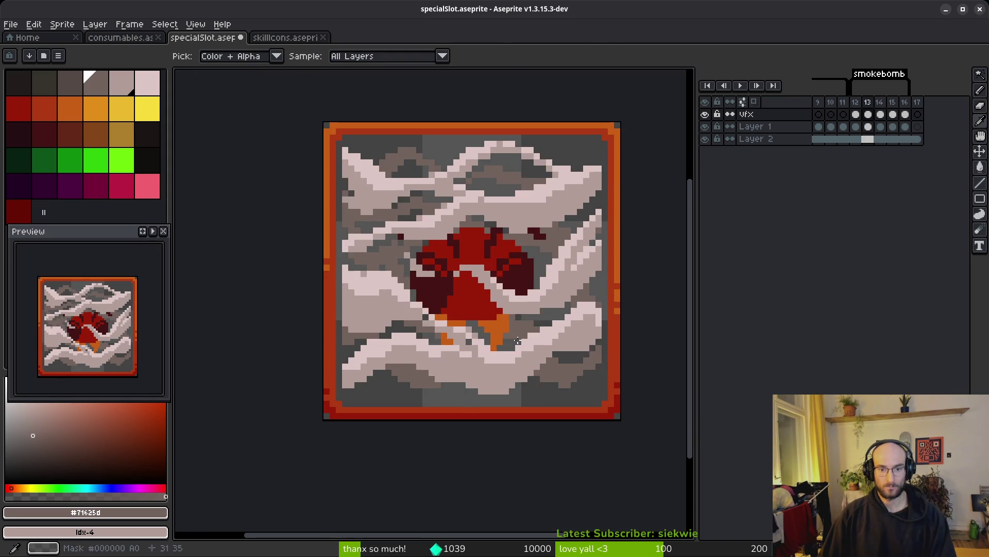
key(period)
key(comma)
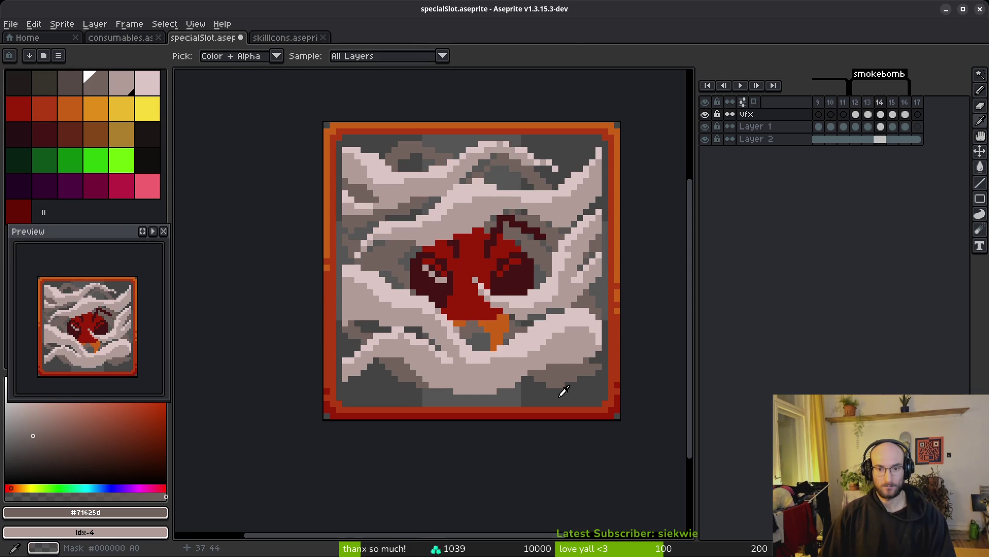
scroll(631, 298, up, 5)
key(b)
key(period)
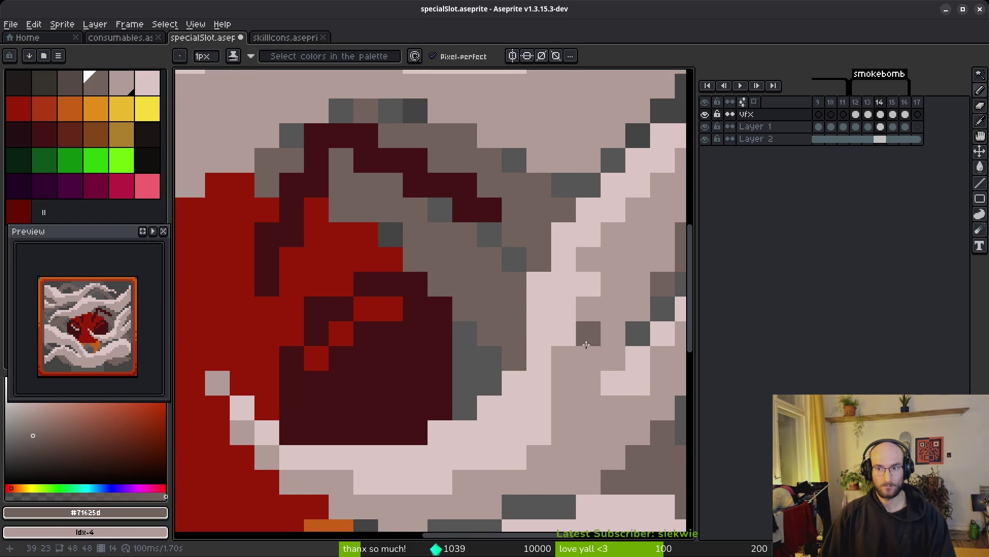